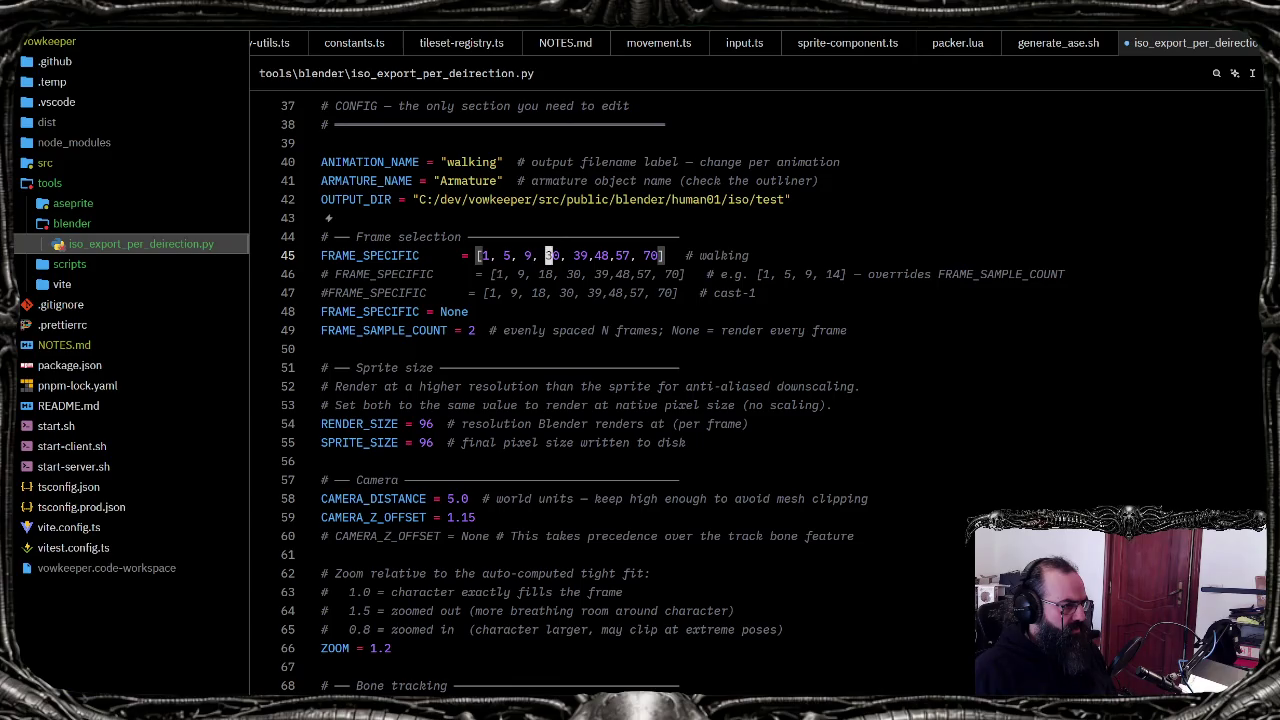
# Step: Change the 30 entry in FRAME_SPECIFIC to 13, checking the pose in Blender
pyautogui.write('cw13')
pyautogui.press('Escape')
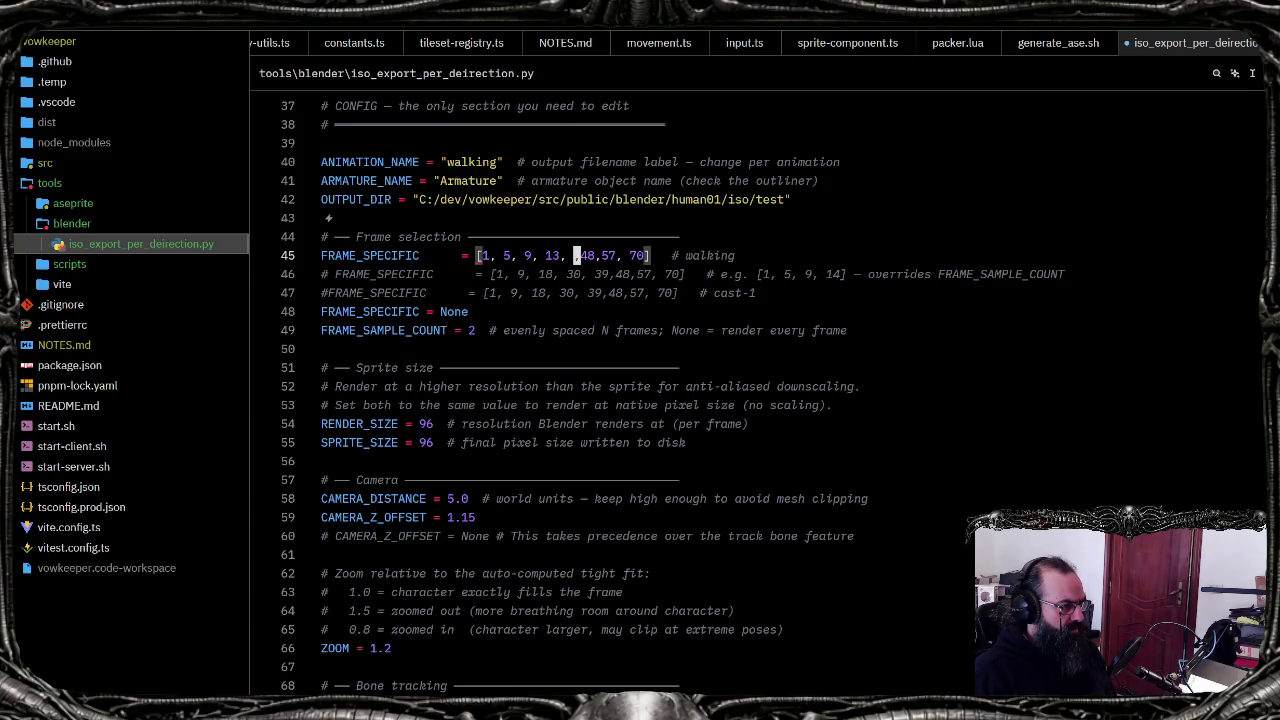
pyautogui.hotkey('alt', 'Tab')
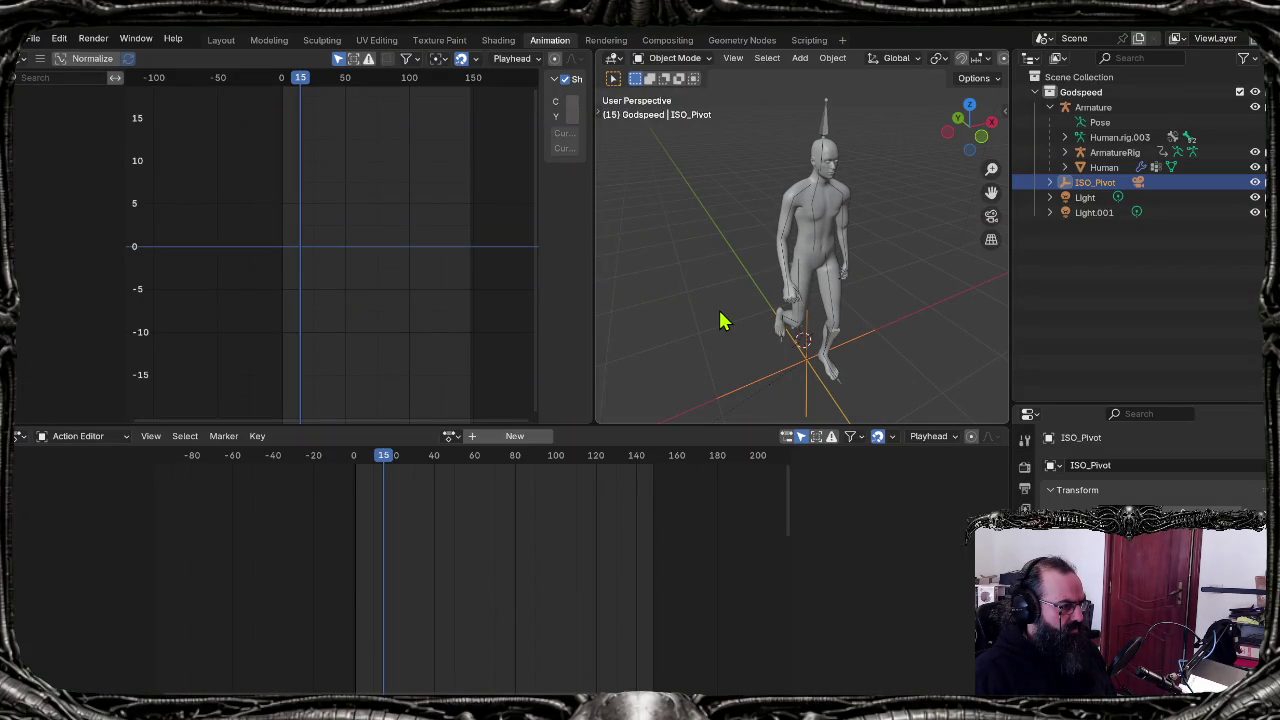
pyautogui.press('Right')
pyautogui.hotkey('alt', 'Tab')
# Step: Set the next FRAME_SPECIFIC value to 16, comparing walk poses in Blender
pyautogui.write('cw16')
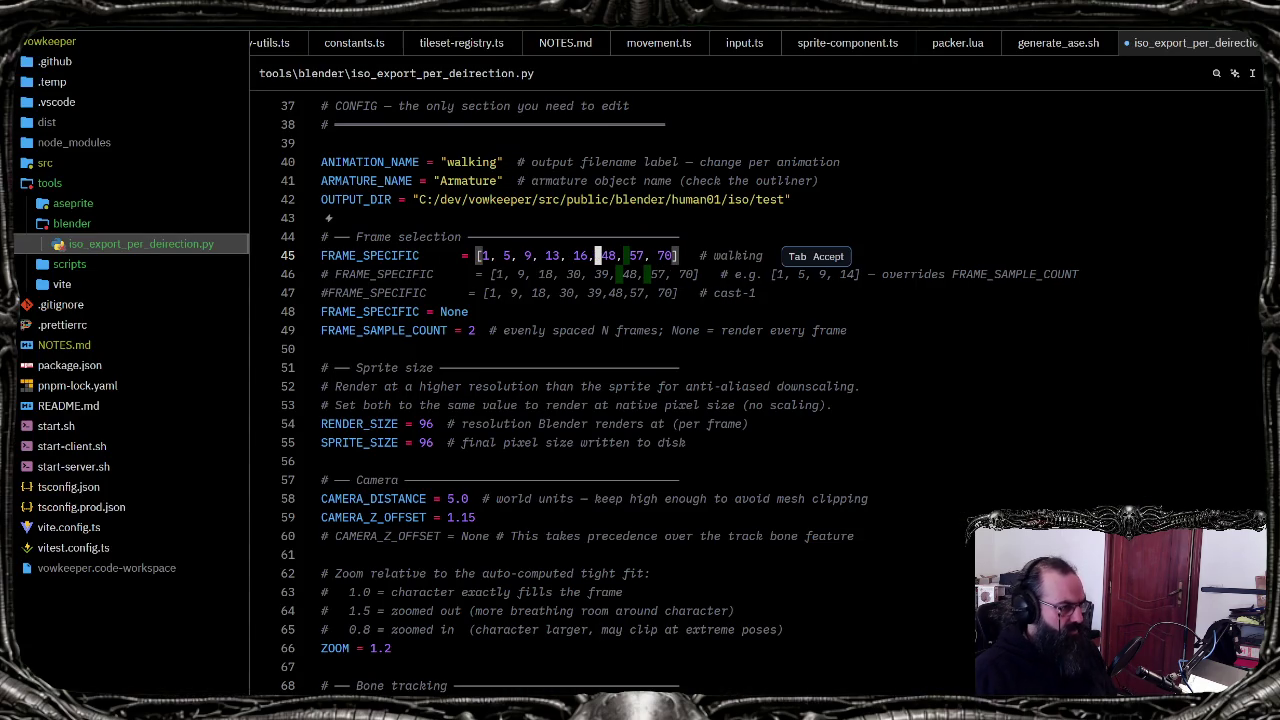
pyautogui.press('Tab')
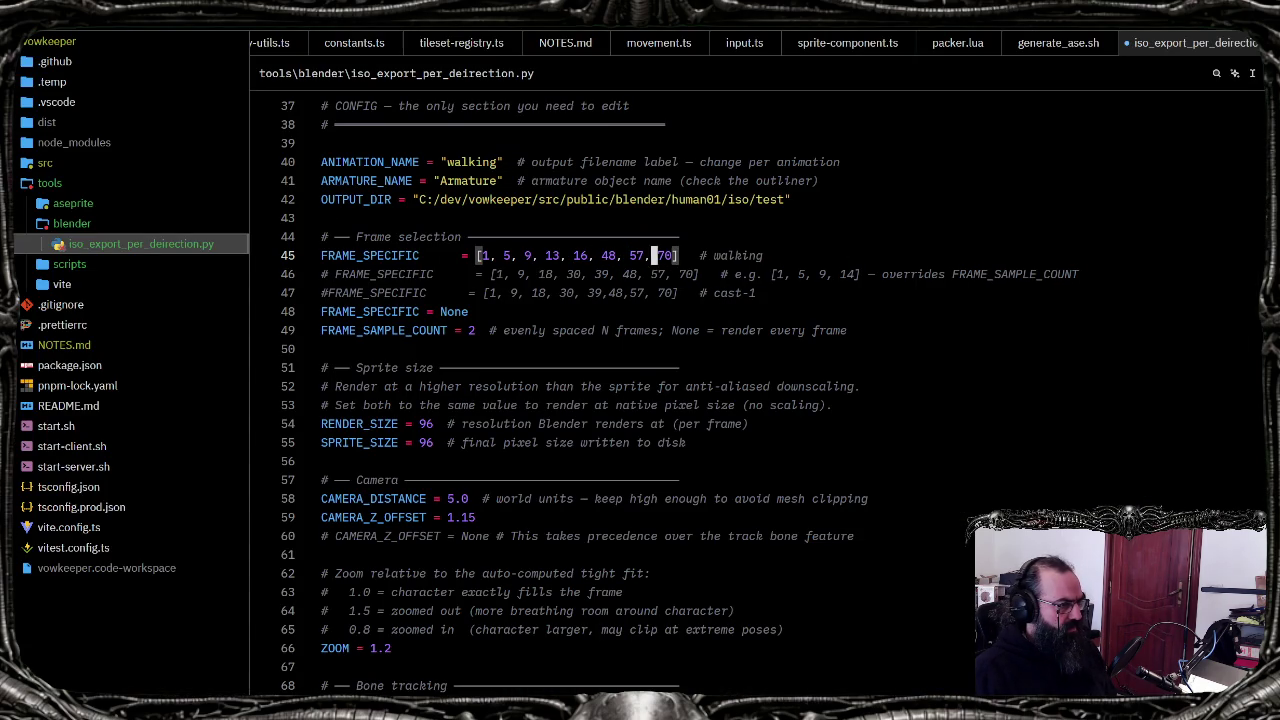
pyautogui.hotkey('alt', 'Tab')
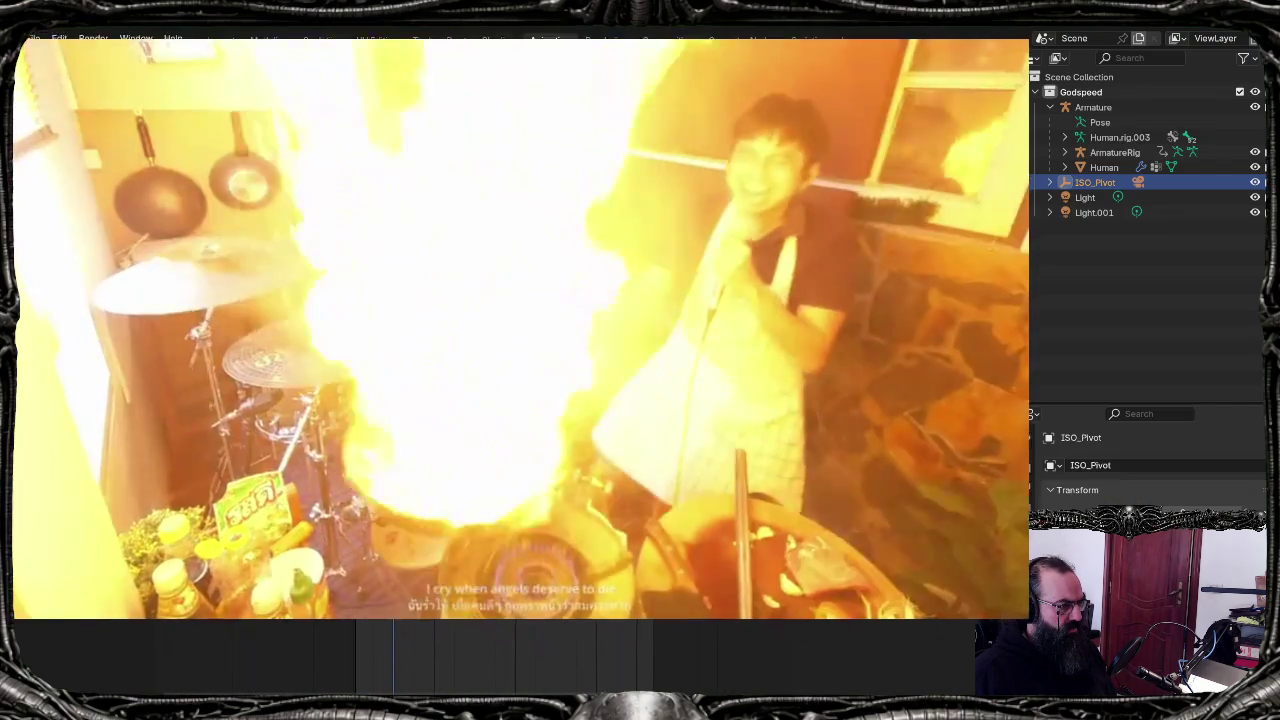
pyautogui.hotkey('alt', 'Tab')
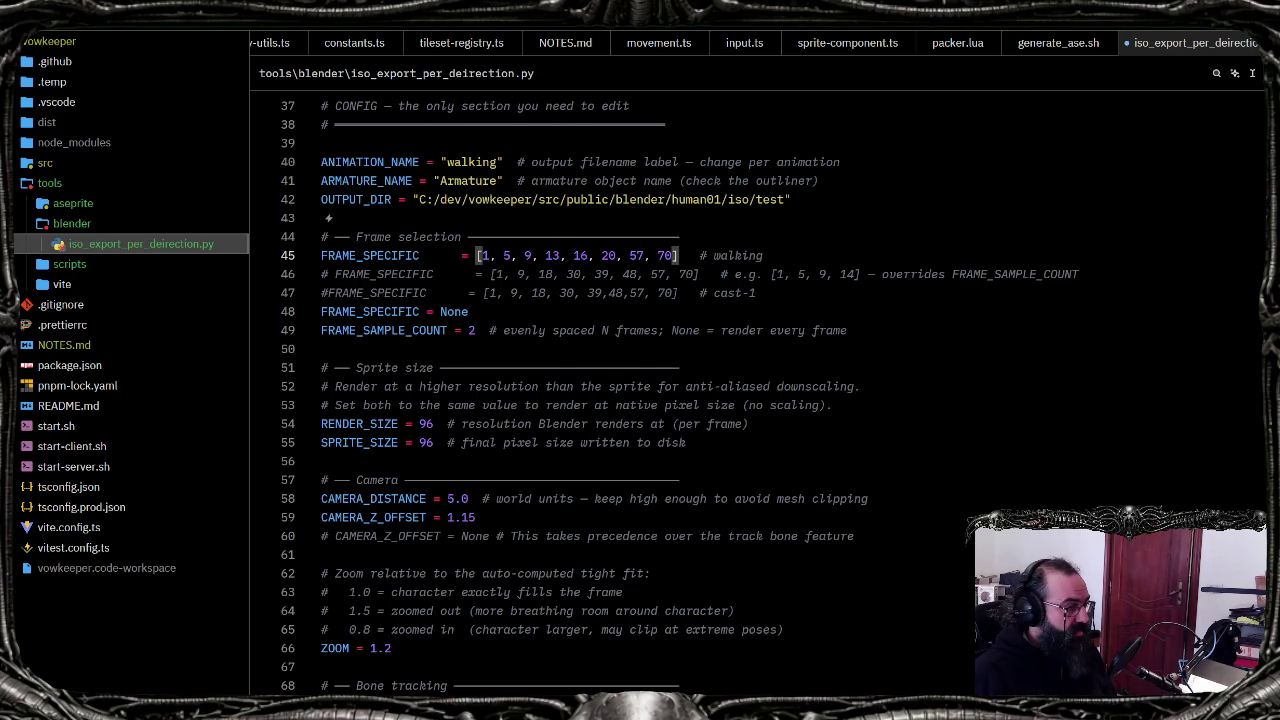
pyautogui.hotkey('alt', 'Tab')
pyautogui.hotkey('alt', 'Tab')
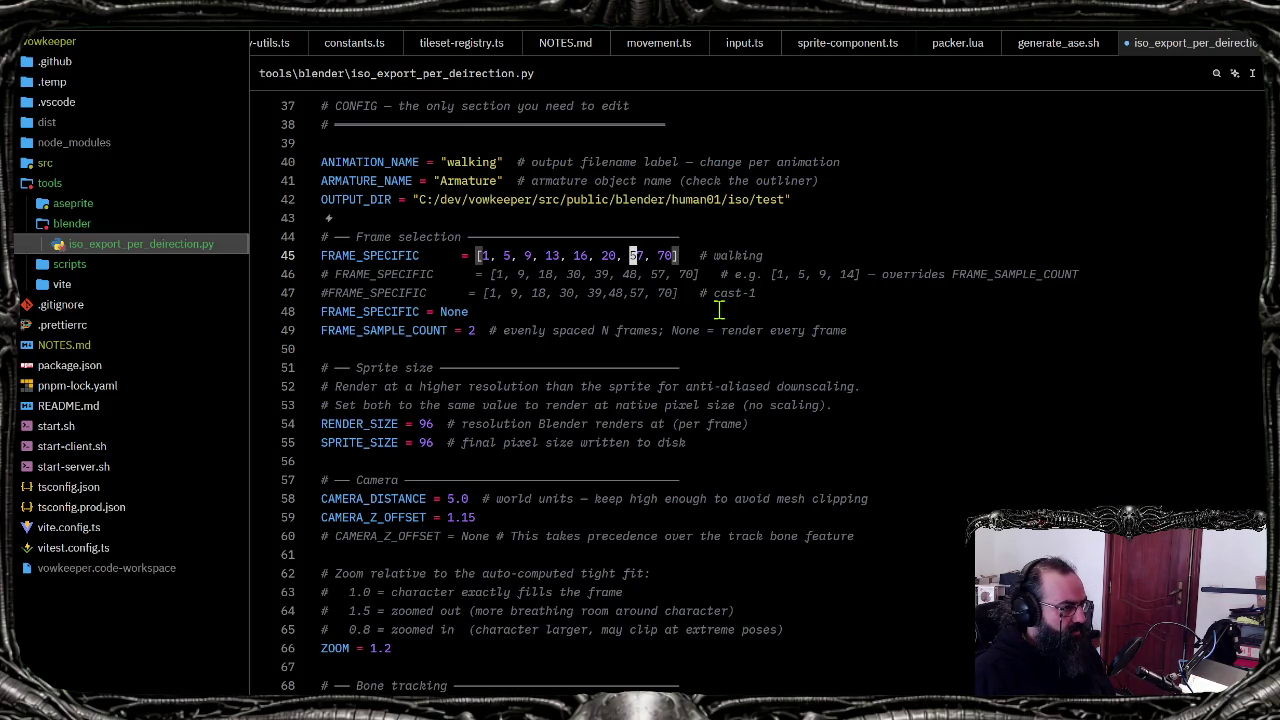
pyautogui.hotkey('alt', 'Tab')
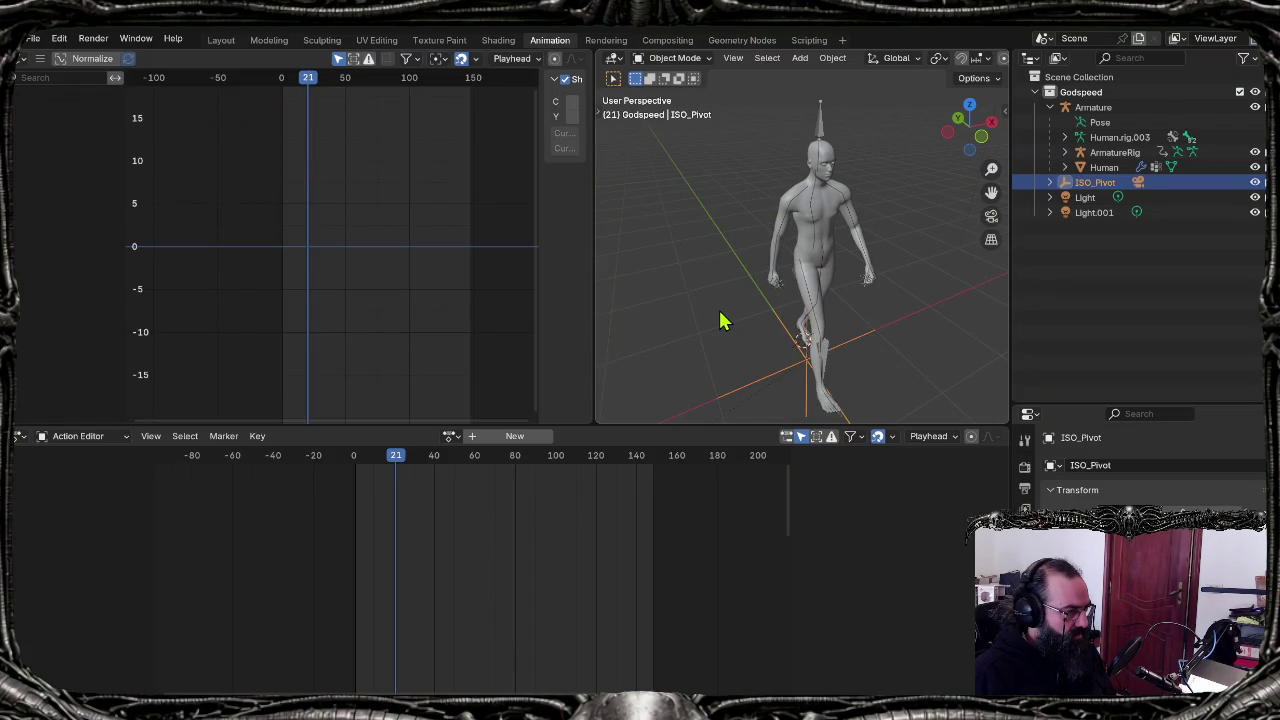
pyautogui.hotkey('alt', 'Tab')
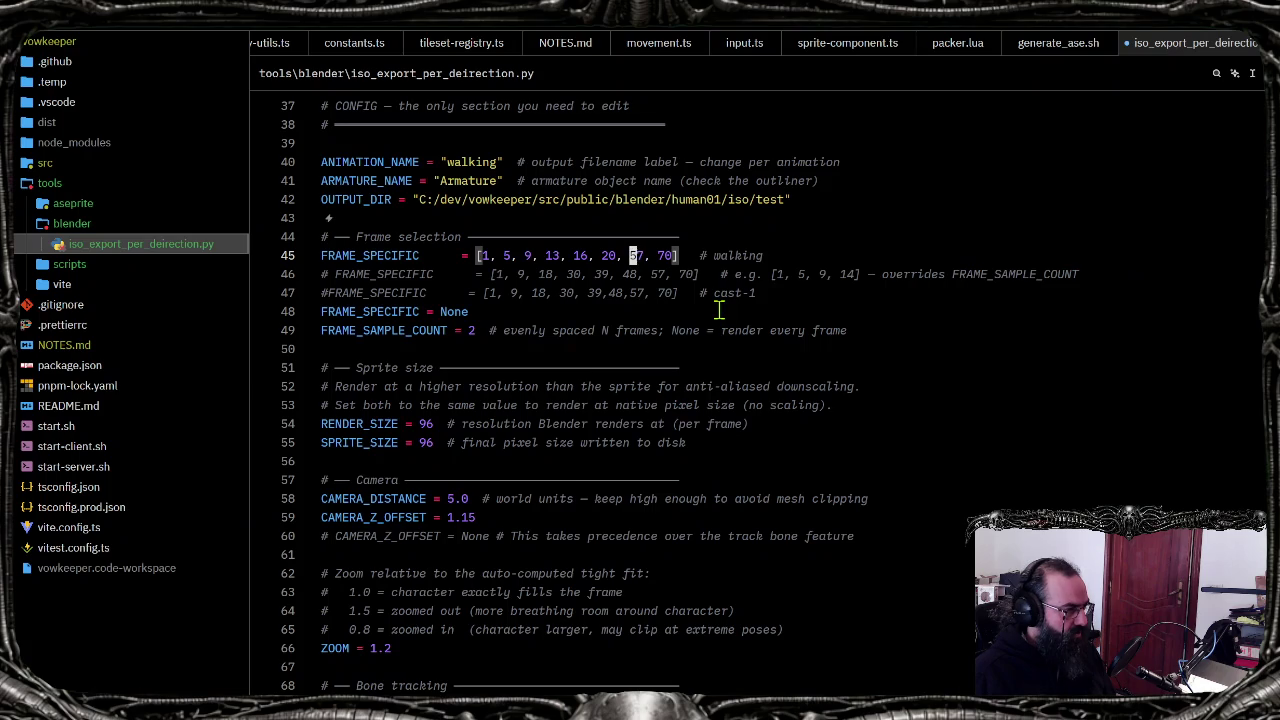
# Step: Replace 57 with 23 and 26 so the list ends at 26, and save the script
pyautogui.click(632, 255)
pyautogui.press('Delete')
pyautogui.press('Delete')
pyautogui.write('23')
pyautogui.hotkey('alt', 'Tab')
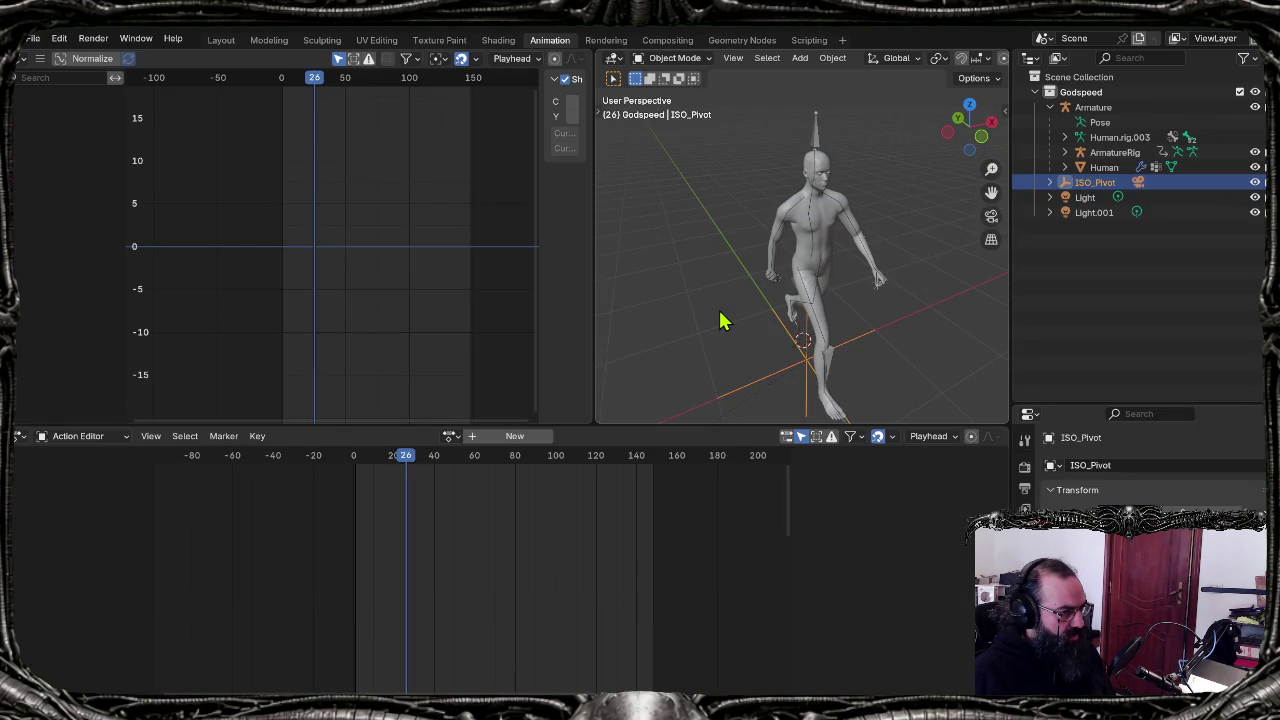
pyautogui.hotkey('alt', 'Tab')
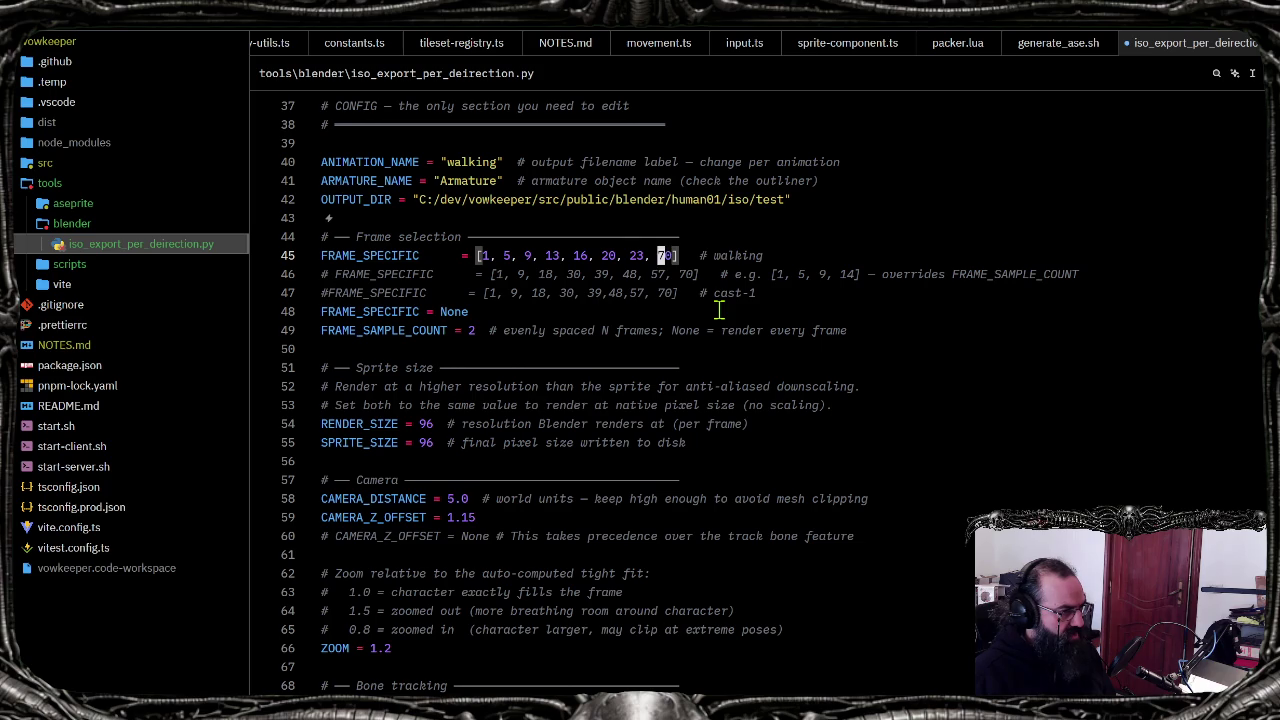
pyautogui.write('26')
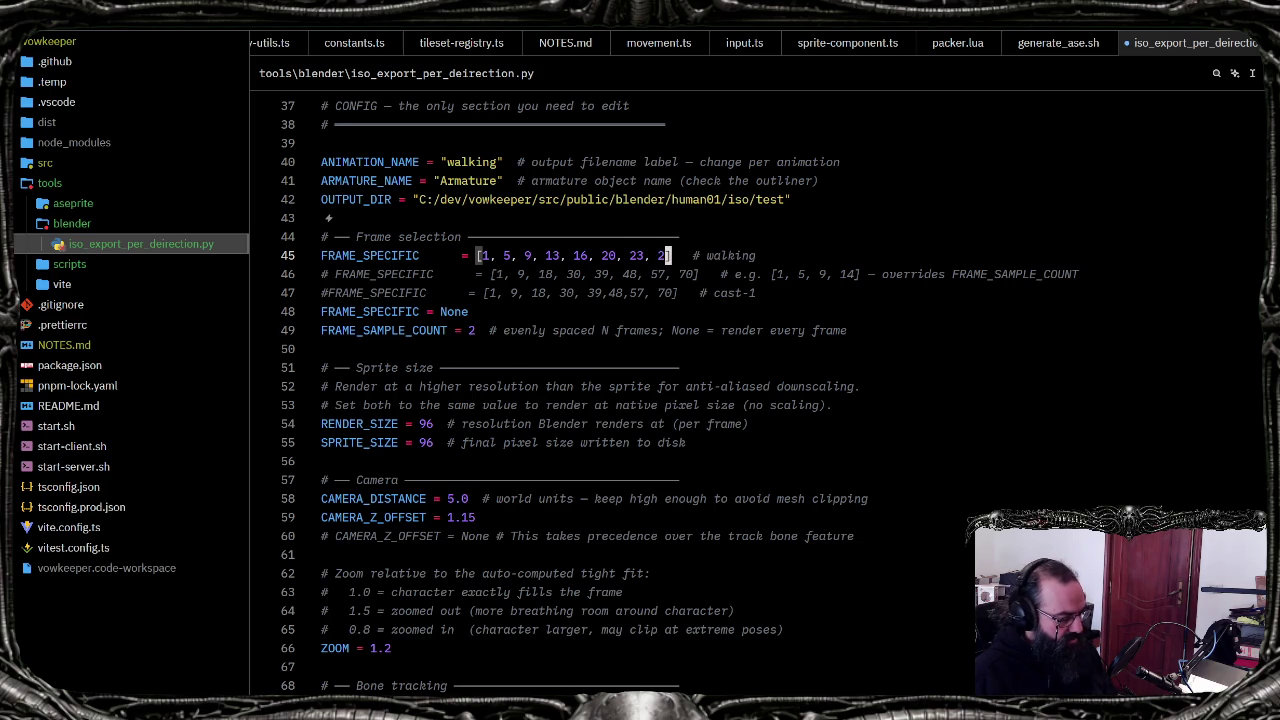
pyautogui.hotkey('ctrl', 's')
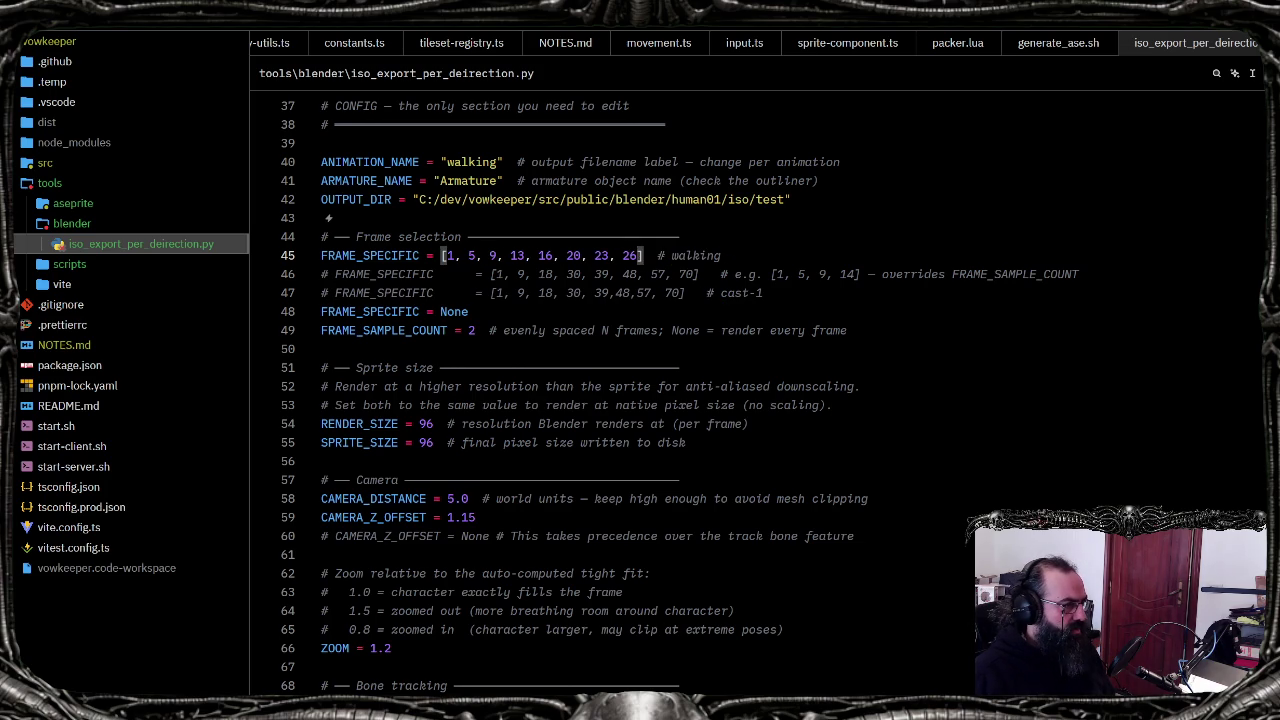
# Step: Copy the updated FRAME_SPECIFIC line and bring up Blender's Scripting workspace
pyautogui.press('0')
pyautogui.hotkey('shift', 'v')
pyautogui.hotkey('alt', 'Tab')
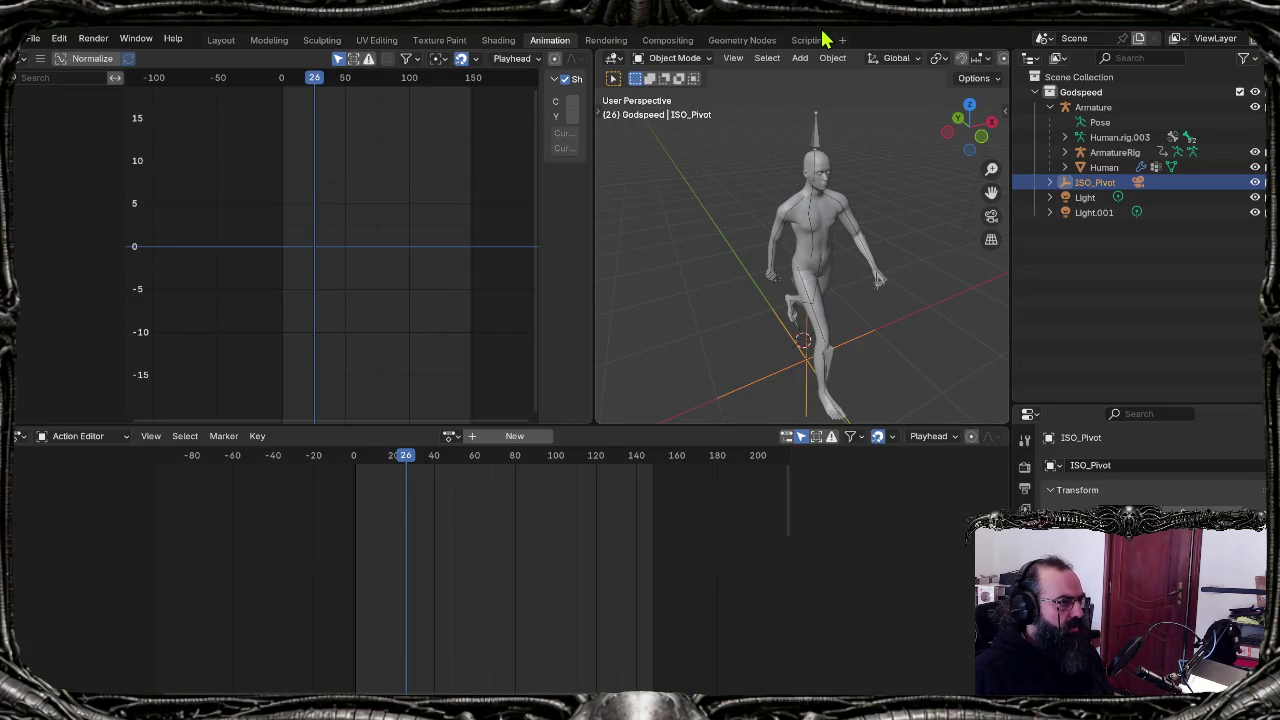
pyautogui.click(806, 40)
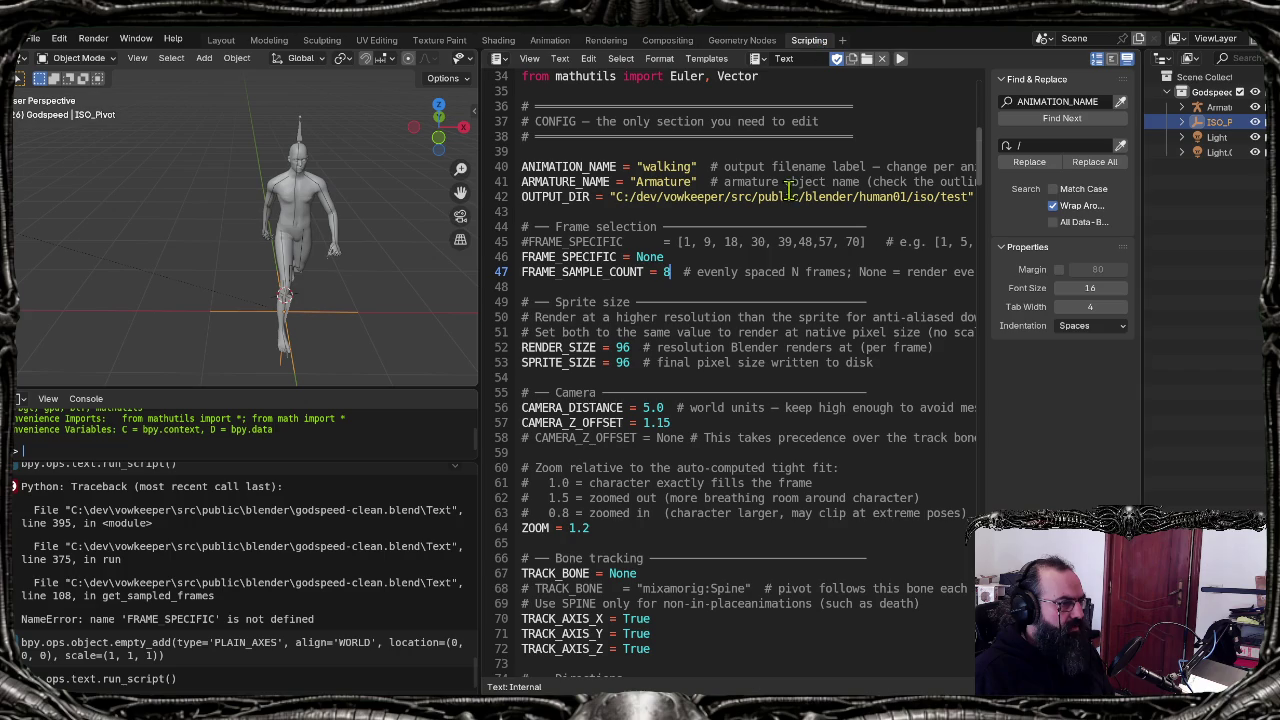
# Step: Paste [1, 5, 9, 13, 16, 20, 23, 26] over line 45, quit Aseprite unsaved, and run the script
pyautogui.write('FRAME_SPECIFIC = [1, 5, 9, 13, 16, 20, 23, 26]  # walking')
pyautogui.click(729, 244)
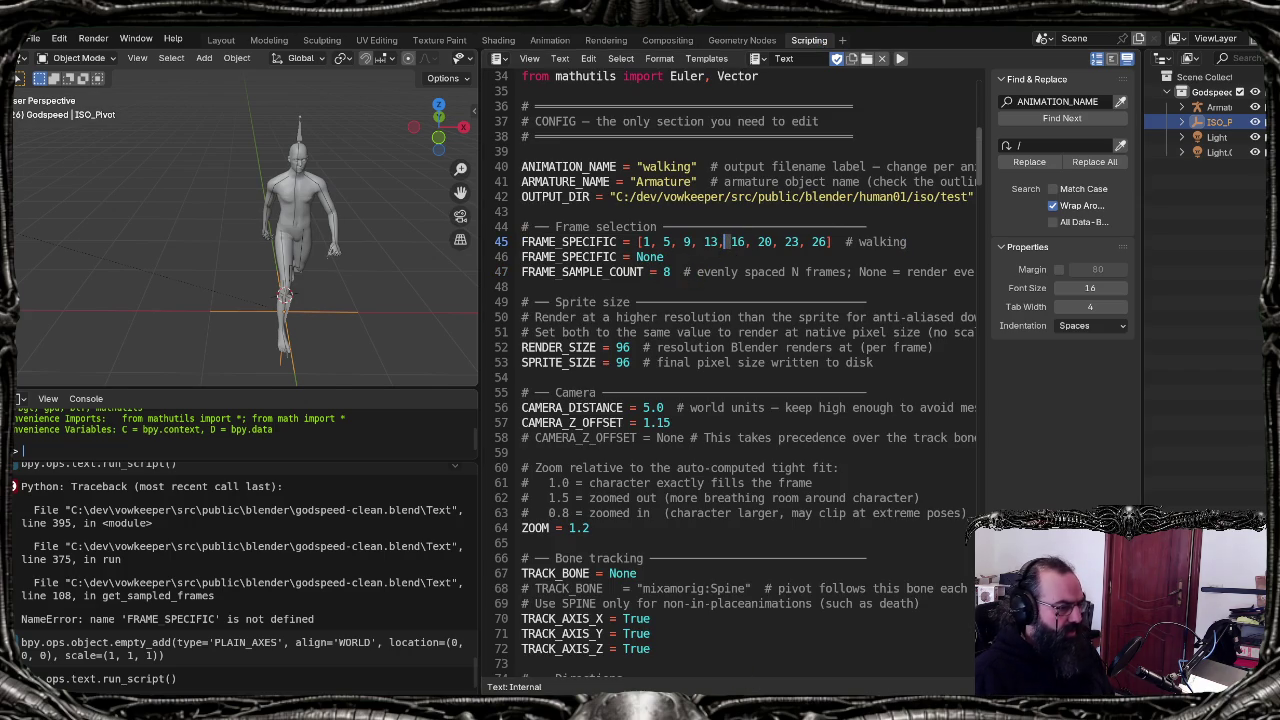
pyautogui.hotkey('alt', 'Tab')
pyautogui.hotkey('alt', 'F4')
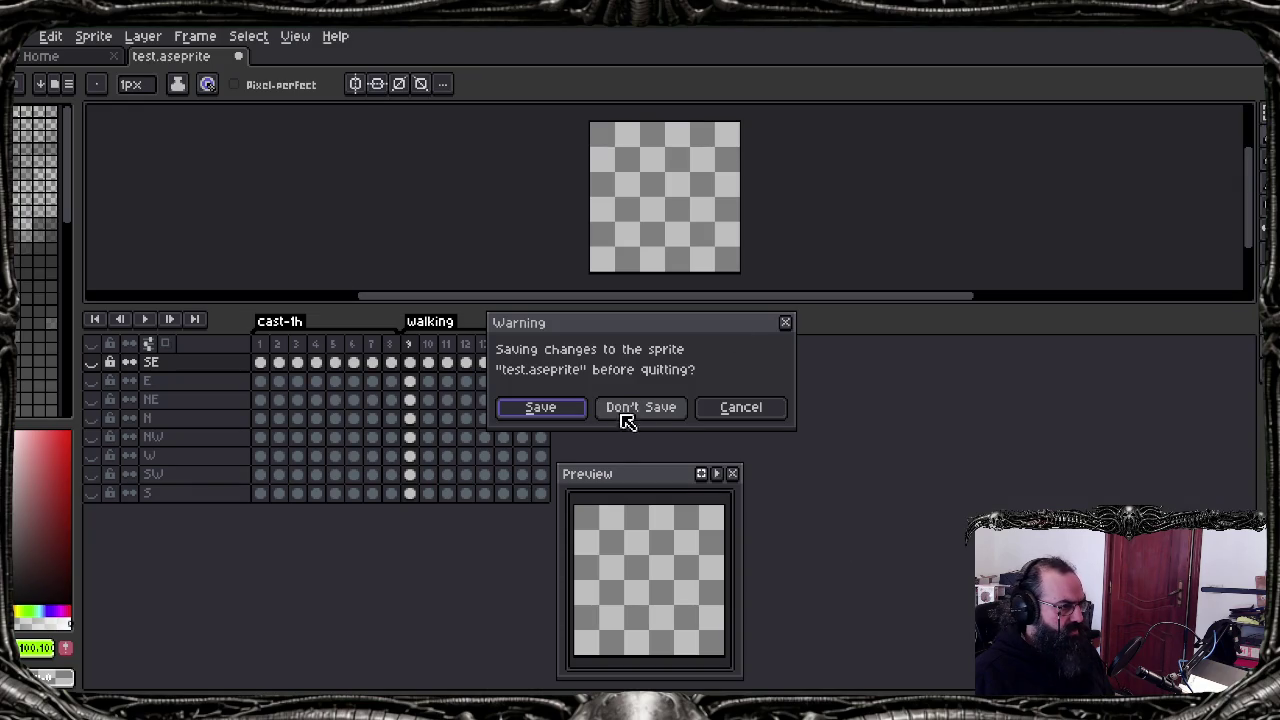
pyautogui.click(630, 412)
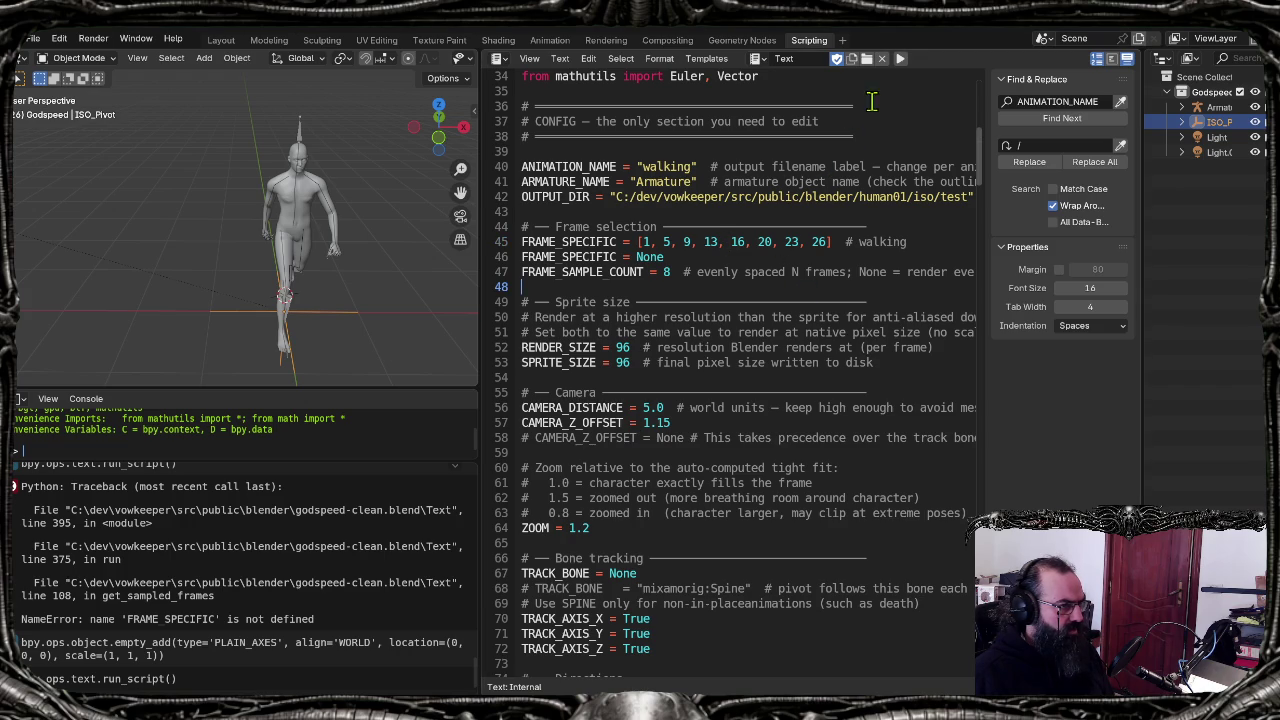
pyautogui.click(903, 62)
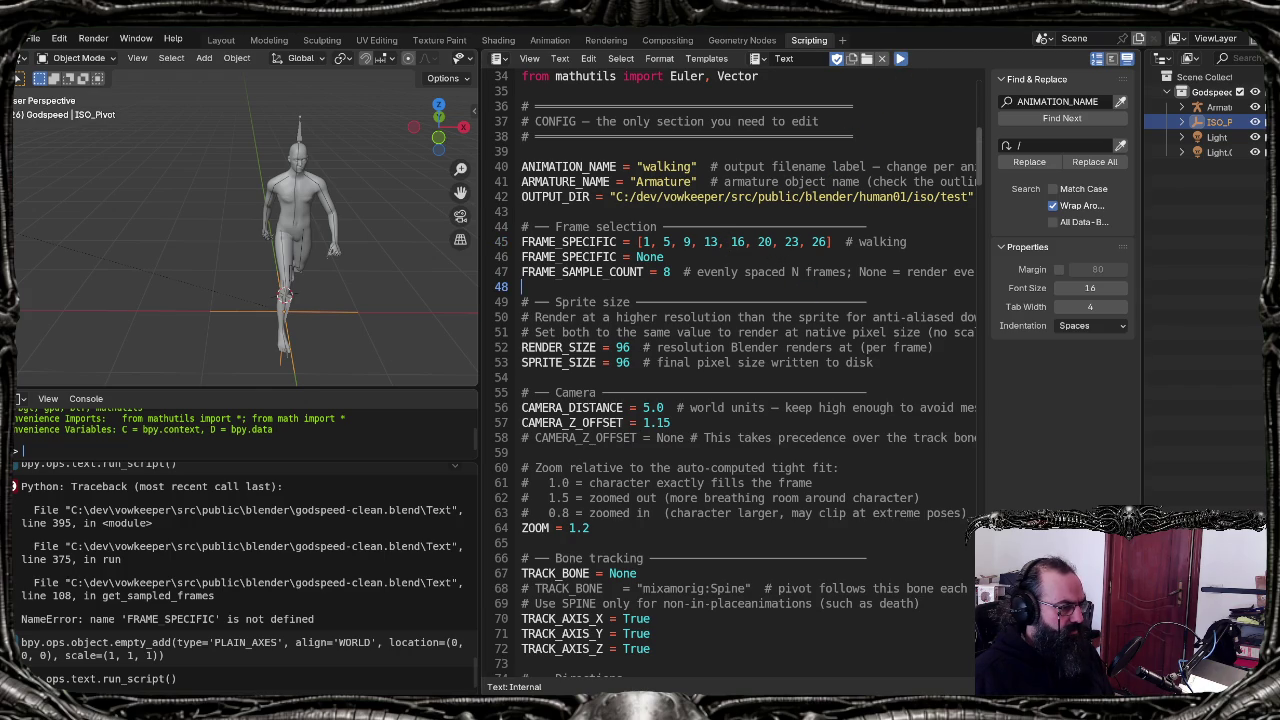
pyautogui.hotkey('alt', 'Tab')
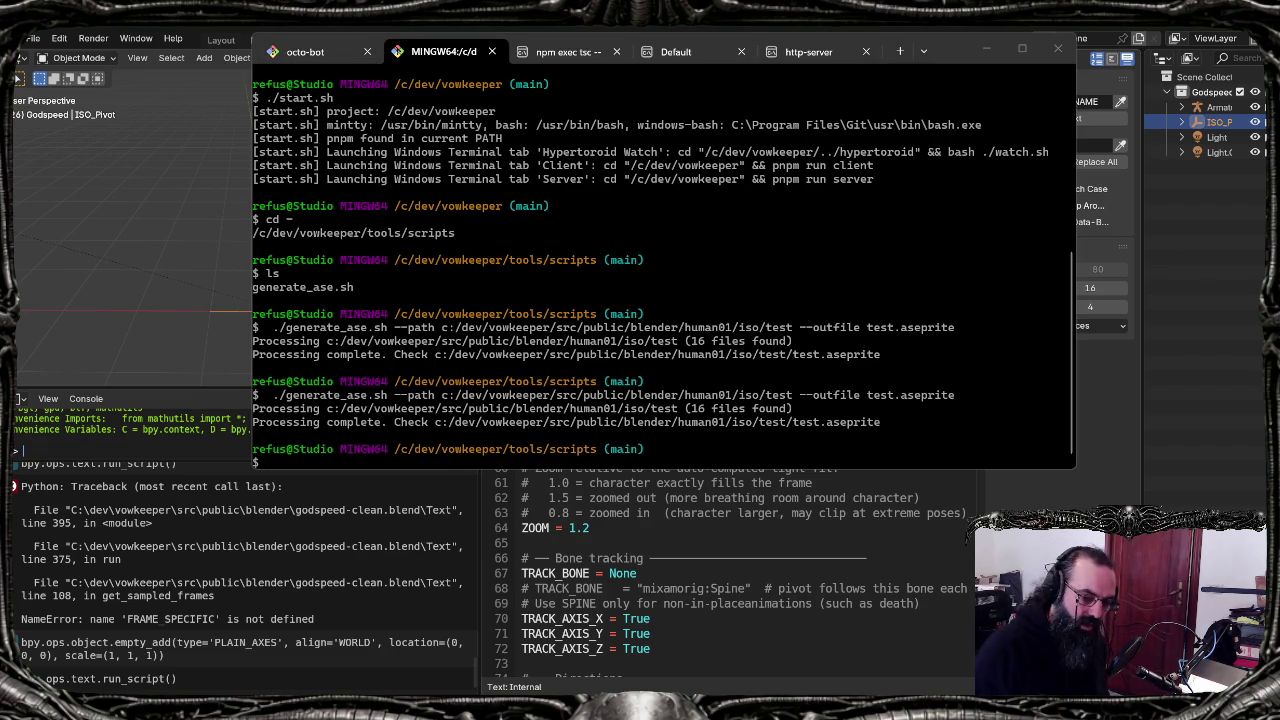
pyautogui.click(797, 258)
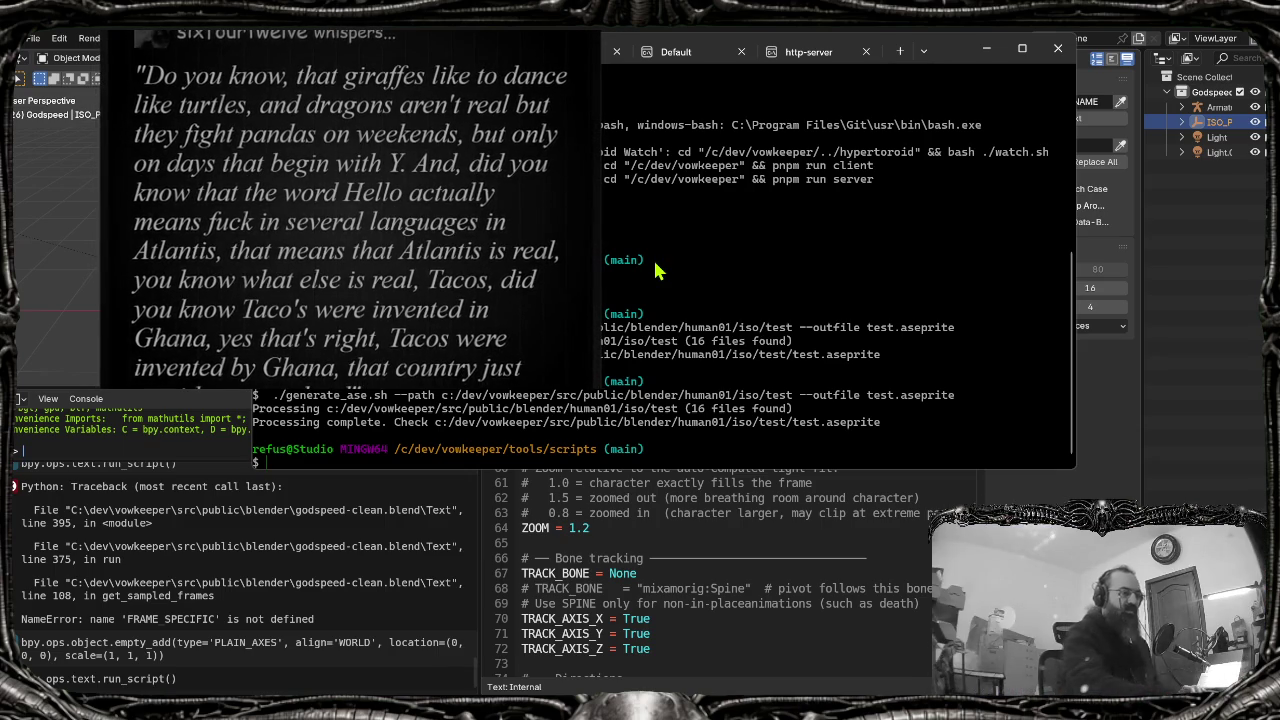
pyautogui.hotkey('alt', 'p')
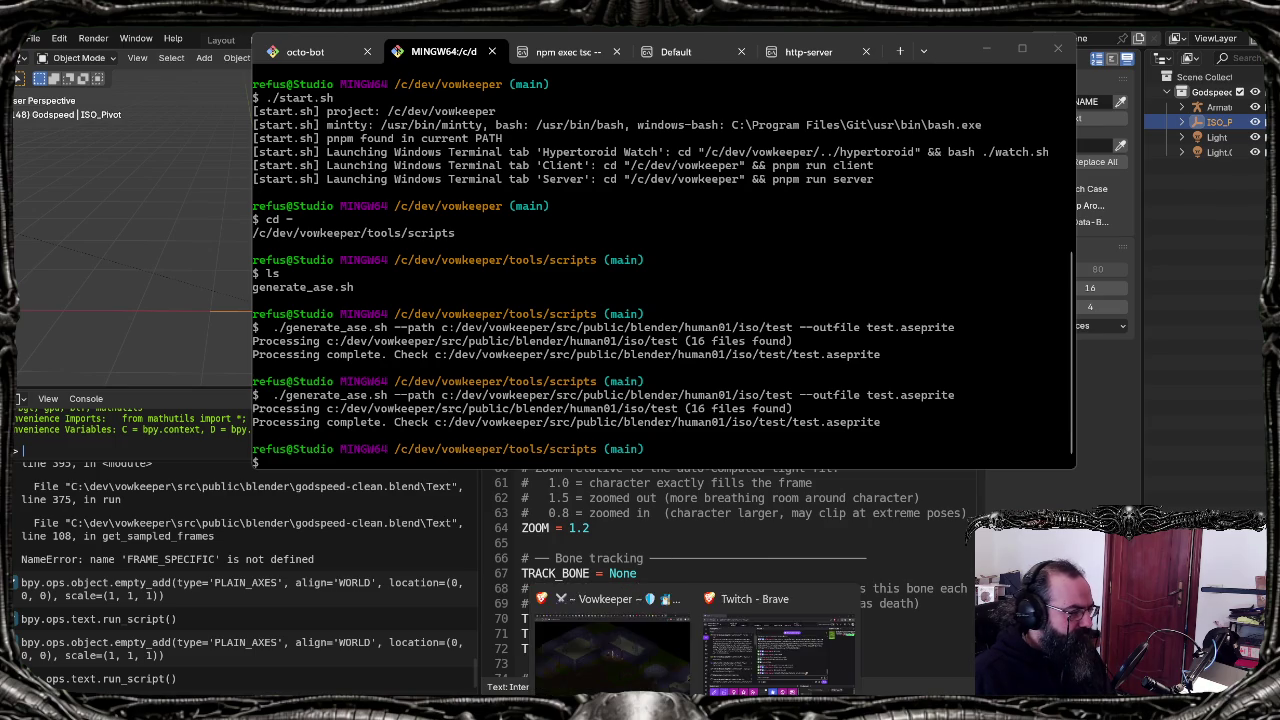
# Step: Bring the Vowkeeper game window at localhost:5173 forward, then minimise it
pyautogui.click(600, 643)
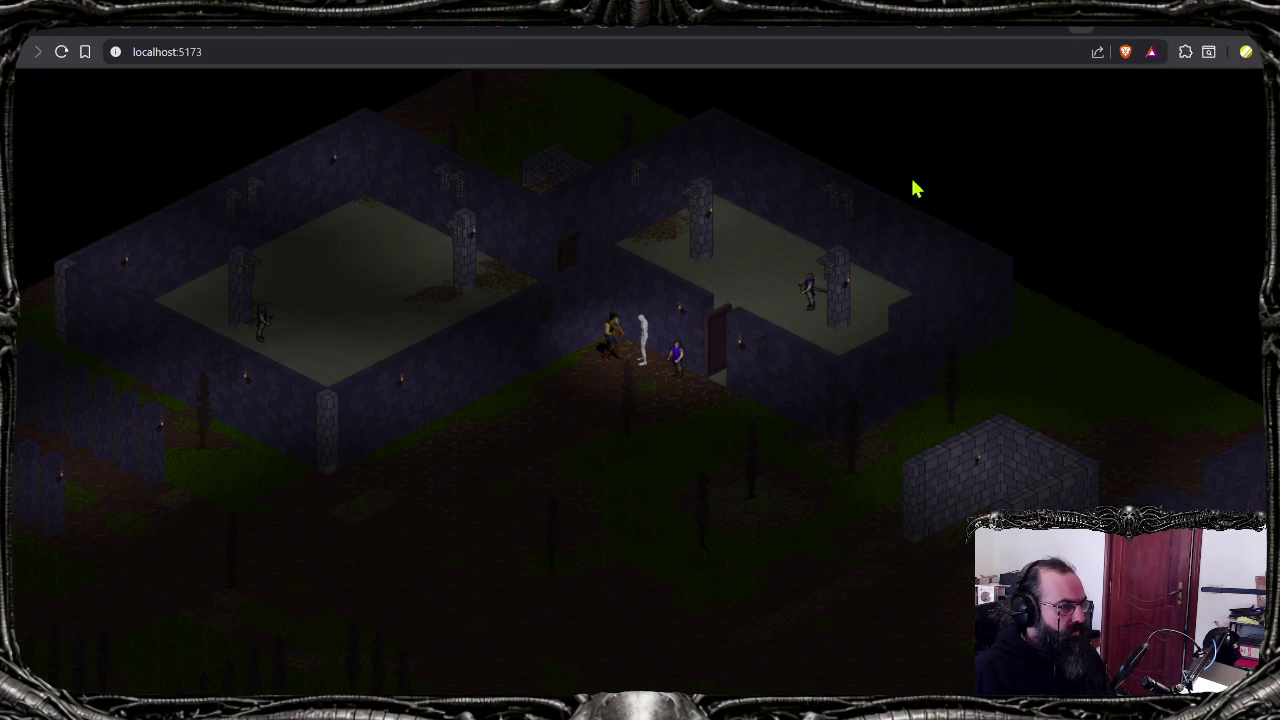
pyautogui.click(697, 706)
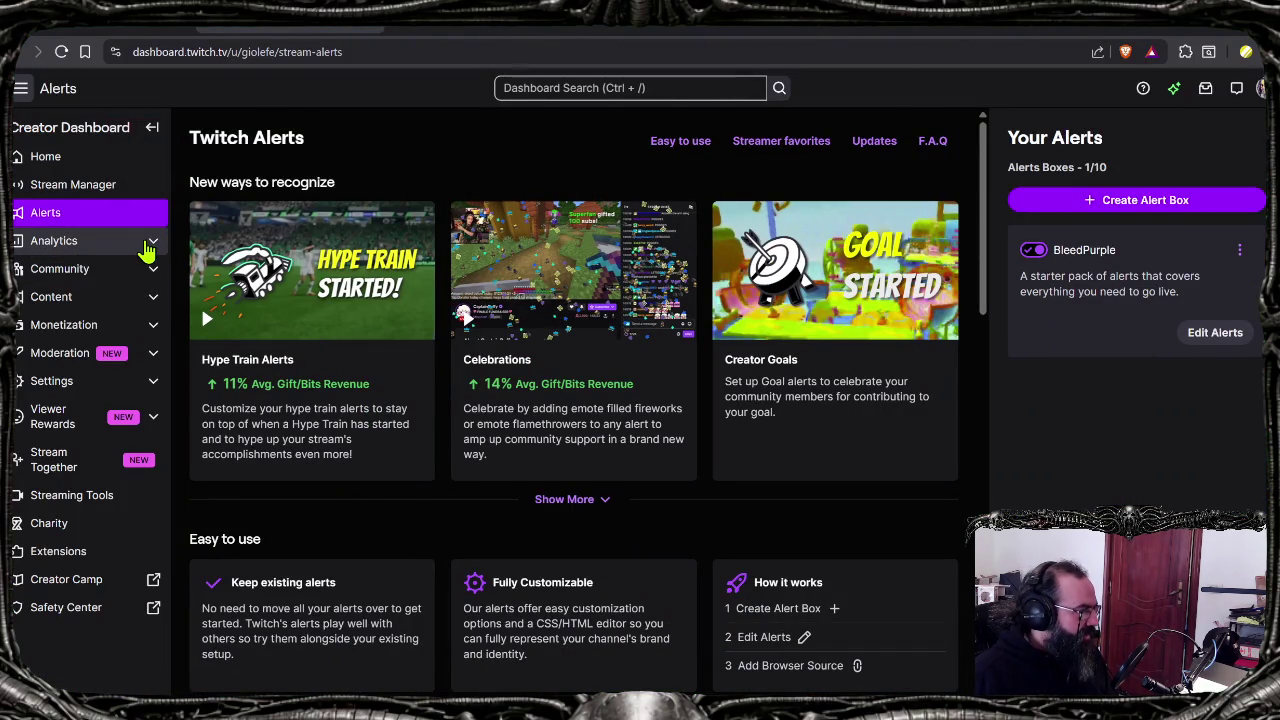
# Step: Open the BleedPurple alert editor, browse the Viewer Rewards pages, and return to Alerts
pyautogui.click(1215, 333)
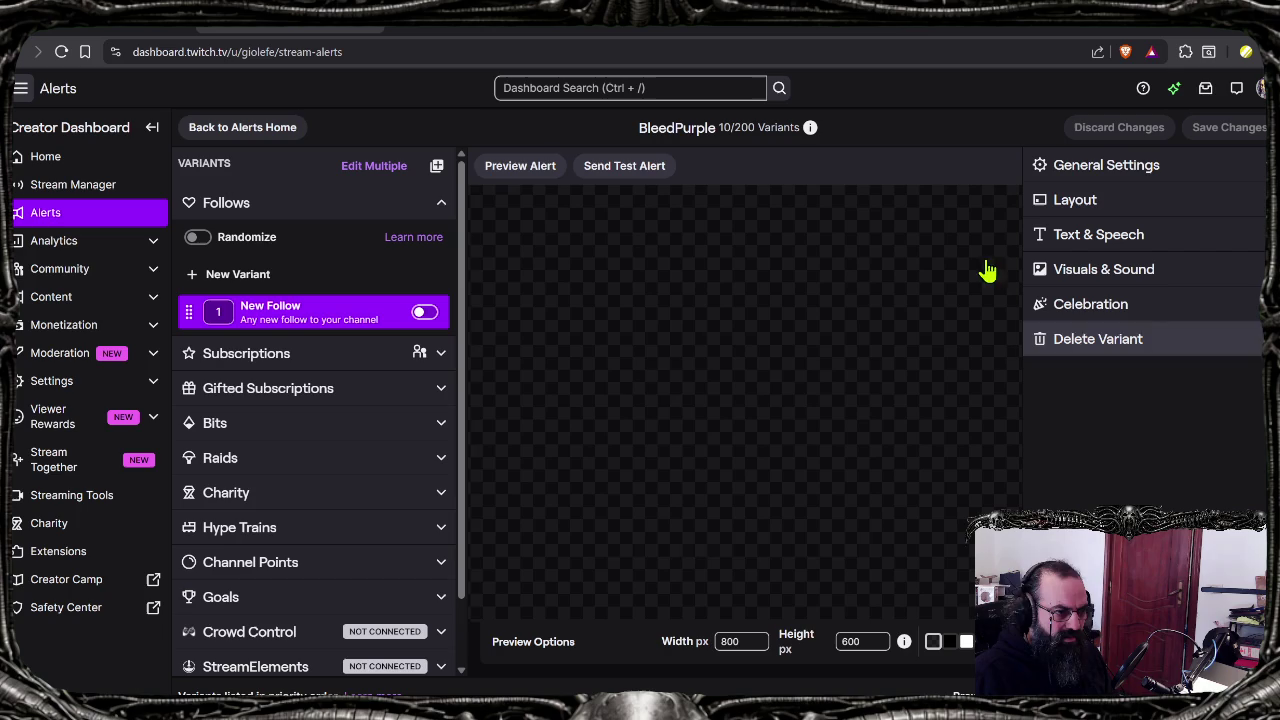
pyautogui.click(72, 425)
pyautogui.click(80, 475)
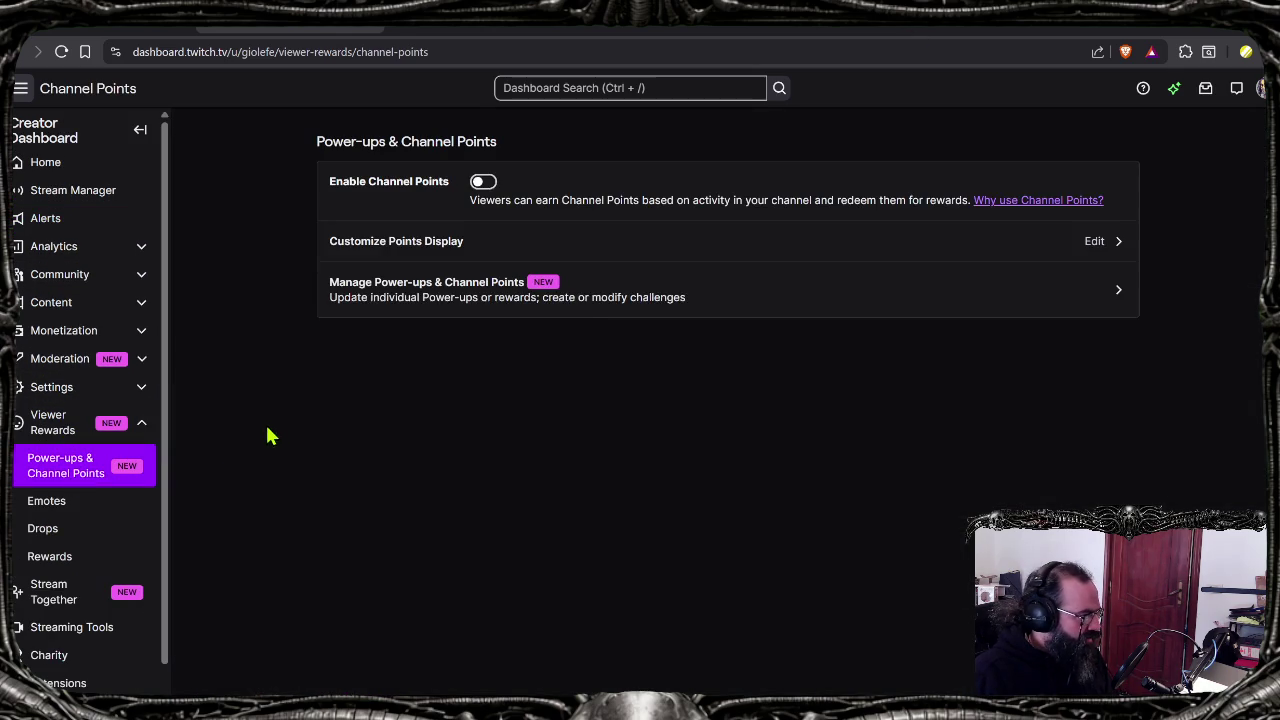
pyautogui.click(60, 505)
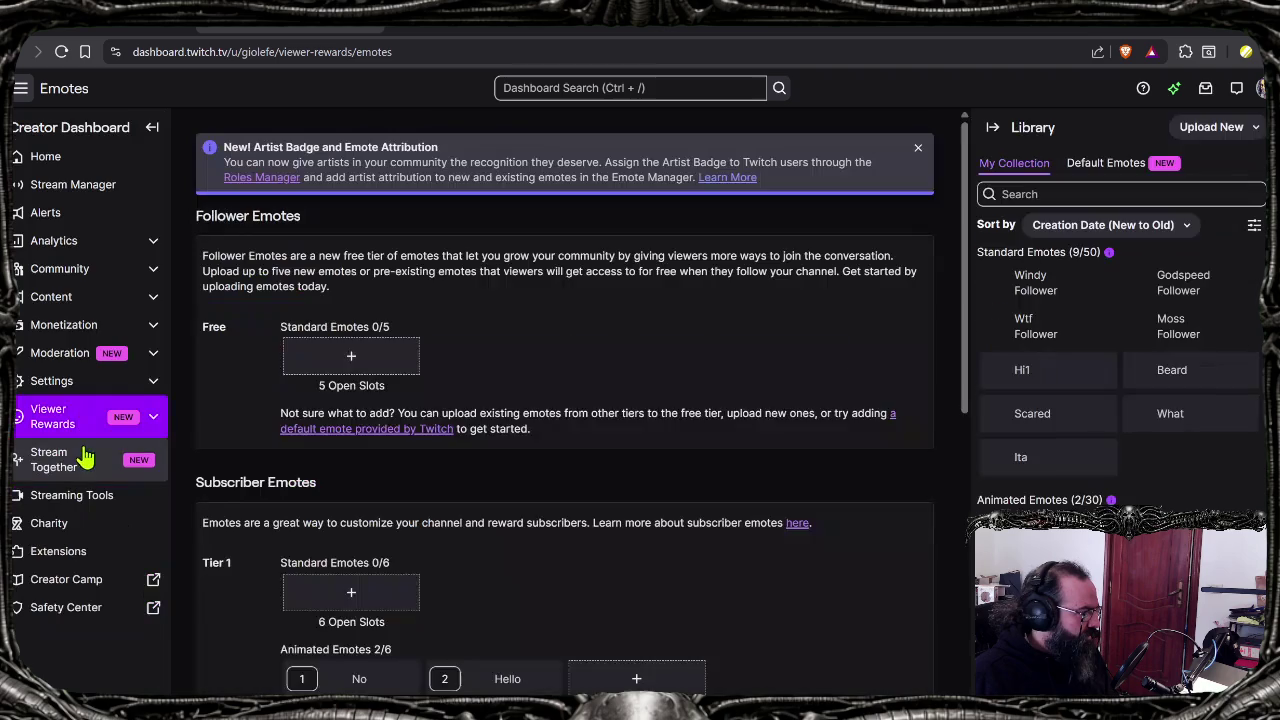
pyautogui.click(80, 190)
pyautogui.click(77, 216)
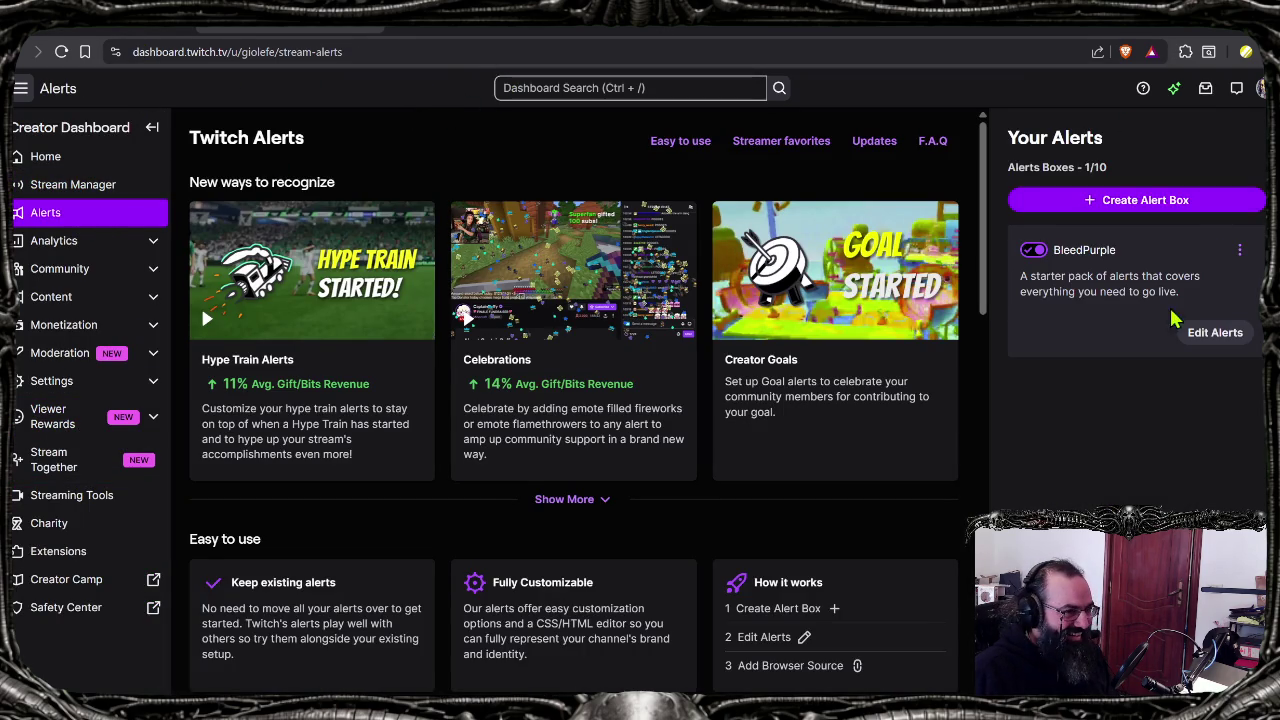
# Step: Reopen the BleedPurple alert box and expand its Channel Points section to show both TTS variants
pyautogui.click(1213, 333)
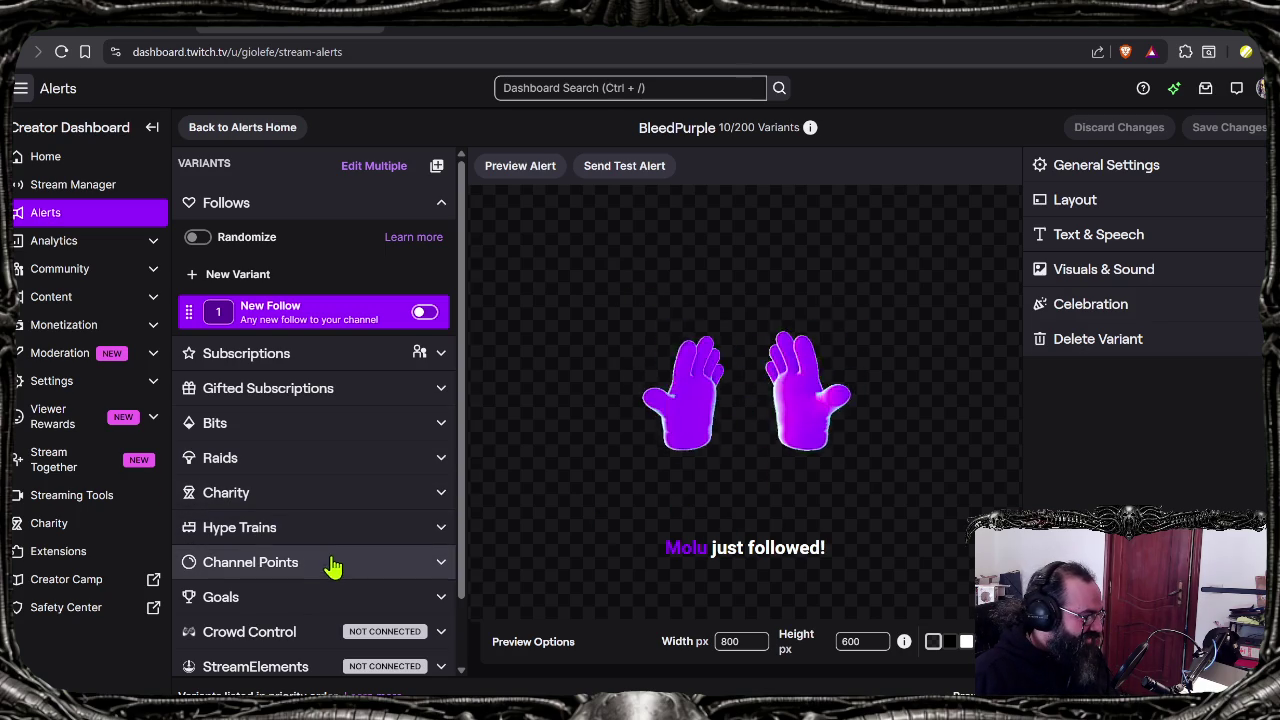
pyautogui.click(441, 568)
pyautogui.scroll(-2, 380, 545)
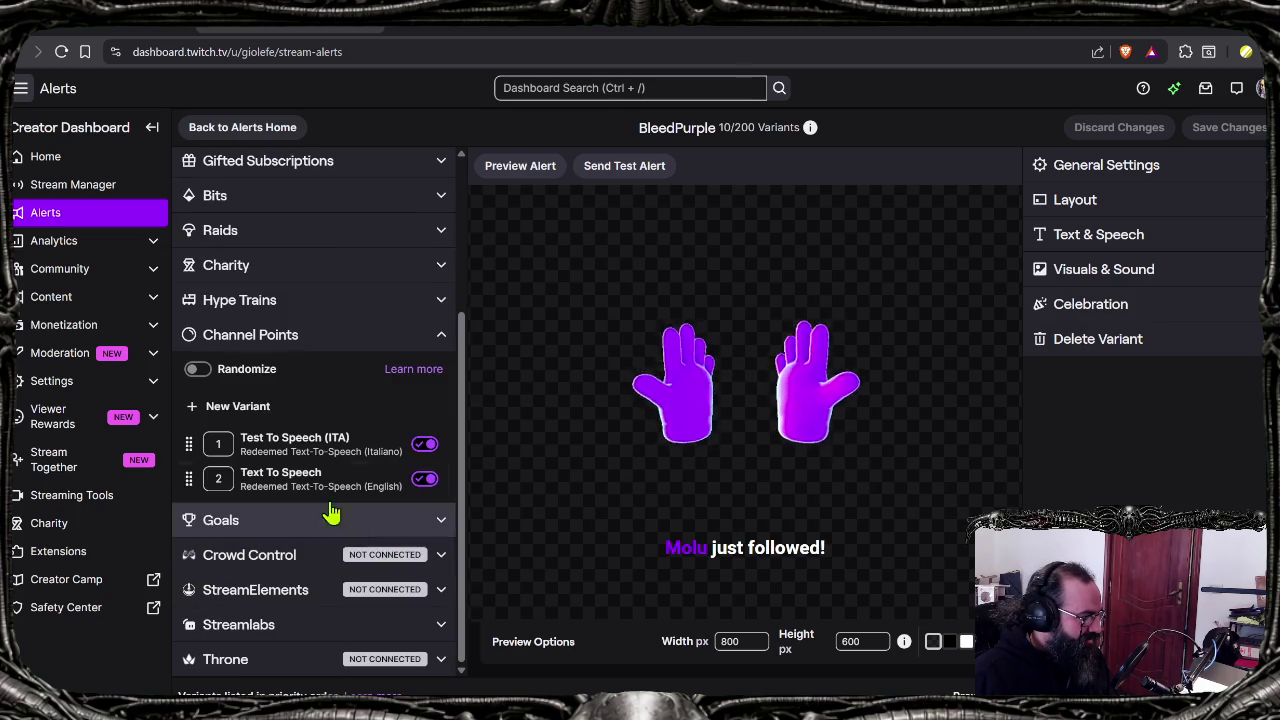
pyautogui.click(325, 450)
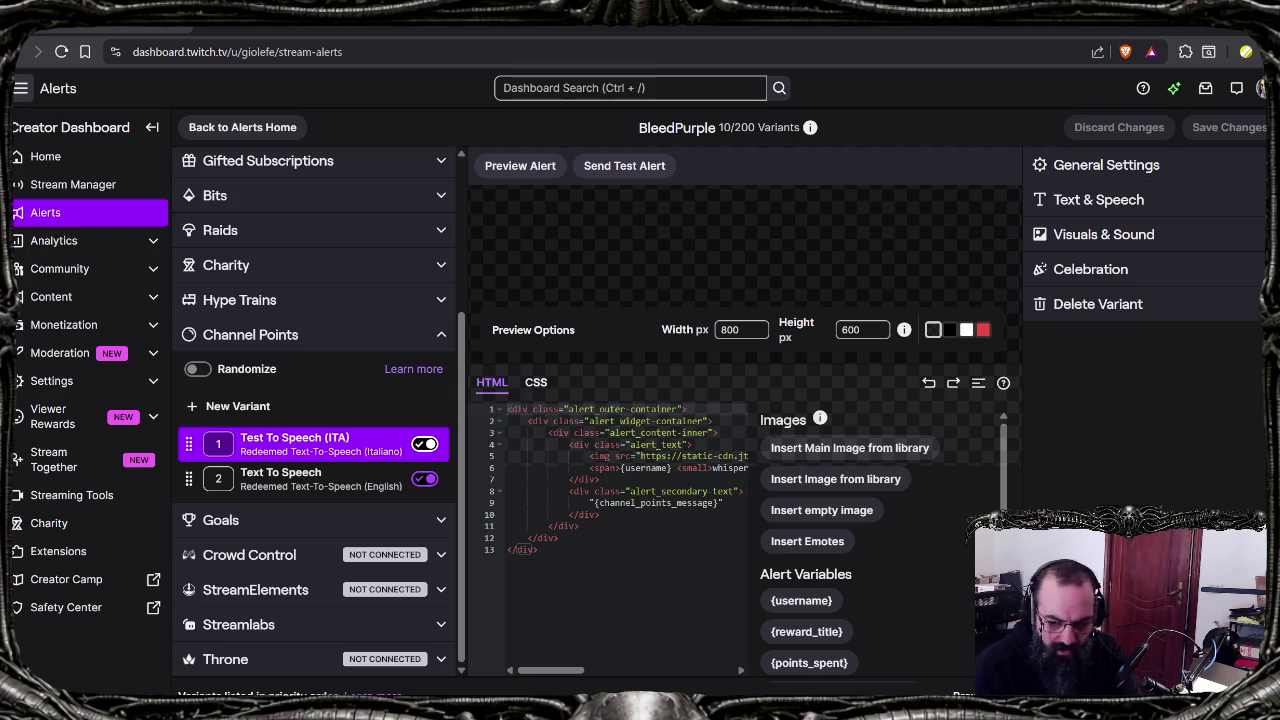
# Step: Send a test of the Italian Test To Speech Channel Points alert
pyautogui.click(627, 168)
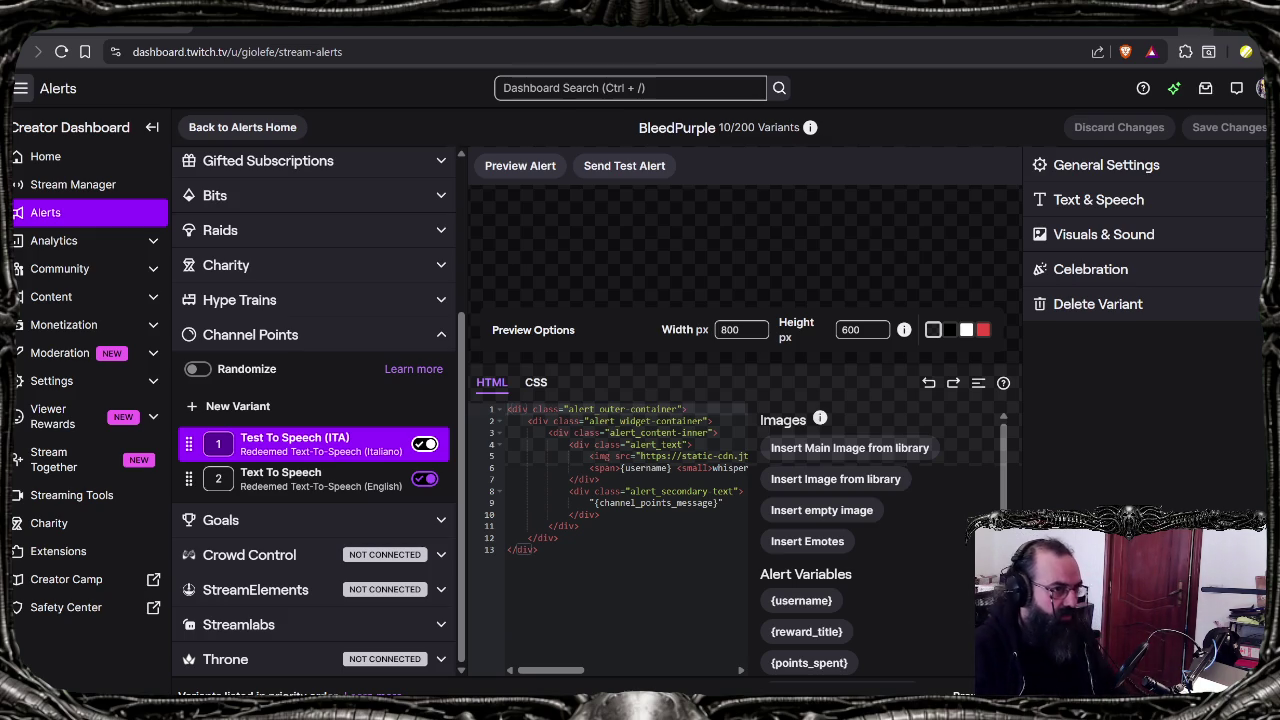
# Step: Switch from the Twitch dashboard to the Git Bash terminal
pyautogui.hotkey('alt', 'Tab')
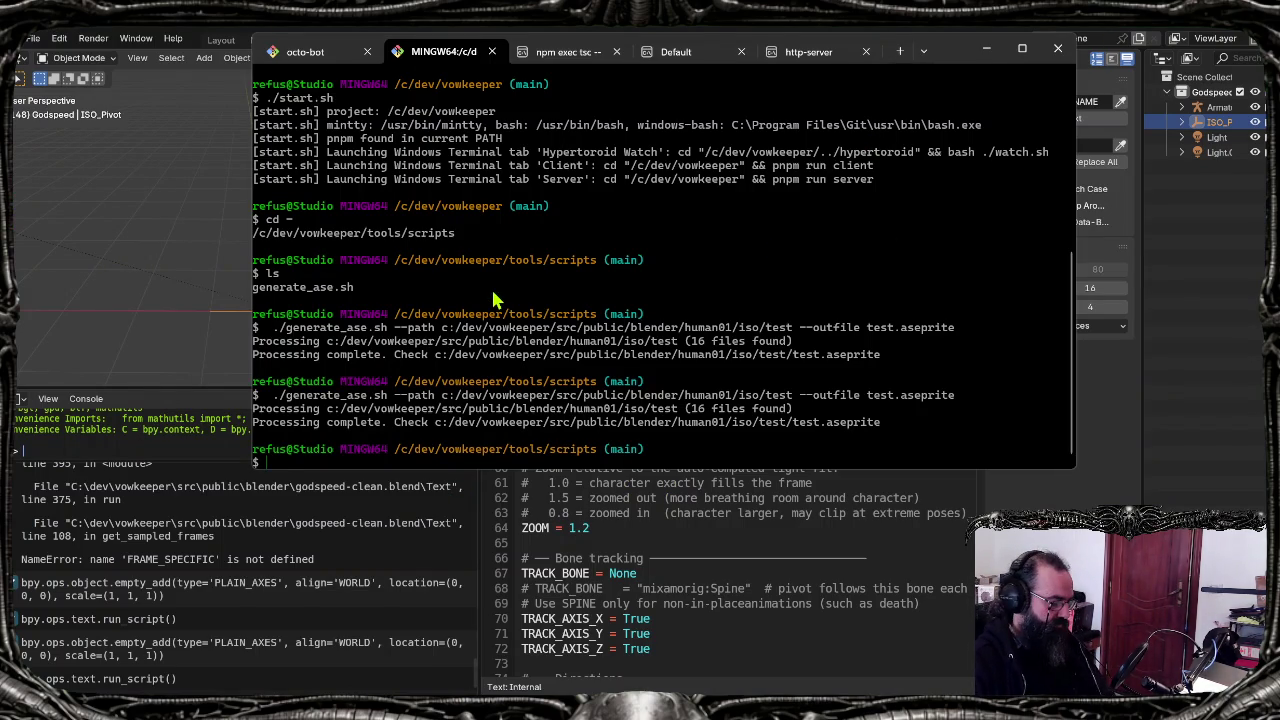
# Step: Run the entered command, read the octo-bot log, return to MINGW64, and minimise the terminal
pyautogui.press('Return')
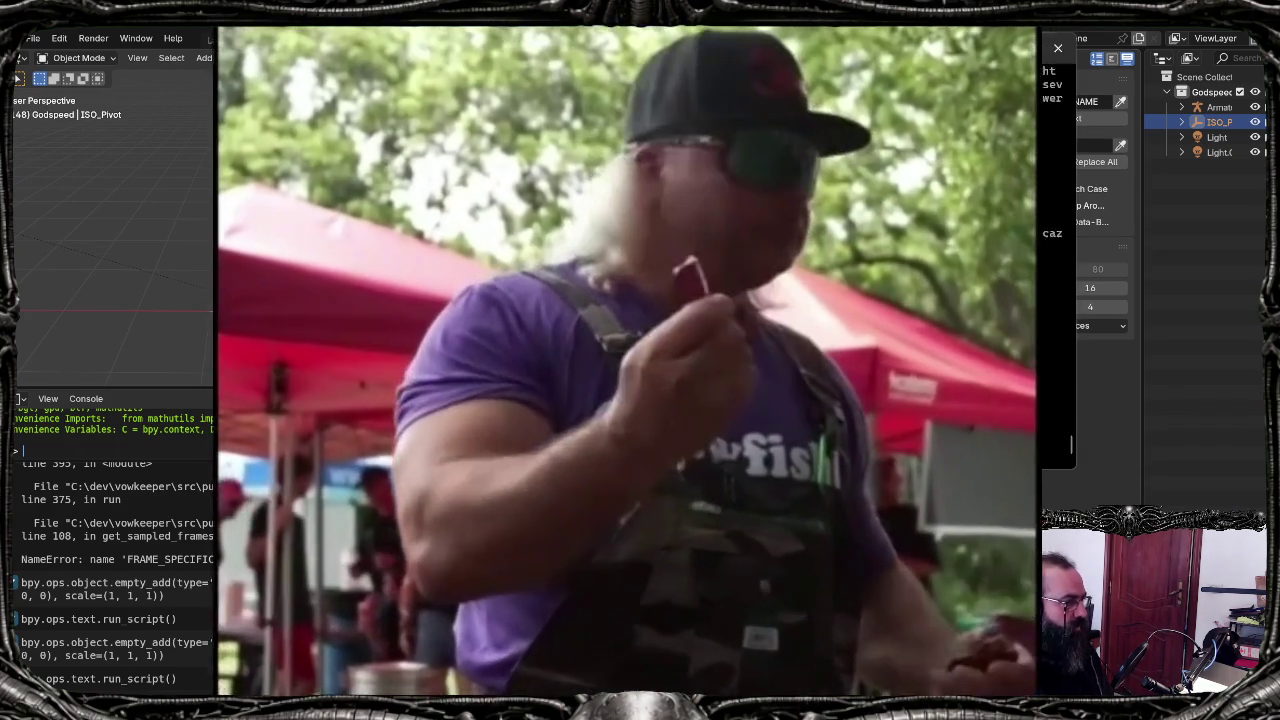
pyautogui.click(310, 51)
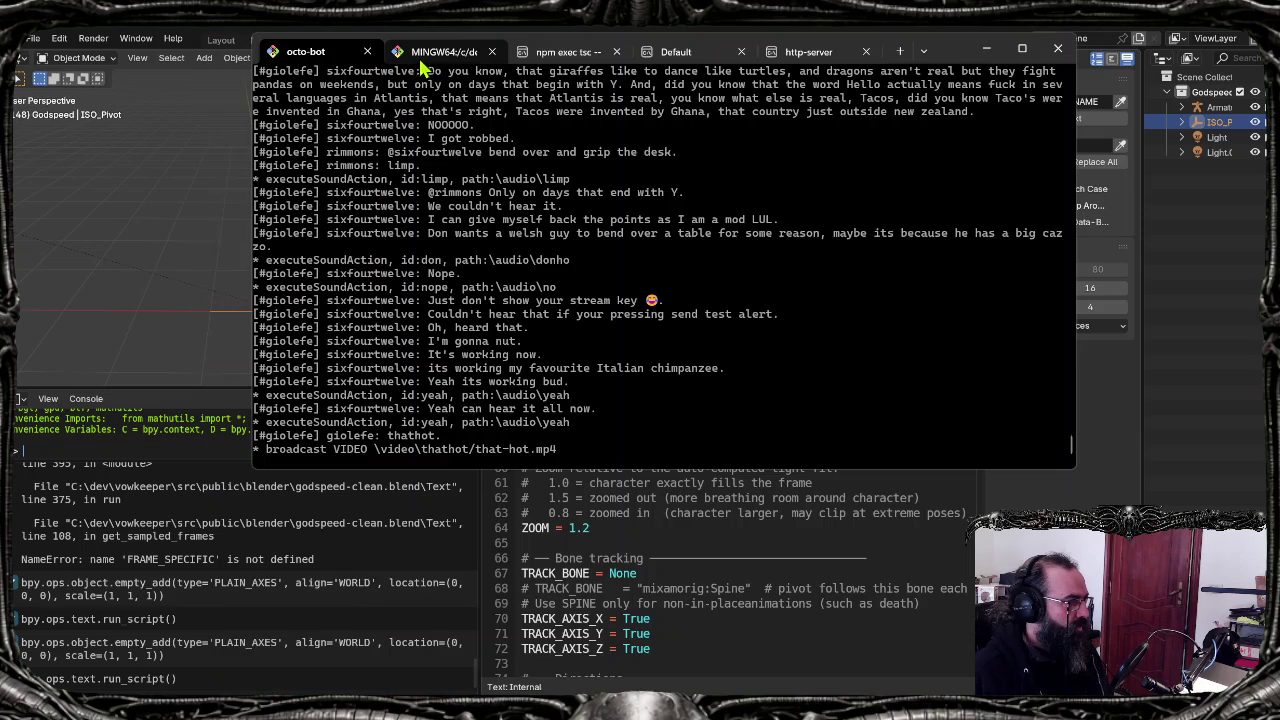
pyautogui.click(426, 55)
pyautogui.click(986, 48)
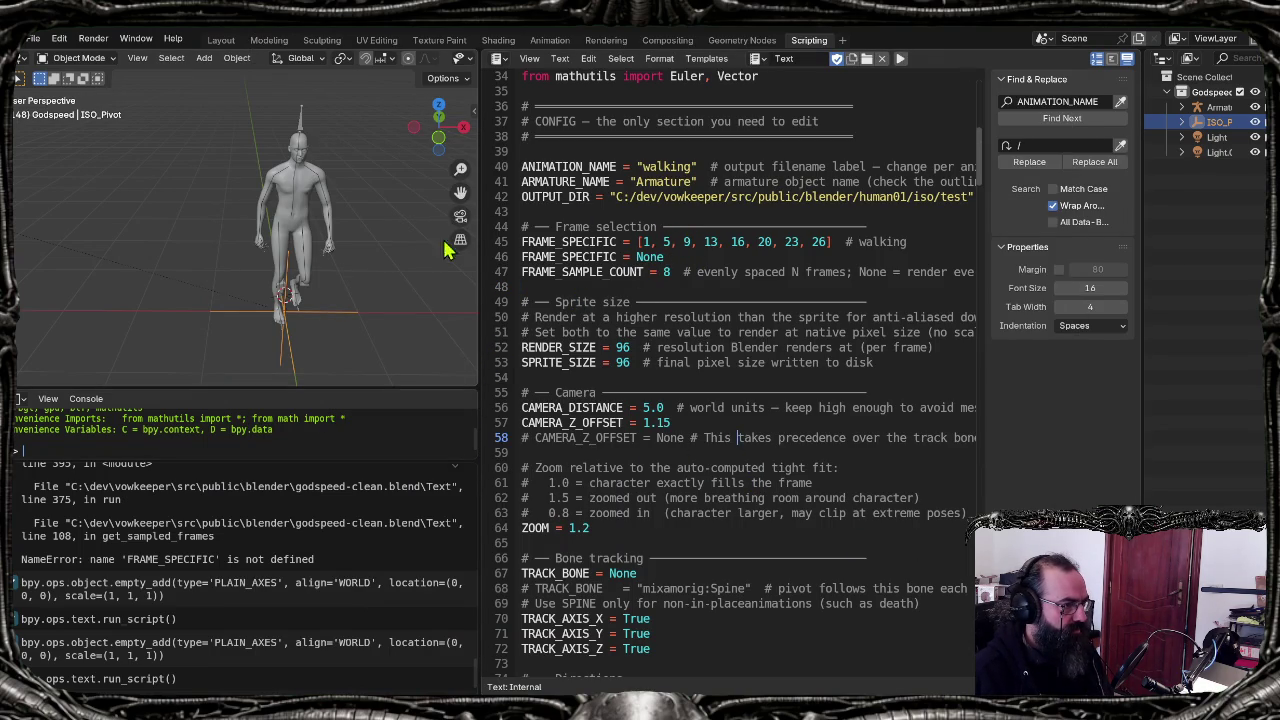
# Step: Orbit the walking figure, then preview the rendered sprite sheets in iso/test/walking
pyautogui.moveTo(347, 300); pyautogui.dragTo(308, 305, button='middle')
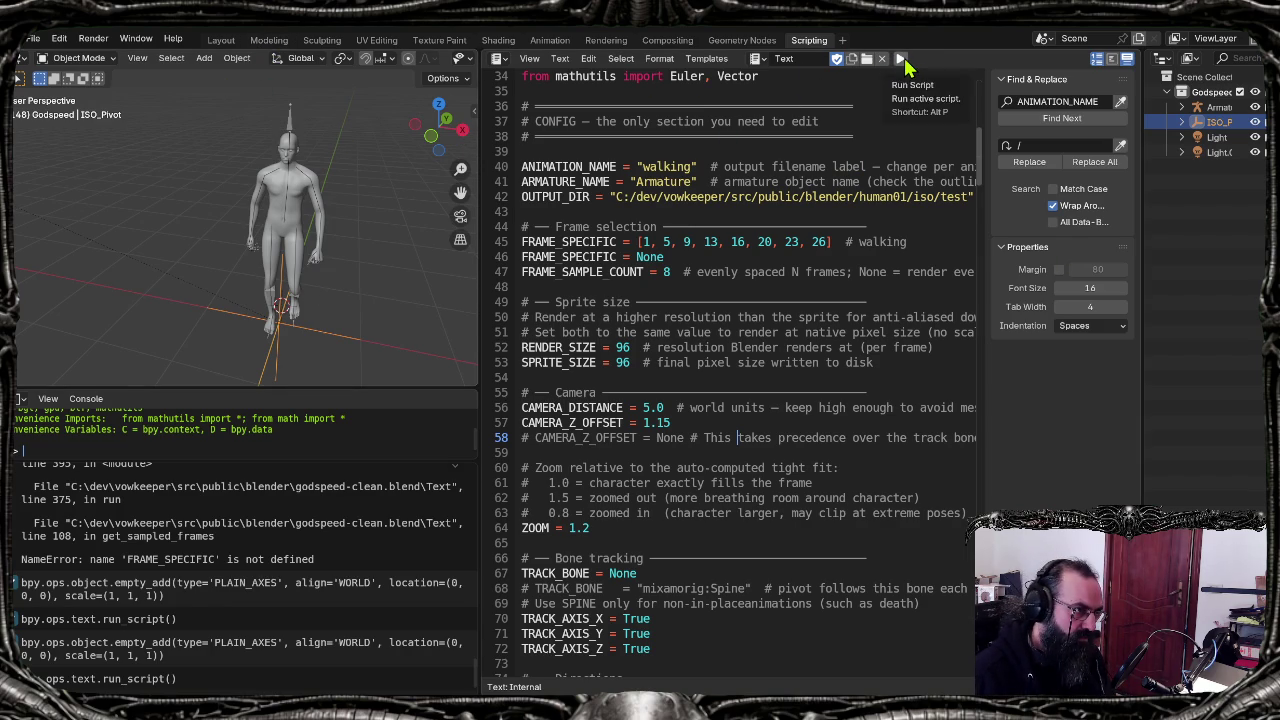
pyautogui.hotkey('alt', 'Tab')
pyautogui.doubleClick(170, 169)
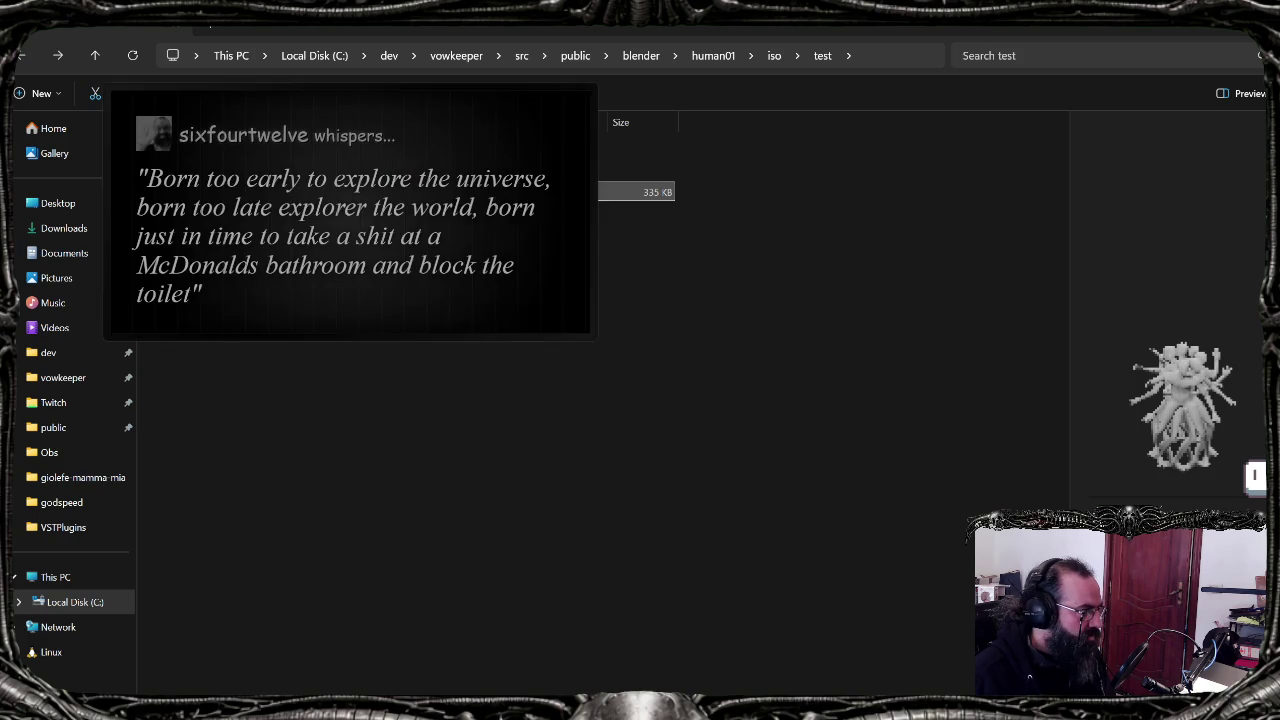
pyautogui.click(187, 160)
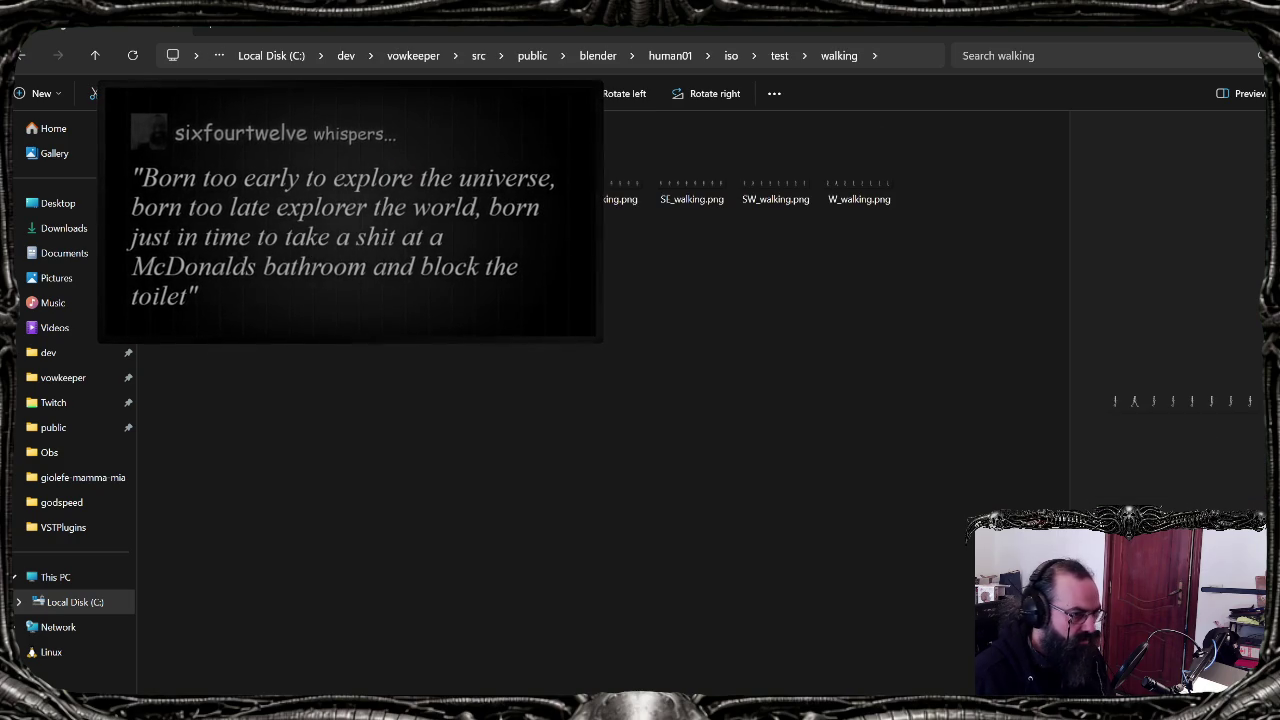
pyautogui.hotkey('alt', 'Tab')
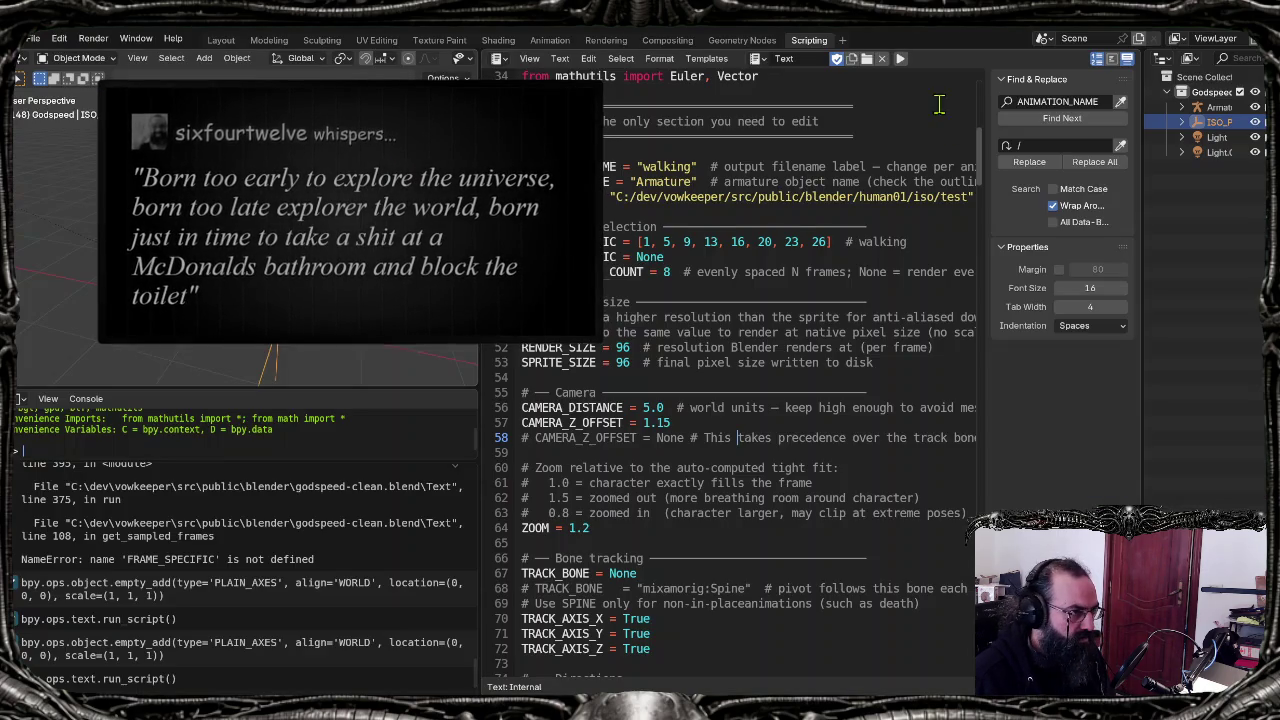
# Step: Run the export script twice to render all eight direction sheets, then review the DIRECTIONS list
pyautogui.click(900, 59)
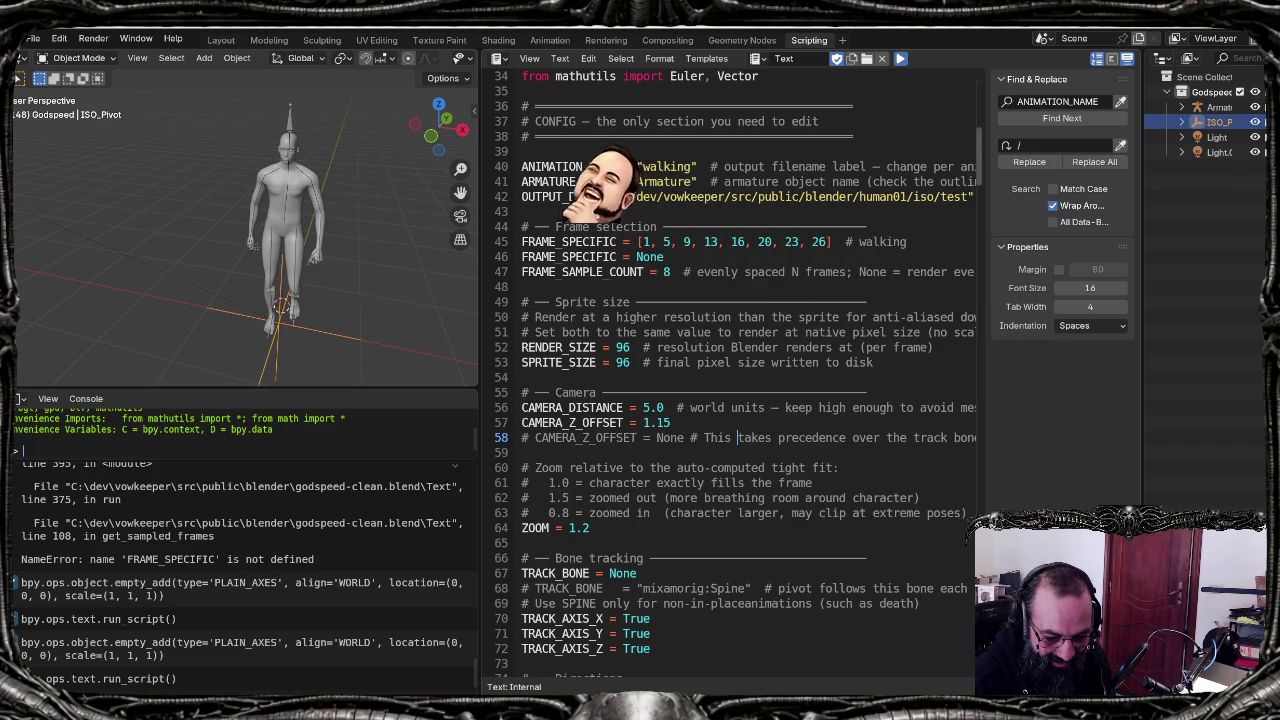
pyautogui.hotkey('alt', 'p')
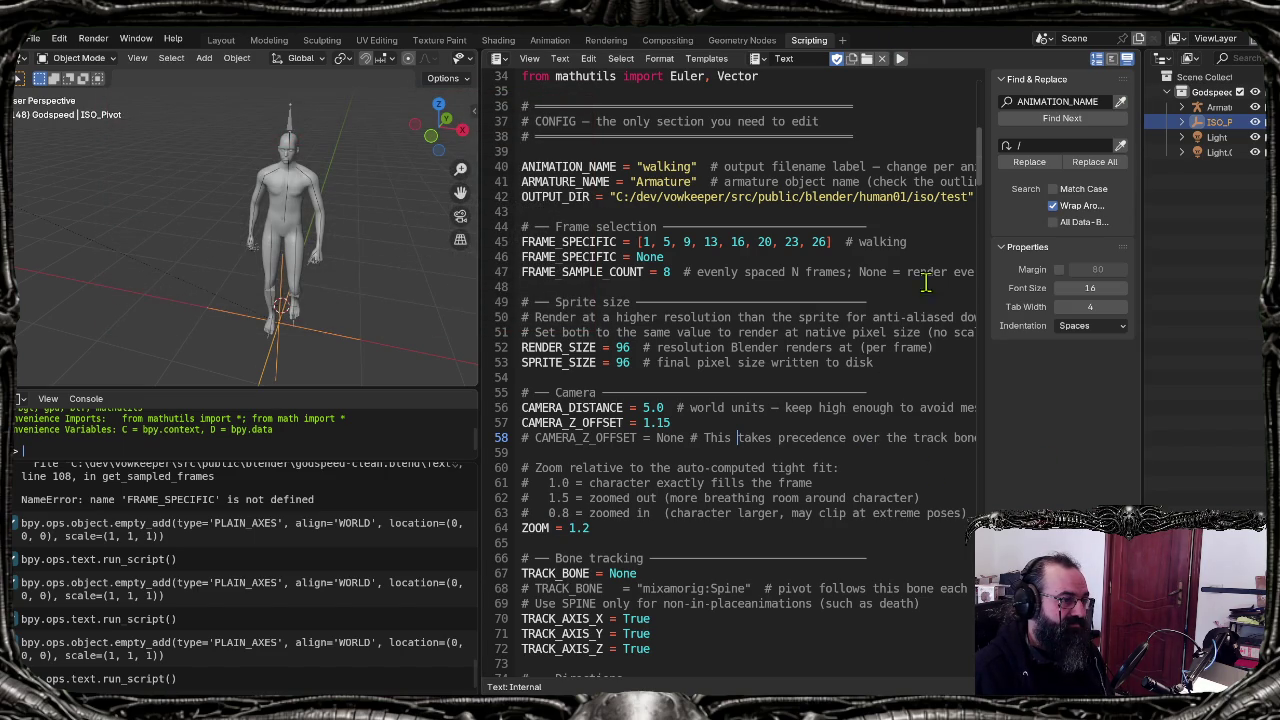
pyautogui.moveTo(983, 165); pyautogui.dragTo(983, 184)
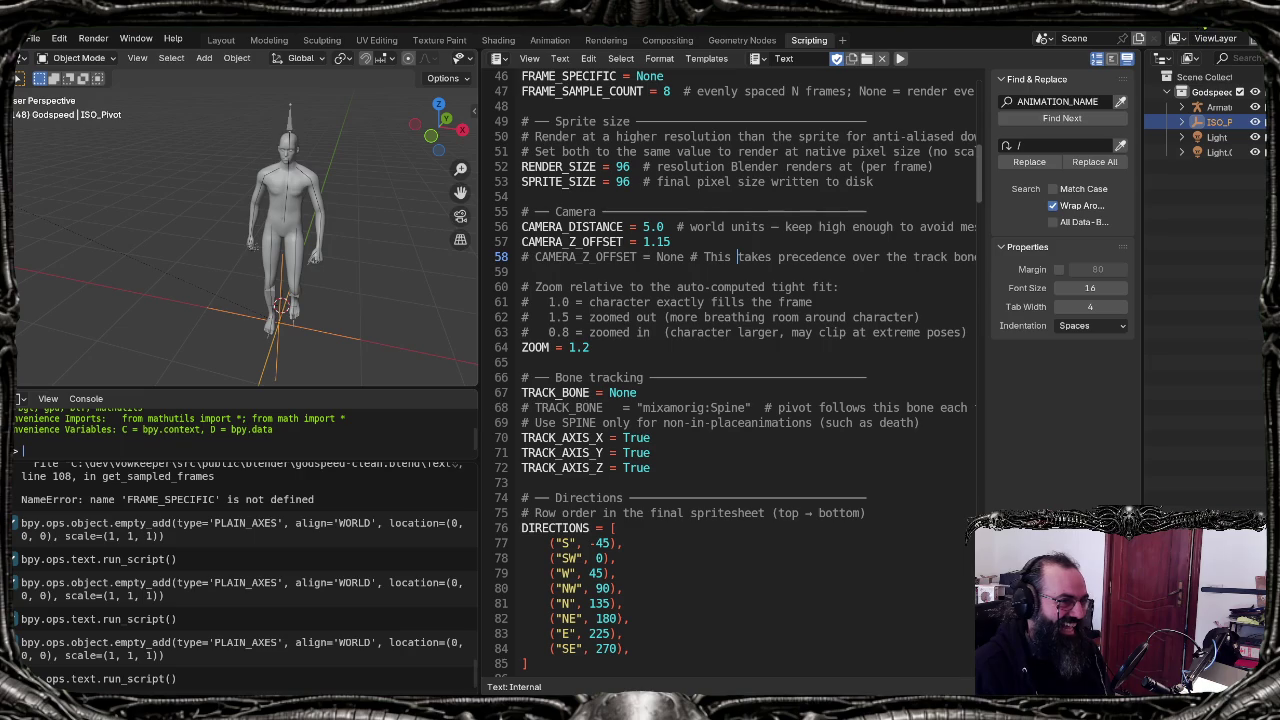
pyautogui.click(705, 513)
pyautogui.hotkey('alt', 'Tab')
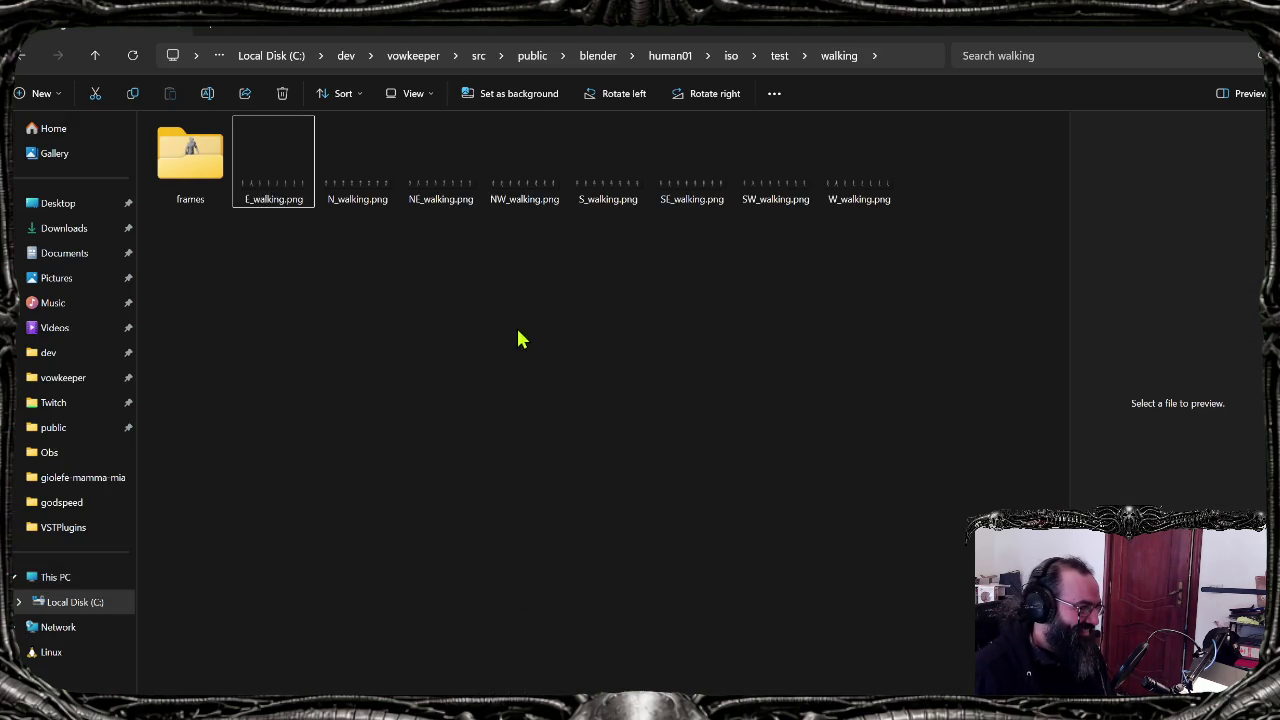
# Step: Open test.aseprite from the test folder in Aseprite
pyautogui.hotkey('alt', 'Up')
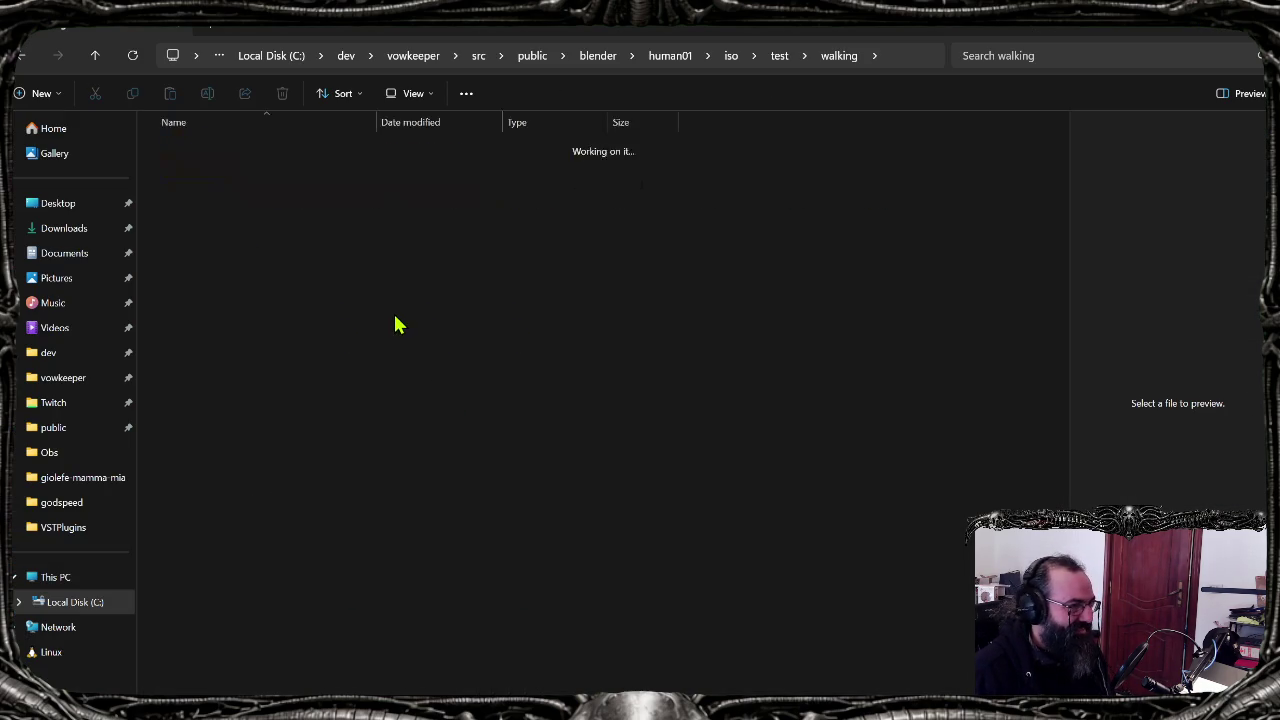
pyautogui.click(220, 192)
pyautogui.press('Return')
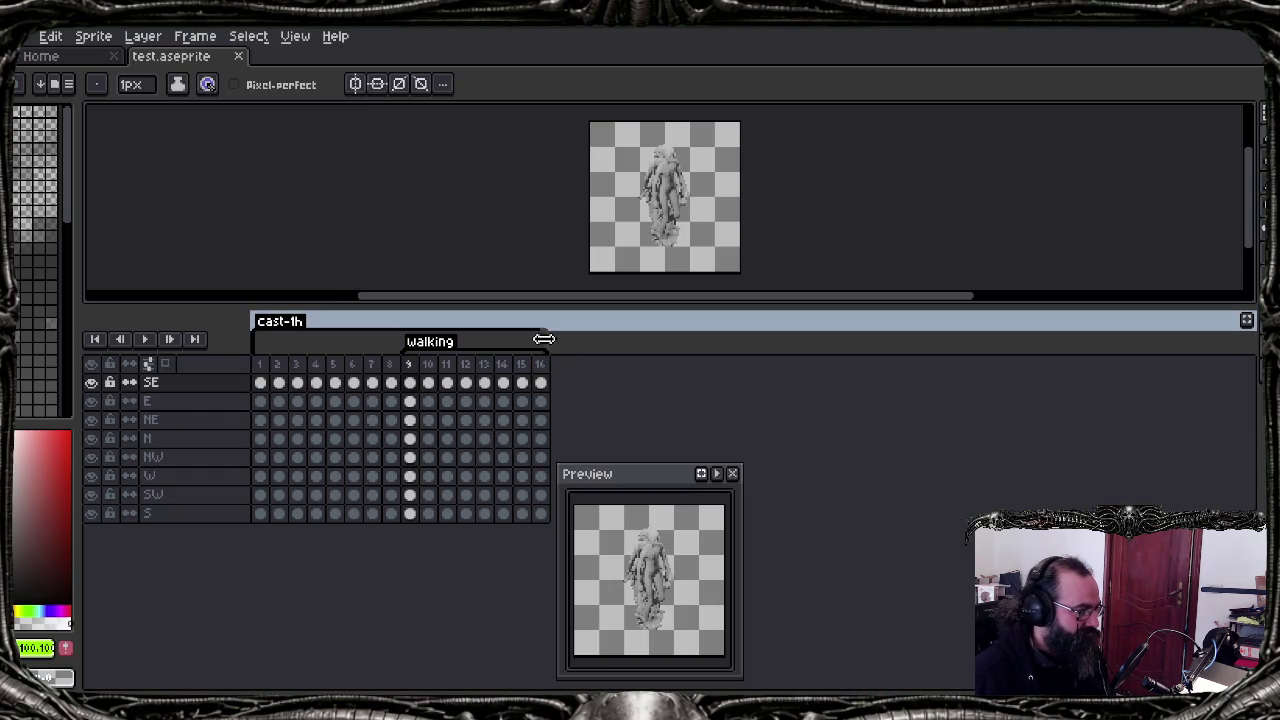
pyautogui.moveTo(394, 336); pyautogui.dragTo(390, 336)
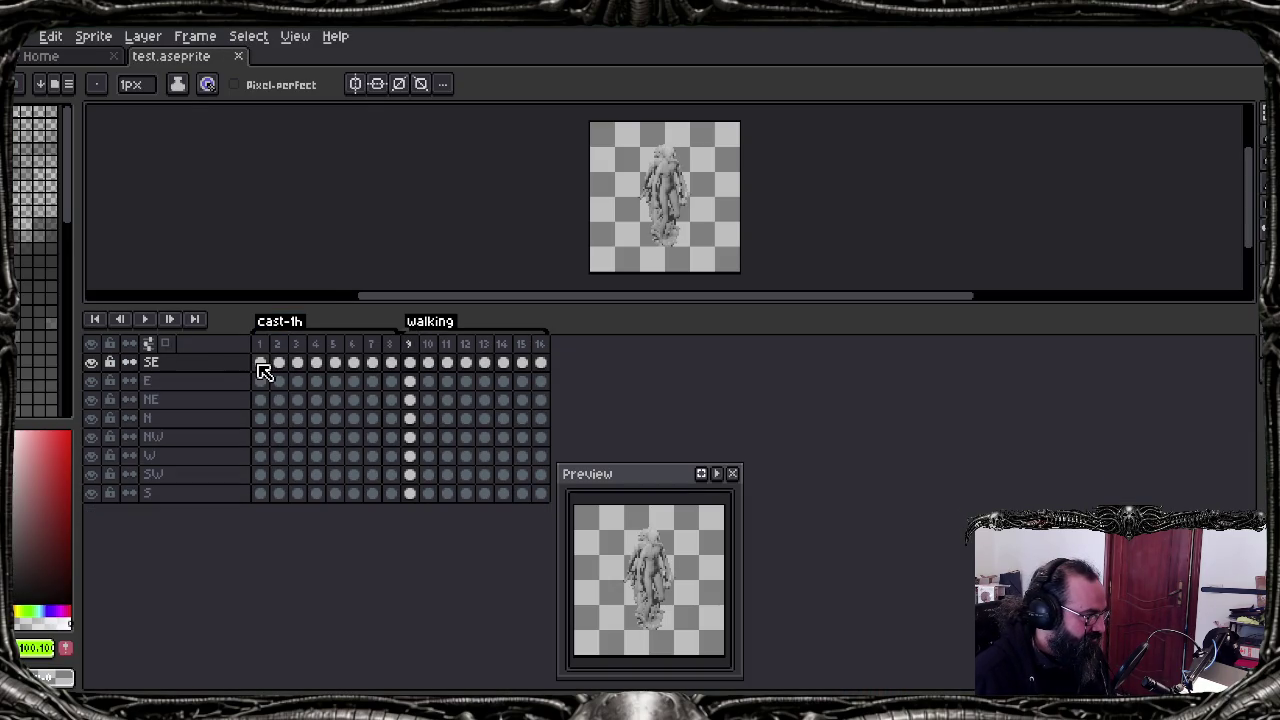
# Step: Hide all direction layers except SE and frame the sprite on the canvas
pyautogui.click(260, 366)
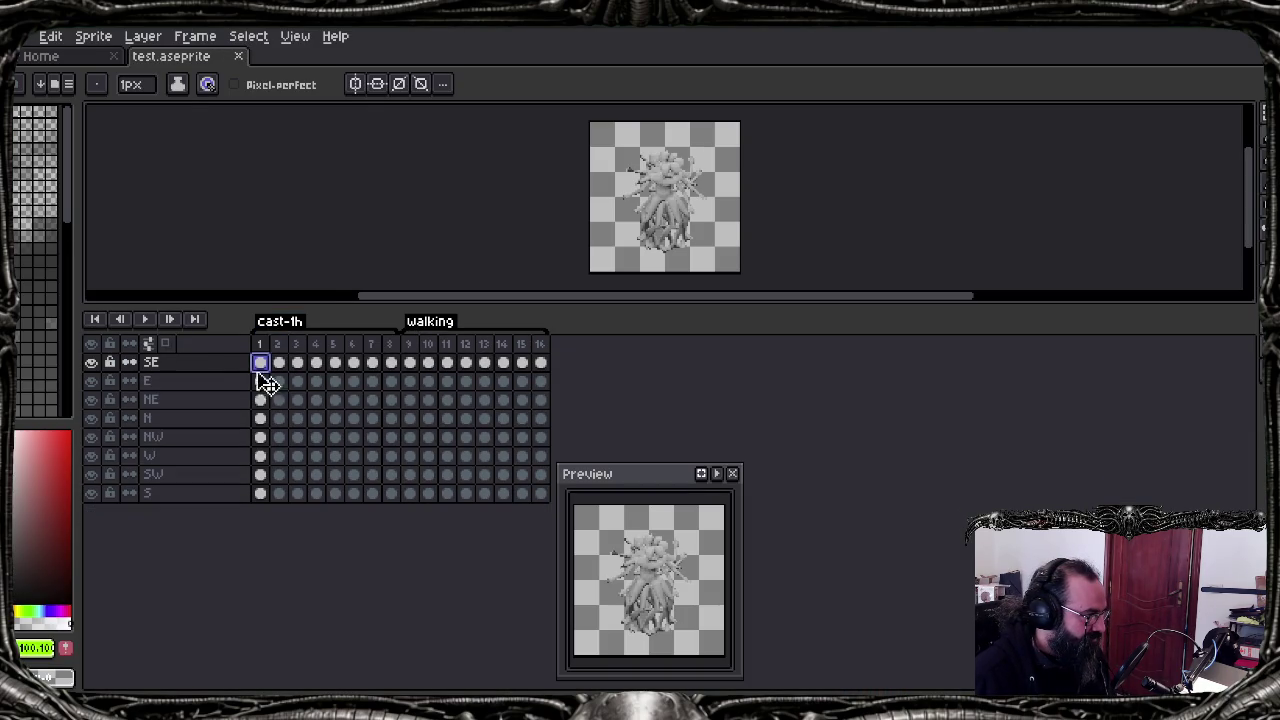
pyautogui.click(96, 352)
pyautogui.moveTo(766, 298); pyautogui.dragTo(709, 488)
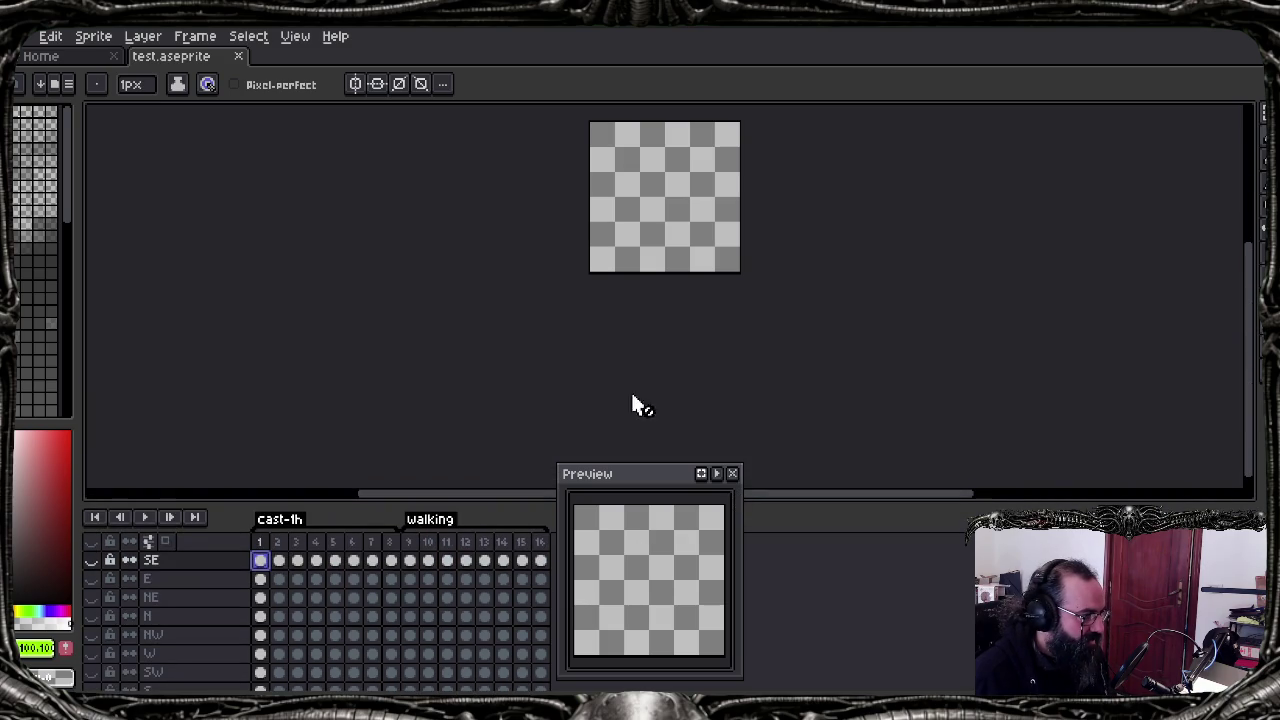
pyautogui.scroll(2, 634, 257)
pyautogui.scroll(-1, 628, 247)
pyautogui.moveTo(683, 213); pyautogui.dragTo(623, 349, button='middle')
pyautogui.click(91, 560)
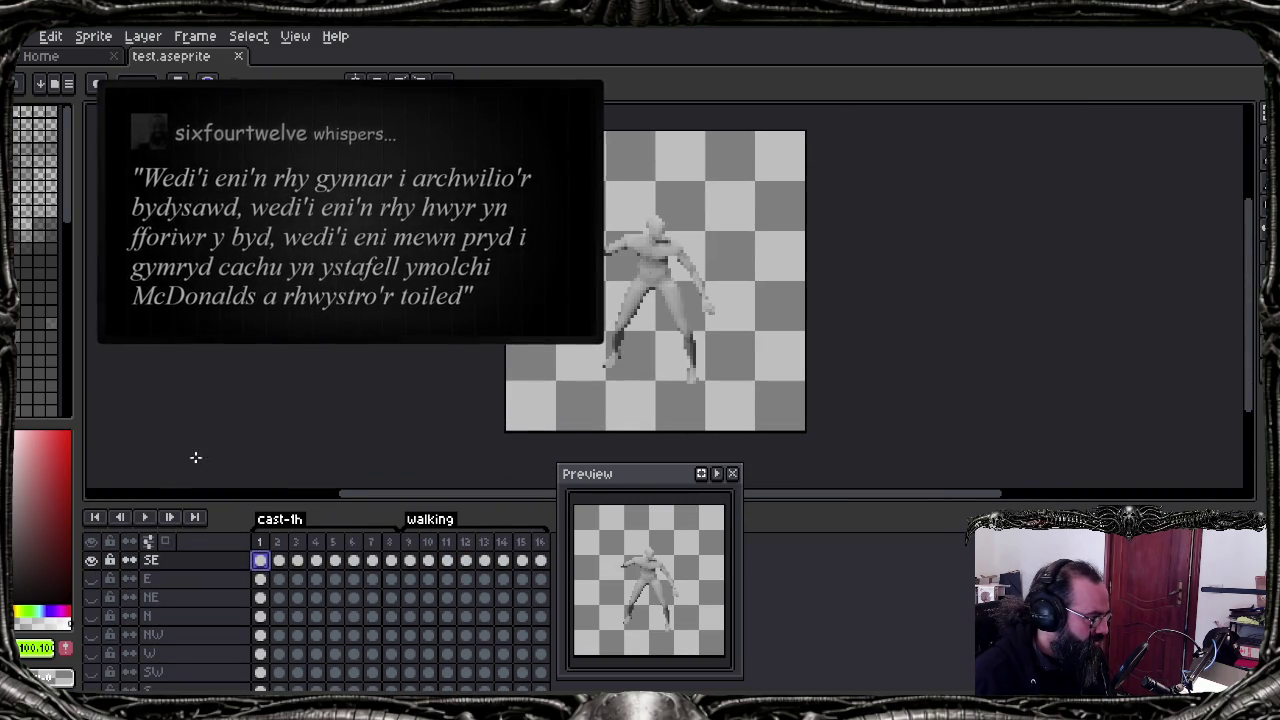
# Step: Play the SE walking animation, then step through its frames one at a time
pyautogui.click(143, 519)
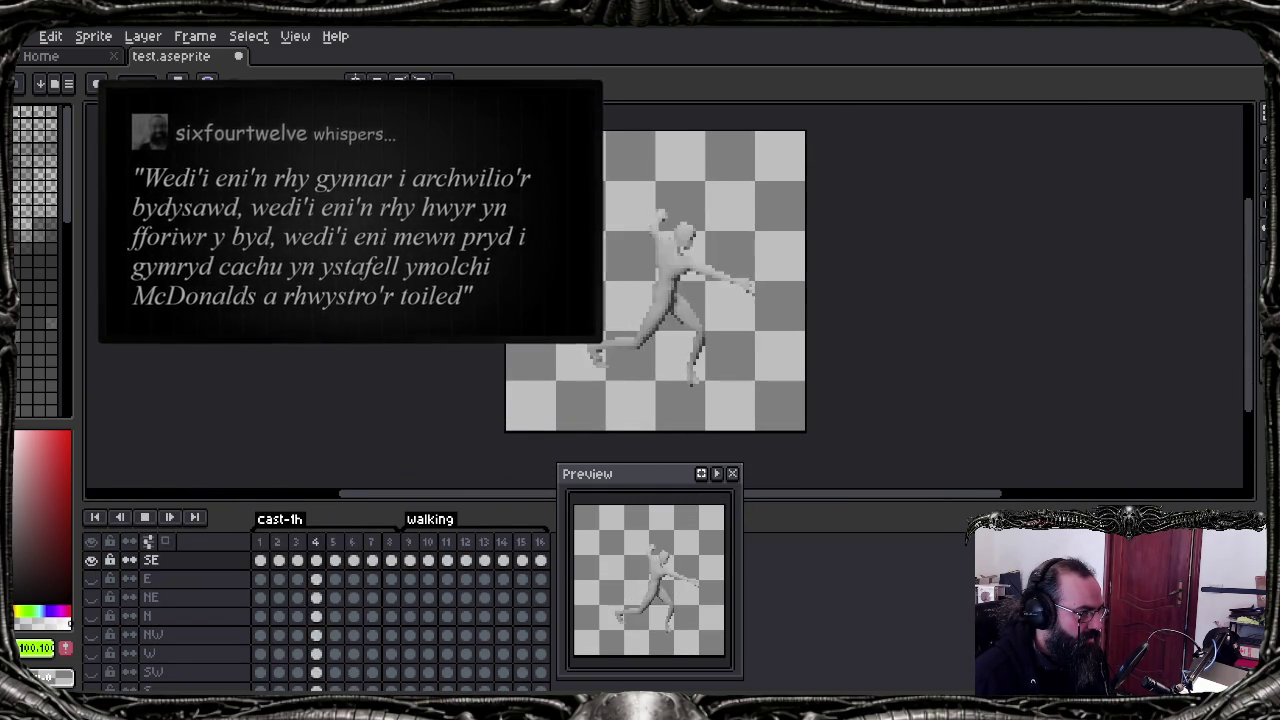
pyautogui.press('Return')
pyautogui.press('Right')
pyautogui.press('Right')
pyautogui.press('Left')
pyautogui.press('Right')
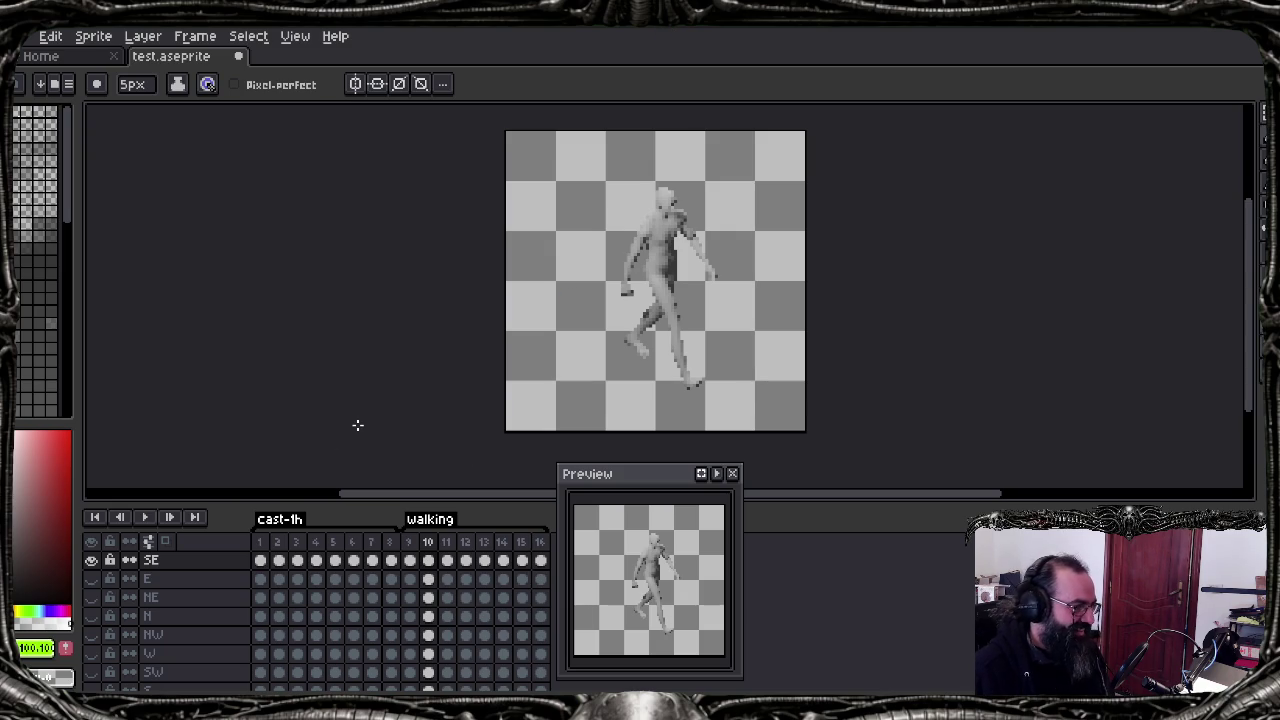
pyautogui.press(',')
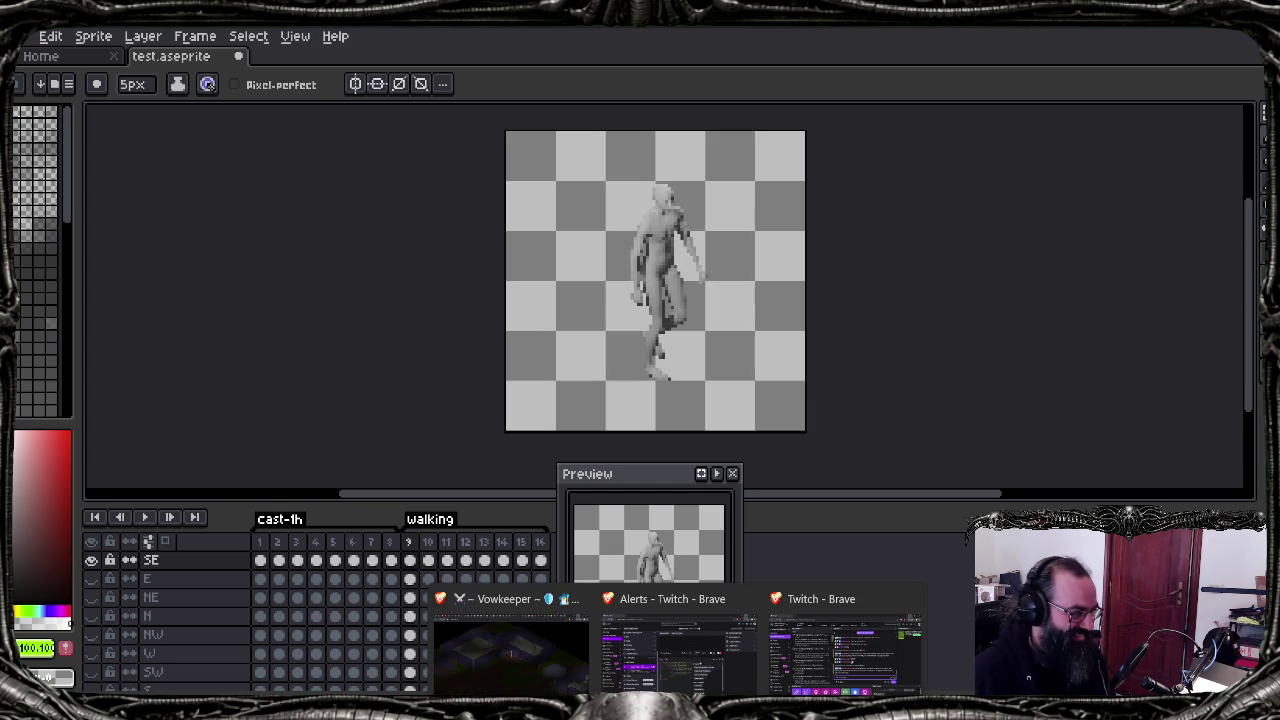
# Step: Bring the Twitch alerts dashboard forward, open Stream Manager, and shrink the browser window
pyautogui.click(688, 664)
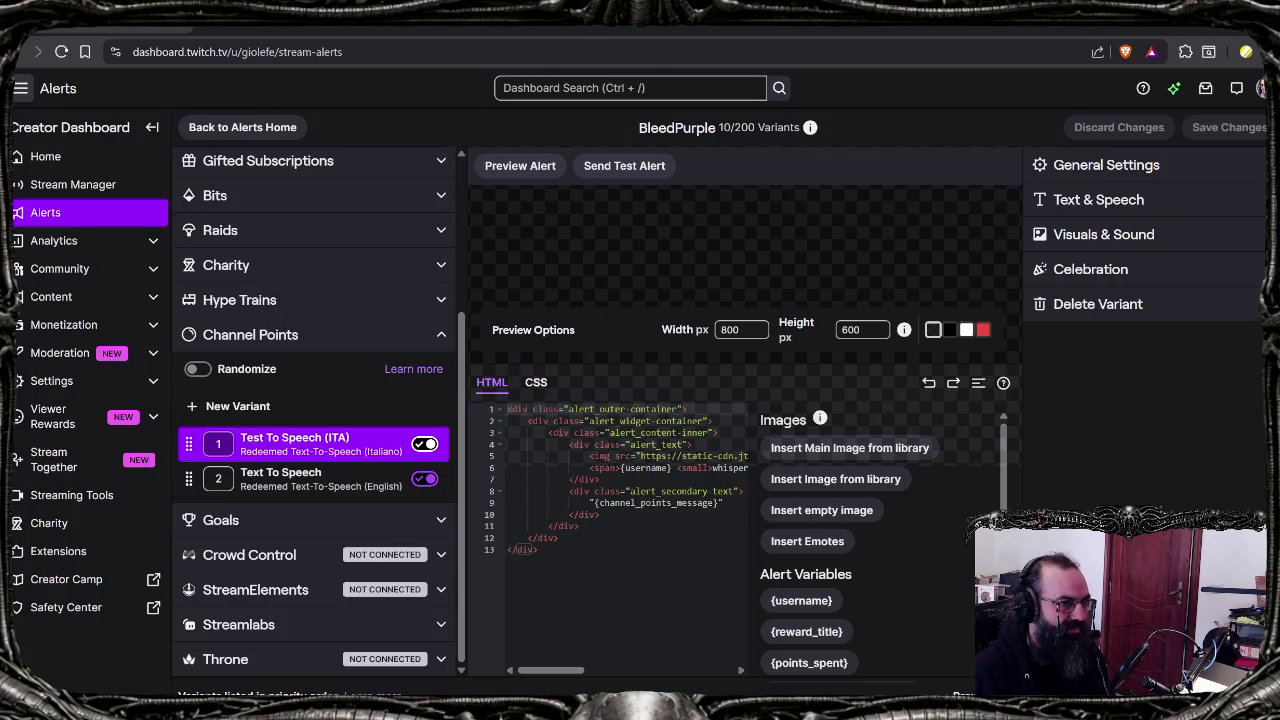
pyautogui.click(73, 184)
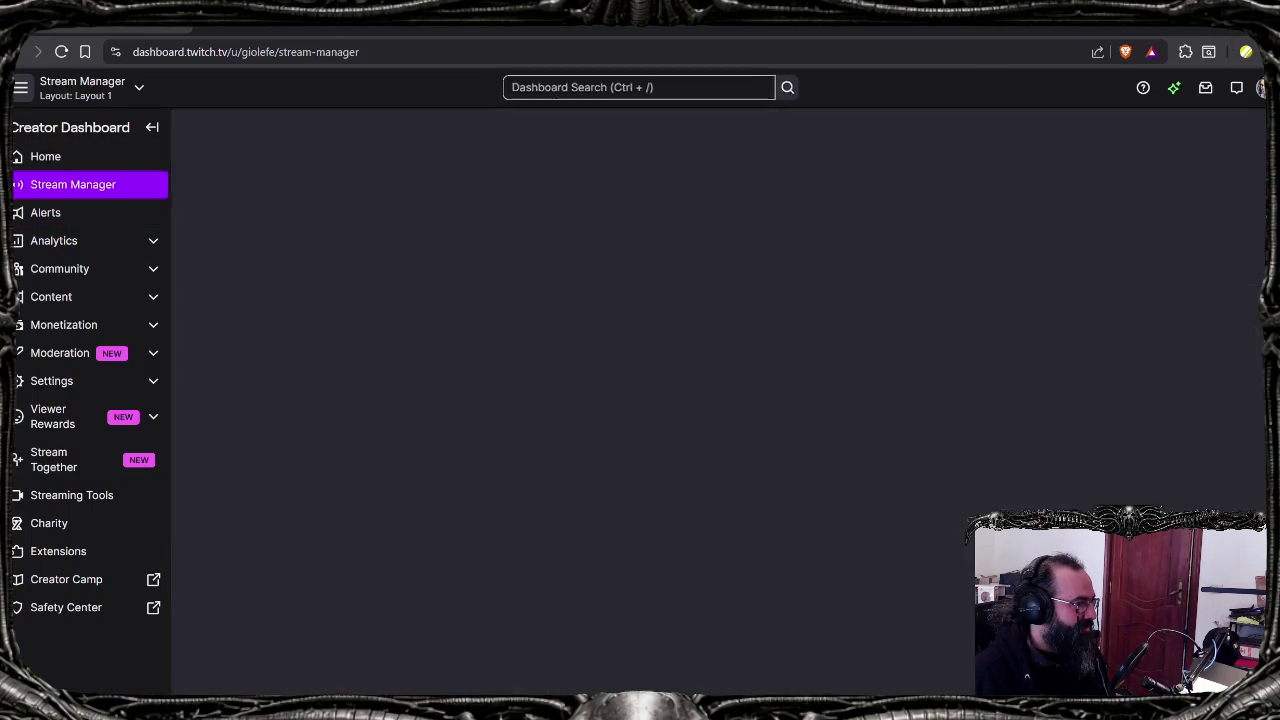
pyautogui.press('super+Down')
pyautogui.press('super+Down')
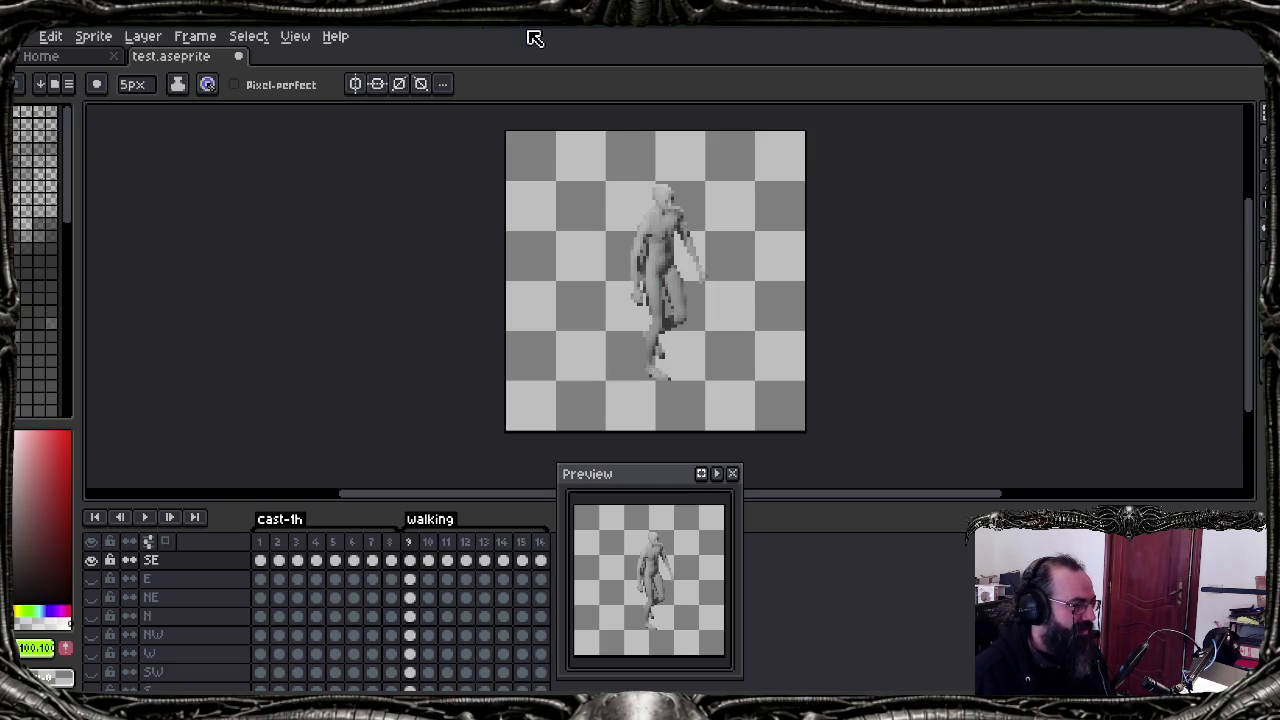
# Step: Close the sprite editor without saving and rerun the sprite generation script
pyautogui.click(1262, 14)
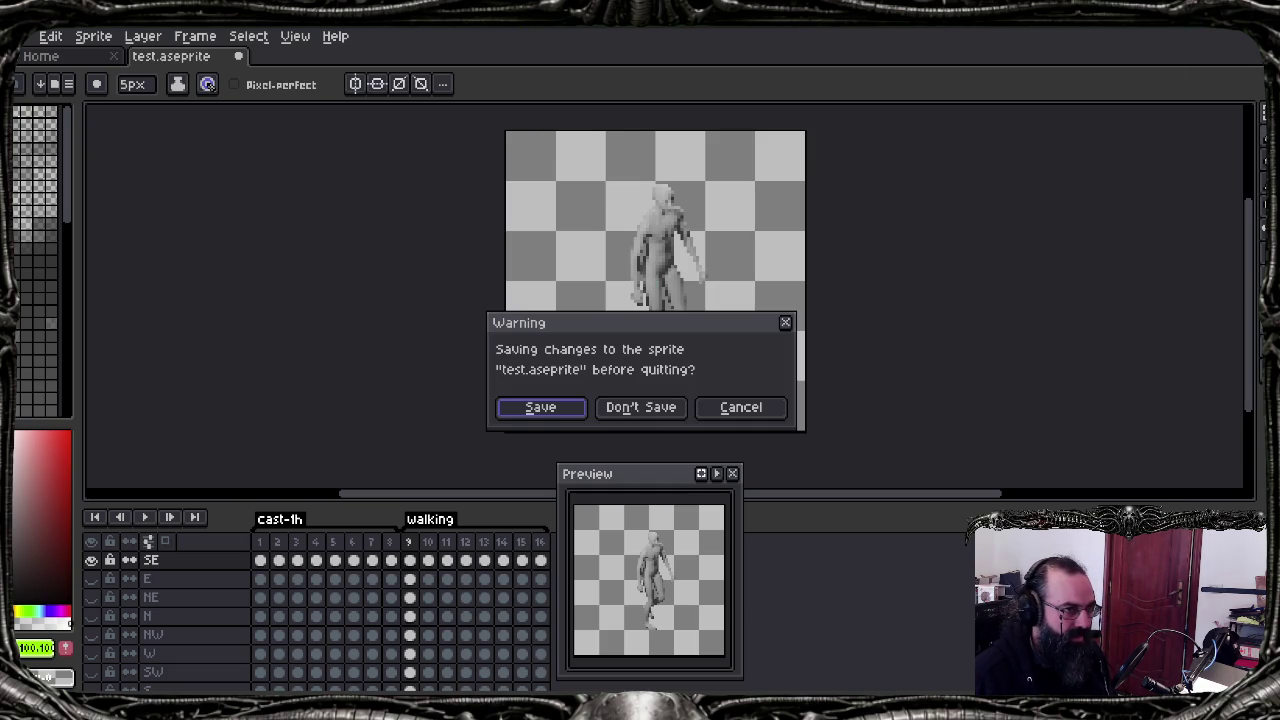
pyautogui.click(640, 420)
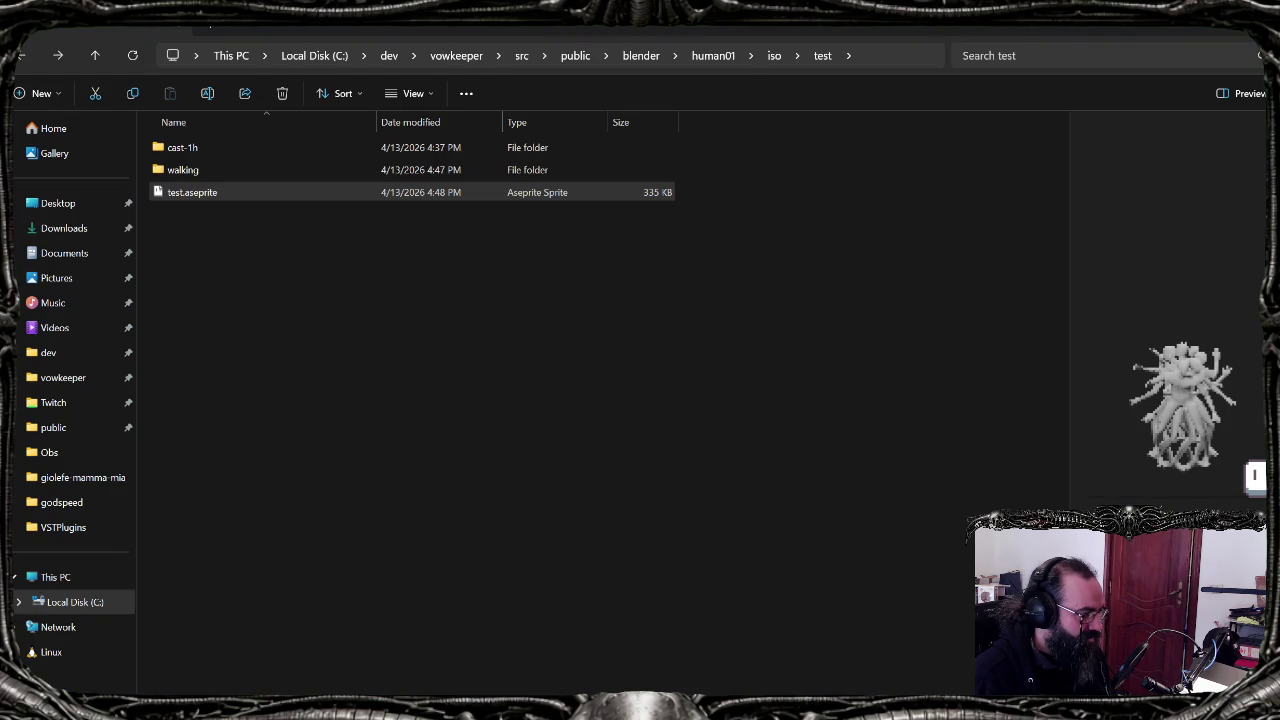
pyautogui.press('Up')
pyautogui.press('Up')
pyautogui.press('Return')
pyautogui.hotkey('alt', 'Tab')
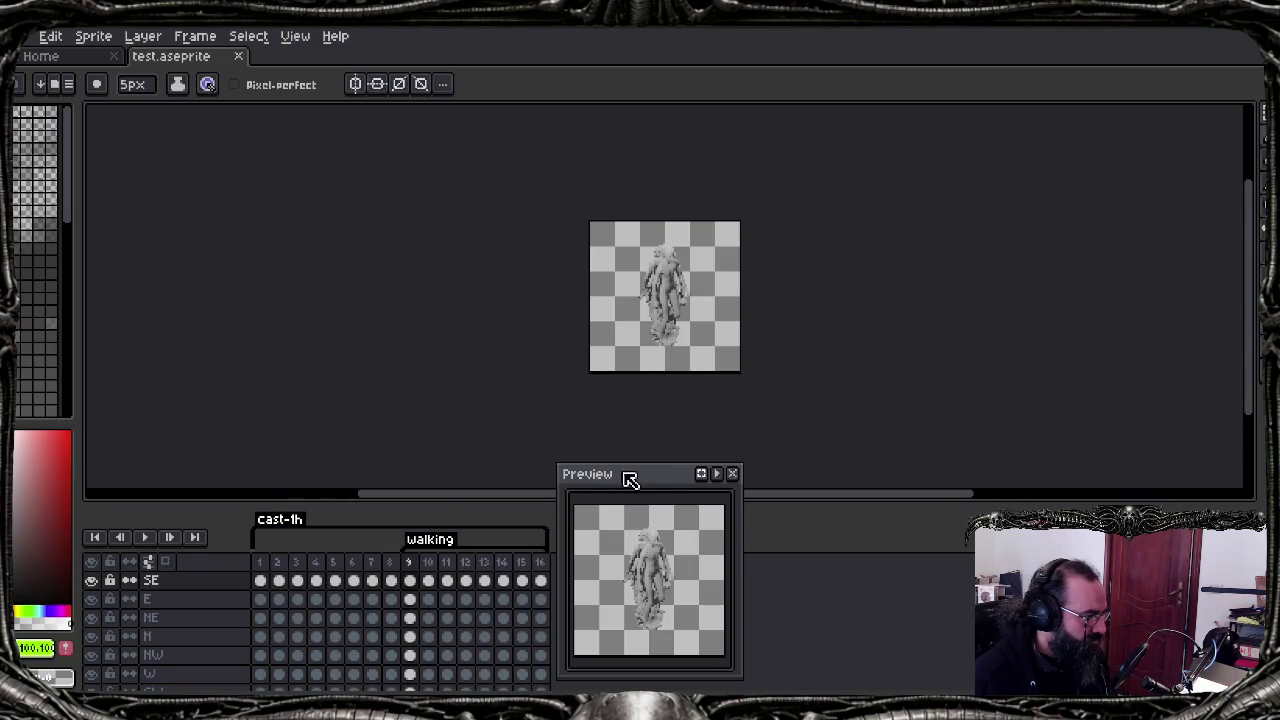
# Step: End the cast-1h tag at frame 8, toggle the SE layer, and step to frame 11
pyautogui.moveTo(649, 481); pyautogui.dragTo(1137, 187)
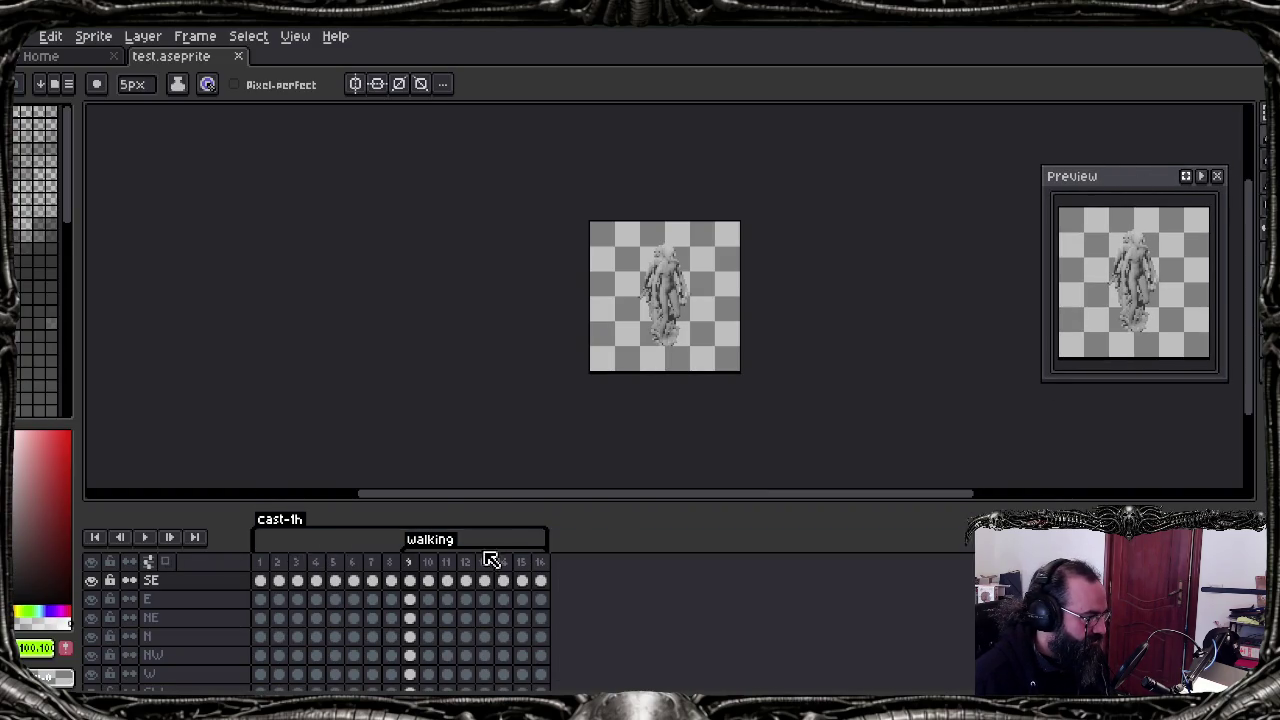
pyautogui.moveTo(541, 541); pyautogui.dragTo(397, 558)
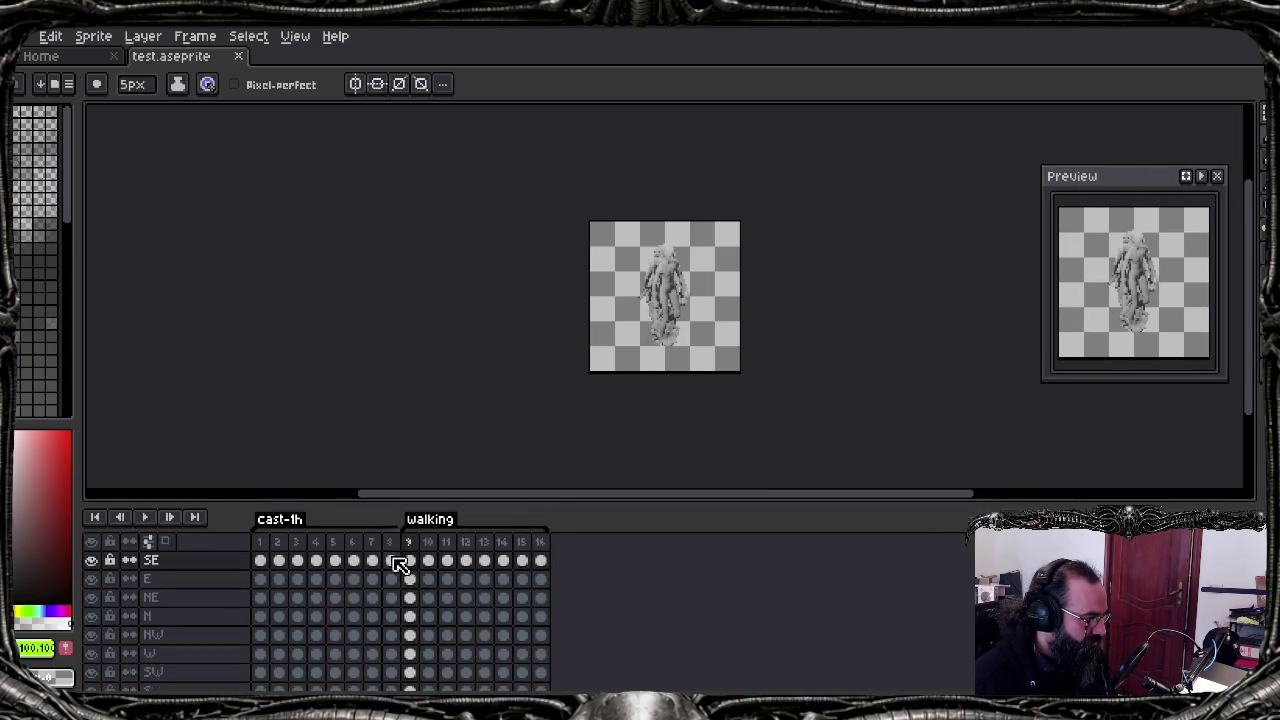
pyautogui.click(91, 560)
pyautogui.click(410, 560)
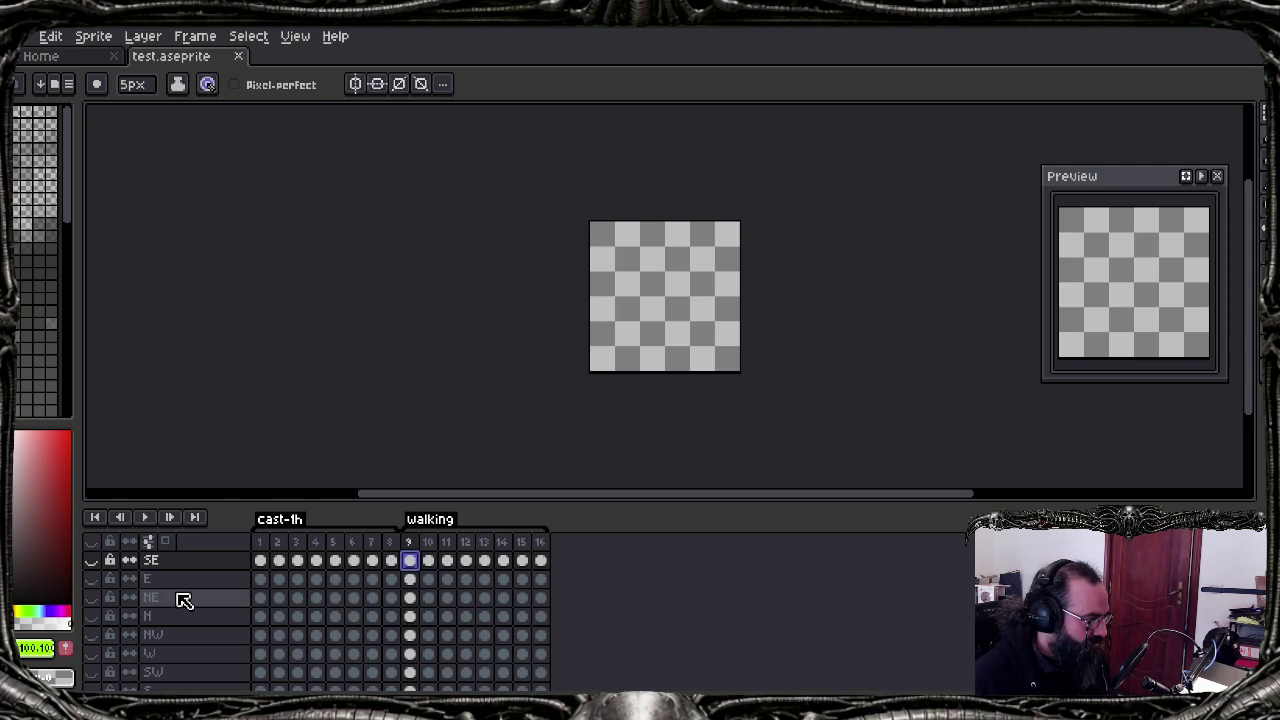
pyautogui.click(91, 560)
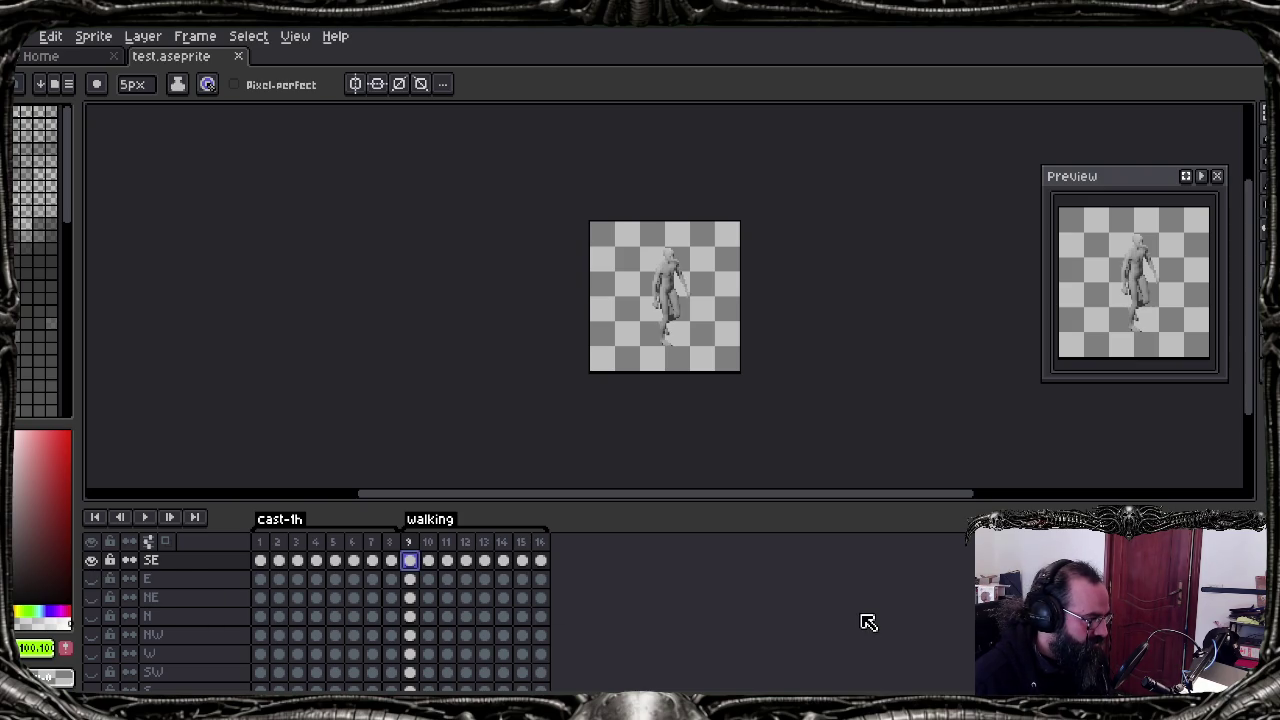
pyautogui.press('Right')
pyautogui.press('Right')
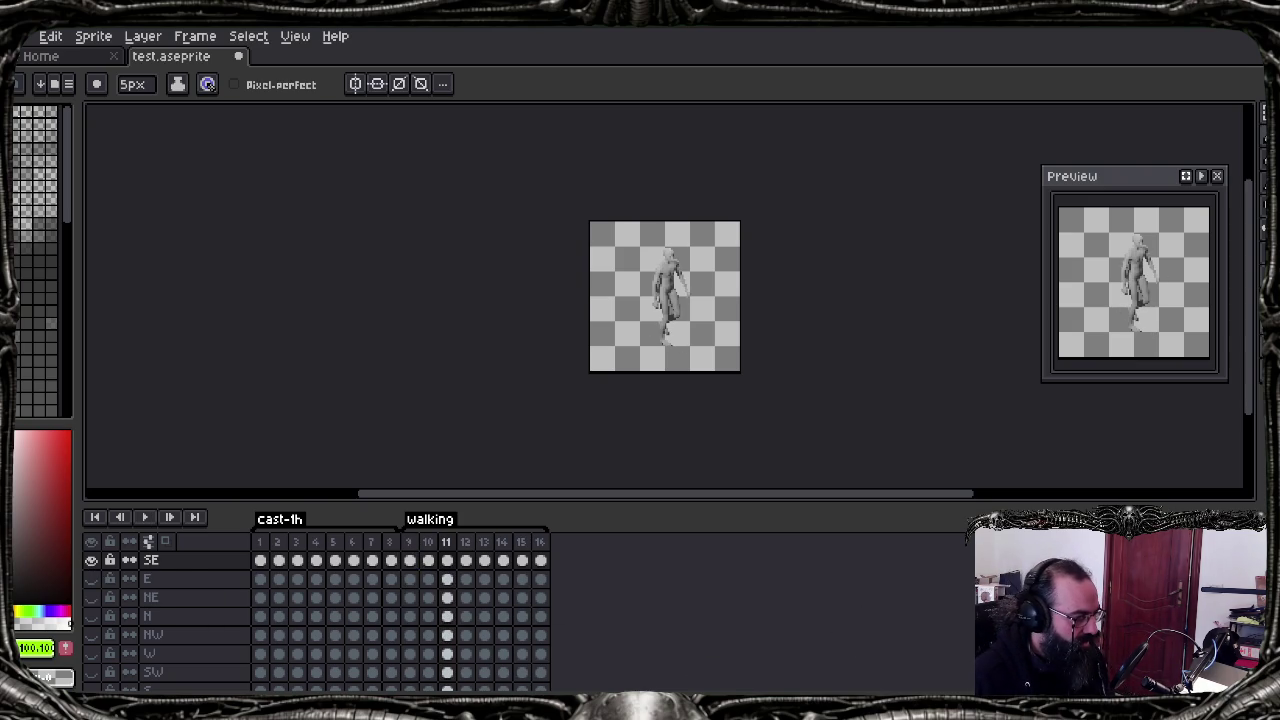
pyautogui.click(470, 640)
pyautogui.click(500, 310)
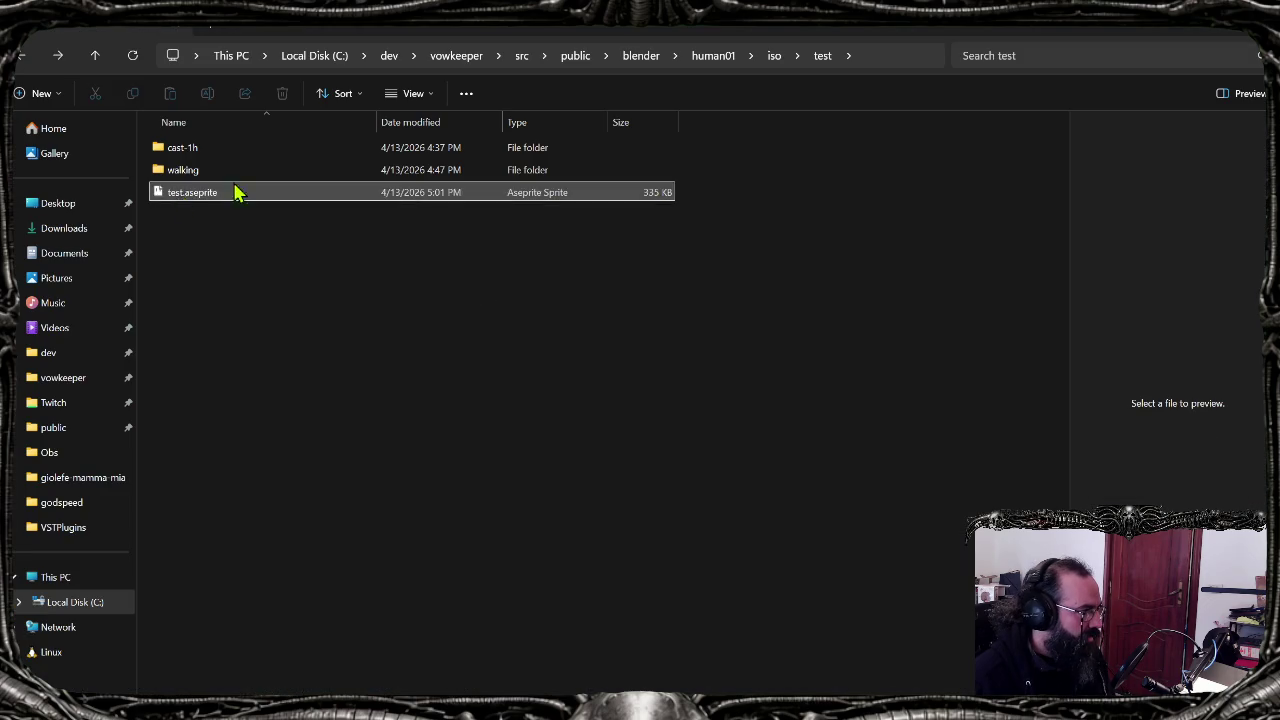
# Step: Open the walking output folder's frames subfolder
pyautogui.click(236, 178)
pyautogui.doubleClick(236, 178)
pyautogui.doubleClick(206, 163)
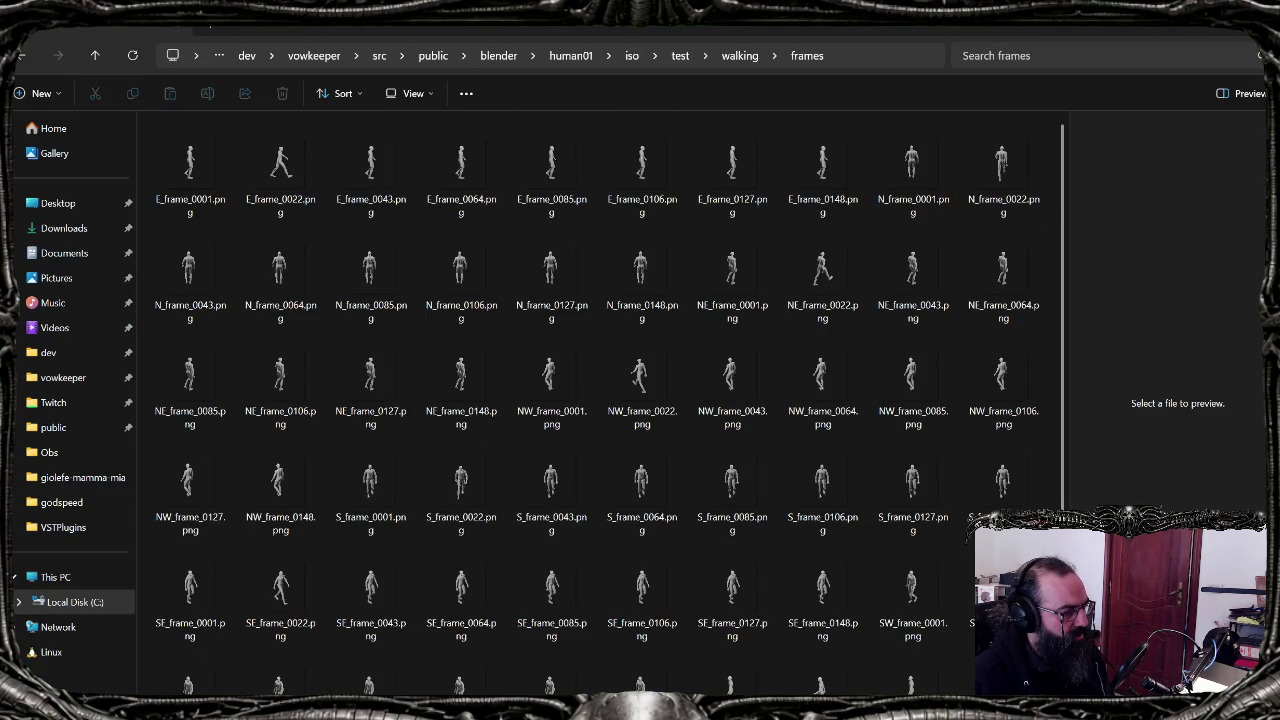
# Step: In Blender, deselect ISO_Pivot, play and stop the walk, and widen the script editor
pyautogui.click(780, 640)
pyautogui.scroll(10, 795, 363)
pyautogui.scroll(-5, 795, 363)
pyautogui.scroll(-5, 795, 363)
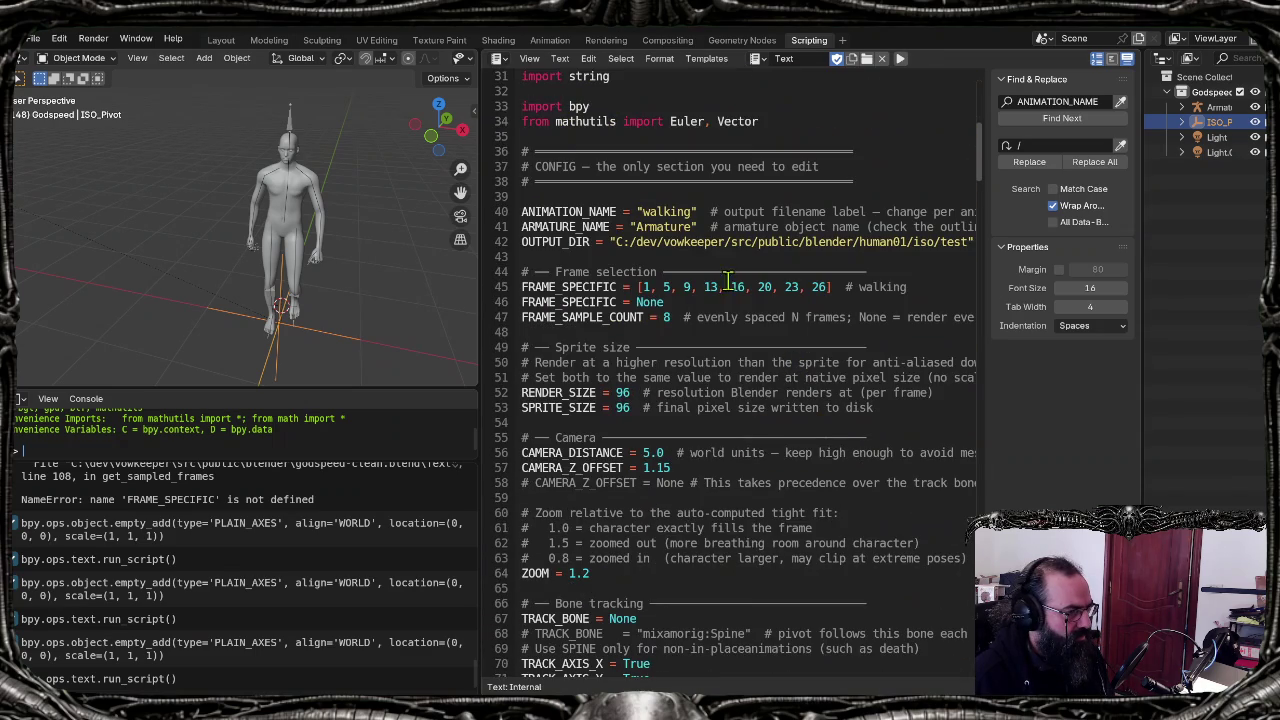
pyautogui.click(88, 314)
pyautogui.press('space')
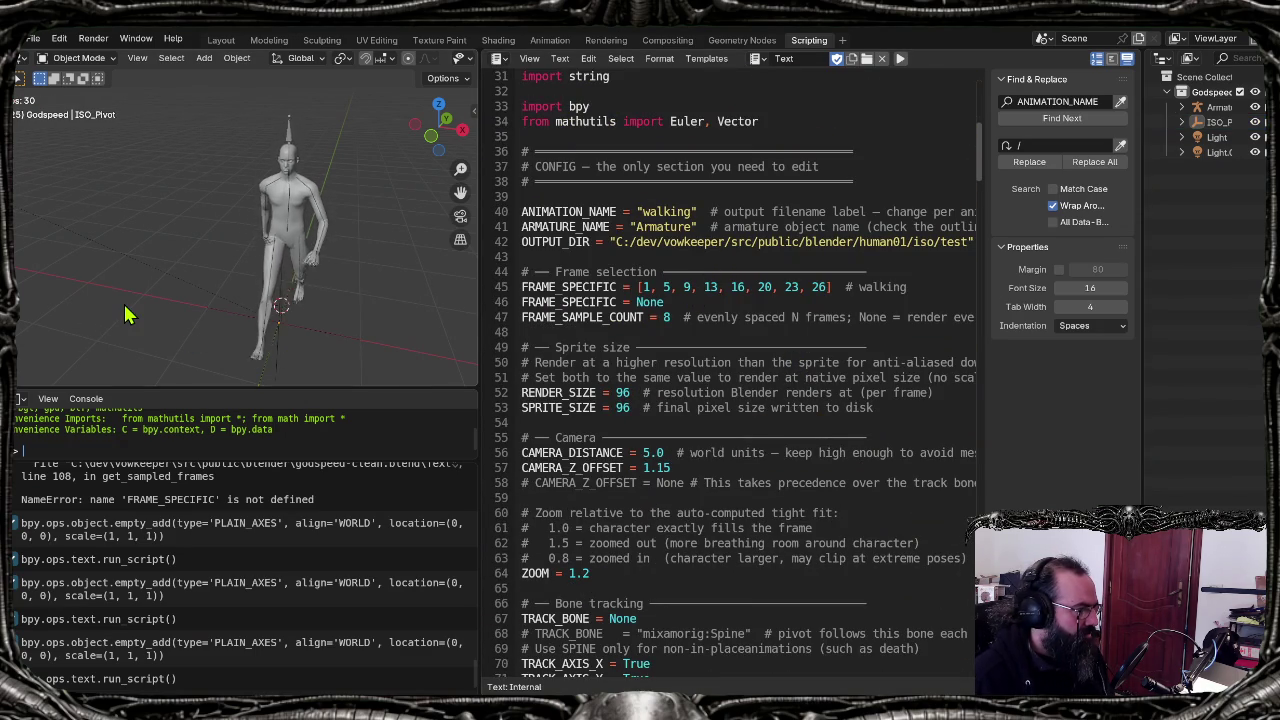
pyautogui.press('space')
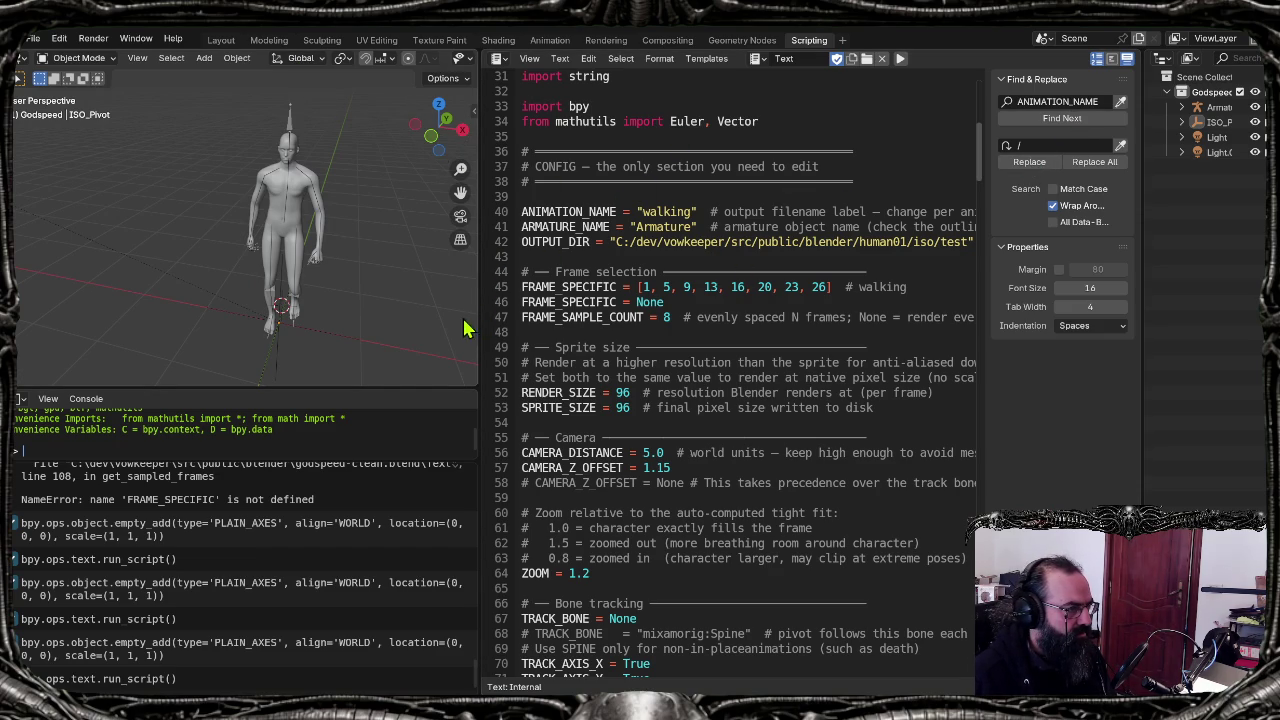
pyautogui.moveTo(480, 318); pyautogui.dragTo(414, 334)
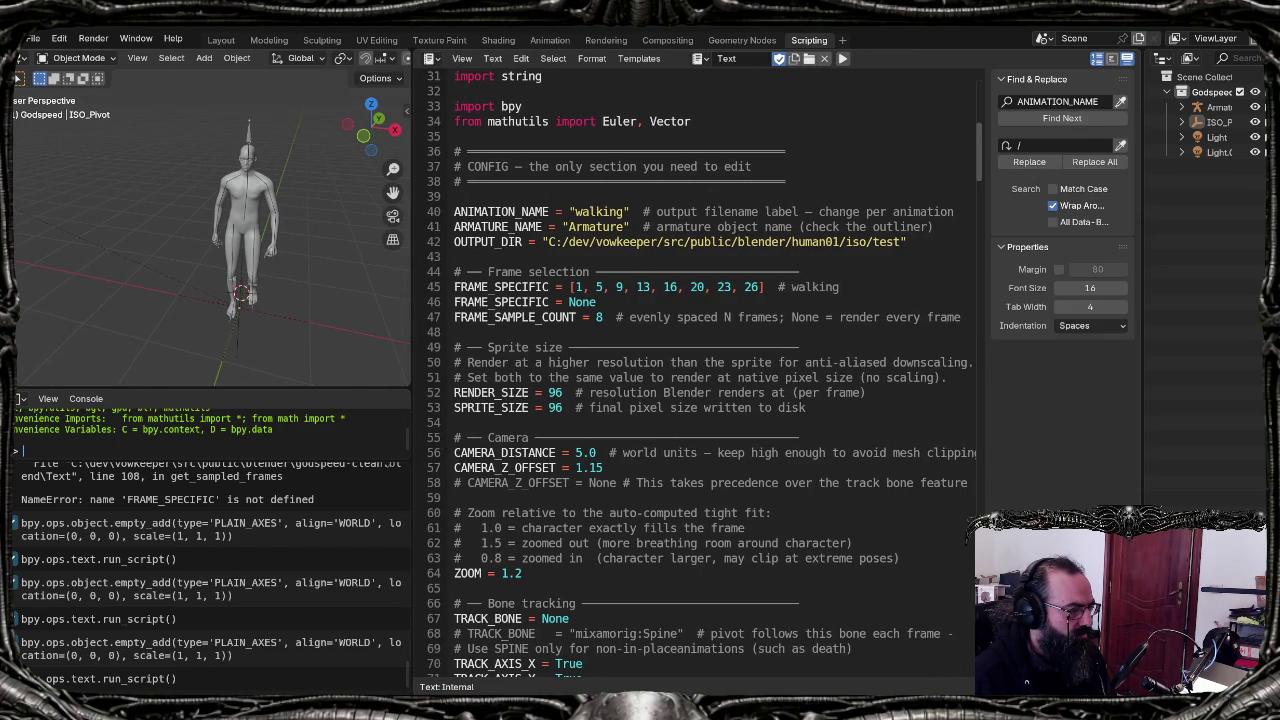
# Step: Preview E_walking.png, then delete the walking folder from iso/test
pyautogui.hotkey('alt', 'Tab')
pyautogui.hotkey('alt', 'Up')
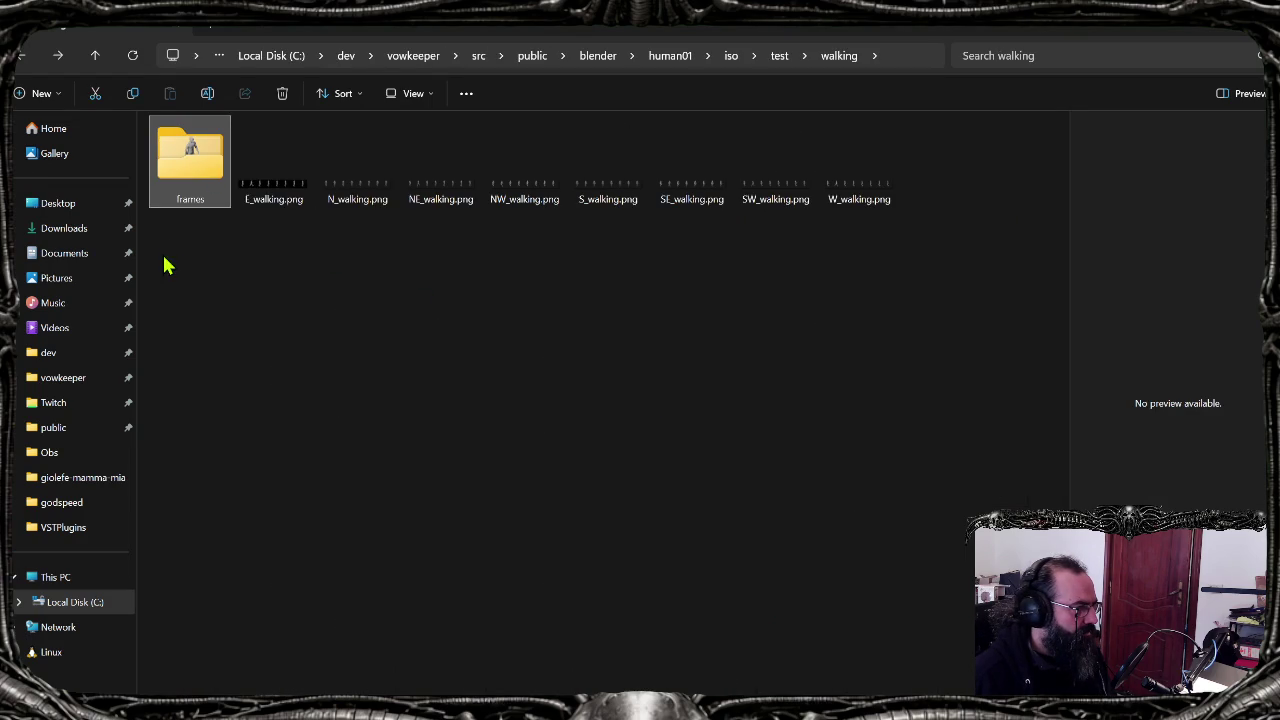
pyautogui.click(287, 181)
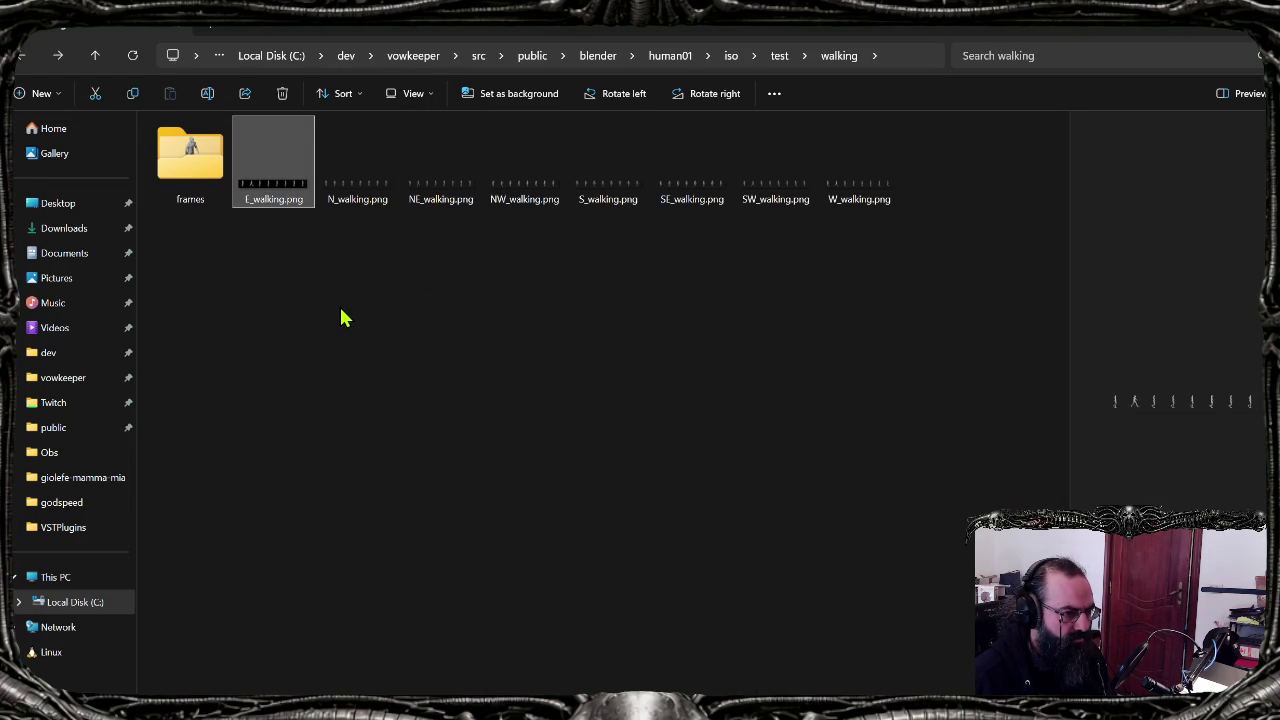
pyautogui.hotkey('alt', 'Up')
pyautogui.press('Delete')
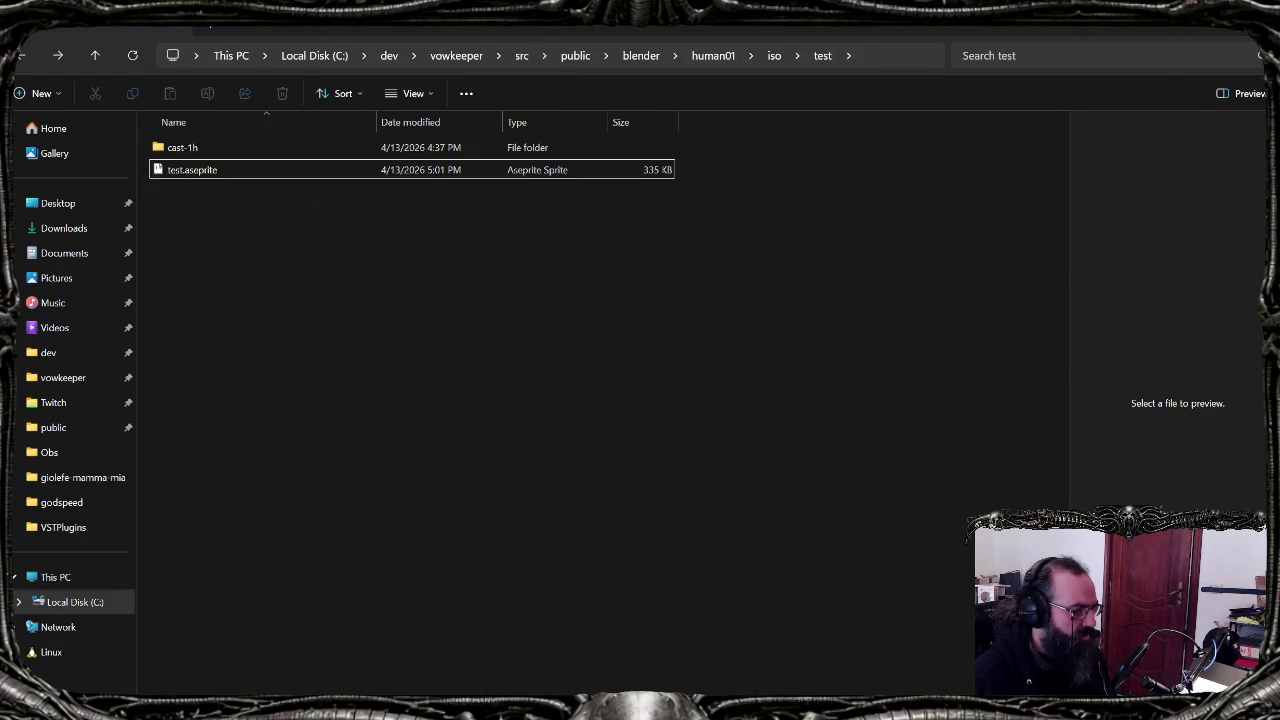
pyautogui.hotkey('alt', 'Tab')
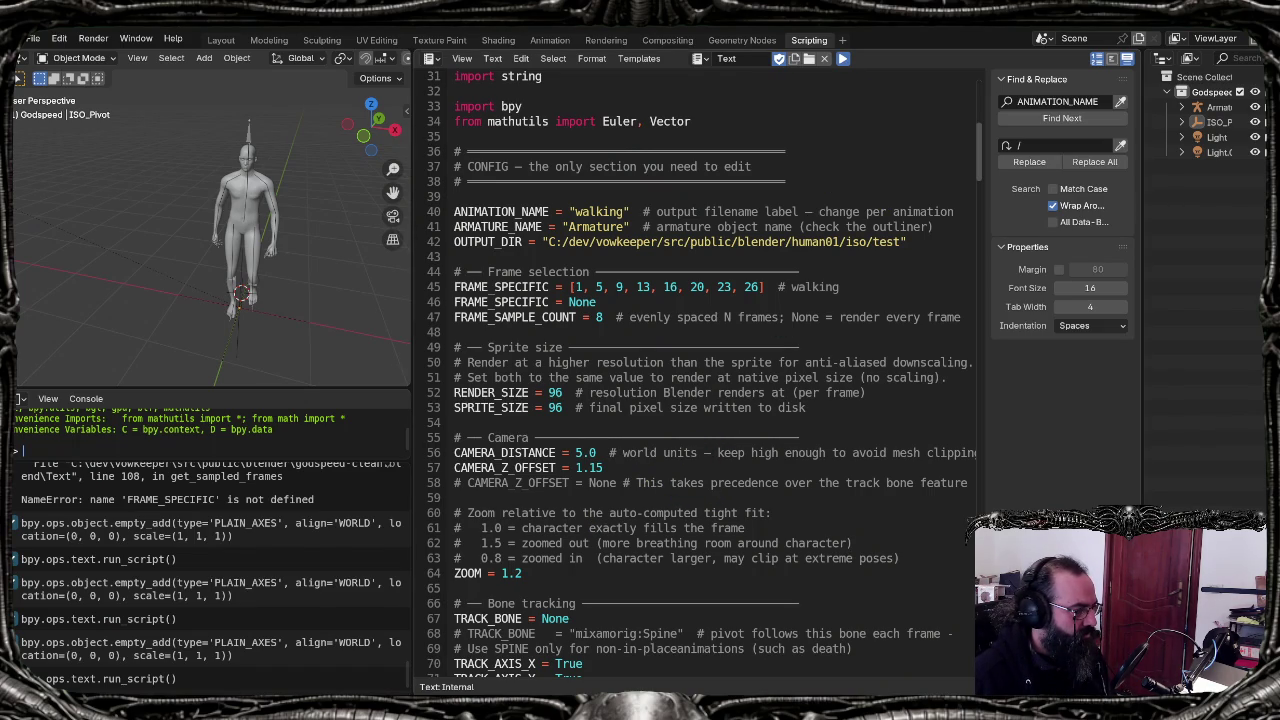
# Step: Watch the new walking/frames folder fill with rendered PNGs, check the terminal, then close Explorer
pyautogui.hotkey('alt', 'Tab')
pyautogui.doubleClick(222, 196)
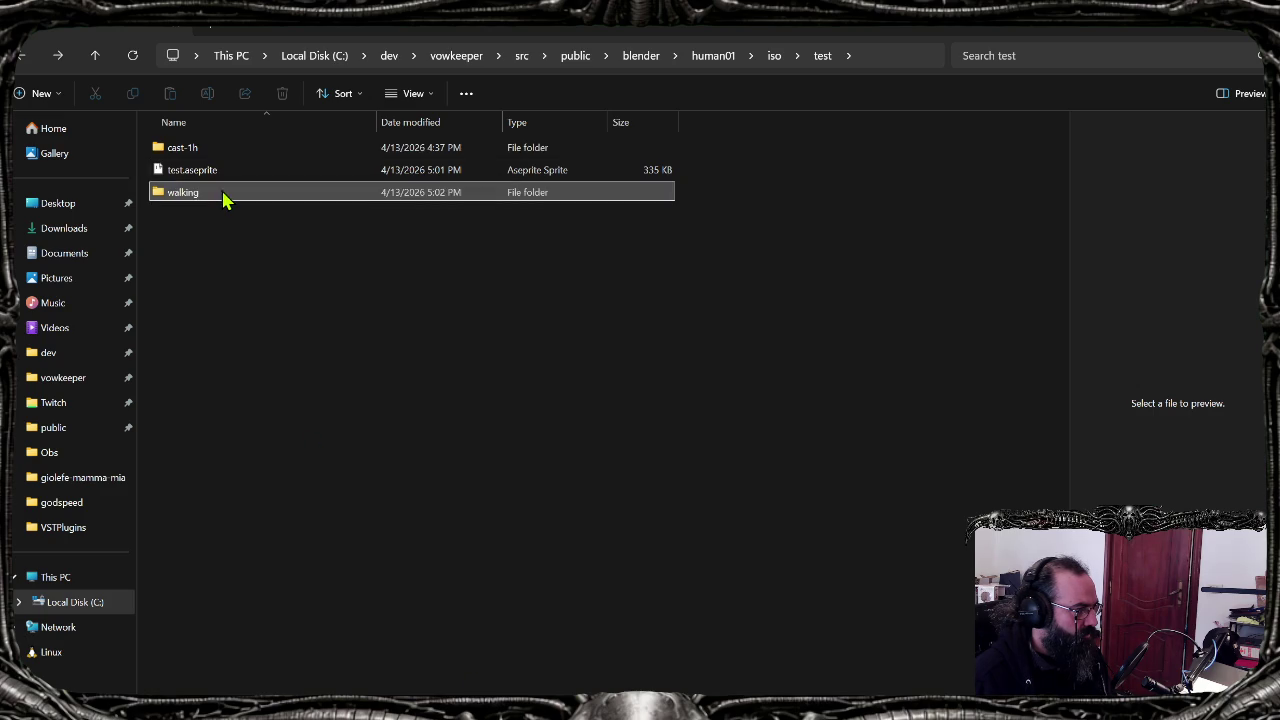
pyautogui.doubleClick(214, 156)
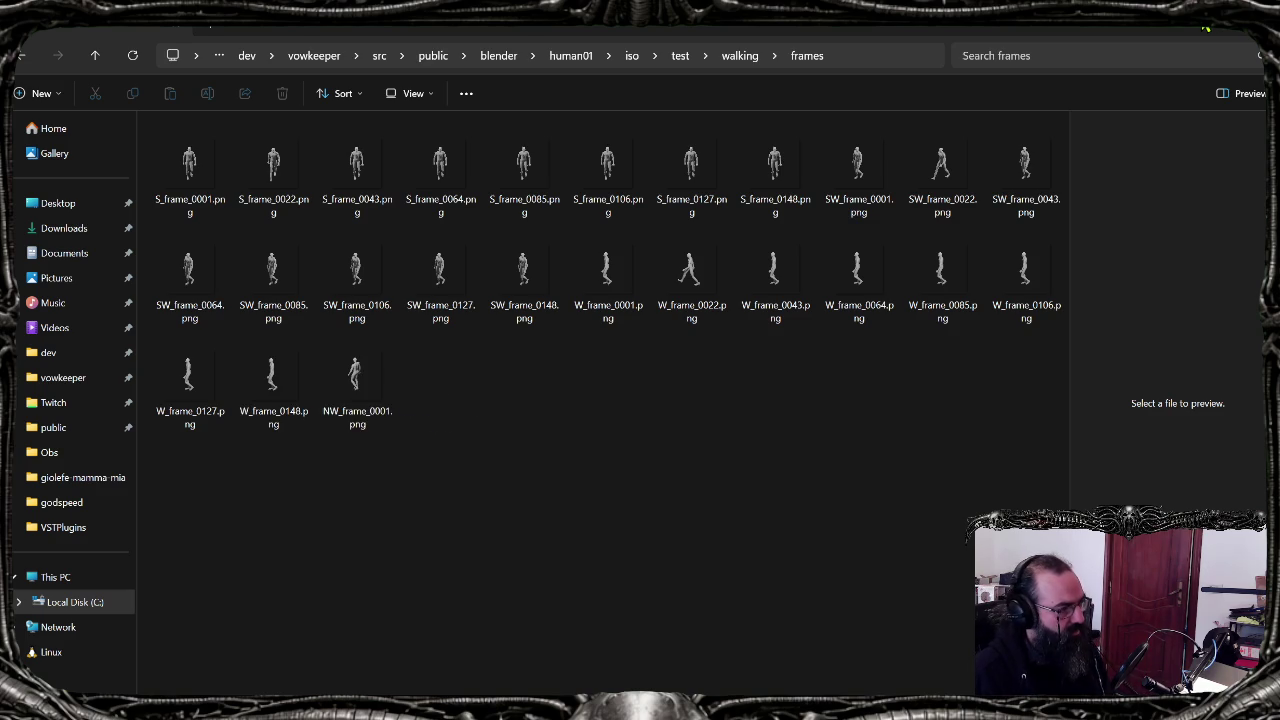
pyautogui.click(1183, 35)
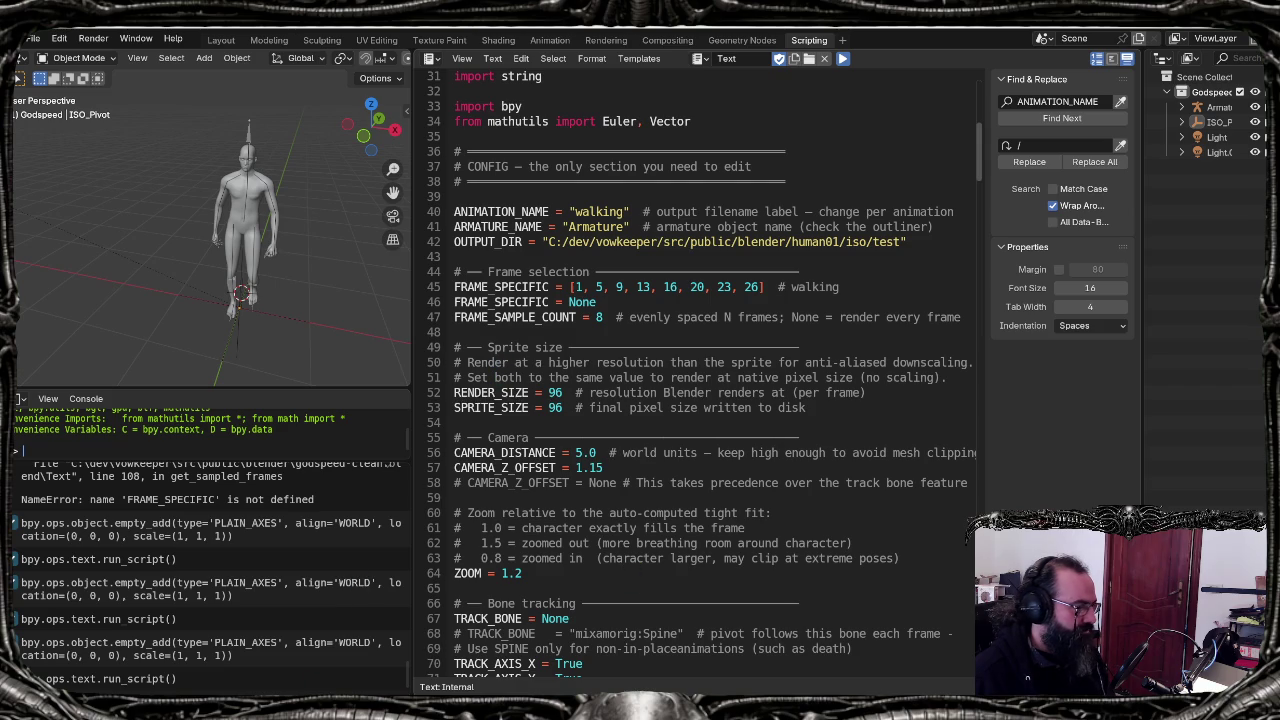
pyautogui.hotkey('alt', 'Tab')
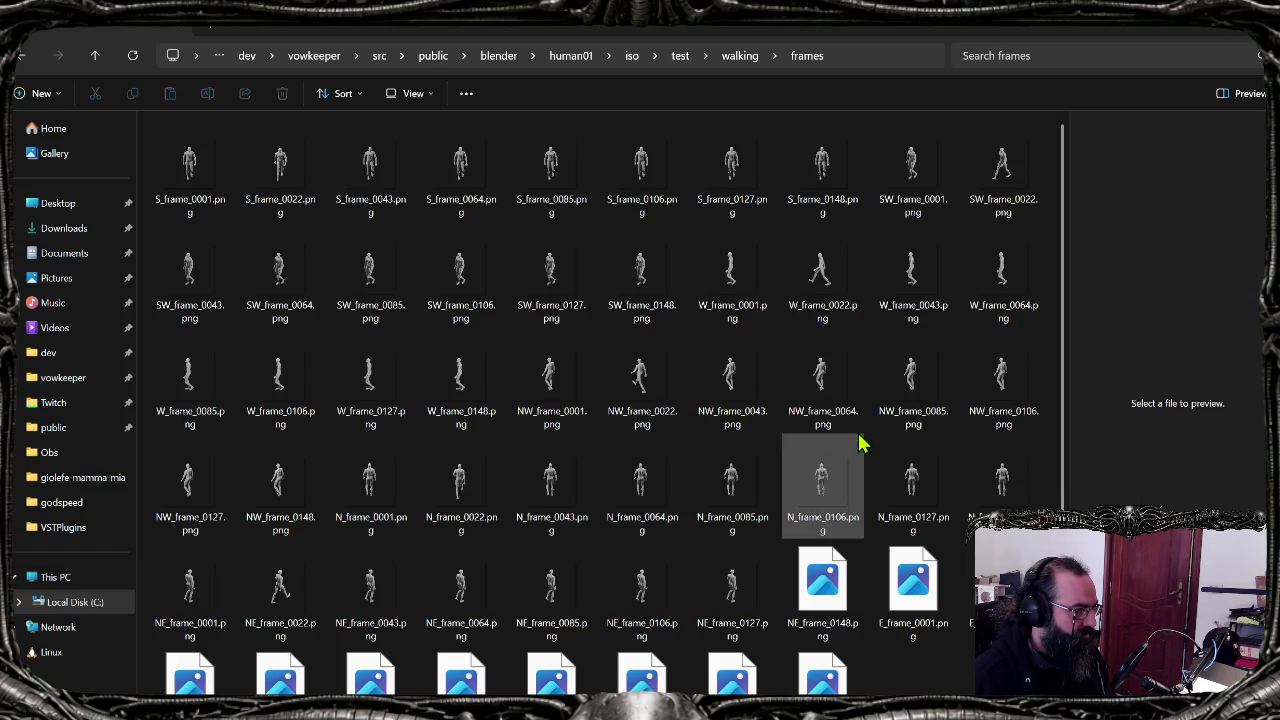
pyautogui.scroll(-1, 1035, 410)
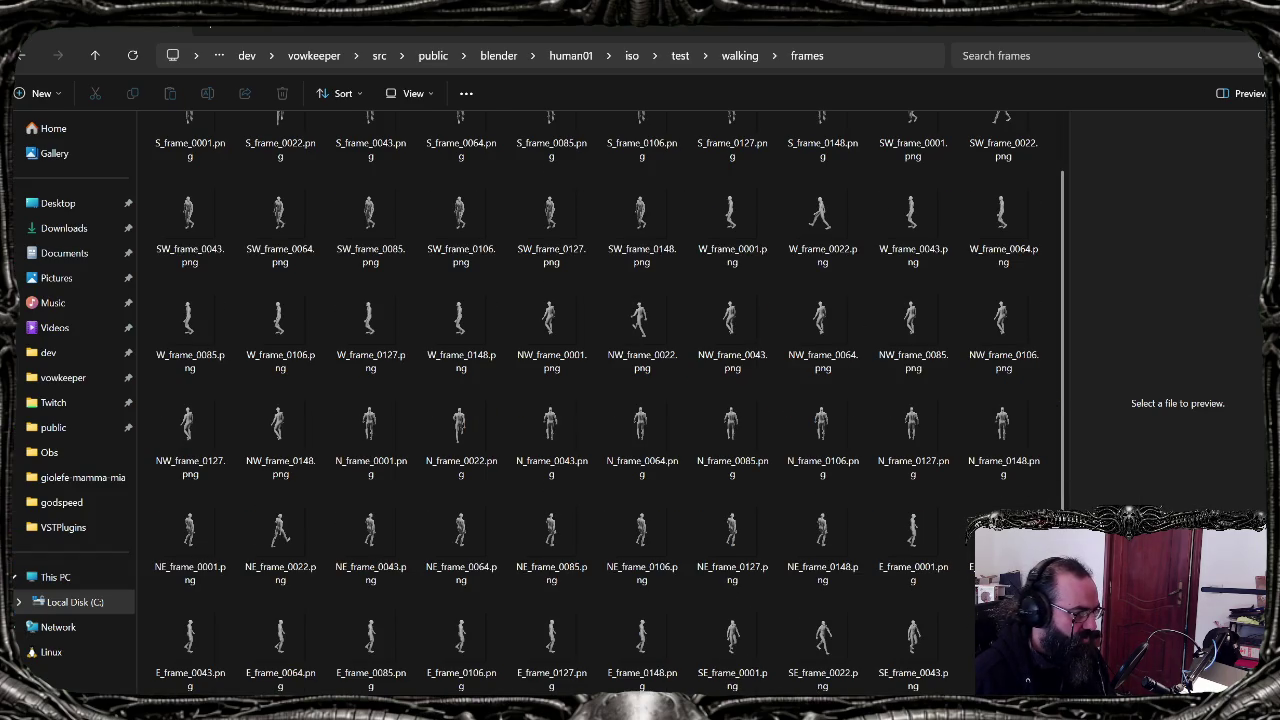
pyautogui.click(1186, 36)
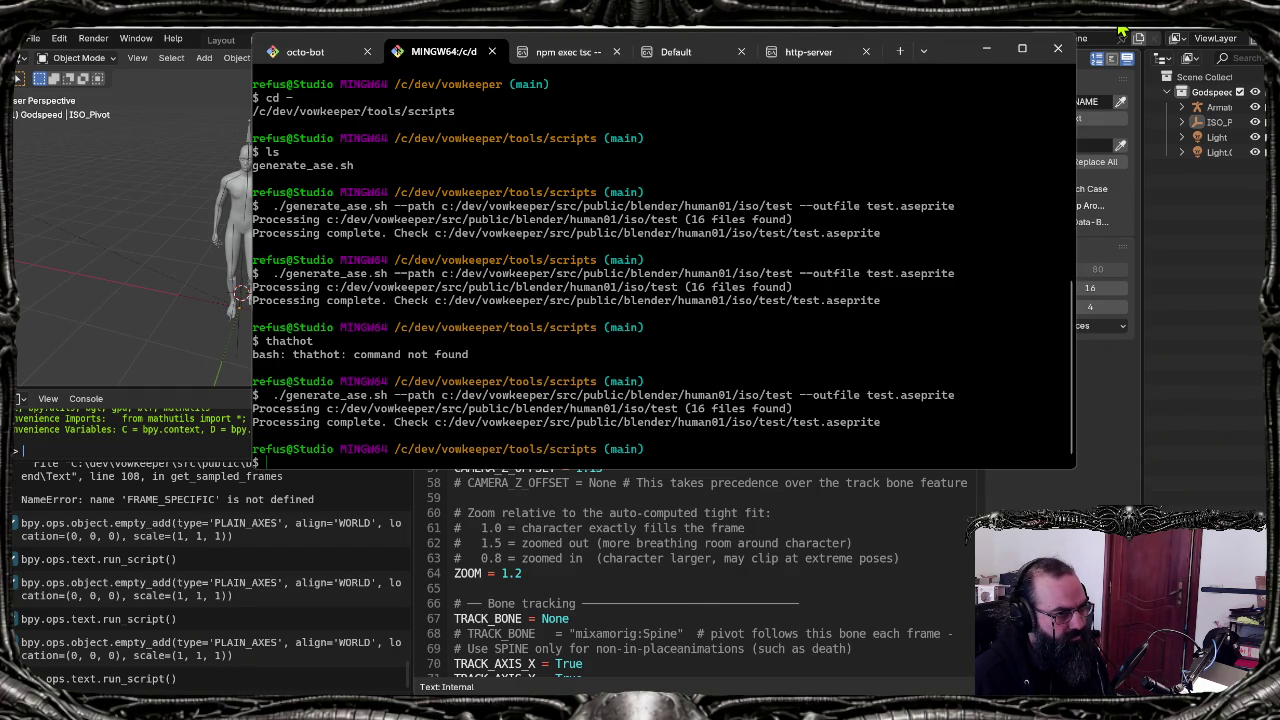
# Step: Bring Blender forward, select the OUTPUT_DIR path on line 42, and close the test folder window
pyautogui.click(1122, 33)
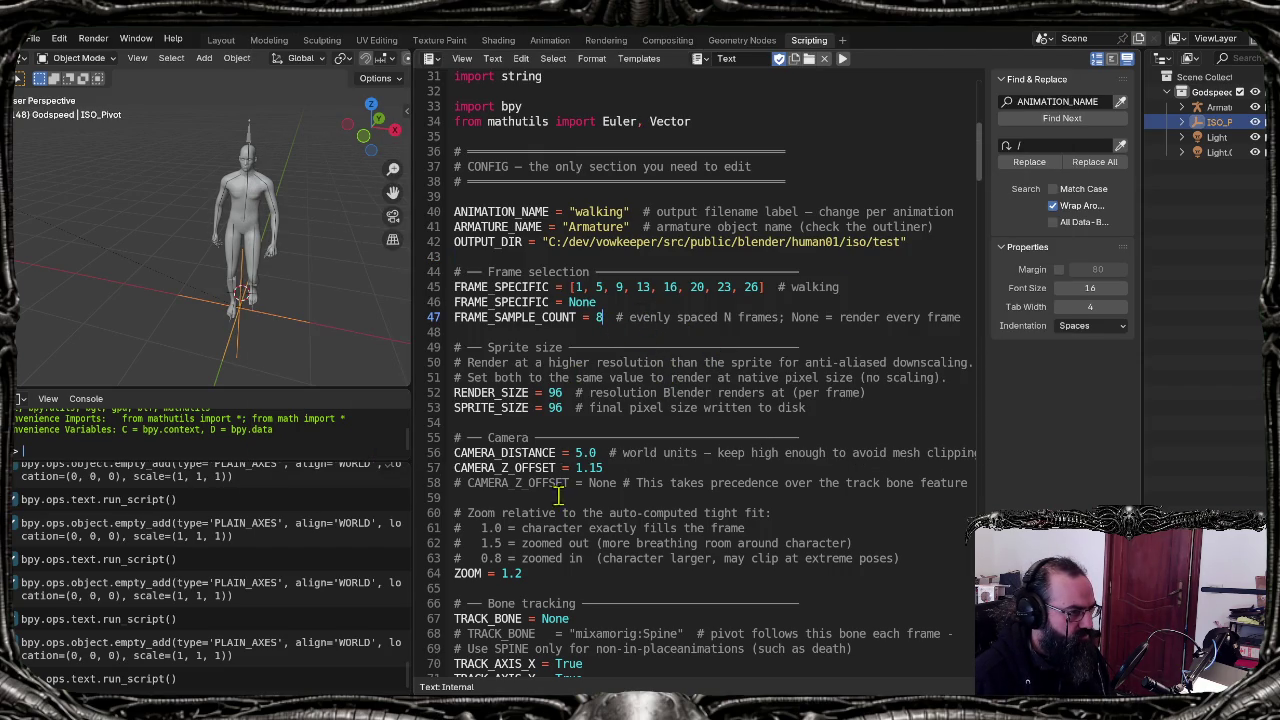
pyautogui.moveTo(548, 243); pyautogui.dragTo(897, 240)
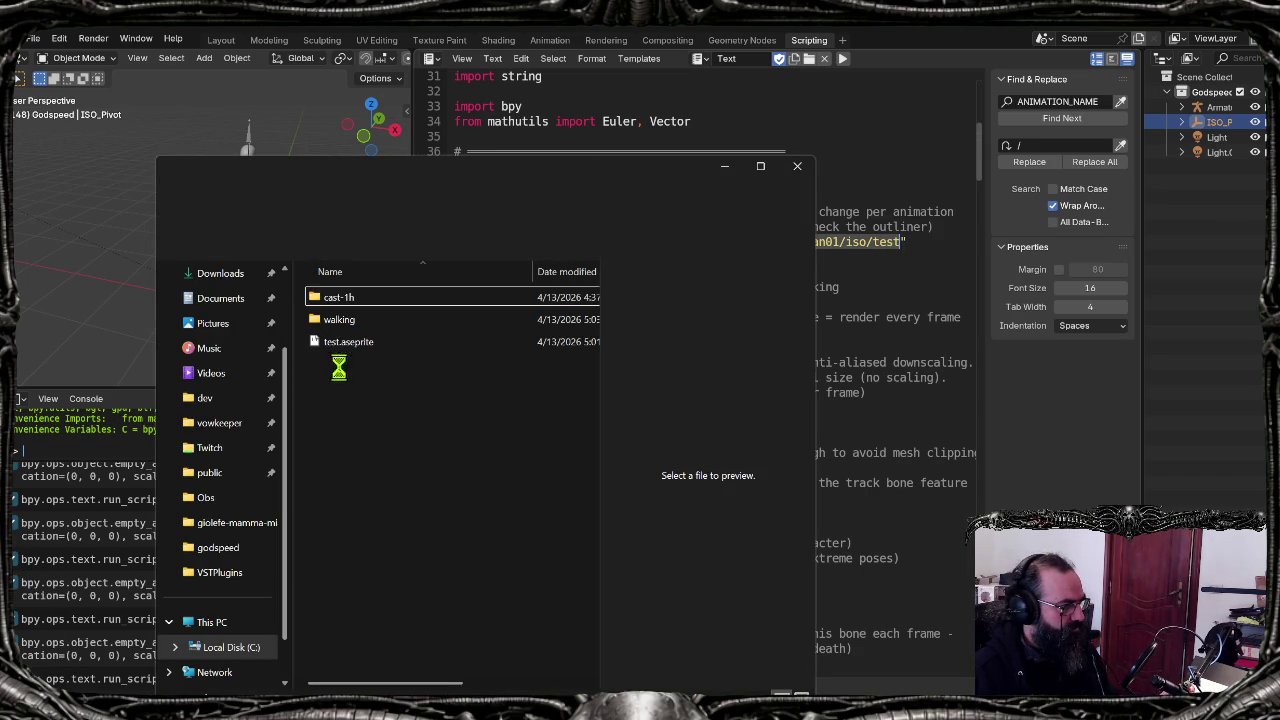
pyautogui.click(799, 165)
pyautogui.click(724, 348)
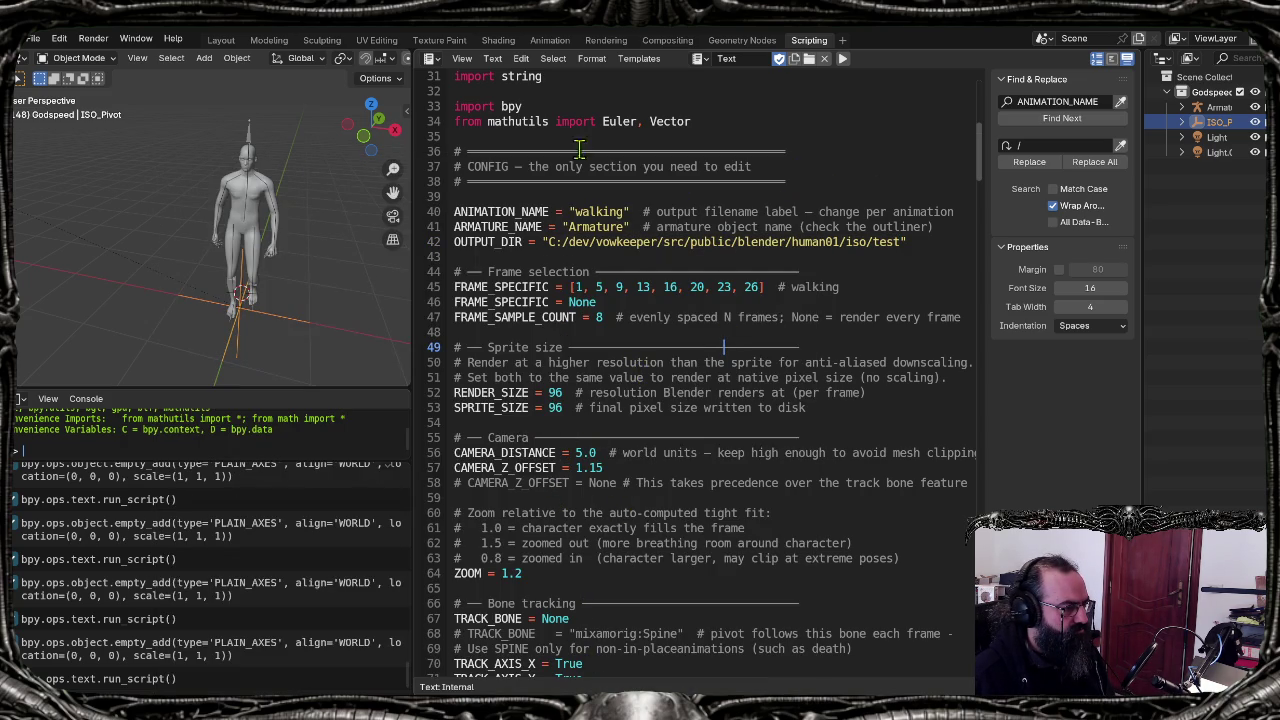
pyautogui.click(549, 40)
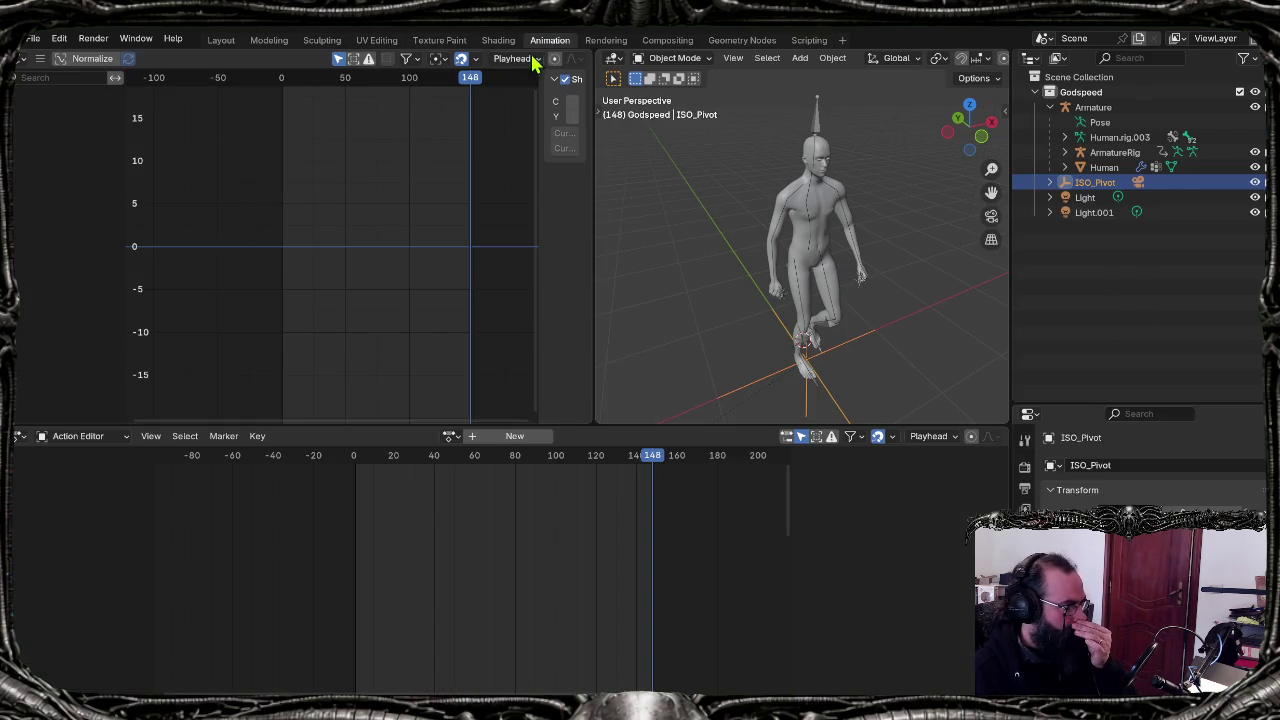
# Step: Select ArmatureRig, then walk the player down and down-left in the localhost:5173 game
pyautogui.click(815, 130)
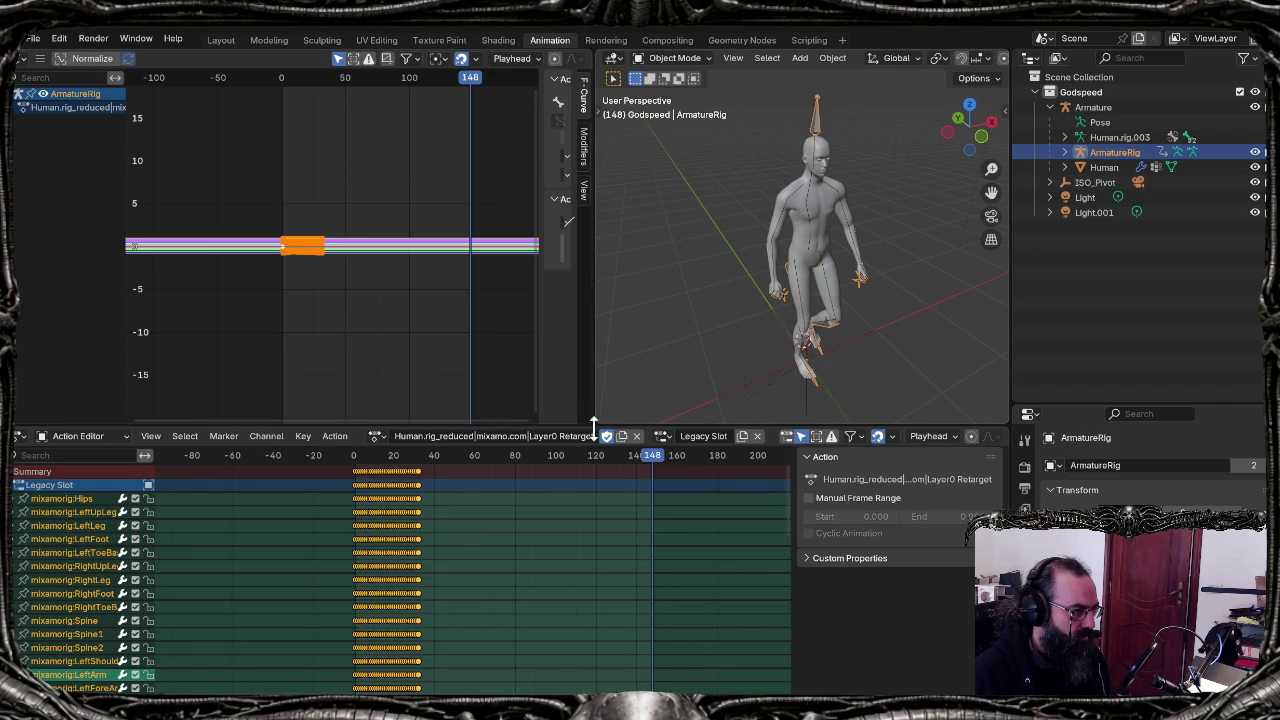
pyautogui.click(625, 672)
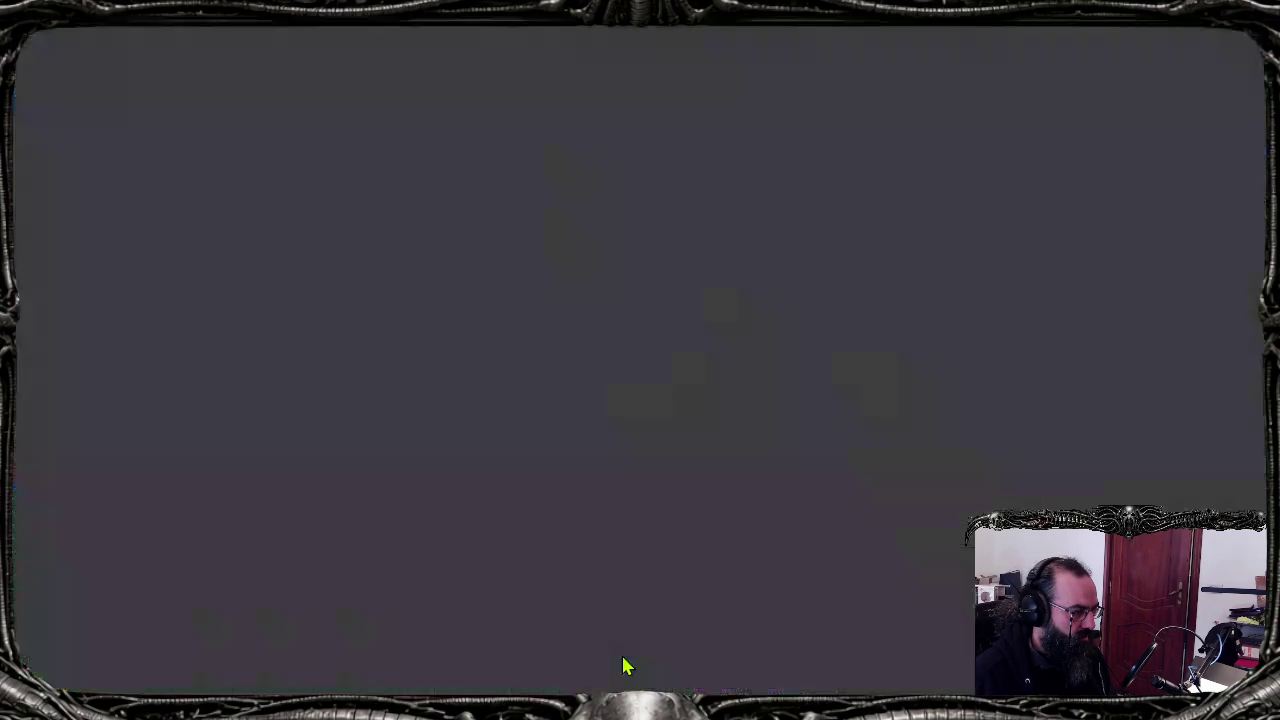
pyautogui.press('s')
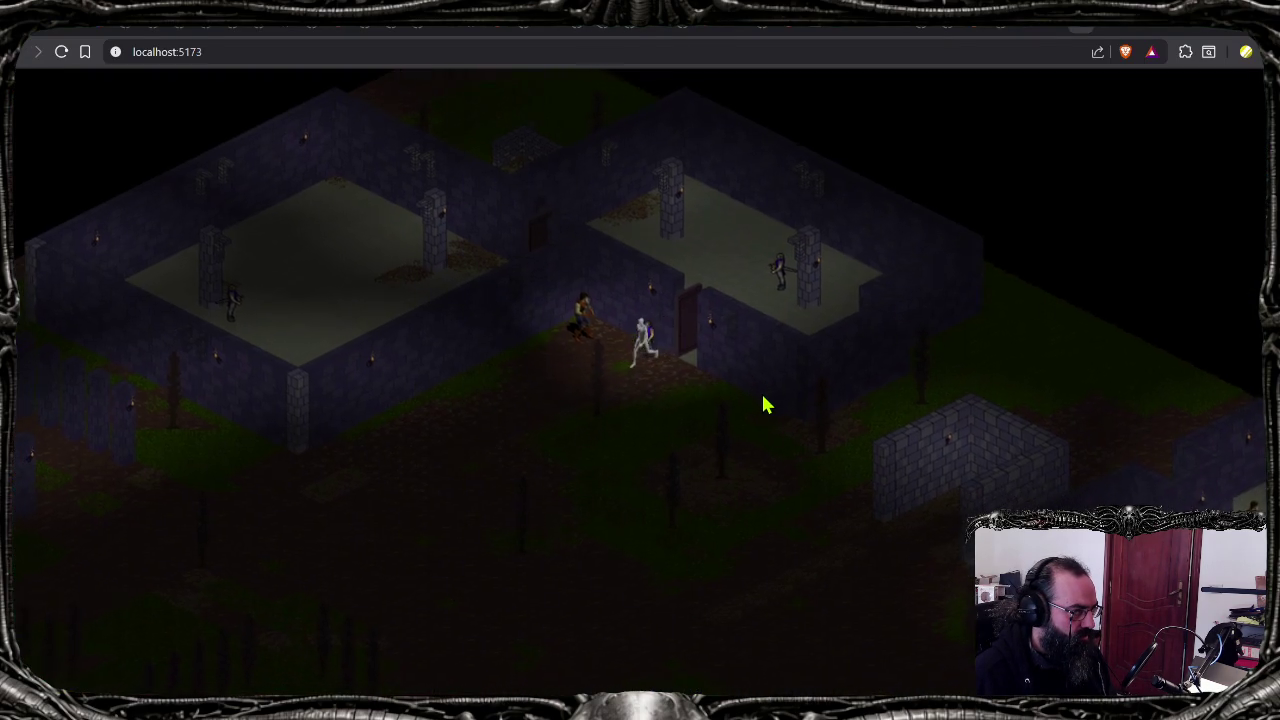
pyautogui.press('a')
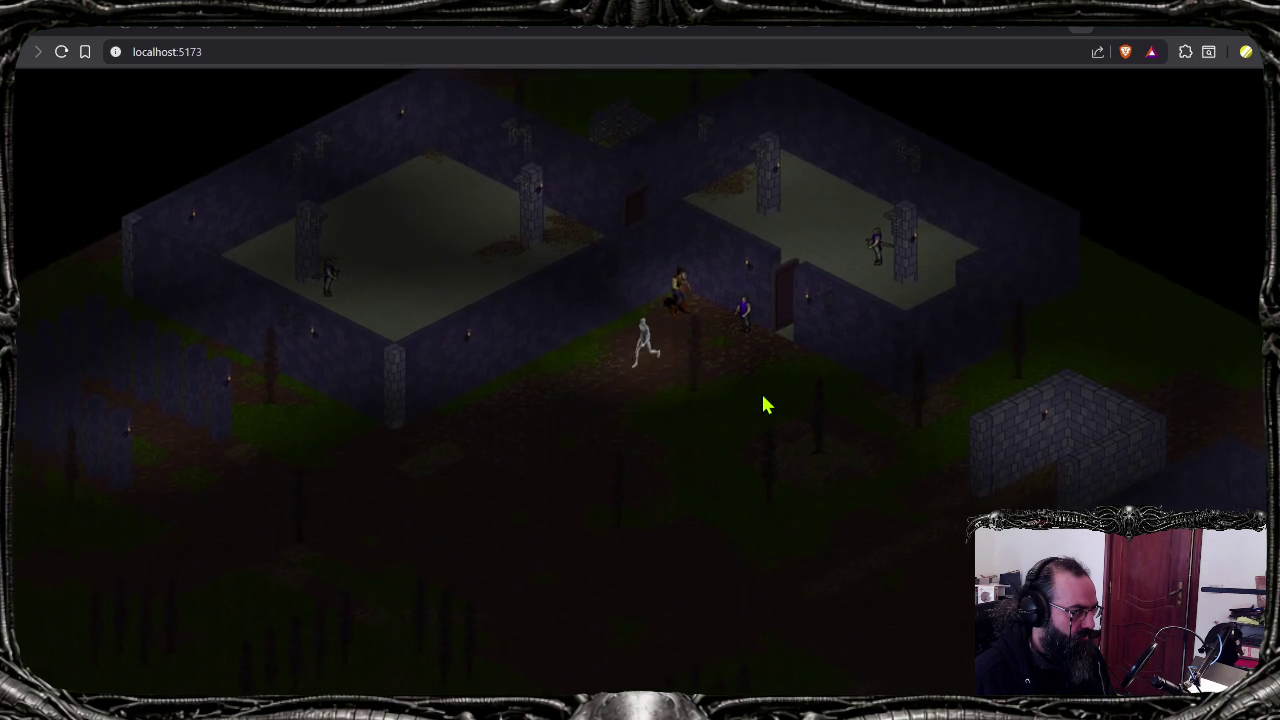
pyautogui.click(1205, 35)
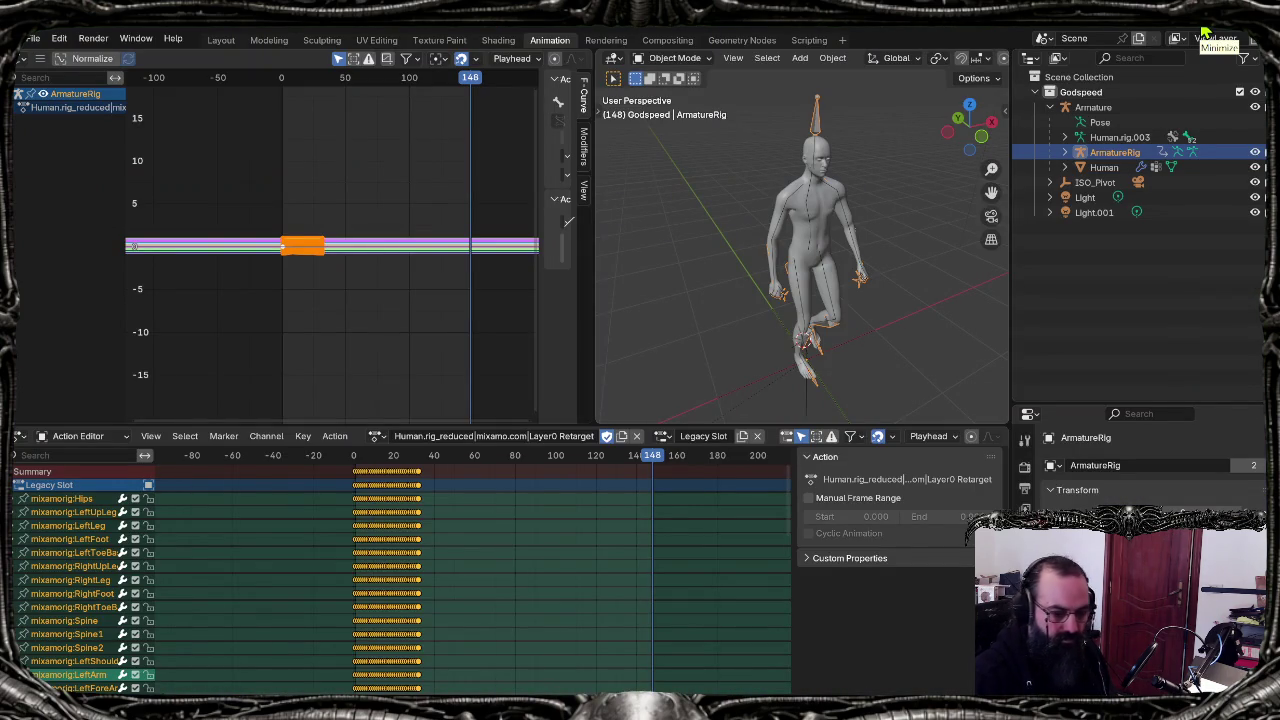
# Step: Orbit to face the rig and confirm the retargeted walk action and slot stay assigned
pyautogui.moveTo(766, 263)
pyautogui.mouseDown(button='middle')
pyautogui.moveTo(684, 247)
pyautogui.moveTo(704, 251)
pyautogui.mouseUp(button='middle')
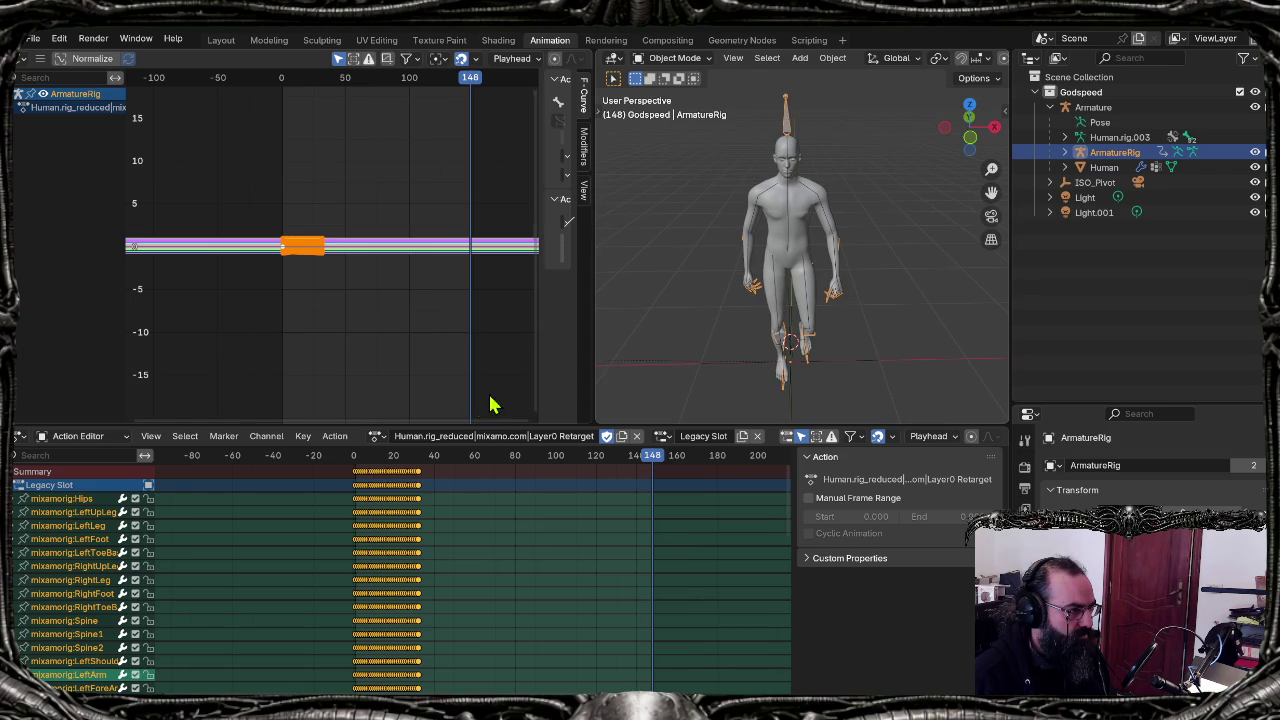
pyautogui.click(378, 436)
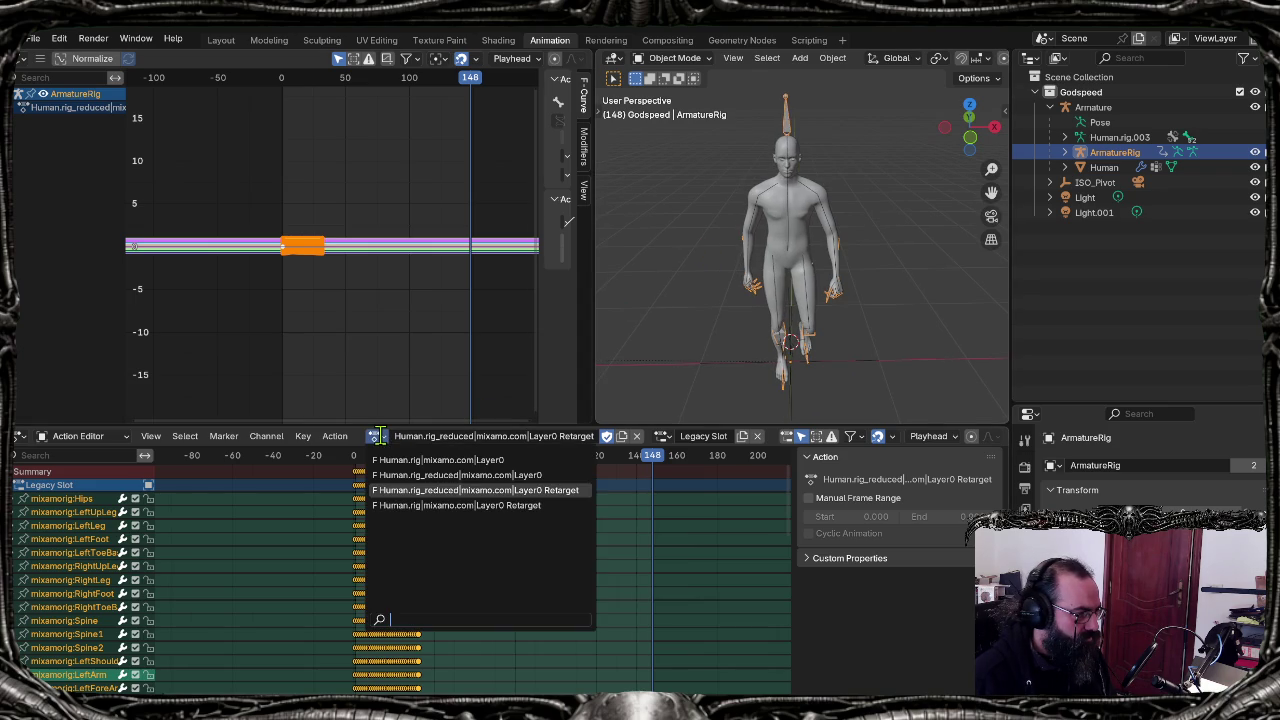
pyautogui.click(380, 440)
pyautogui.click(664, 440)
pyautogui.click(662, 452)
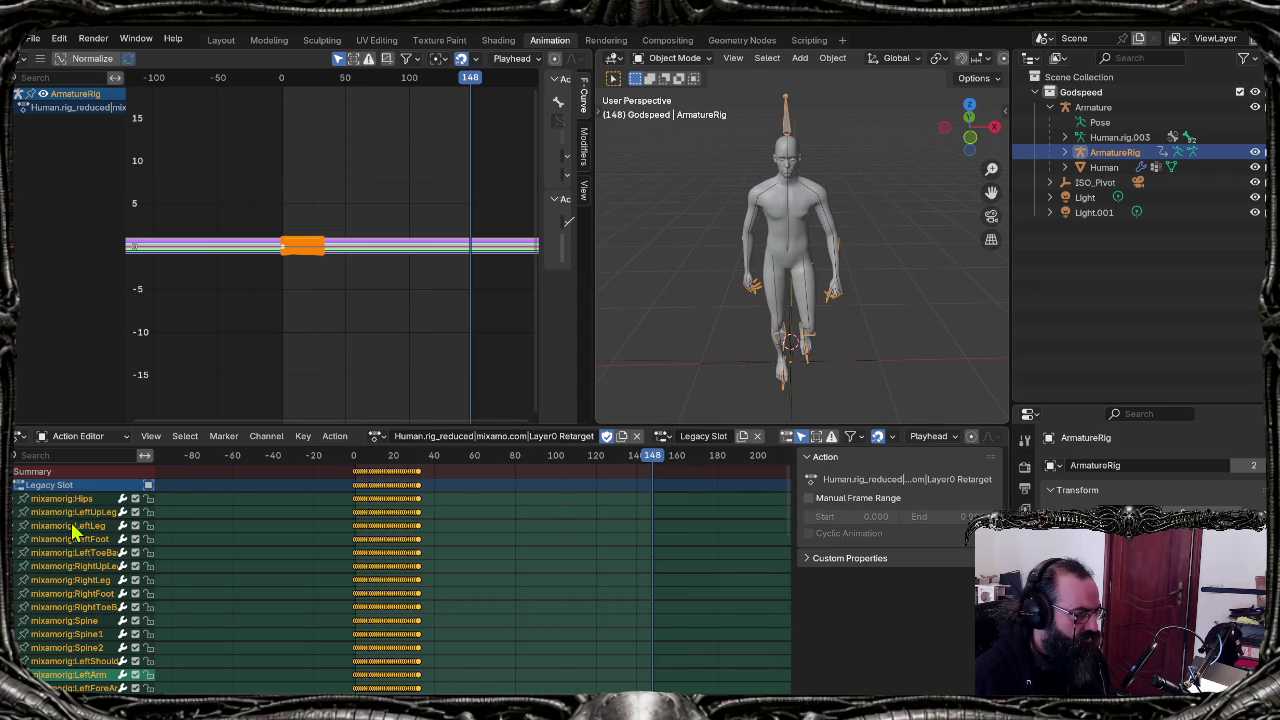
pyautogui.scroll(-5, 72, 532)
pyautogui.scroll(-5, 75, 545)
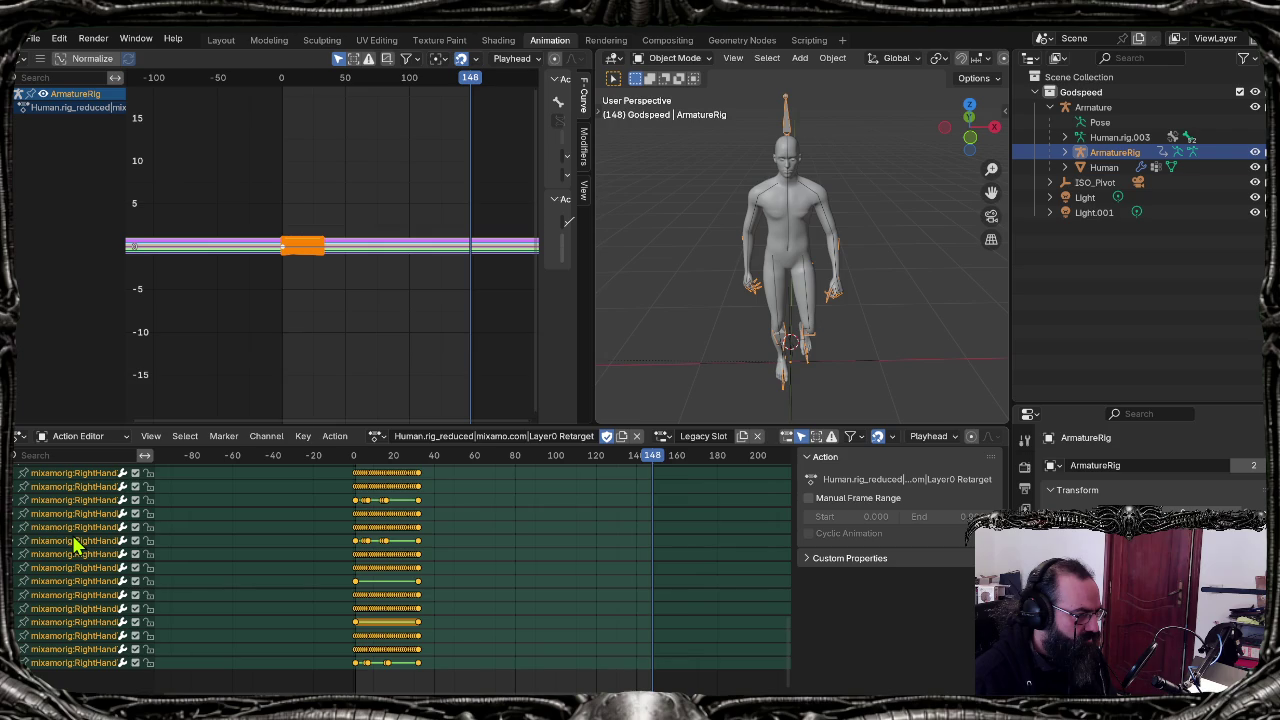
# Step: Play the walk from frame 1, stop it, and return to the first frame
pyautogui.hotkey('shift', 'Left')
pyautogui.press('space')
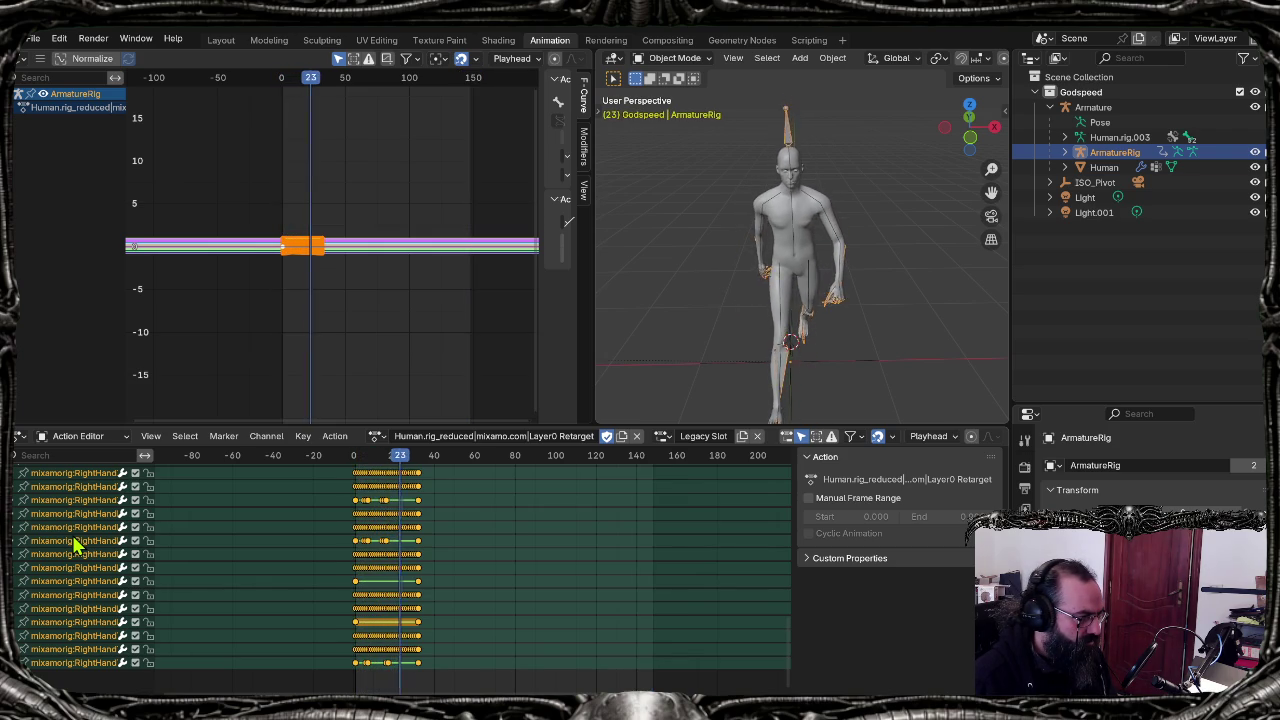
pyautogui.press('space')
pyautogui.press('Left')
pyautogui.press('Left')
pyautogui.hotkey('shift', 'Left')
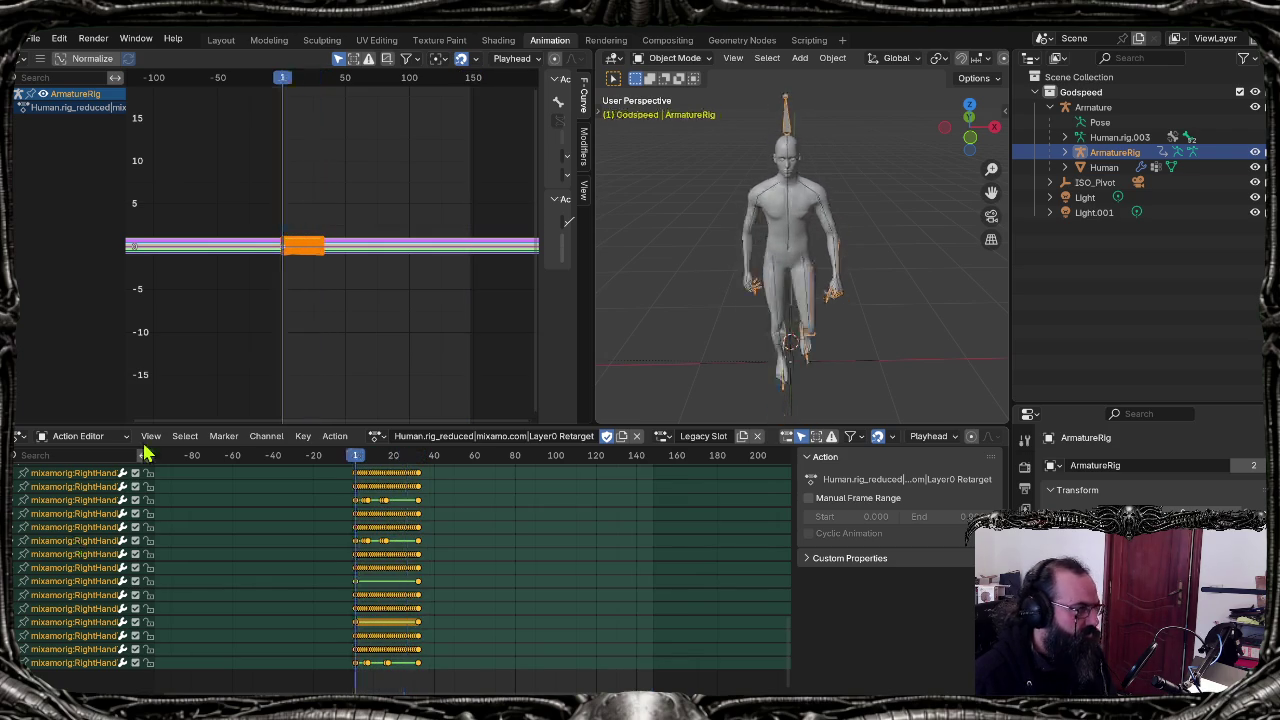
pyautogui.click(809, 41)
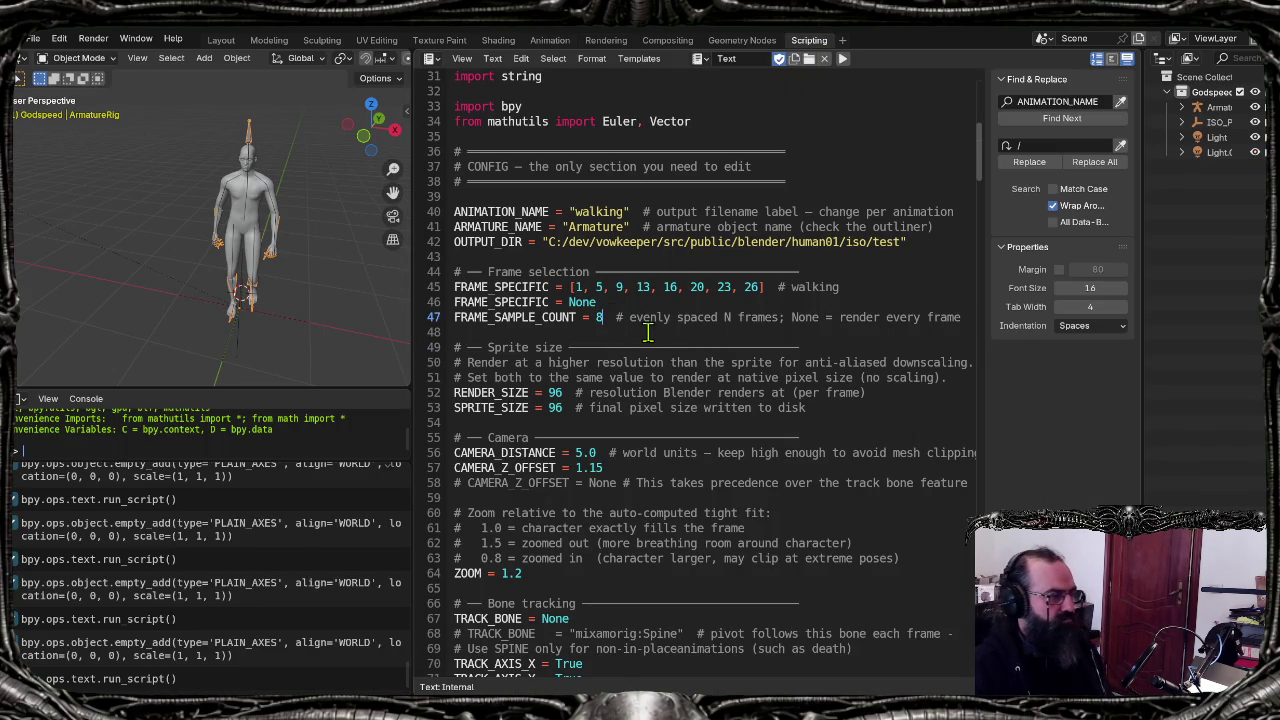
# Step: Comment out FRAME_SPECIFIC = None on line 46 with Ctrl+/, then bring up File Explorer
pyautogui.click(608, 302)
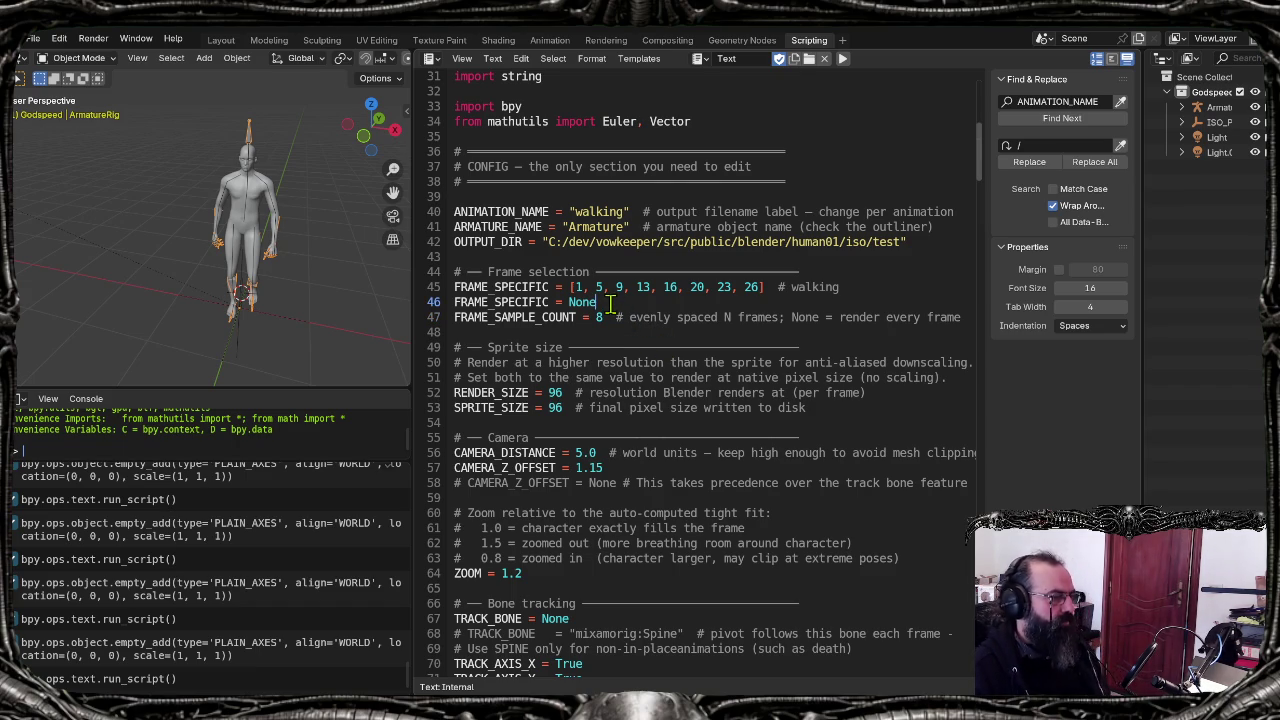
pyautogui.hotkey('ctrl', '/')
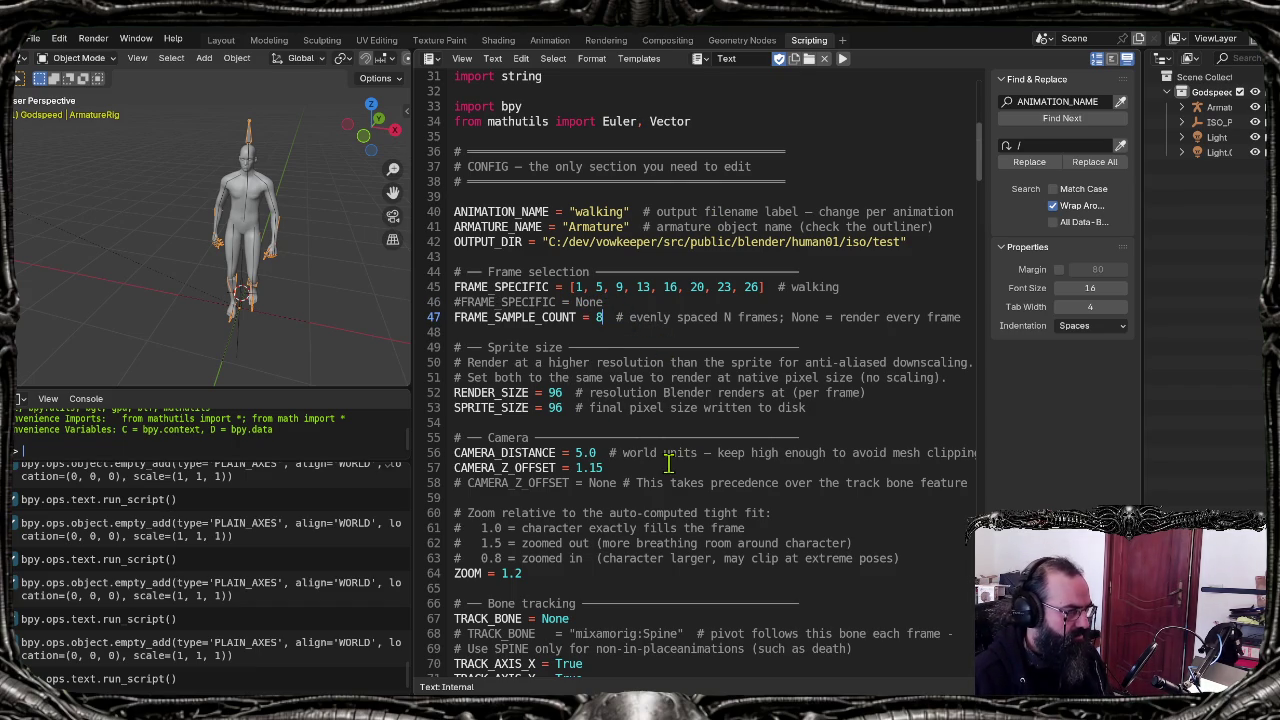
pyautogui.hotkey('ctrl', '/')
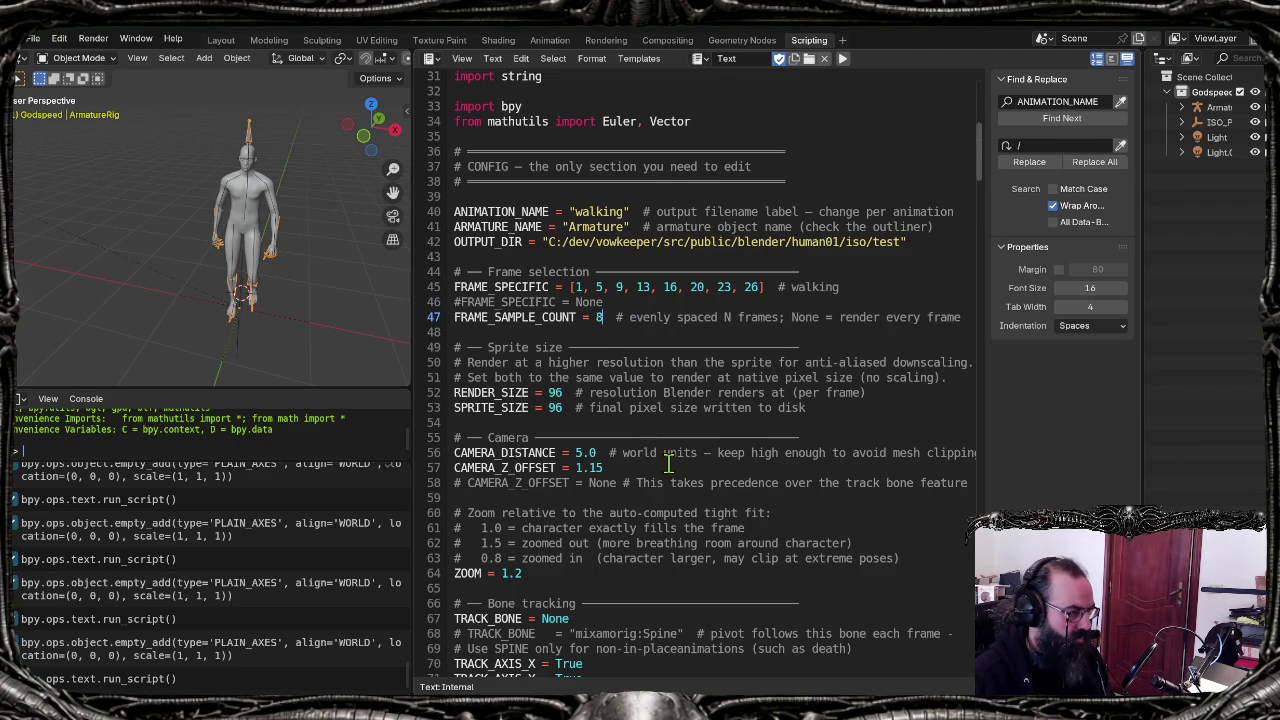
pyautogui.hotkey('alt', 'Tab')
pyautogui.click(928, 275)
# Step: Permanently delete all the old renders in the walking folder
pyautogui.press('BackSpace')
pyautogui.moveTo(188, 243); pyautogui.dragTo(944, 128)
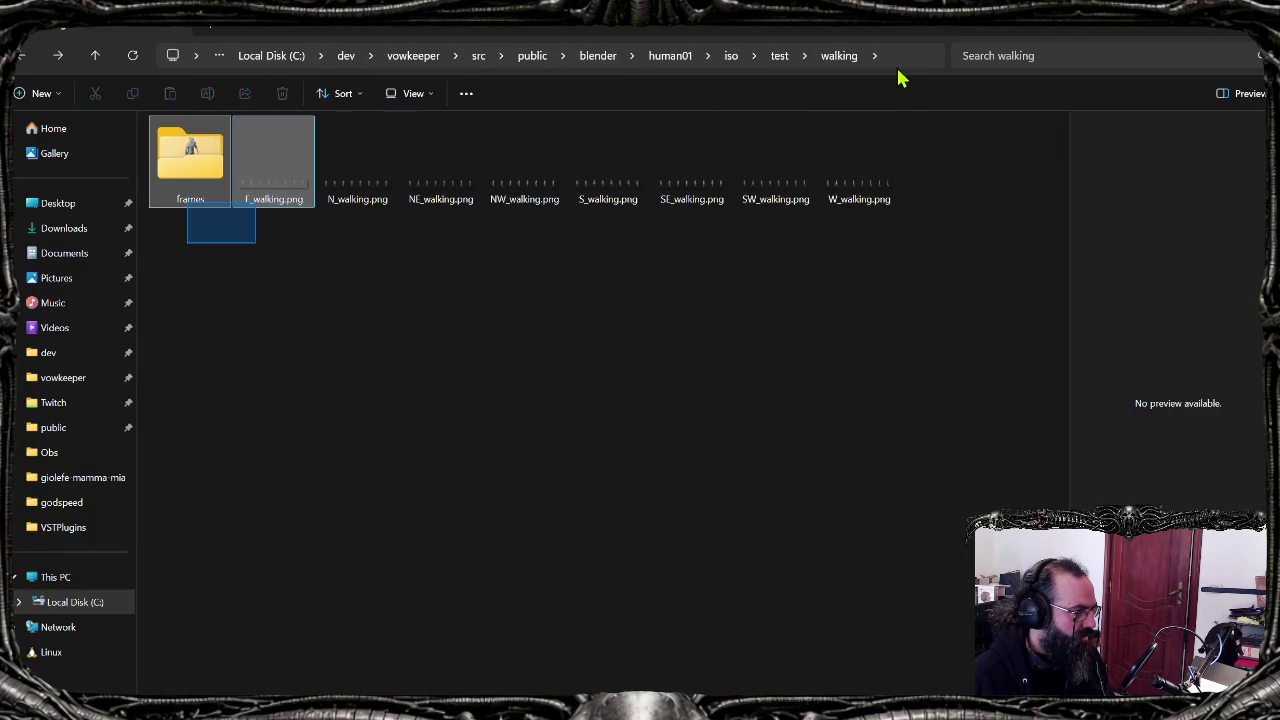
pyautogui.hotkey('shift', 'Delete')
pyautogui.press('Return')
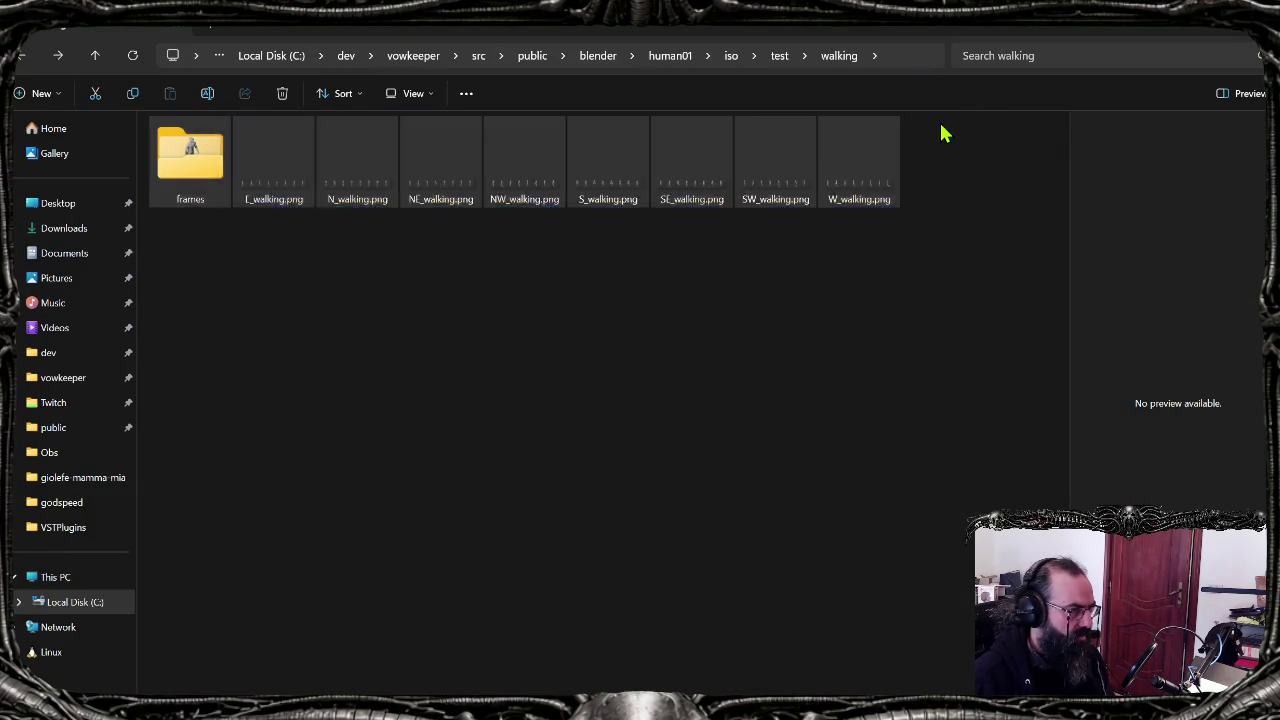
# Step: Back in Blender, rerun the sprite render script
pyautogui.hotkey('alt', 'Tab')
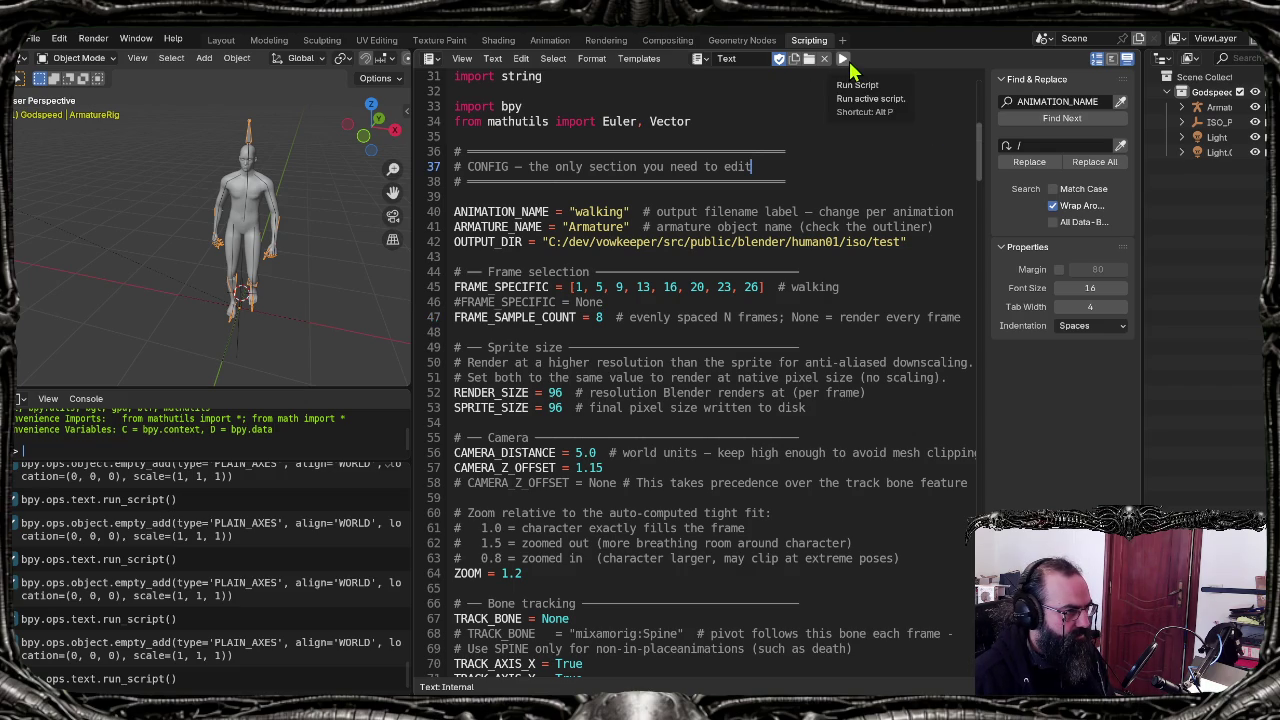
pyautogui.moveTo(605, 302); pyautogui.dragTo(465, 301)
pyautogui.click(608, 302)
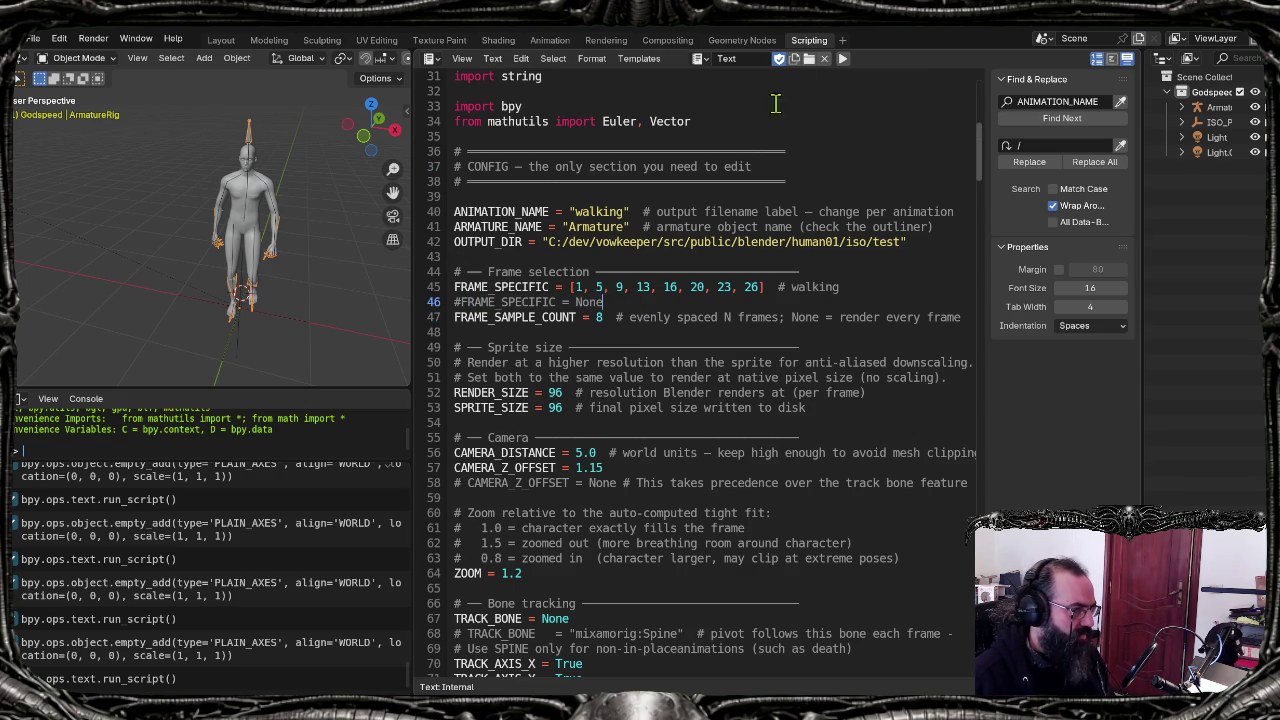
pyautogui.click(845, 61)
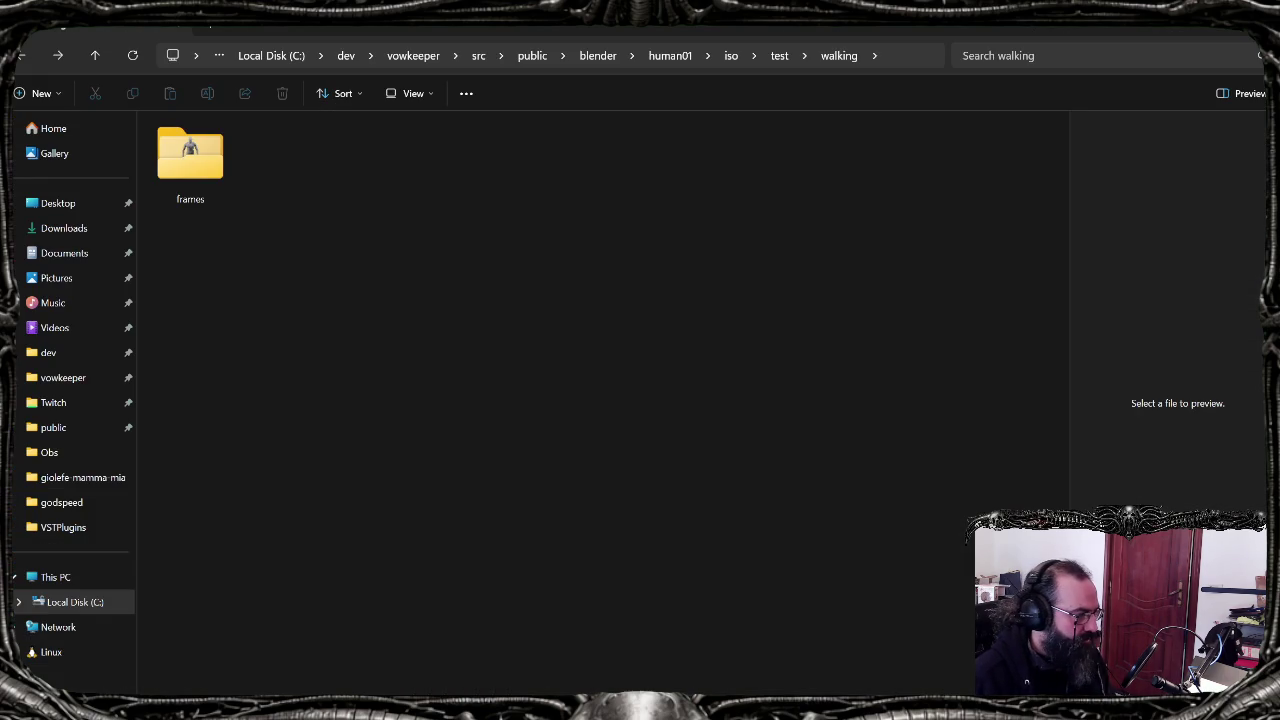
# Step: Open the frames folder to review the new per-direction PNGs, then return to Blender
pyautogui.doubleClick(189, 170)
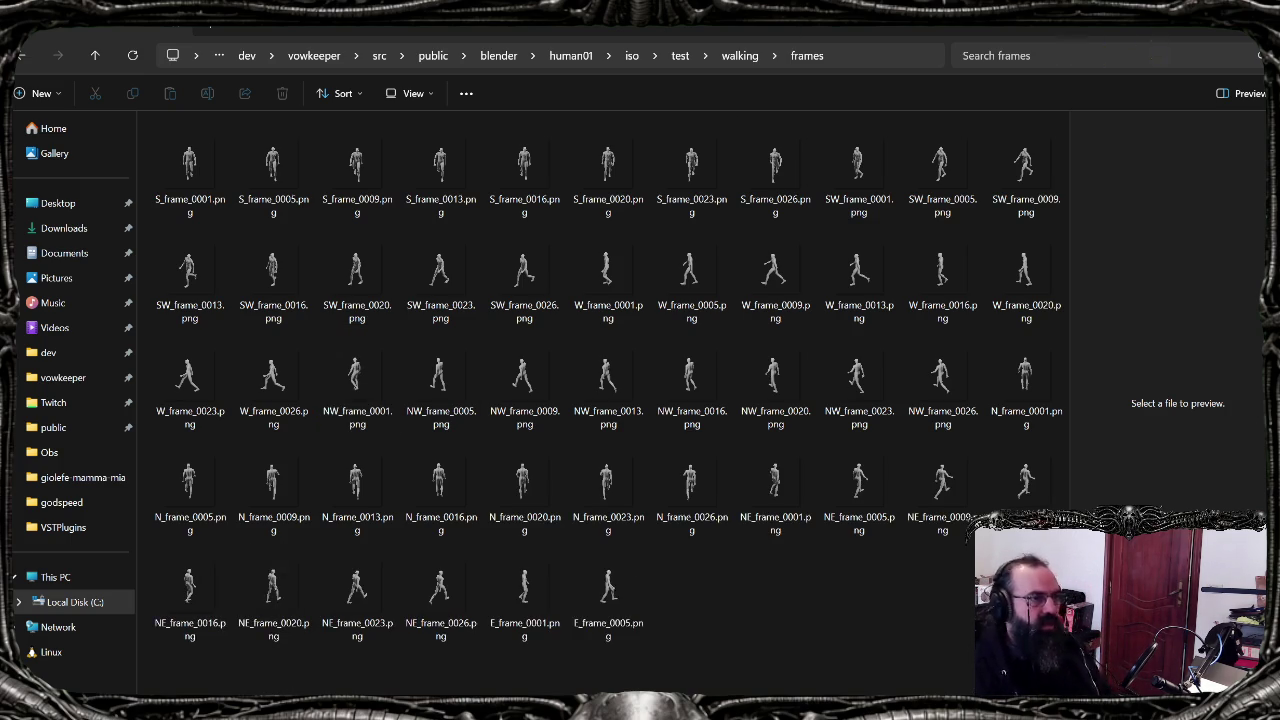
pyautogui.click(1195, 30)
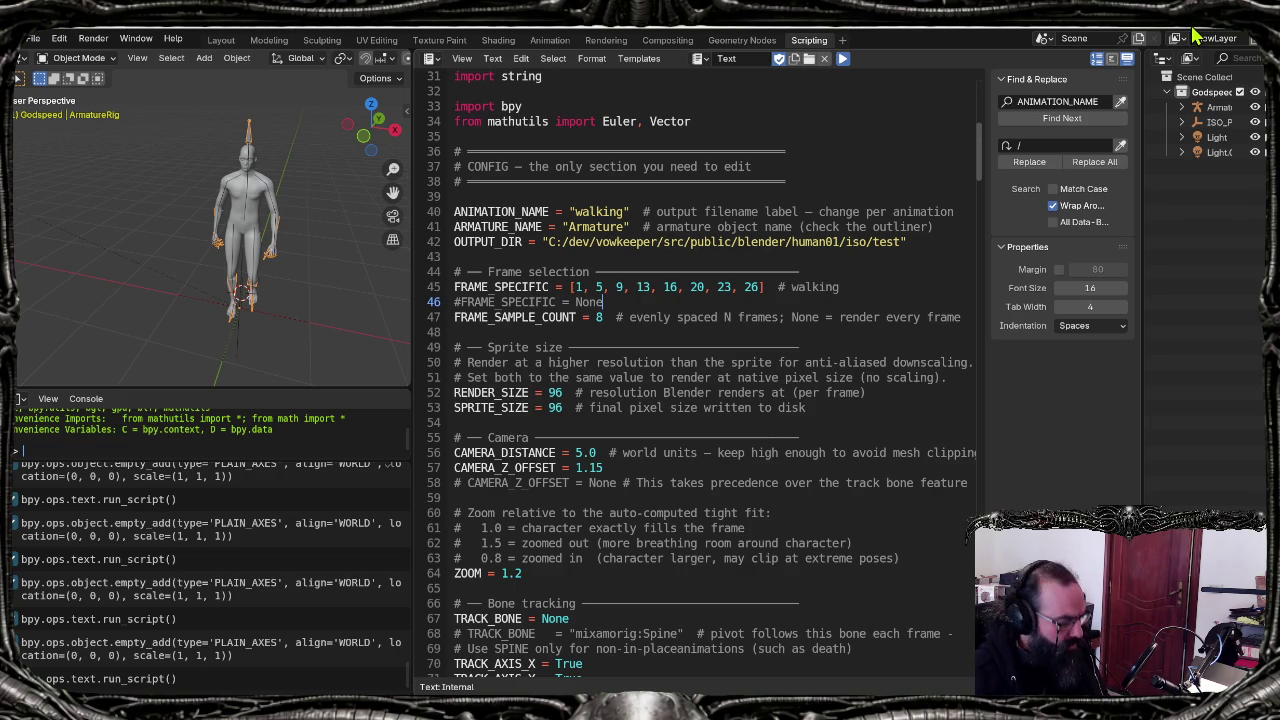
# Step: Minimise every window with Win+D so the desktop wallpaper shows
pyautogui.press('super+d')
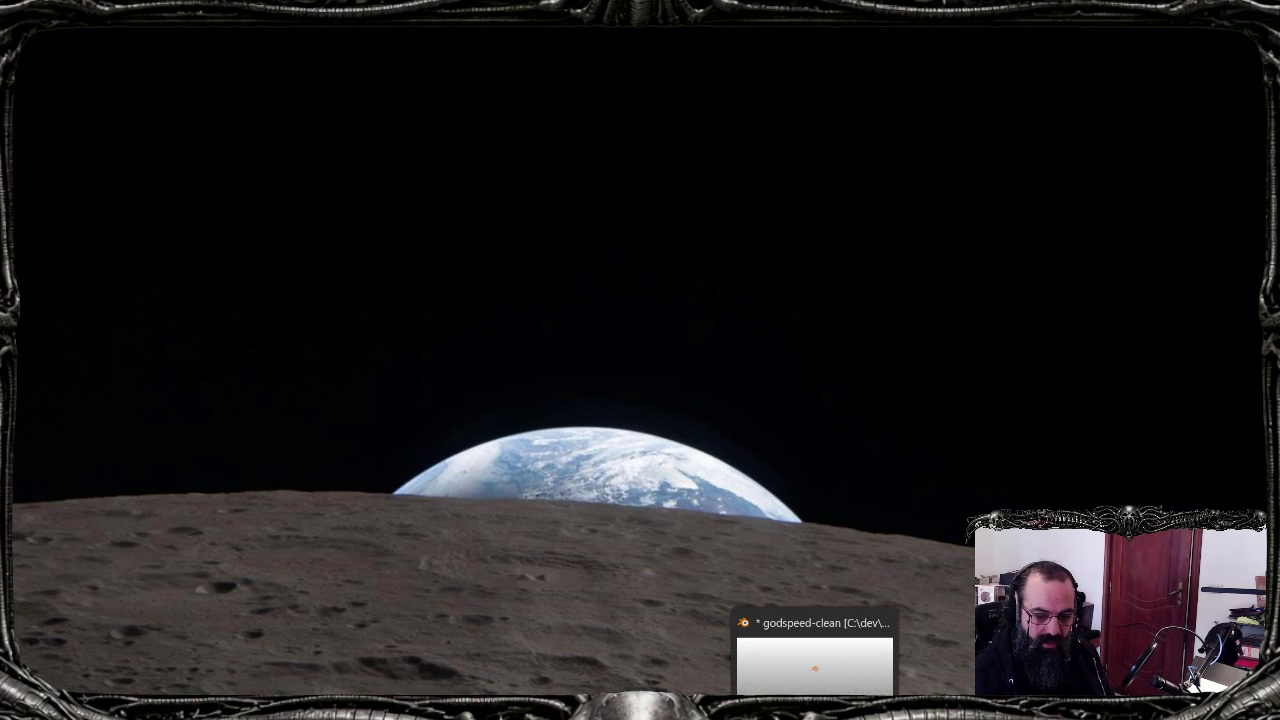
# Step: Walk the skeleton down-left, up-right and up-left in the localhost:5173 game to test the sprites
pyautogui.click(815, 665)
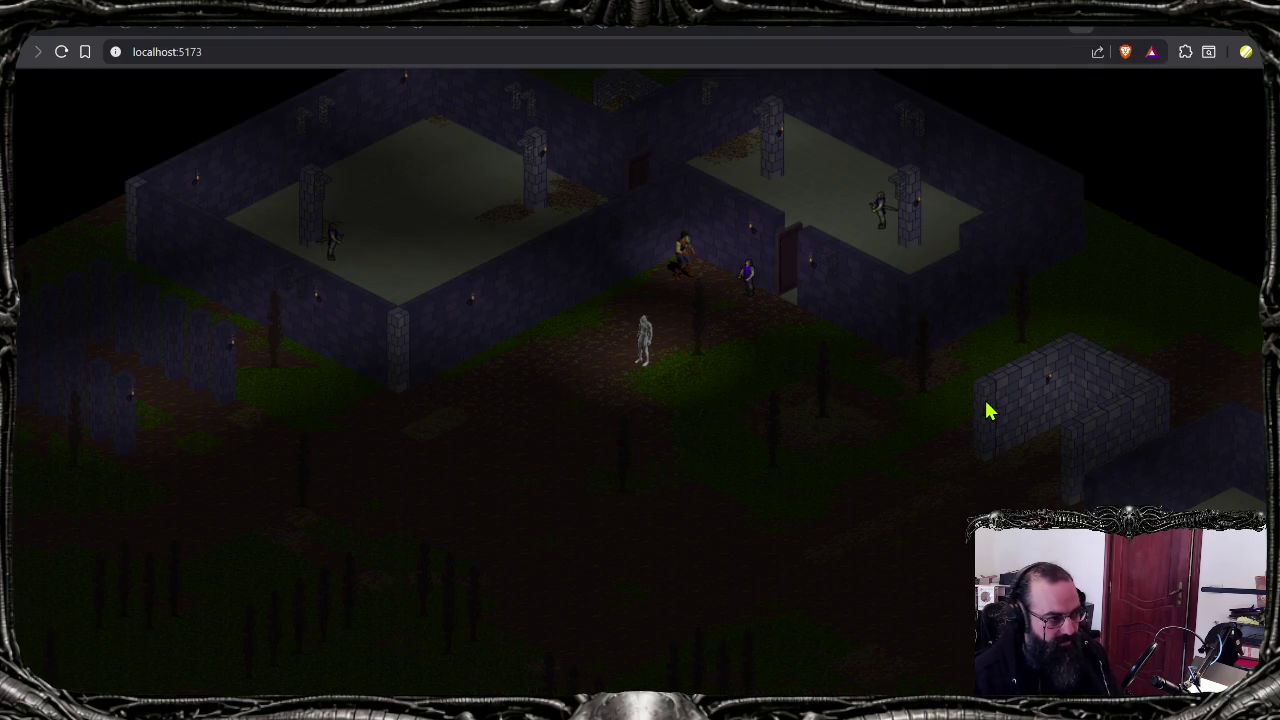
pyautogui.press('s')
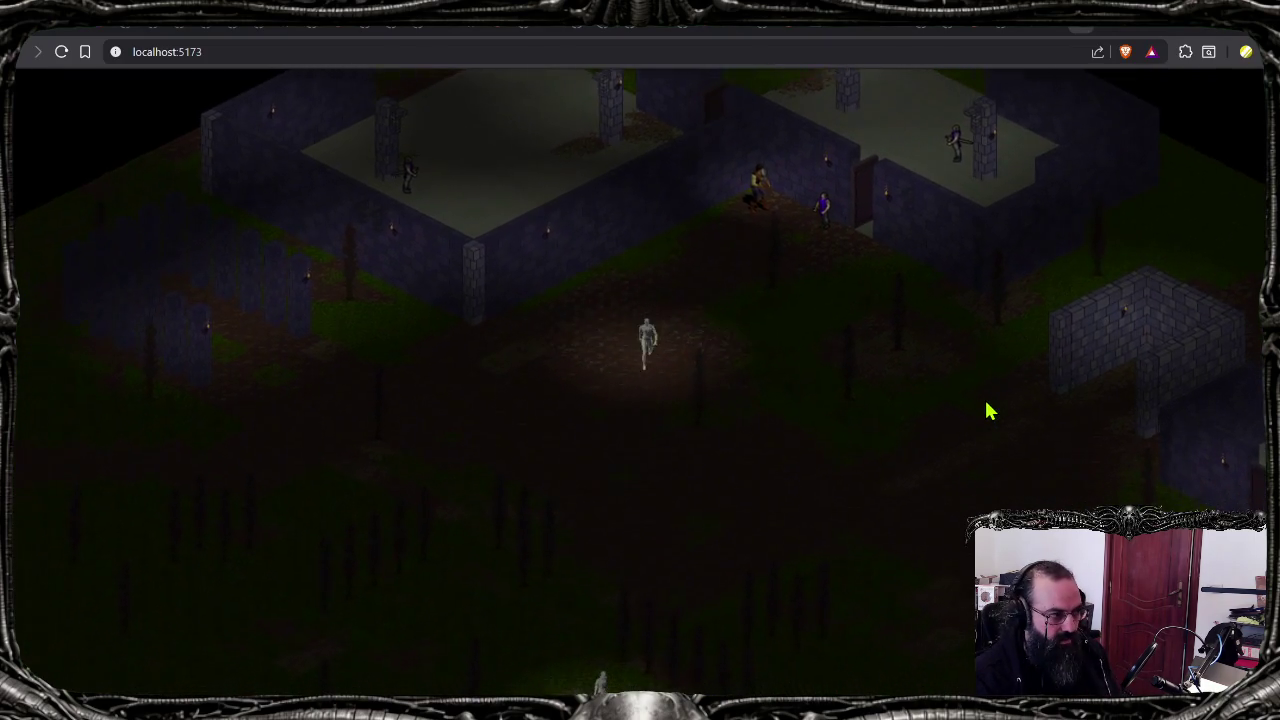
pyautogui.press('w')
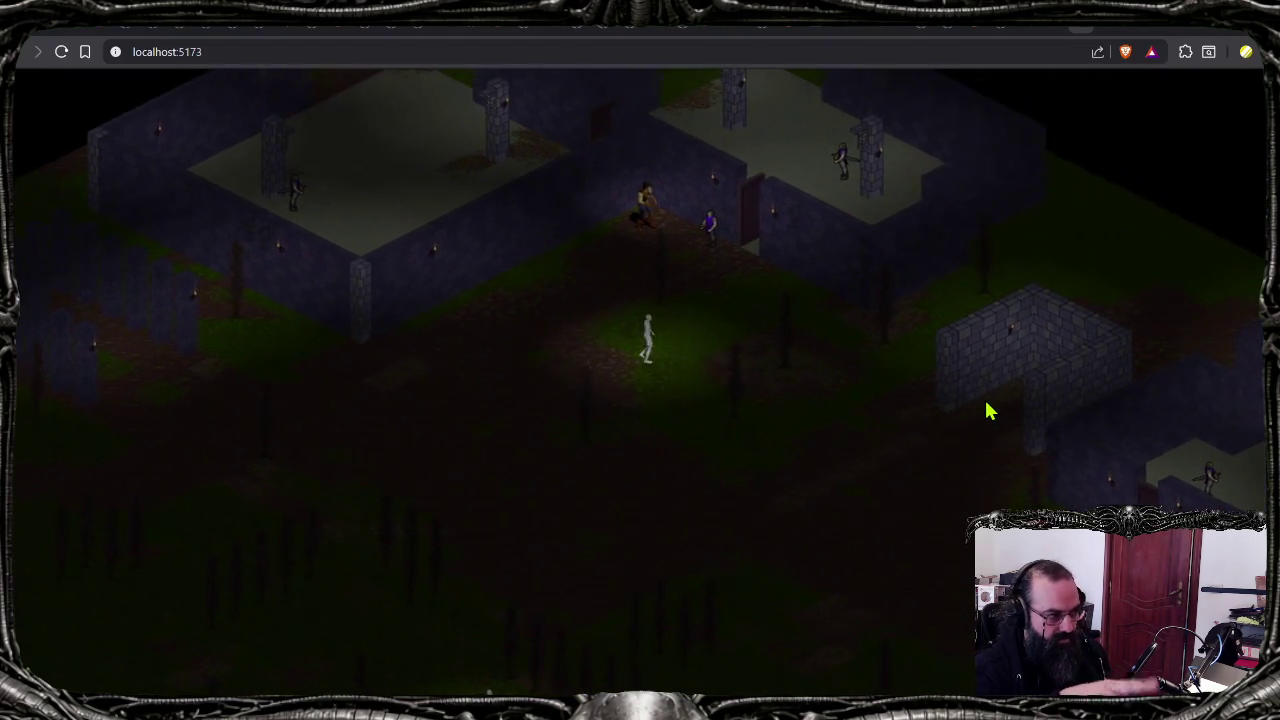
pyautogui.press('s')
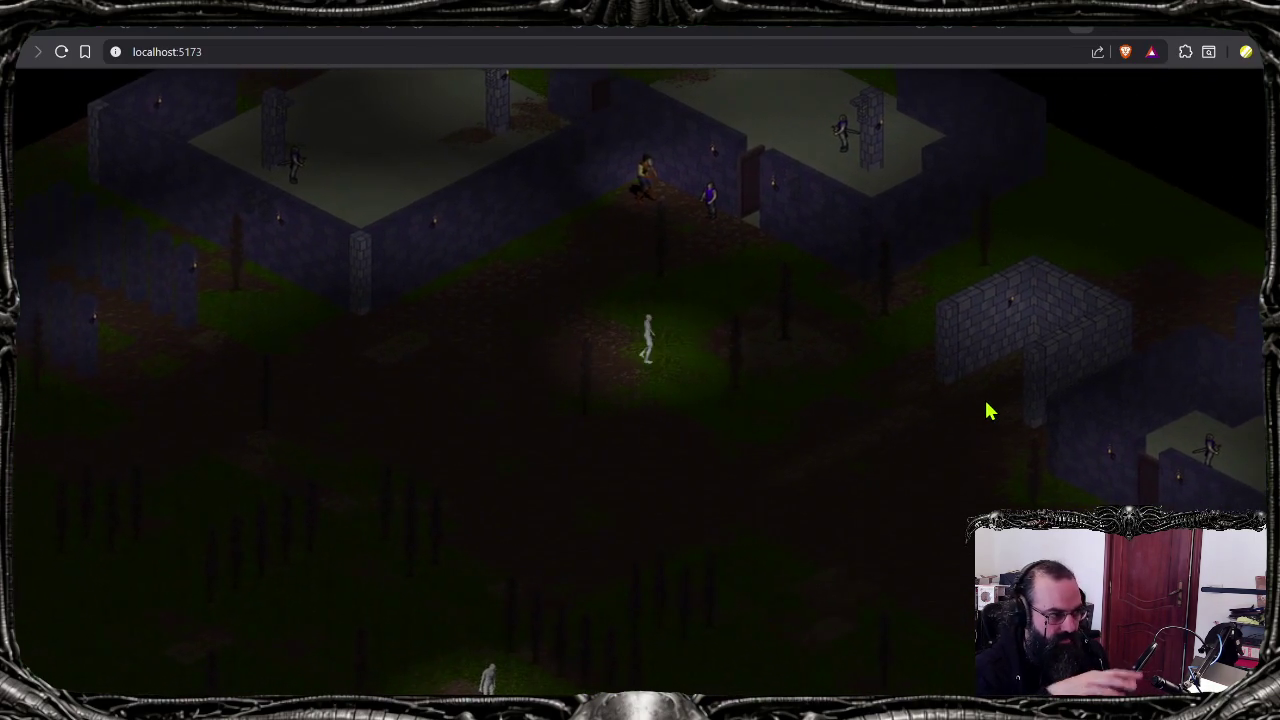
pyautogui.press('a')
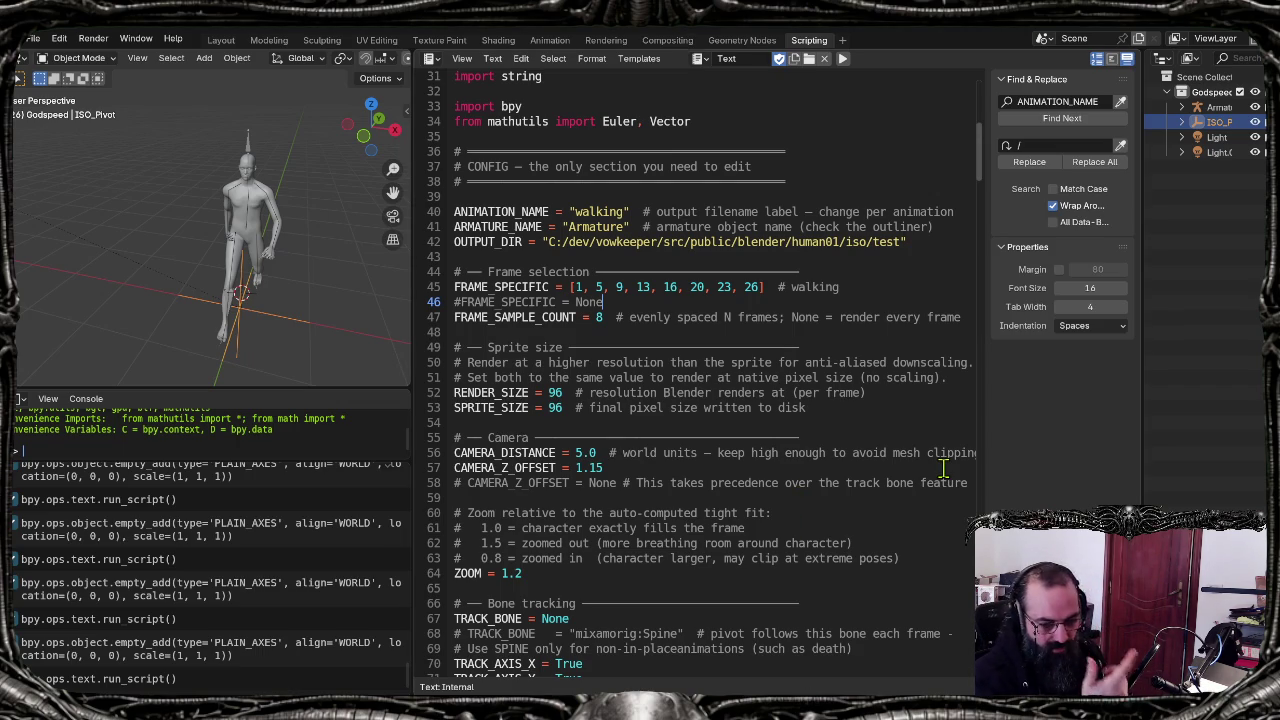
# Step: Preview the south frames from S_frame_0001.png, then select E_walking.png in the walking folder
pyautogui.click(787, 360)
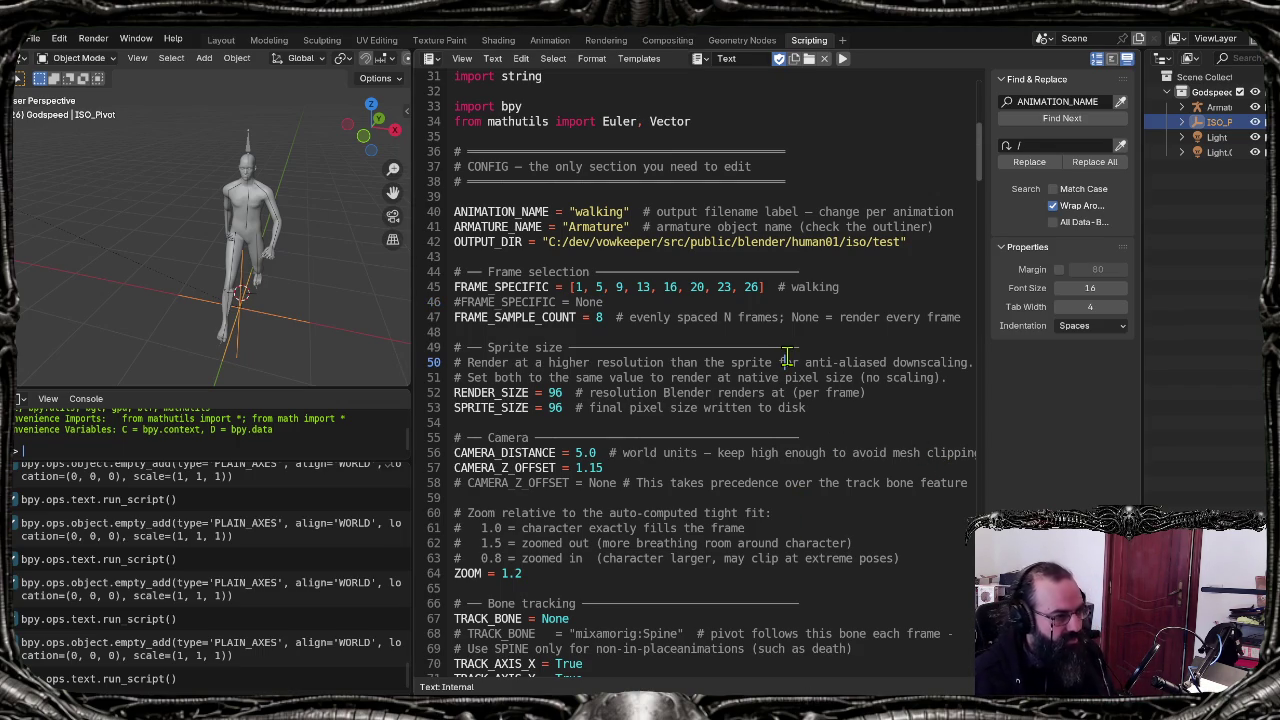
pyautogui.hotkey('alt', 'Tab')
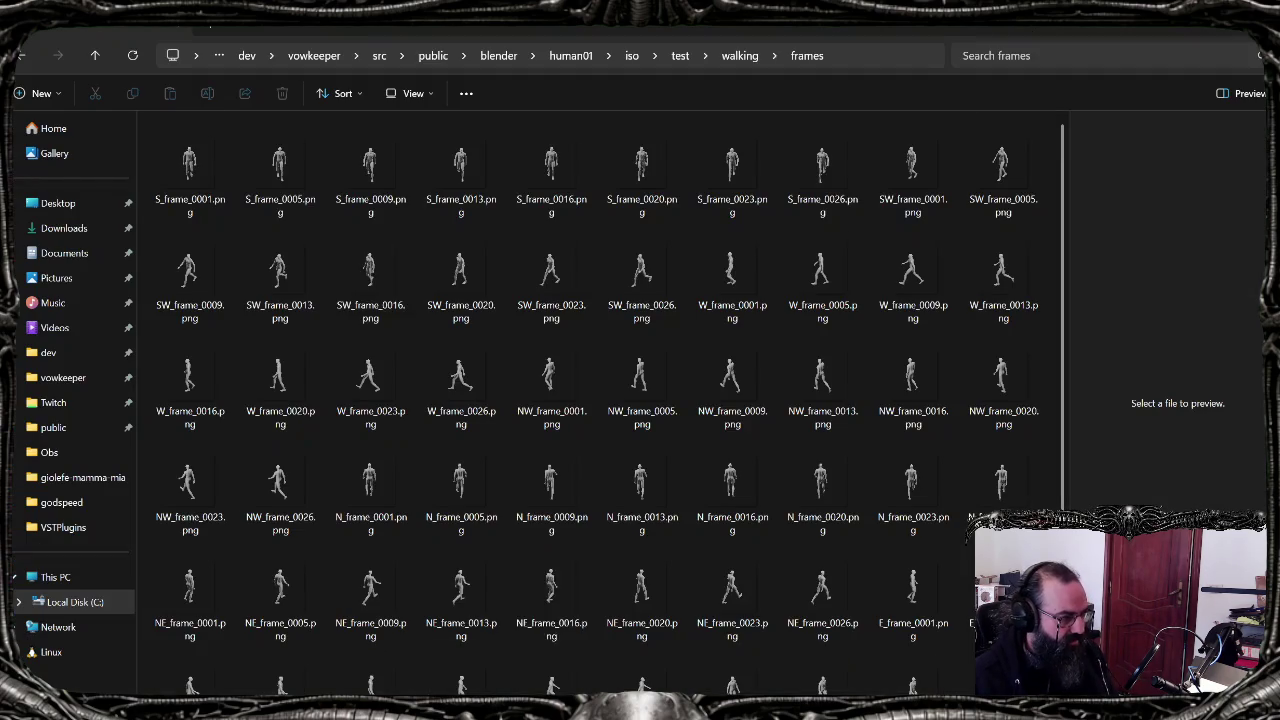
pyautogui.click(200, 170)
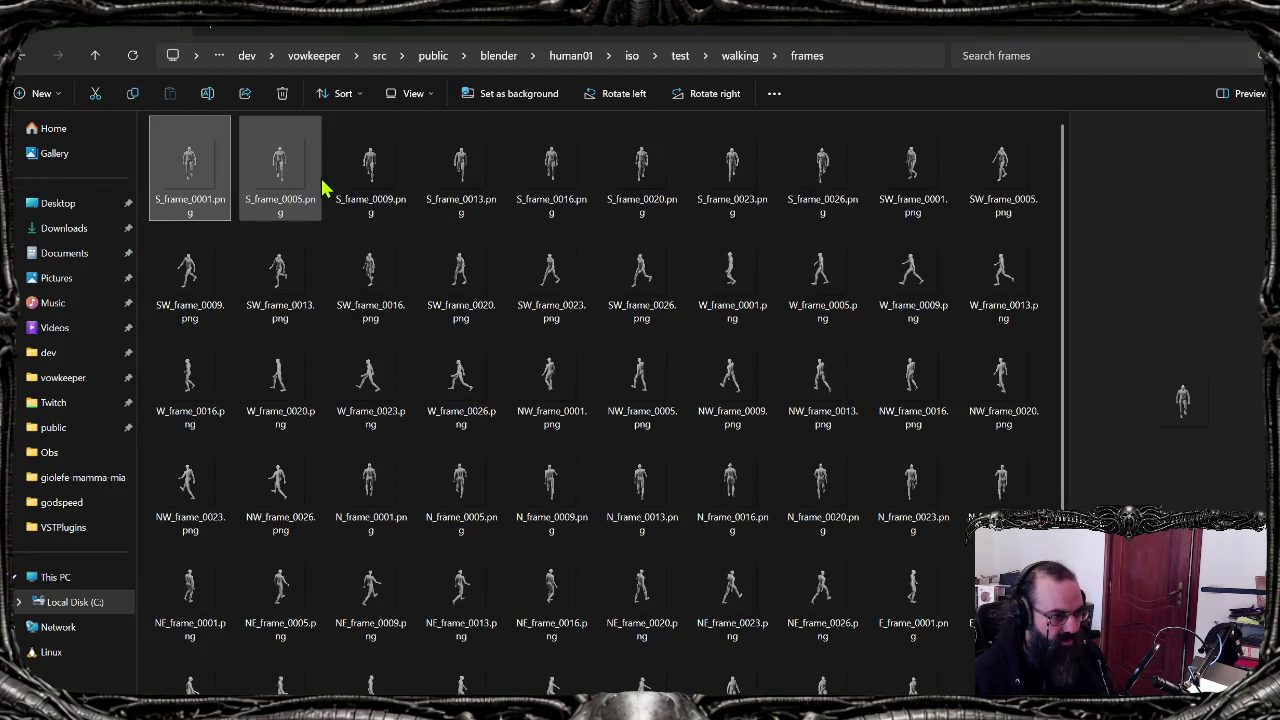
pyautogui.press('Right')
pyautogui.press('Right')
pyautogui.press('Right')
pyautogui.press('Right')
pyautogui.press('Right')
pyautogui.press('Right')
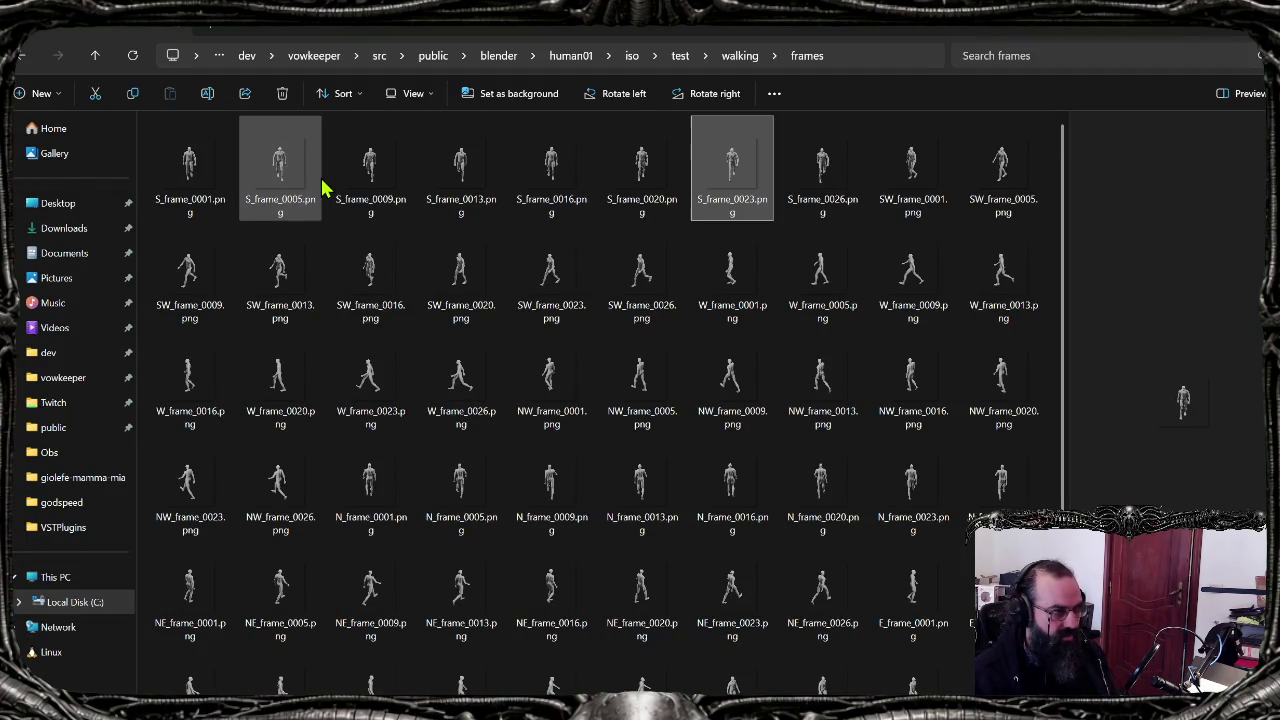
pyautogui.click(739, 56)
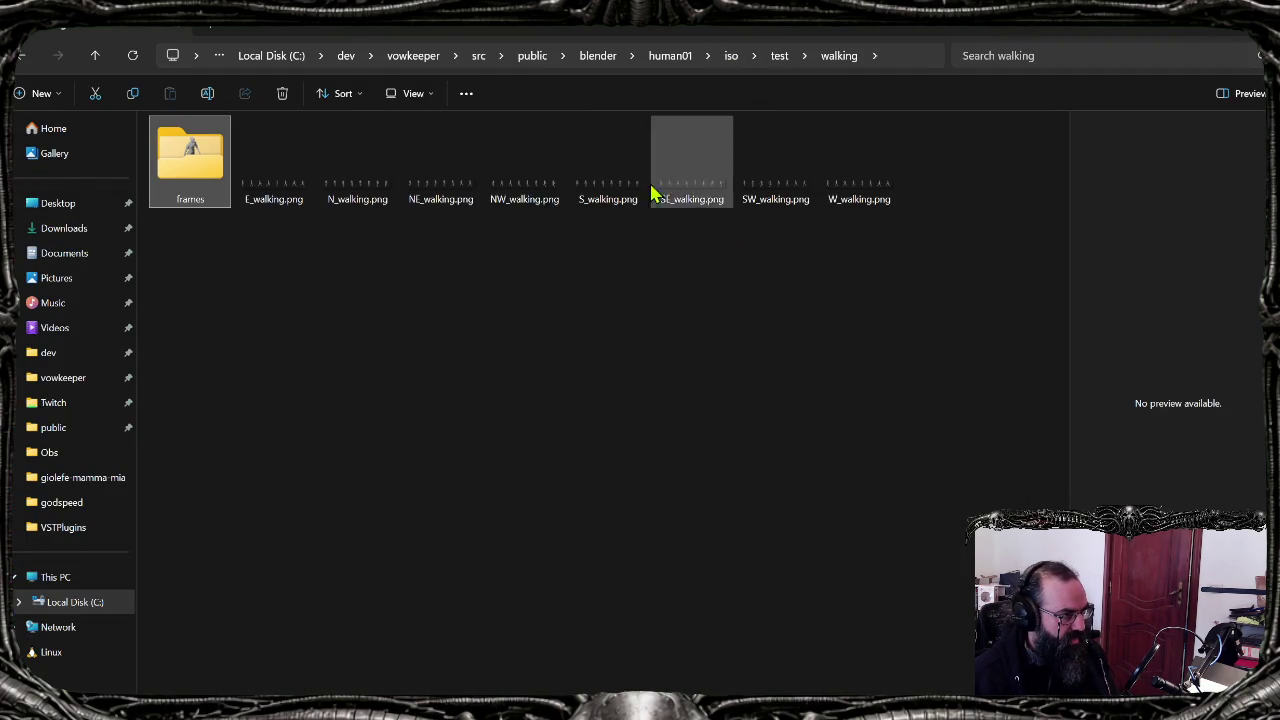
pyautogui.click(278, 200)
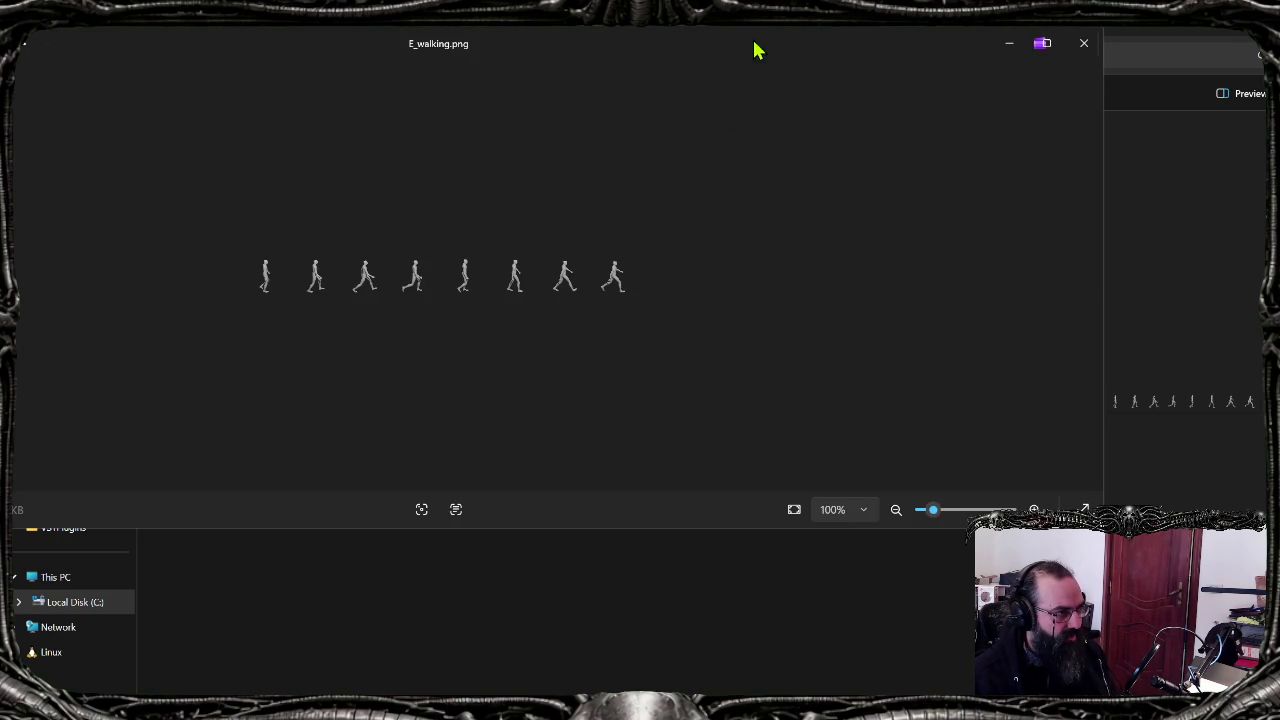
# Step: Zoom into the E_walking.png sprite sheet in Photos, then close the preview
pyautogui.scroll(3, 440, 295)
pyautogui.scroll(3, 438, 300)
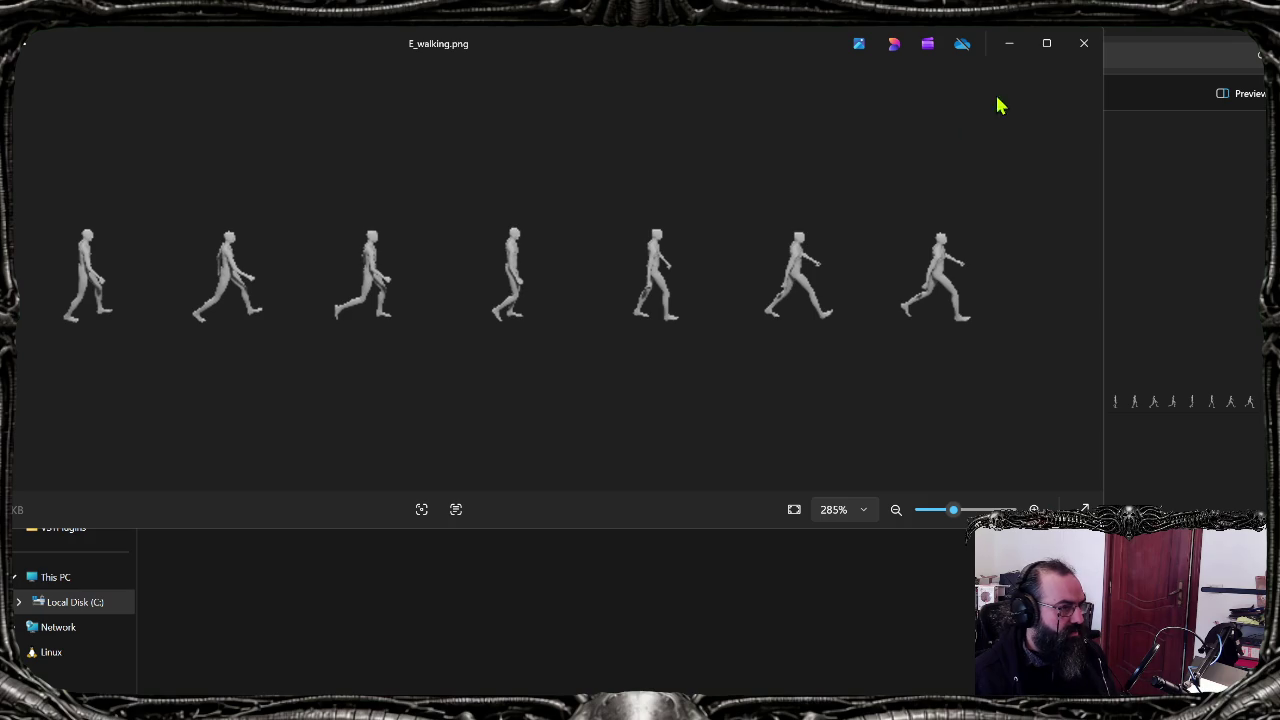
pyautogui.click(1097, 43)
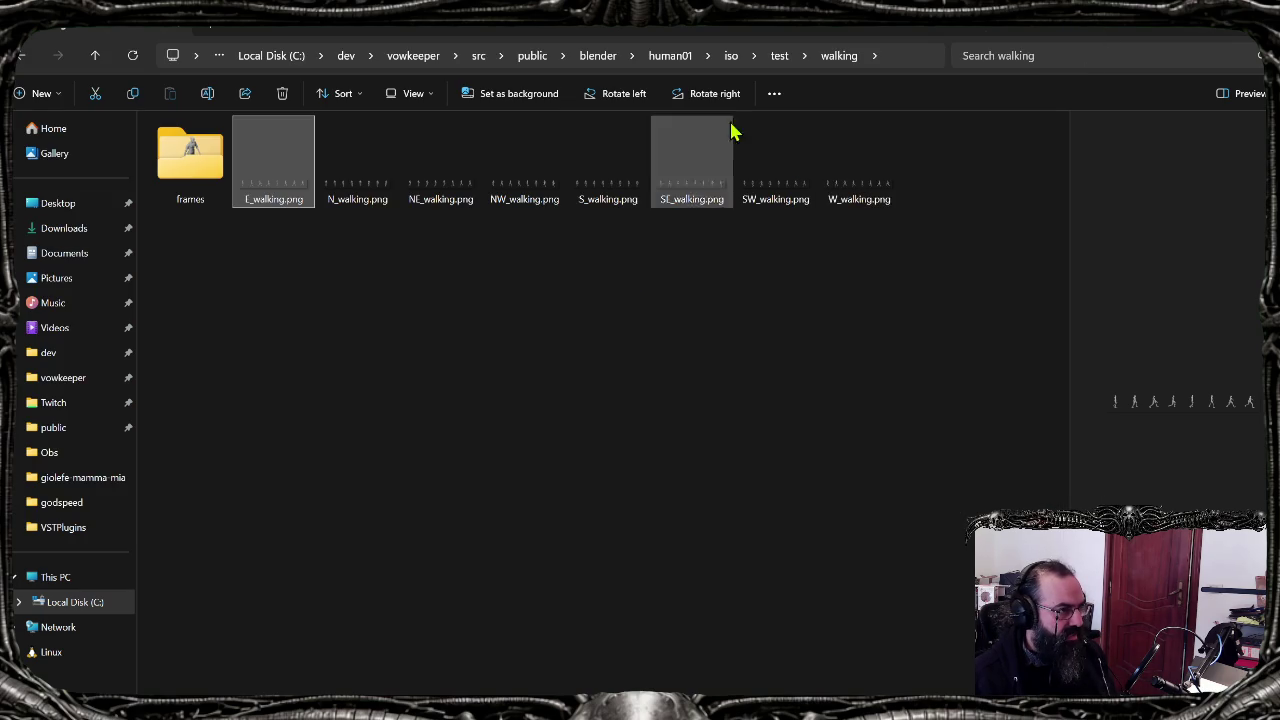
# Step: Permanently delete the old test.aseprite from the test folder
pyautogui.click(786, 57)
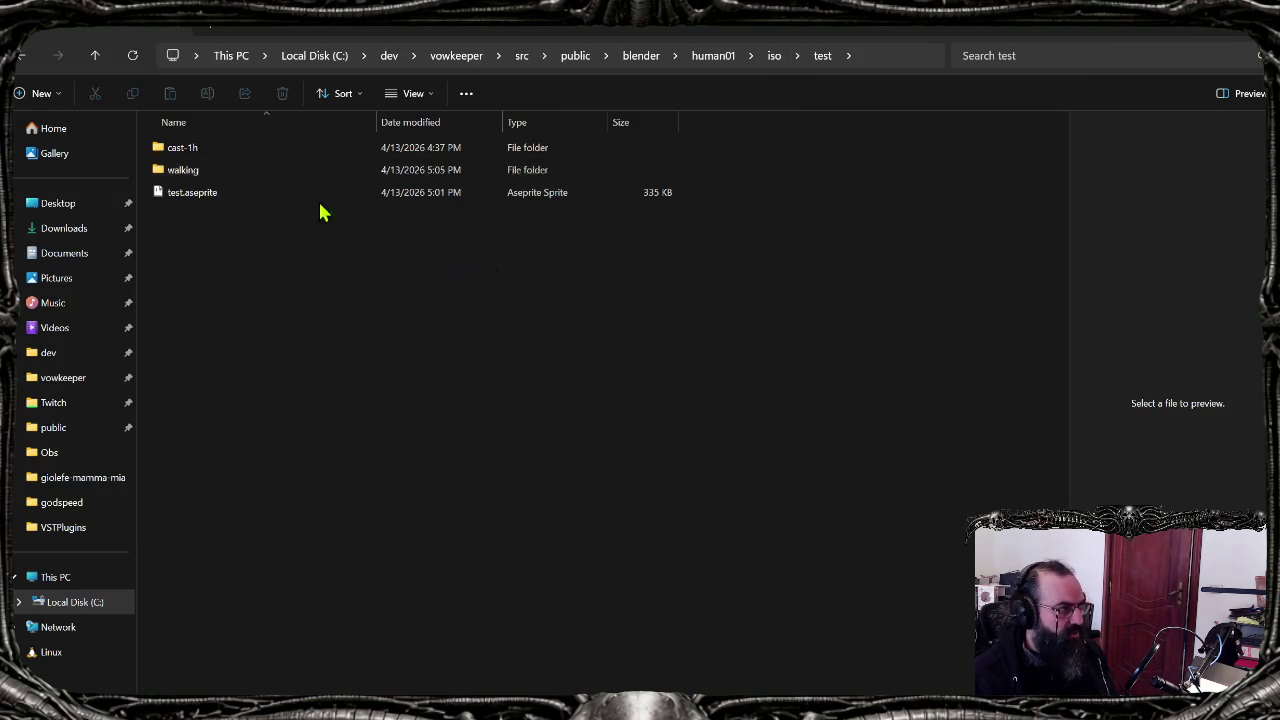
pyautogui.click(258, 171)
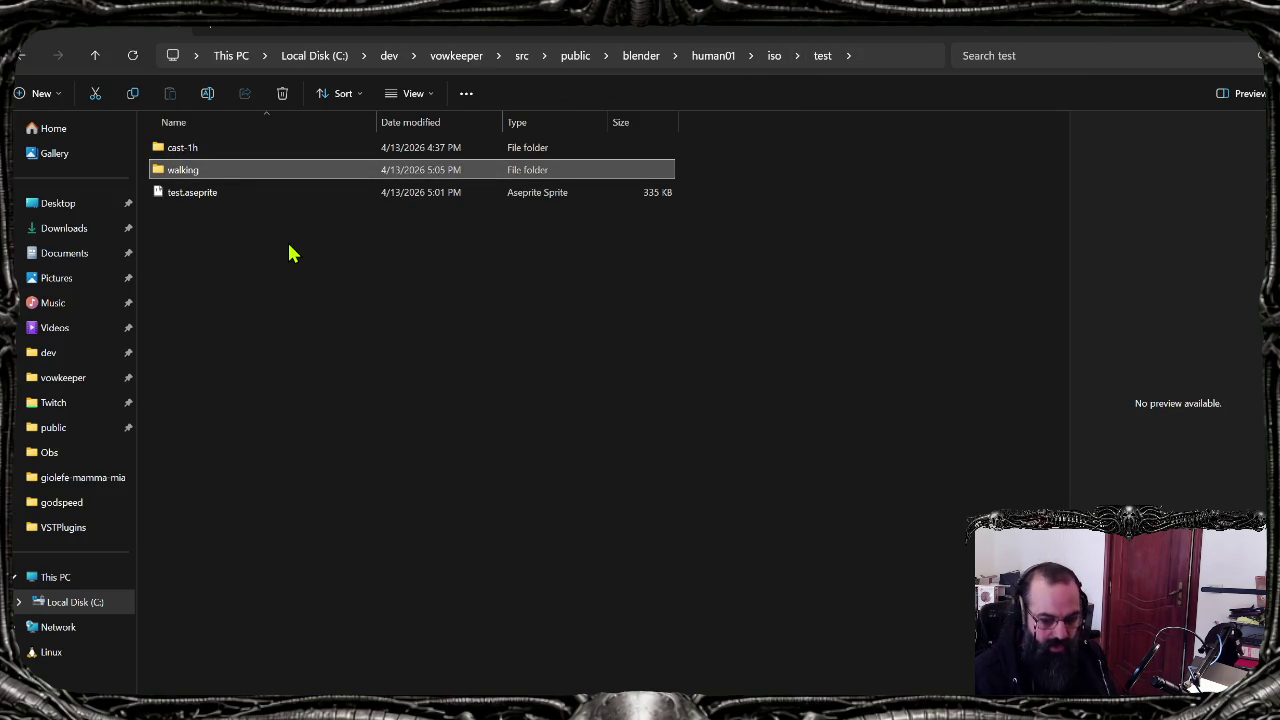
pyautogui.click(237, 201)
pyautogui.hotkey('shift', 'Delete')
pyautogui.press('Return')
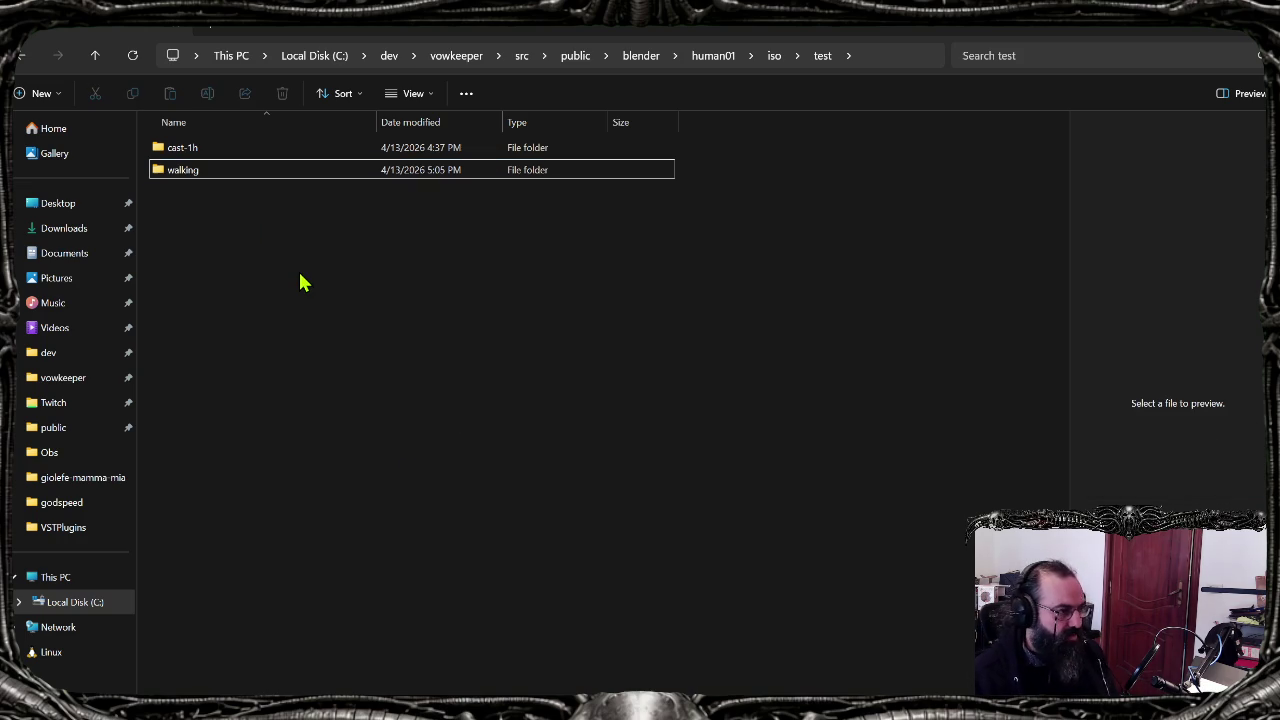
# Step: Rerun generate_ase.sh in Git Bash to rebuild test.aseprite from 16 frames
pyautogui.hotkey('alt', 'Tab')
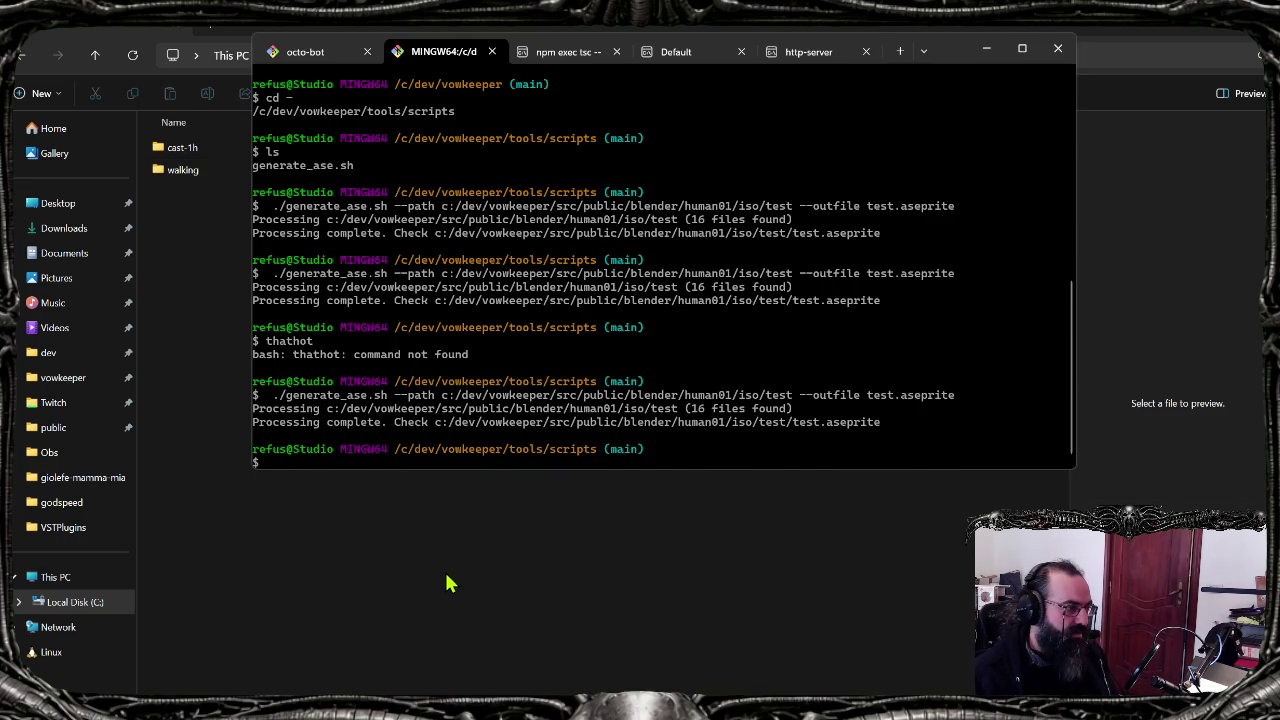
pyautogui.press('Up')
pyautogui.press('Return')
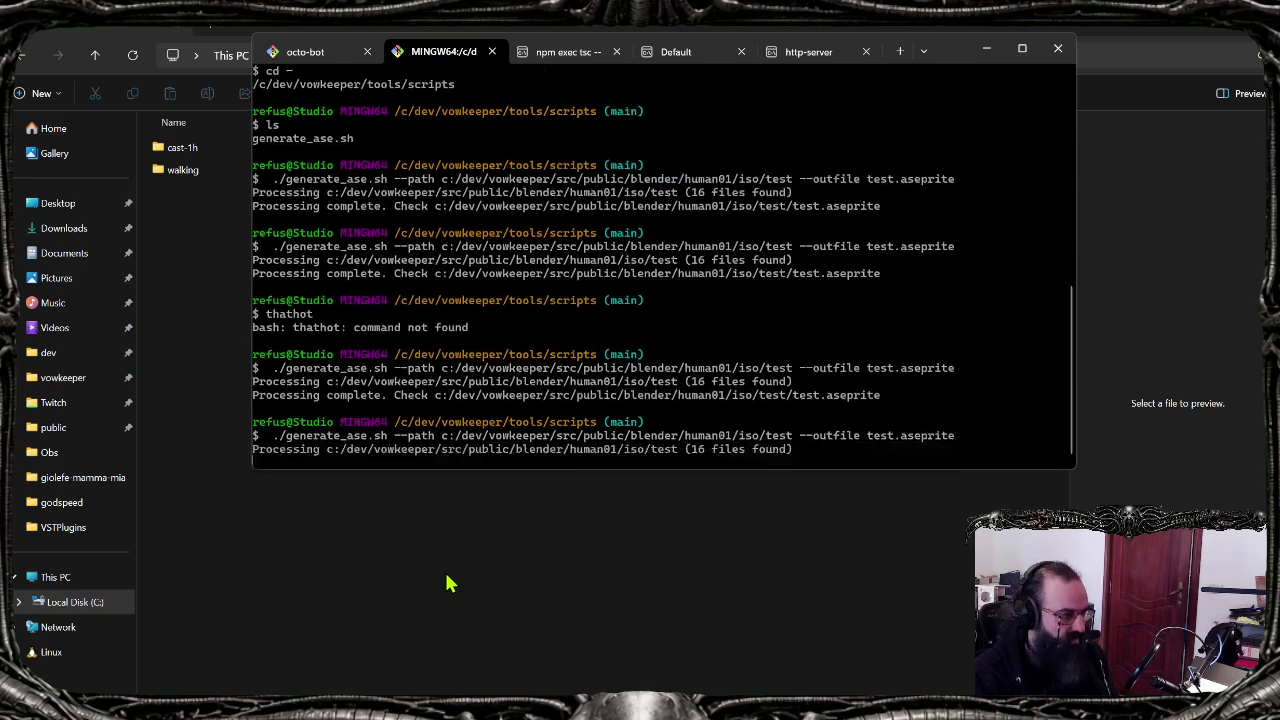
pyautogui.click(177, 243)
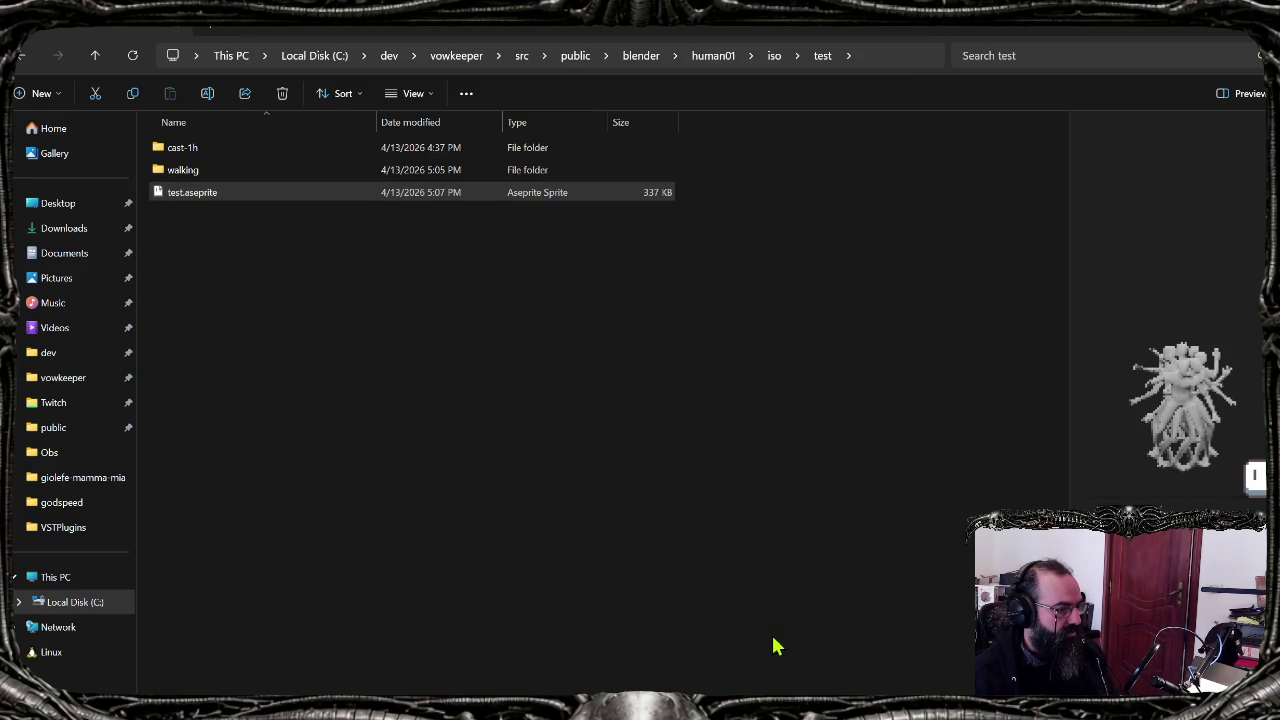
# Step: Discard the unsaved Aseprite copy and reopen the regenerated 337 KB test.aseprite, collapsing the tag rows
pyautogui.press('Return')
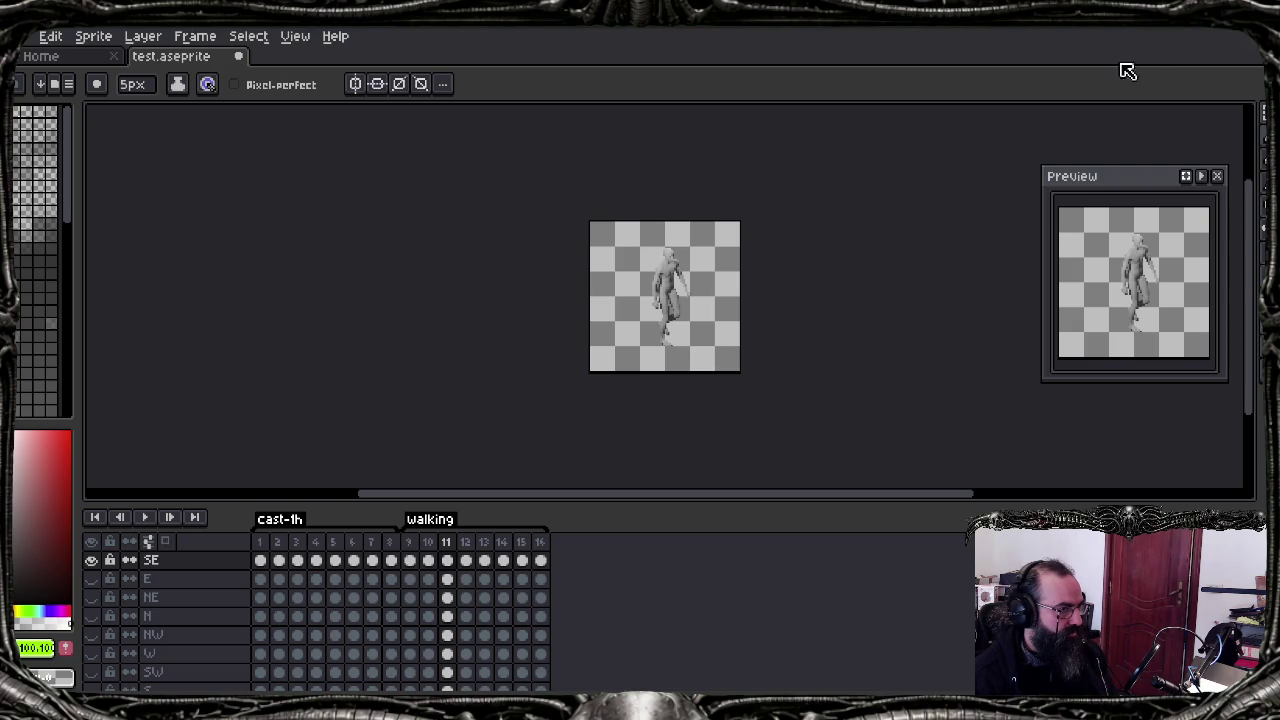
pyautogui.click(1255, 47)
pyautogui.click(640, 410)
pyautogui.click(446, 331)
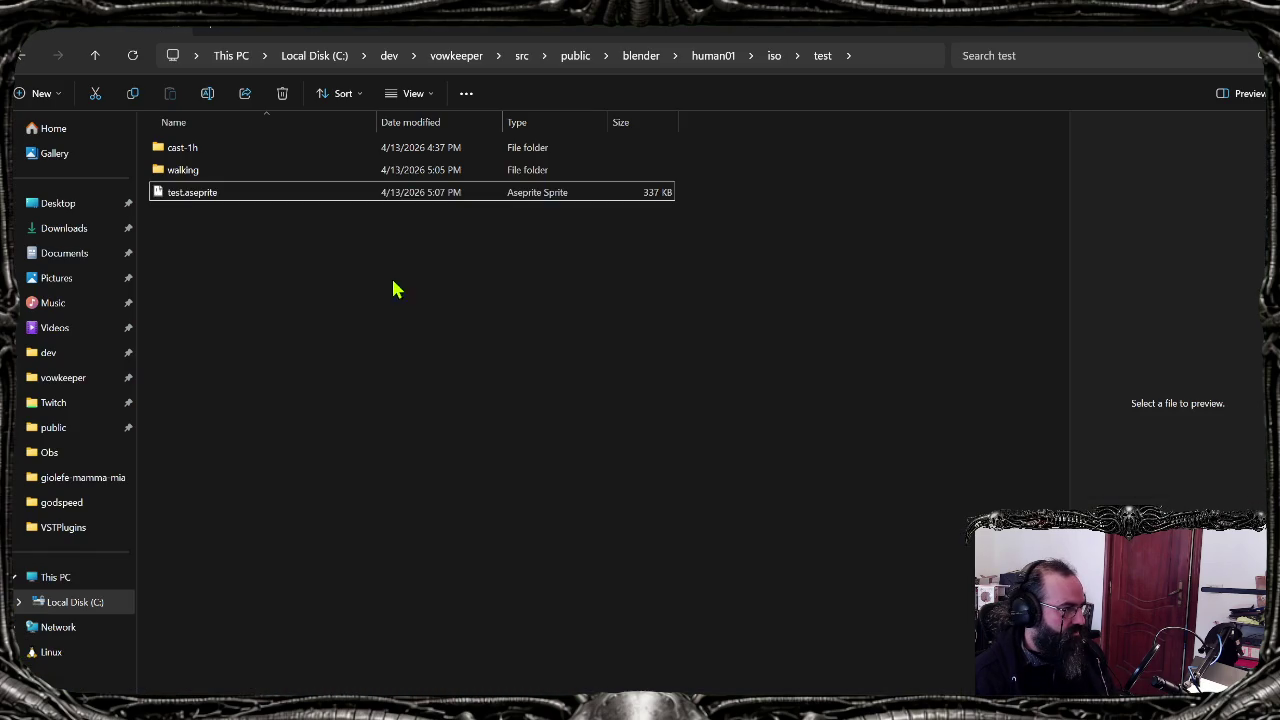
pyautogui.doubleClick(342, 192)
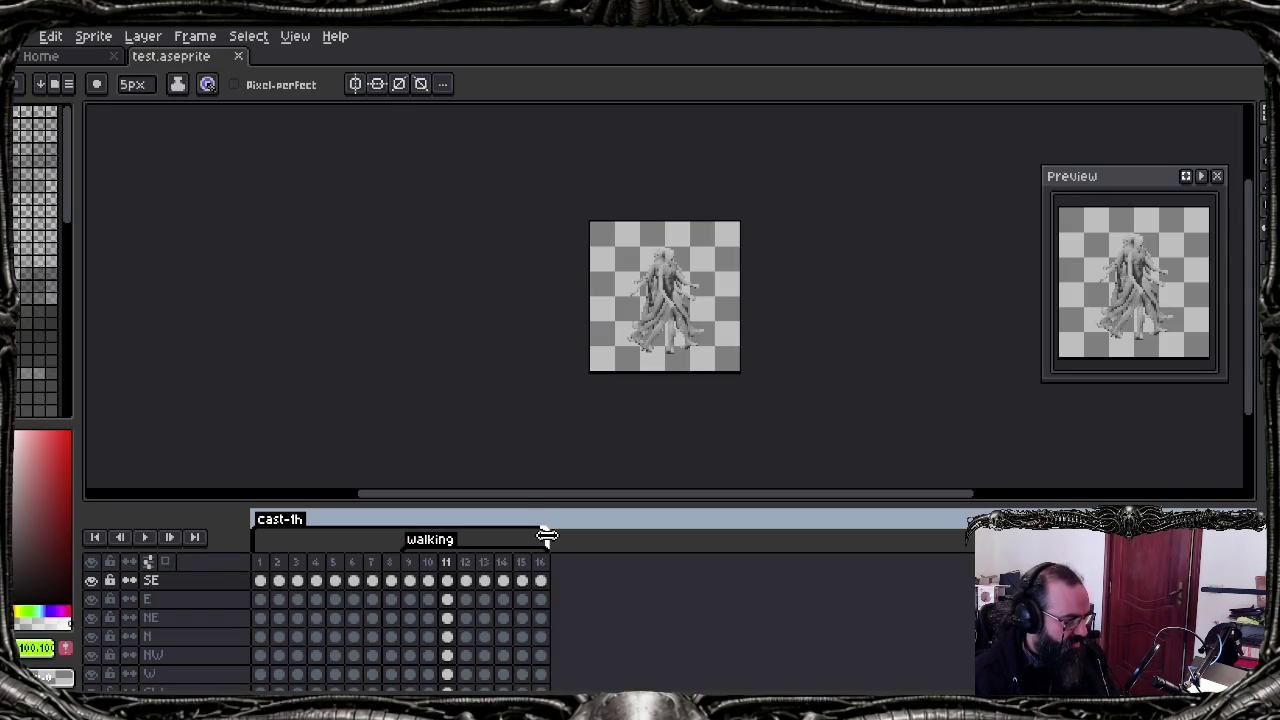
pyautogui.moveTo(547, 537); pyautogui.dragTo(394, 534)
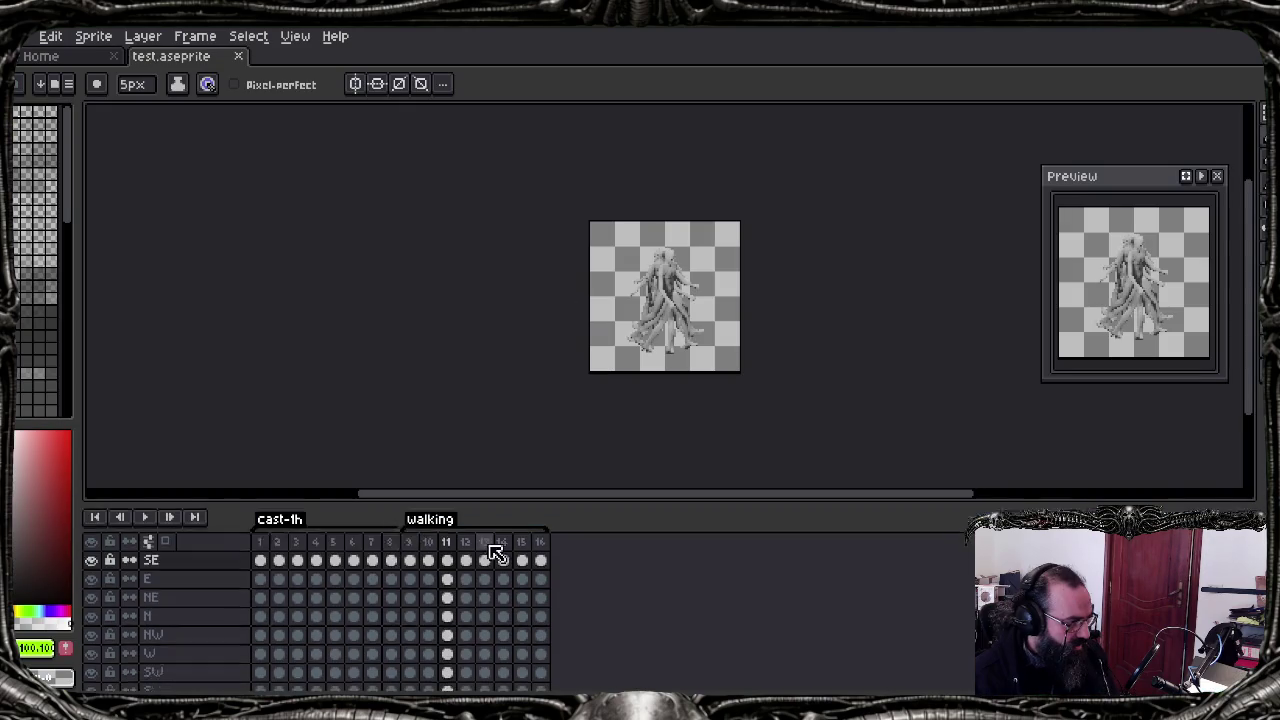
# Step: Toggle the SE layer, play and stop the walk cycle, and save test.aseprite
pyautogui.click(91, 560)
pyautogui.click(92, 560)
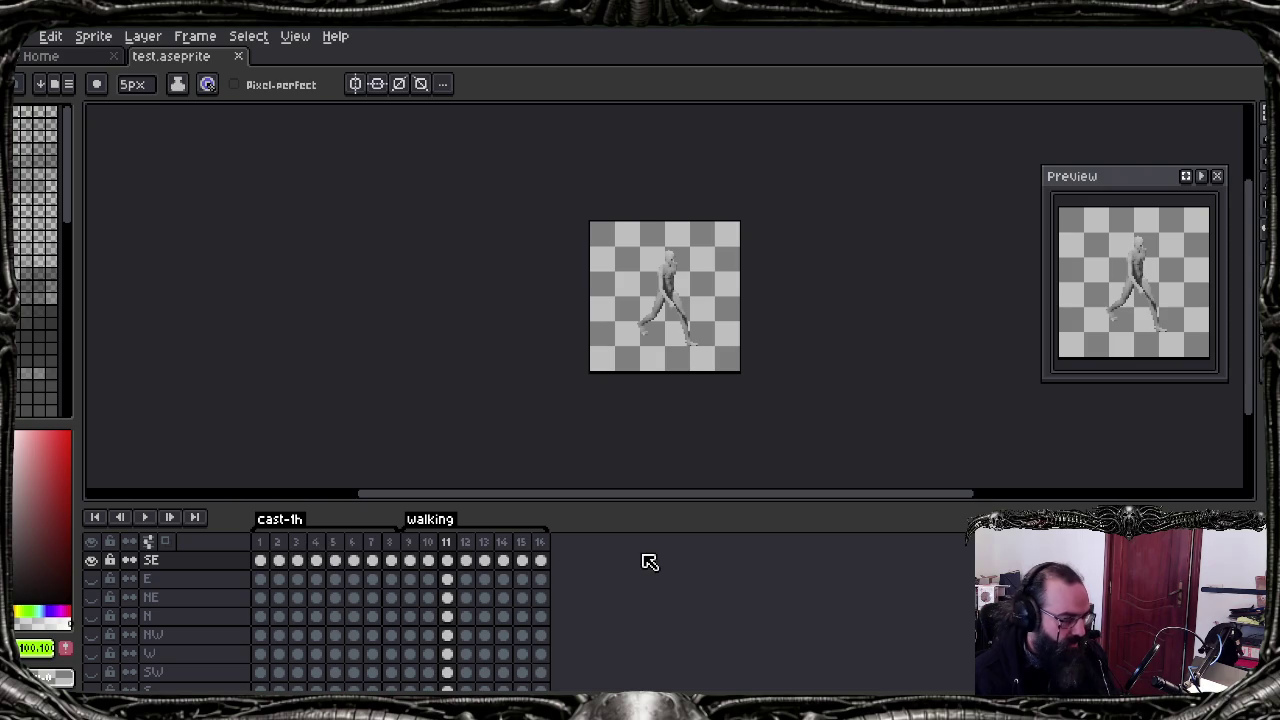
pyautogui.press('Return')
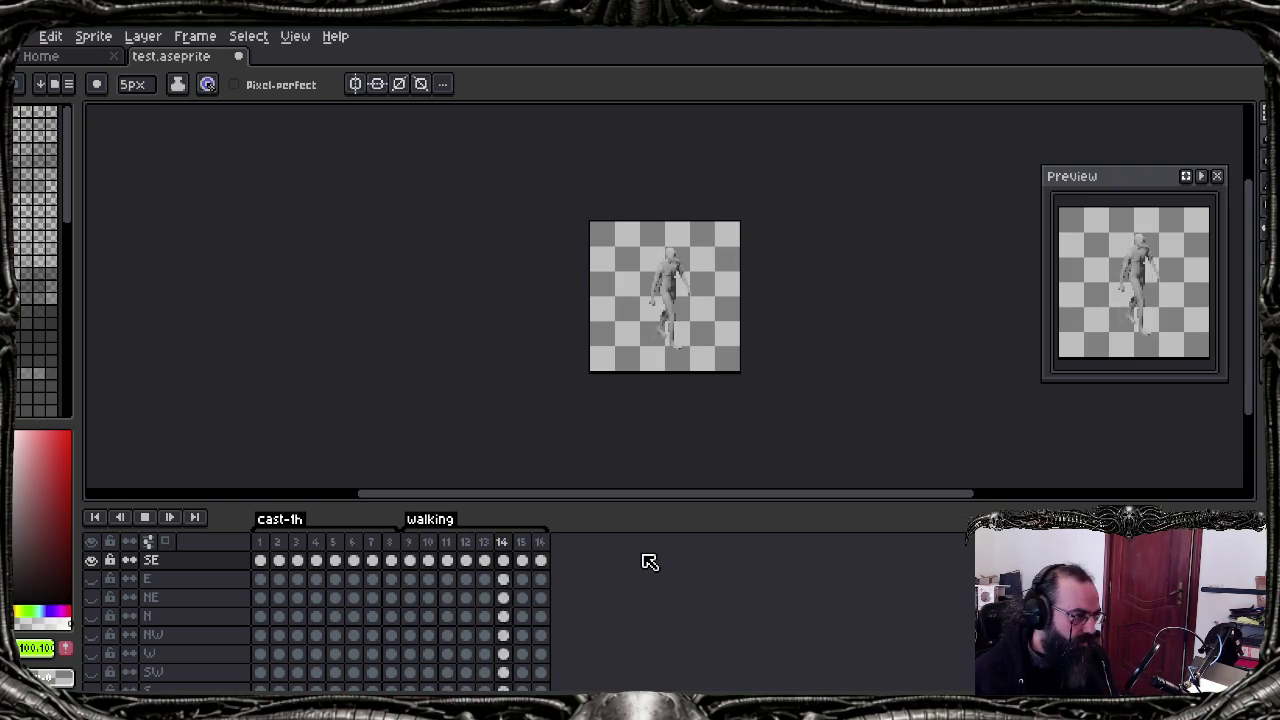
pyautogui.press('Return')
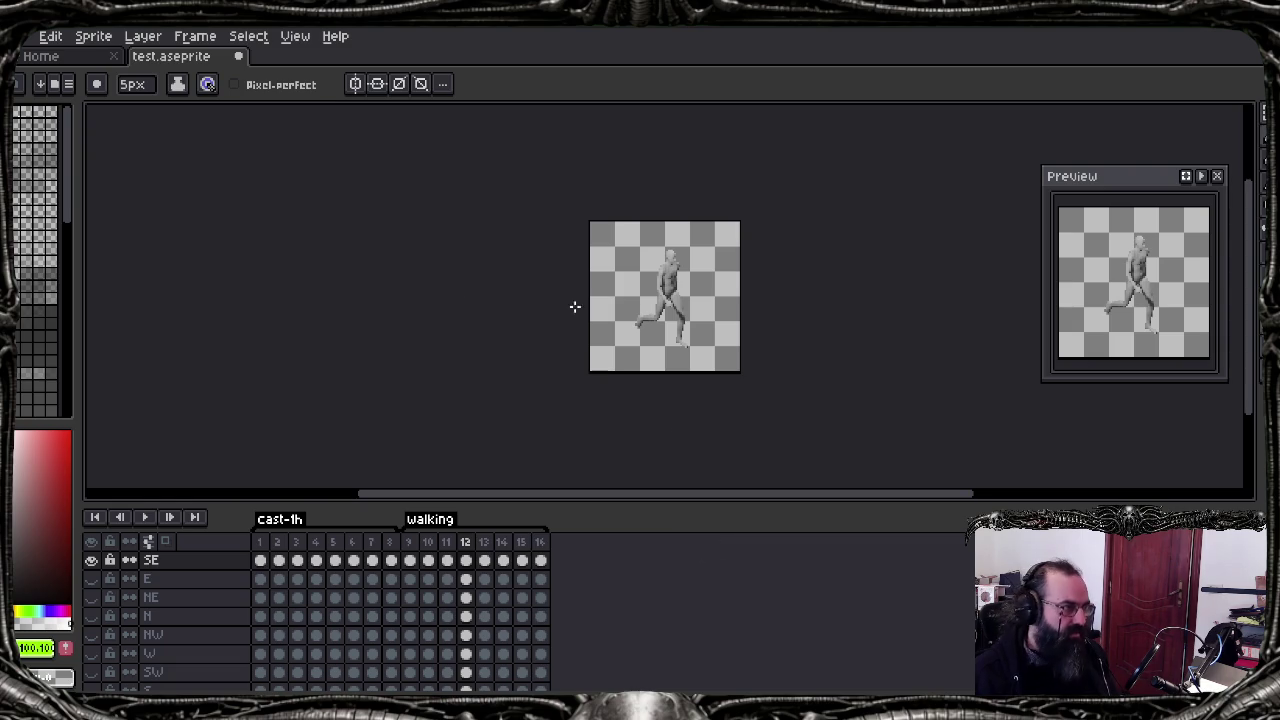
pyautogui.hotkey('ctrl', 's')
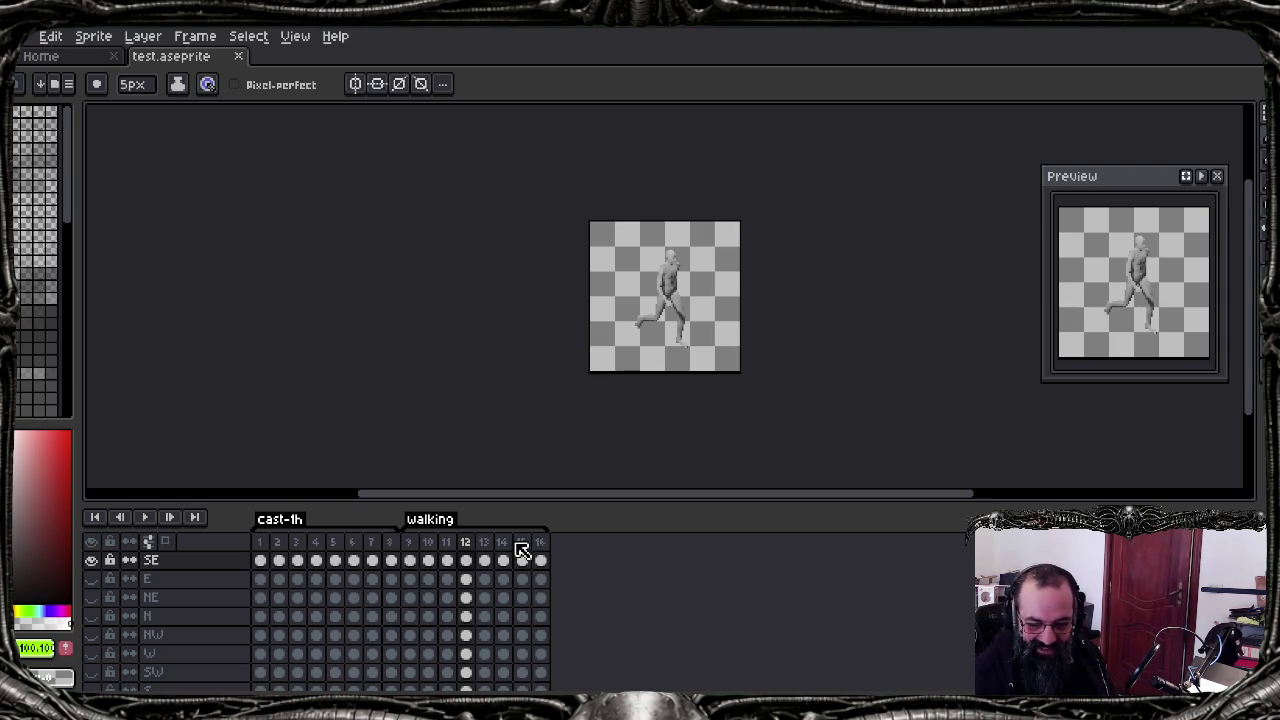
pyautogui.click(91, 541)
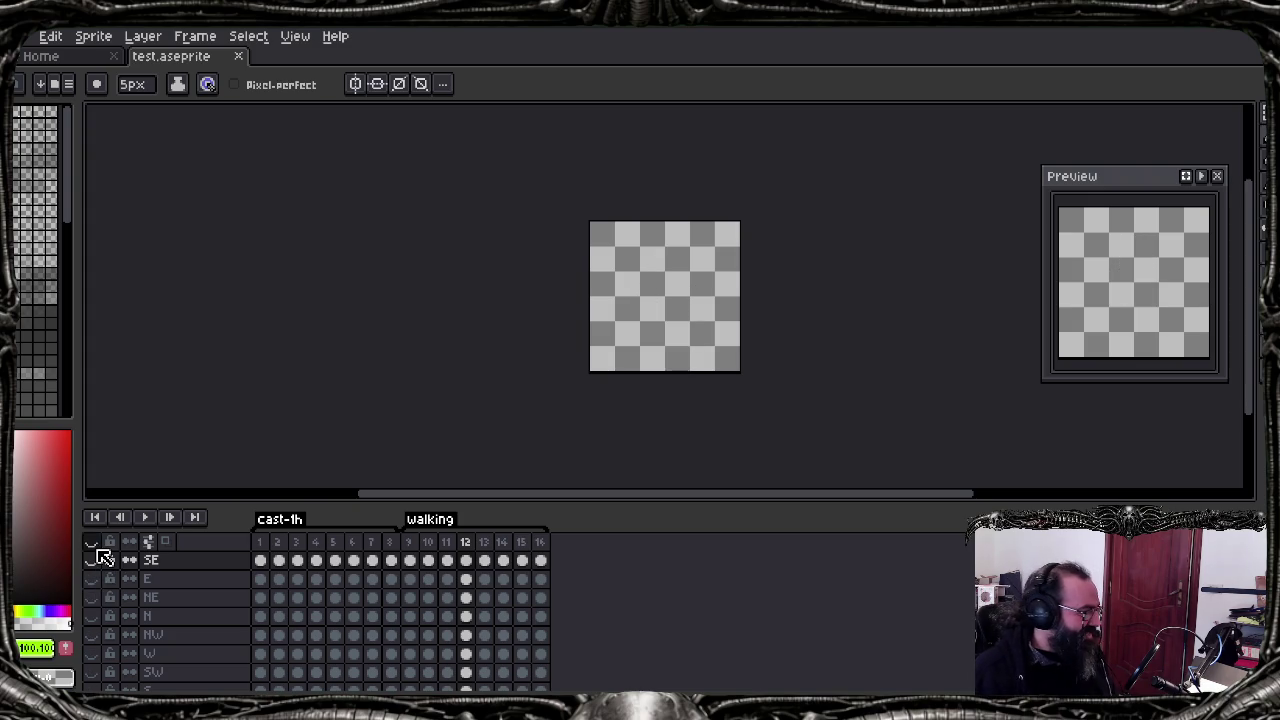
# Step: Show all direction layers and play the walking animation, zooming and recentring the sprite
pyautogui.click(91, 541)
pyautogui.press('Return')
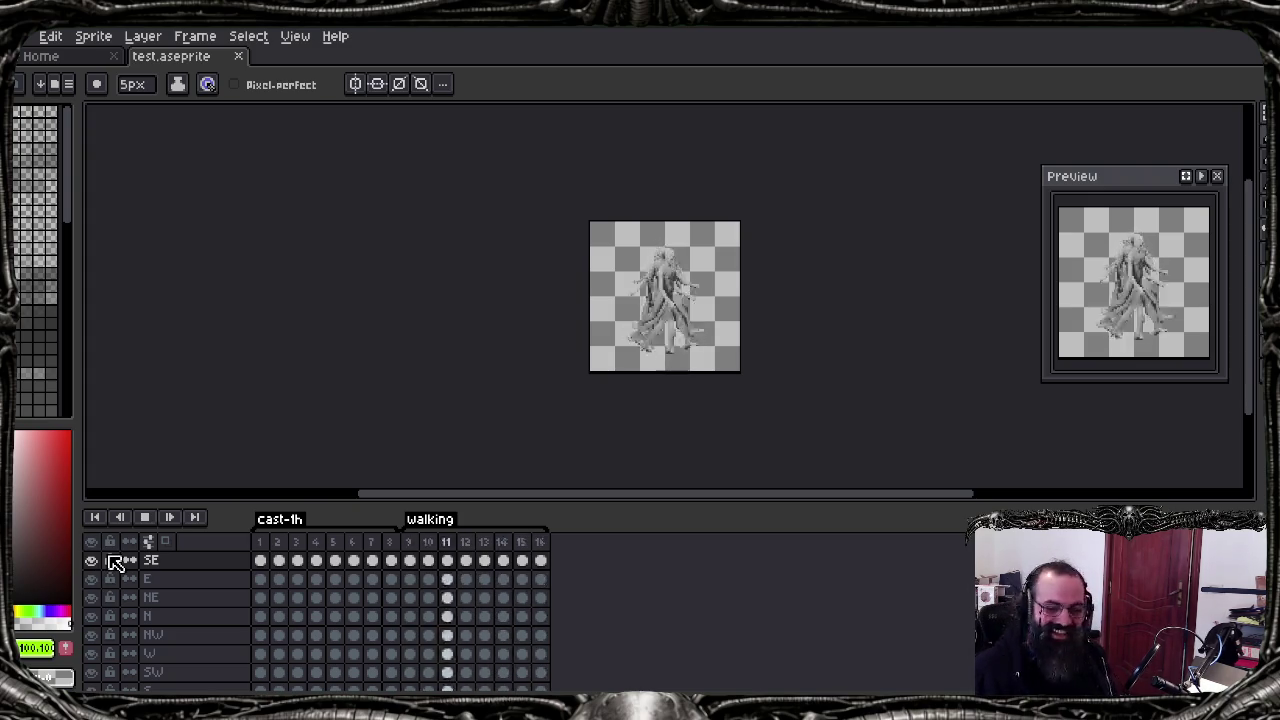
pyautogui.scroll(3, 722, 297)
pyautogui.scroll(1, 715, 305)
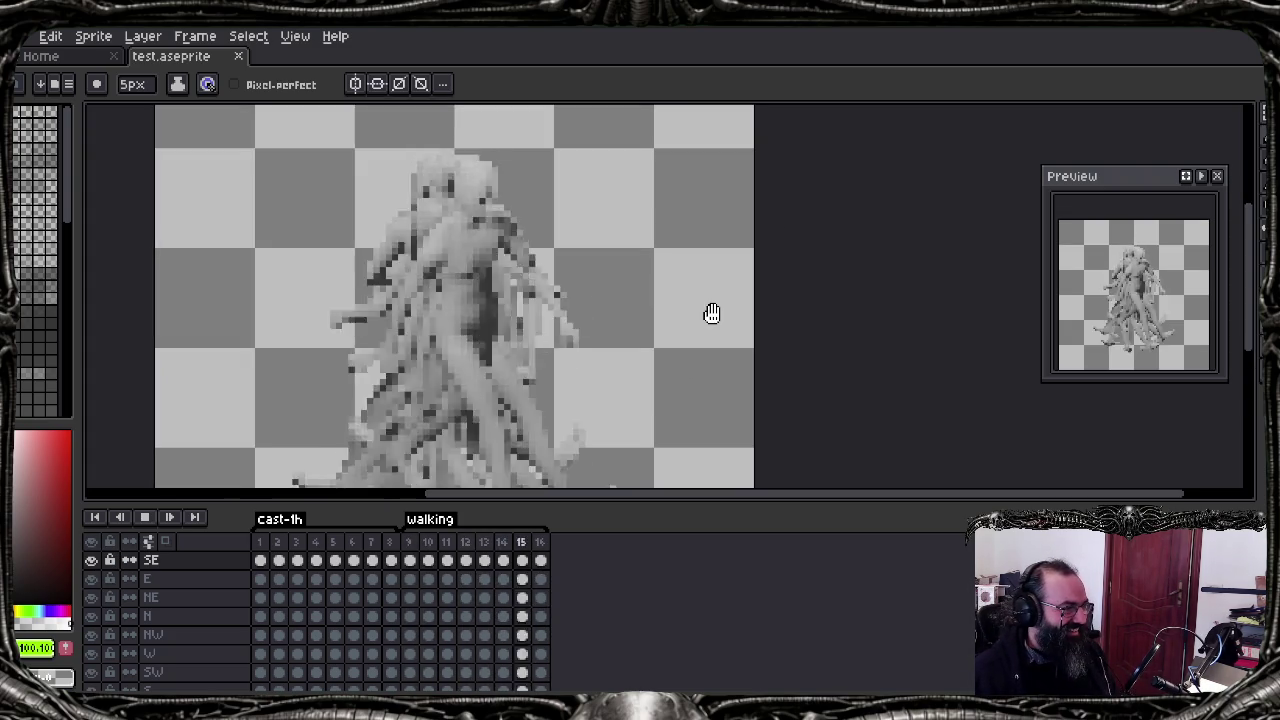
pyautogui.scroll(-3, 709, 314)
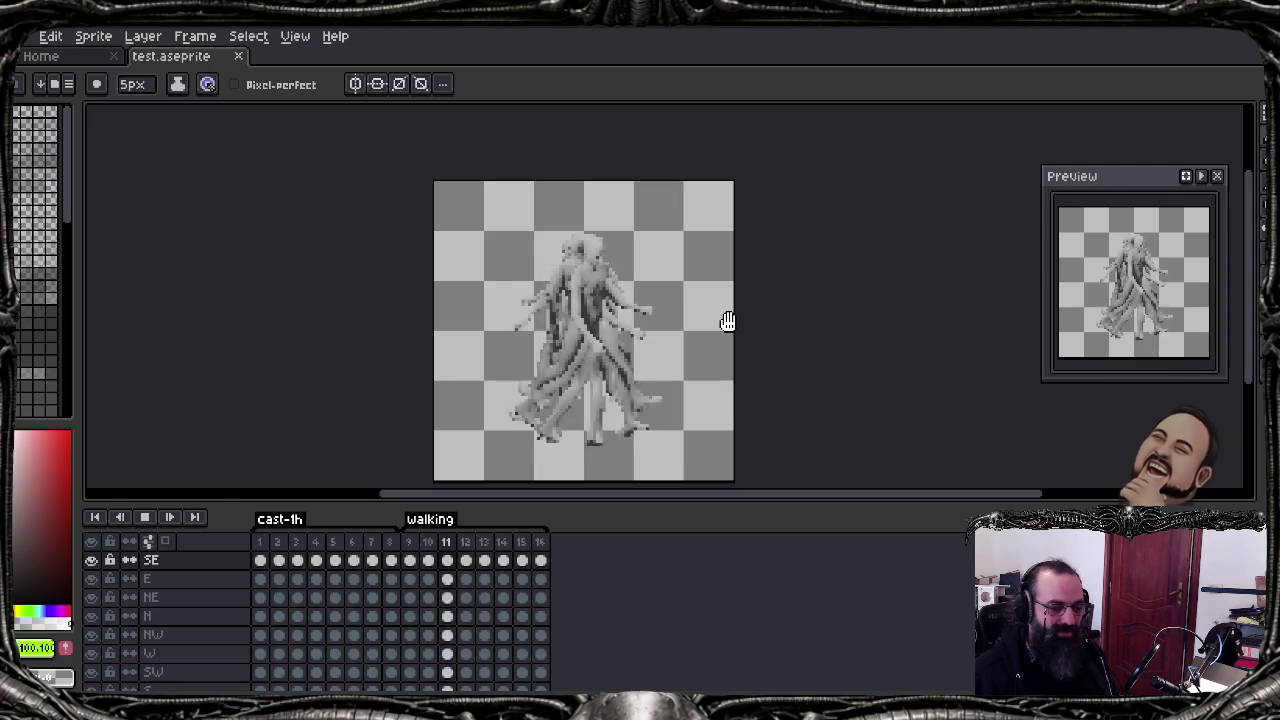
pyautogui.moveTo(726, 320); pyautogui.dragTo(745, 321)
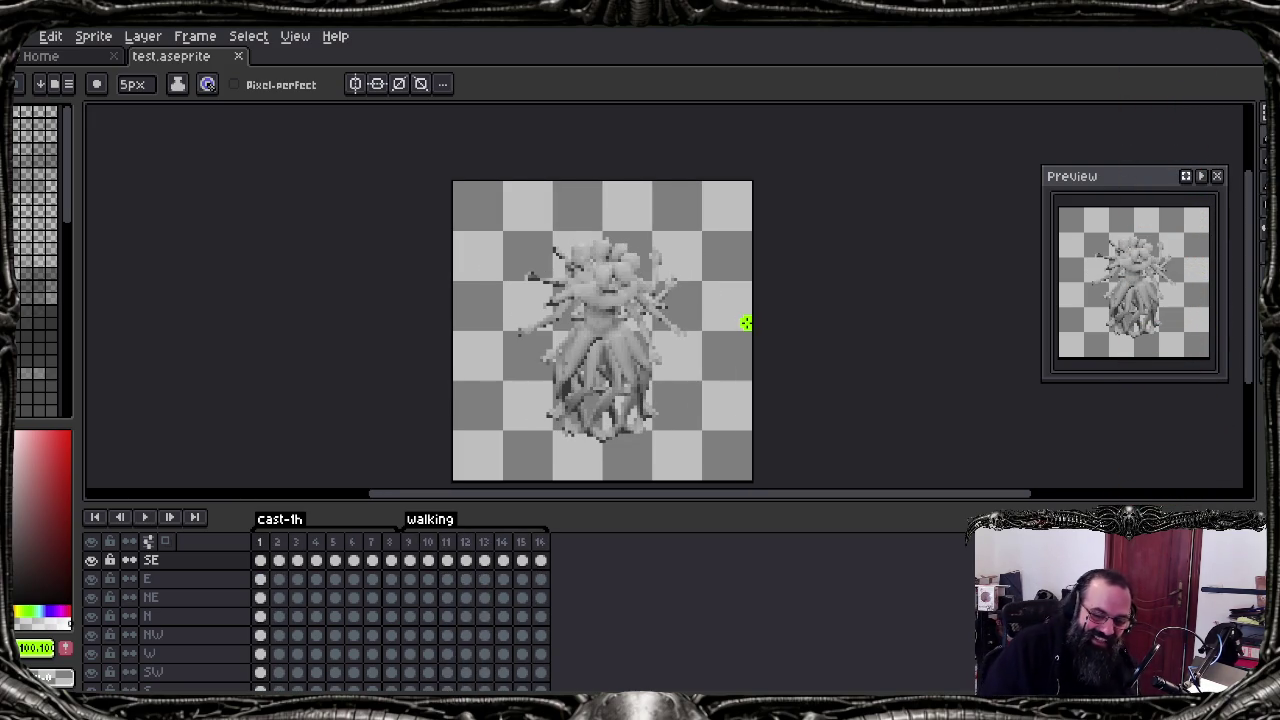
# Step: Replay and stop the animation, then jump to frame 11 of the walking tag
pyautogui.press('Return')
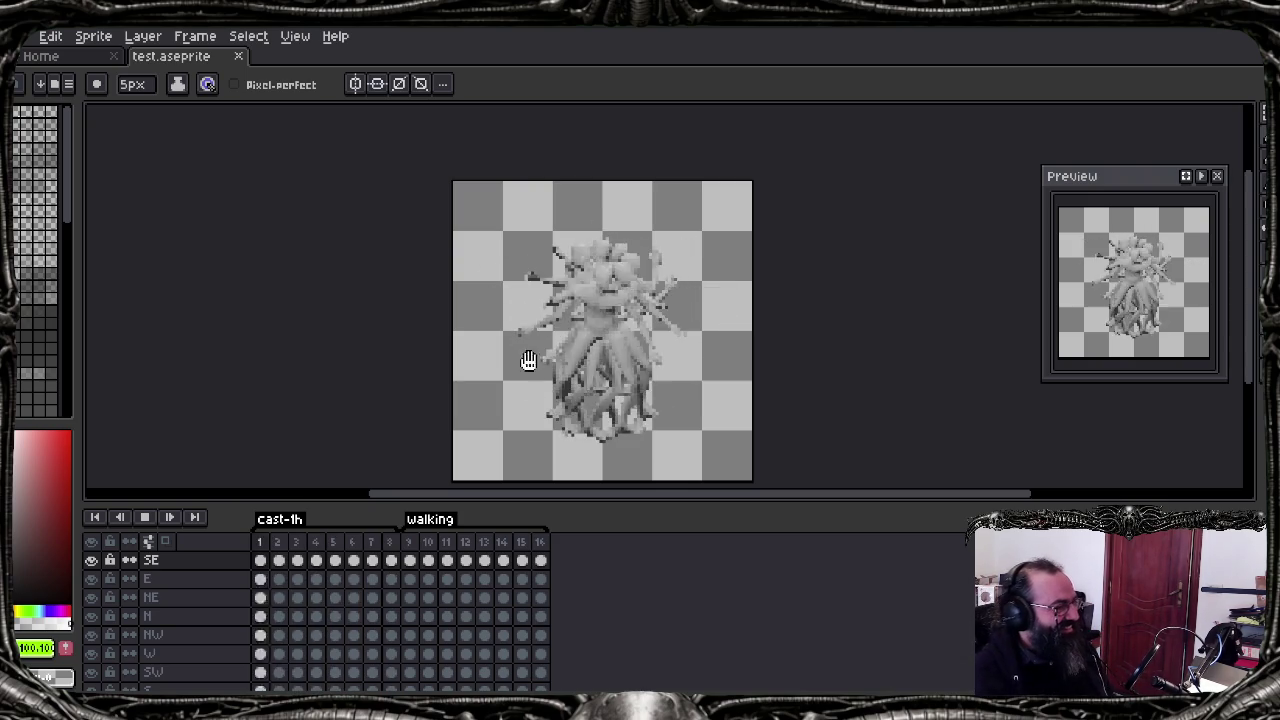
pyautogui.press('Return')
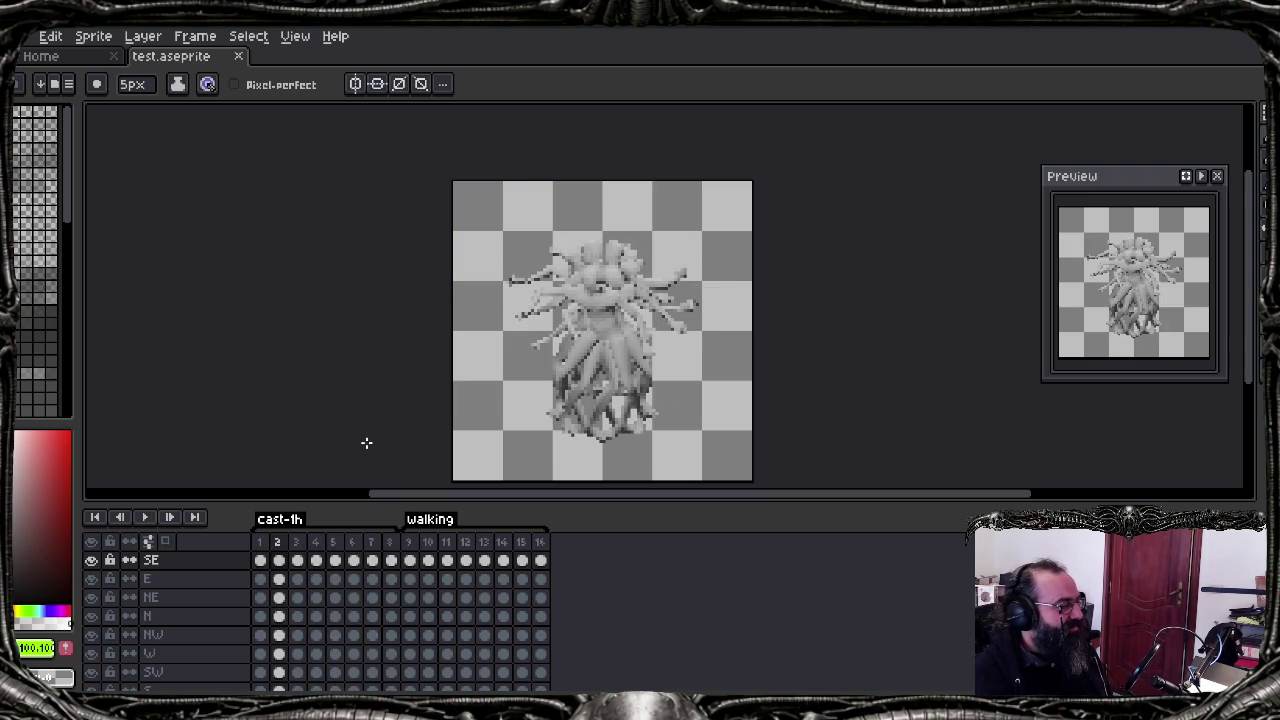
pyautogui.press('Left')
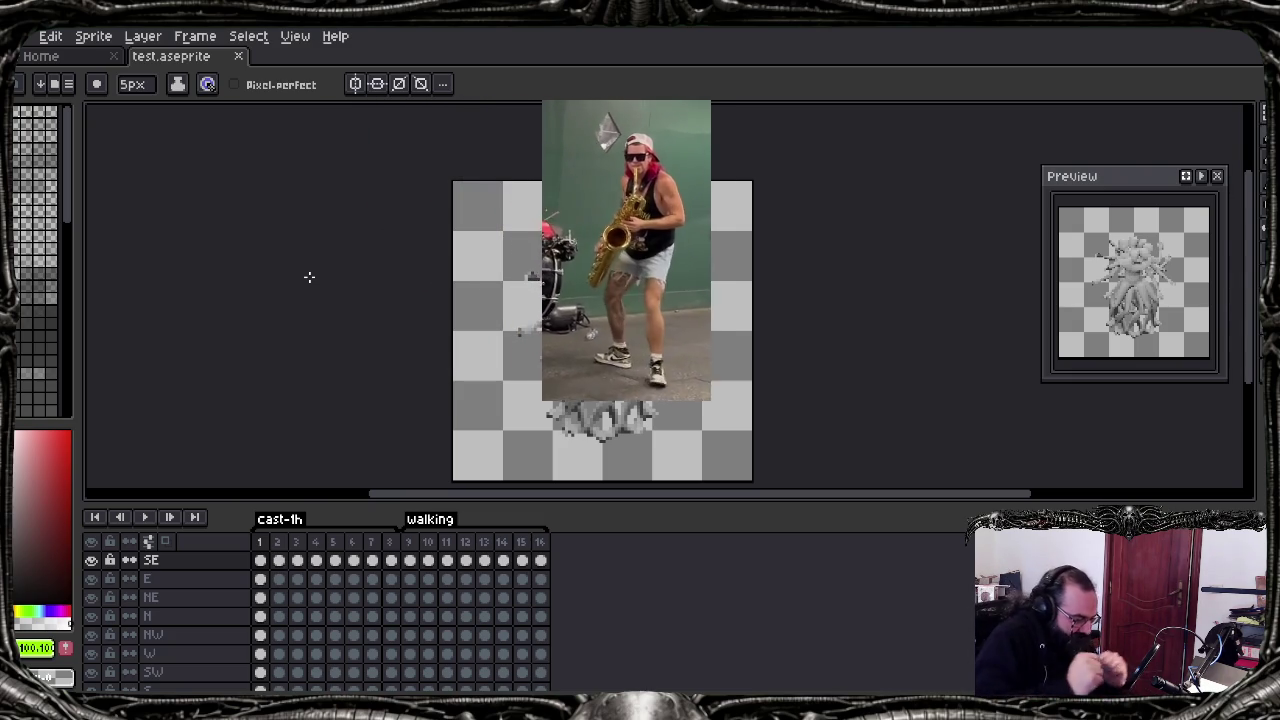
pyautogui.hotkey('ctrl', 'v')
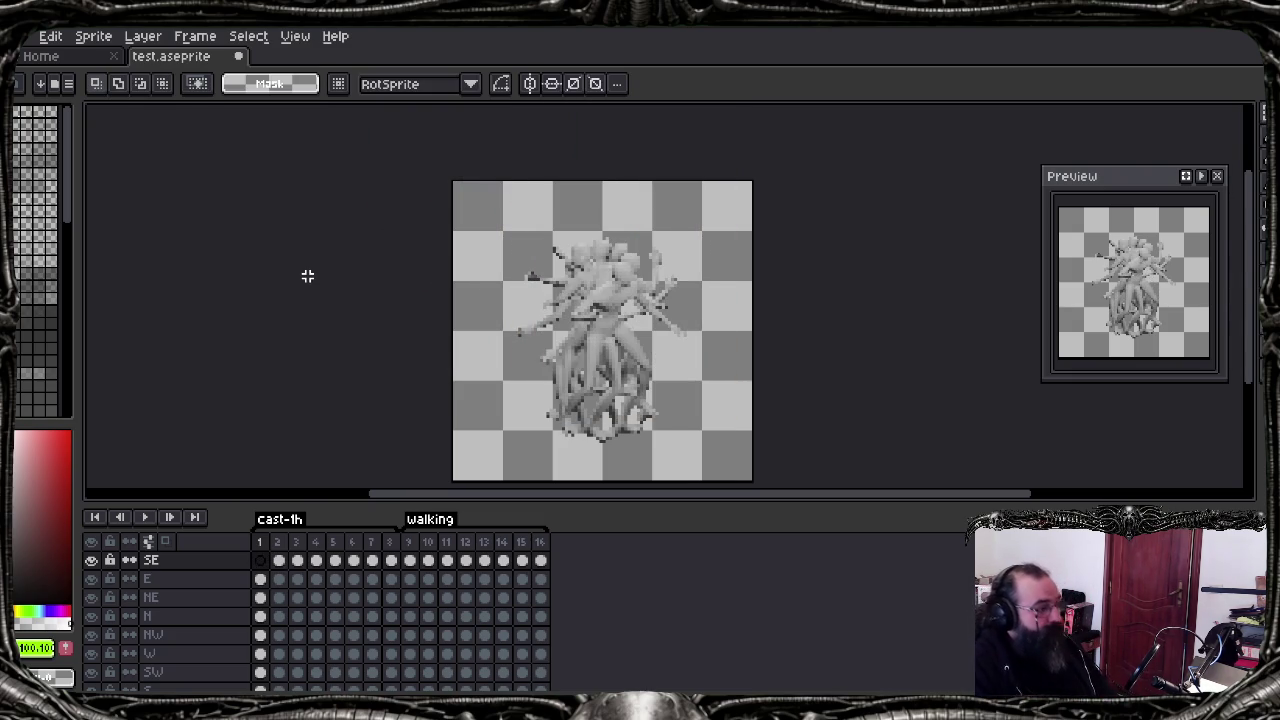
pyautogui.press('Return')
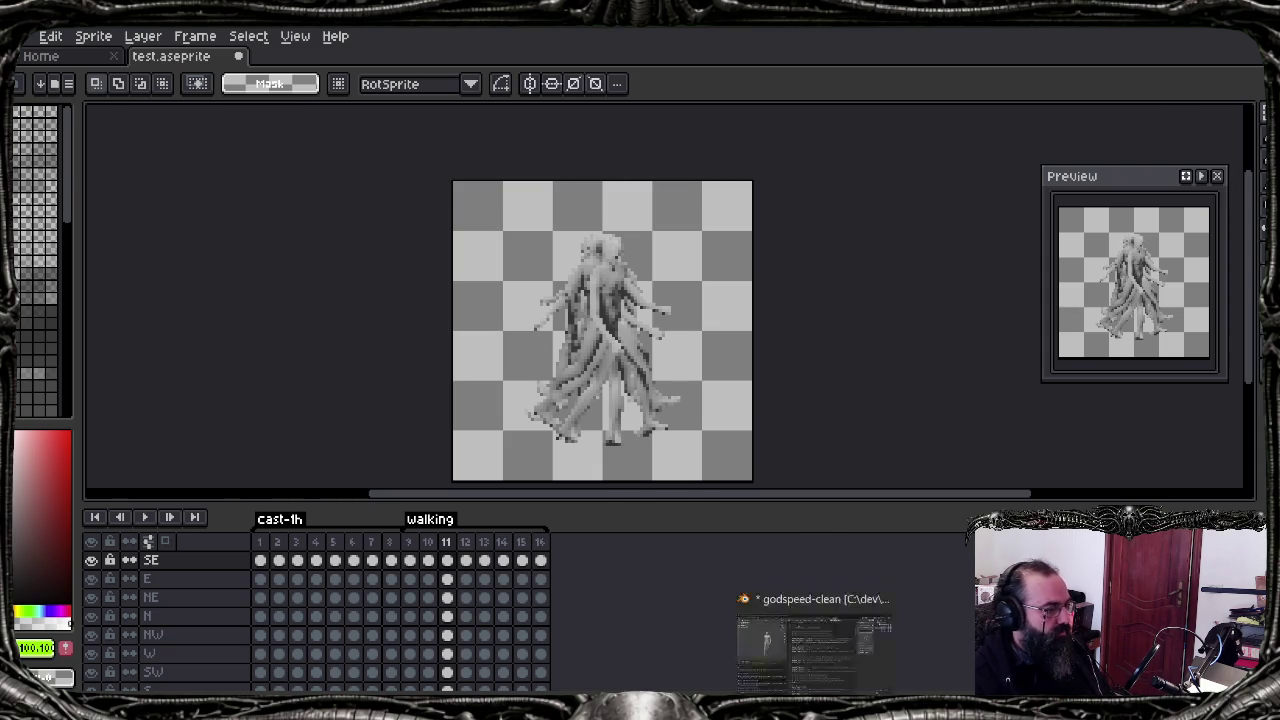
pyautogui.hotkey('alt', 'Tab')
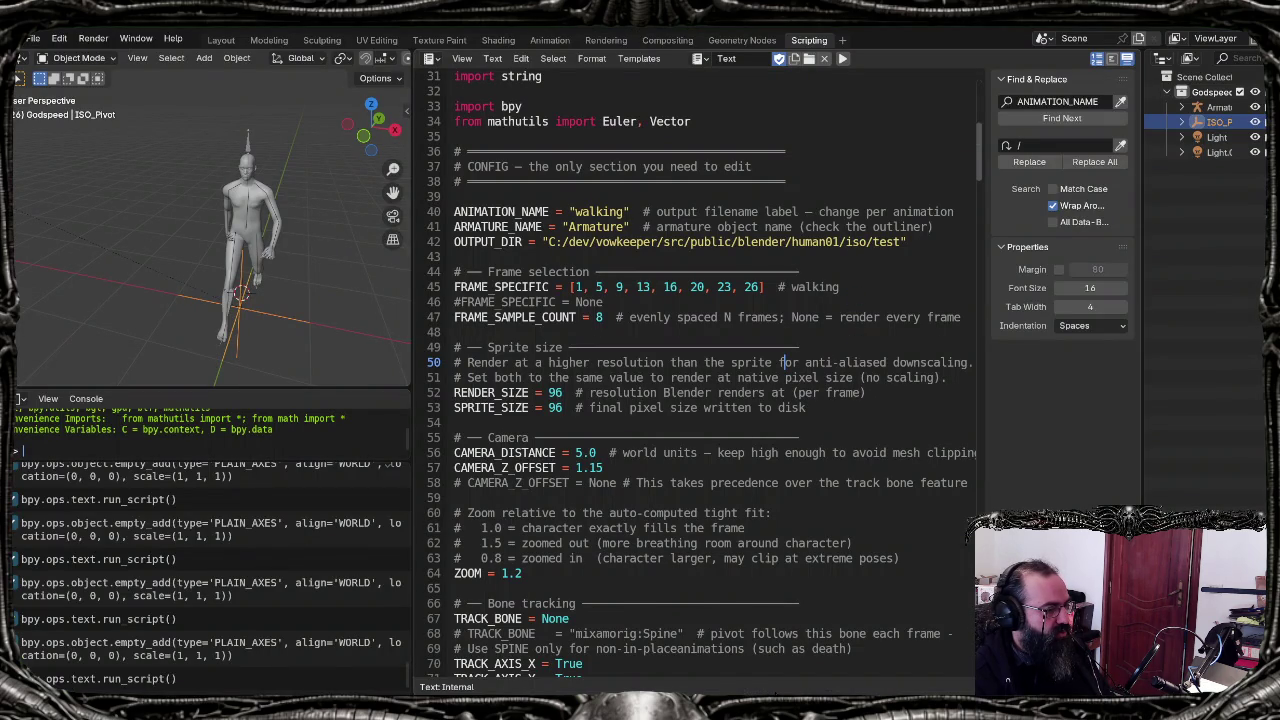
# Step: In VS Code, space out 57 in the cast-1 frame list and move that line above the example
pyautogui.hotkey('alt', 'Tab')
pyautogui.hotkey('alt', 'Tab')
pyautogui.hotkey('alt', 'Tab')
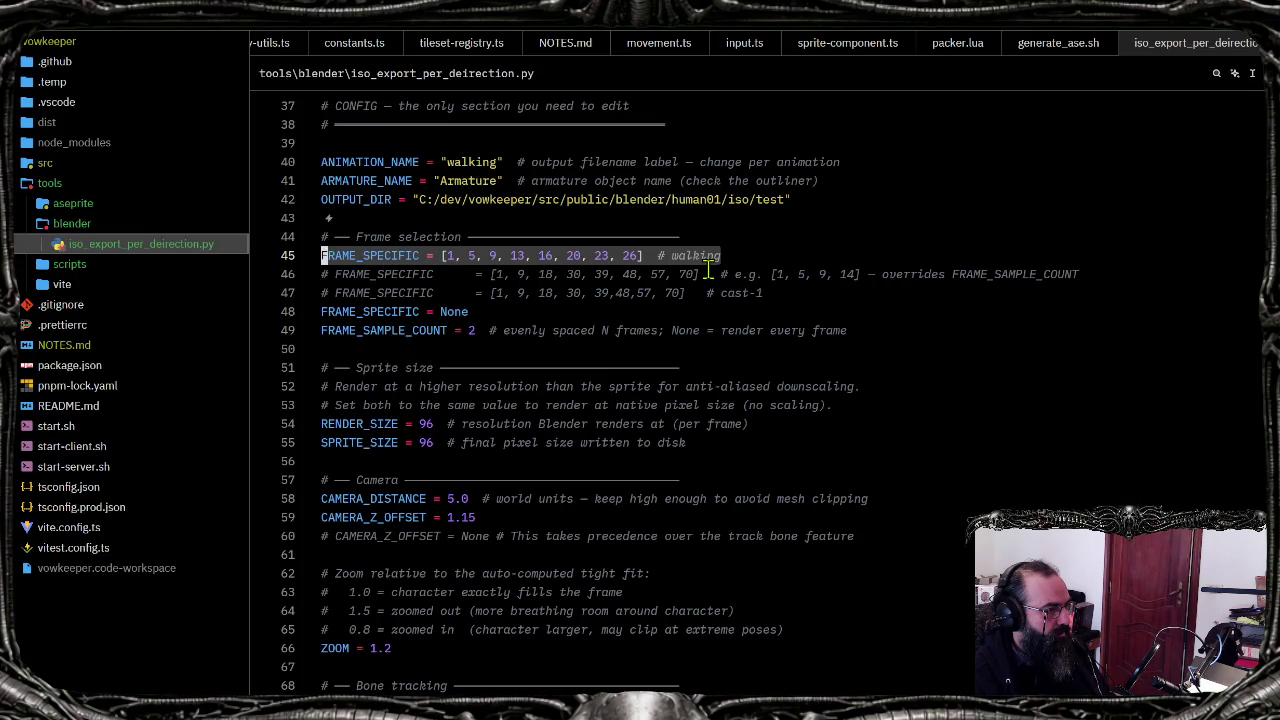
pyautogui.click(786, 295)
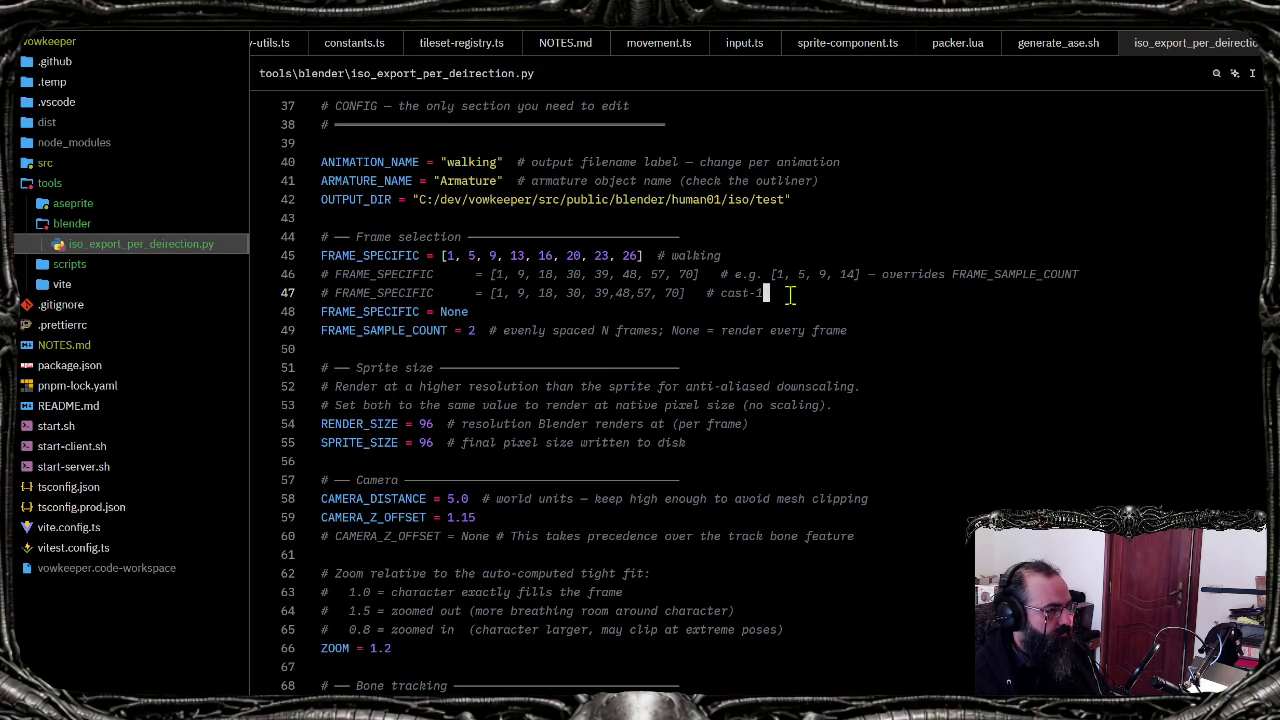
pyautogui.click(598, 293)
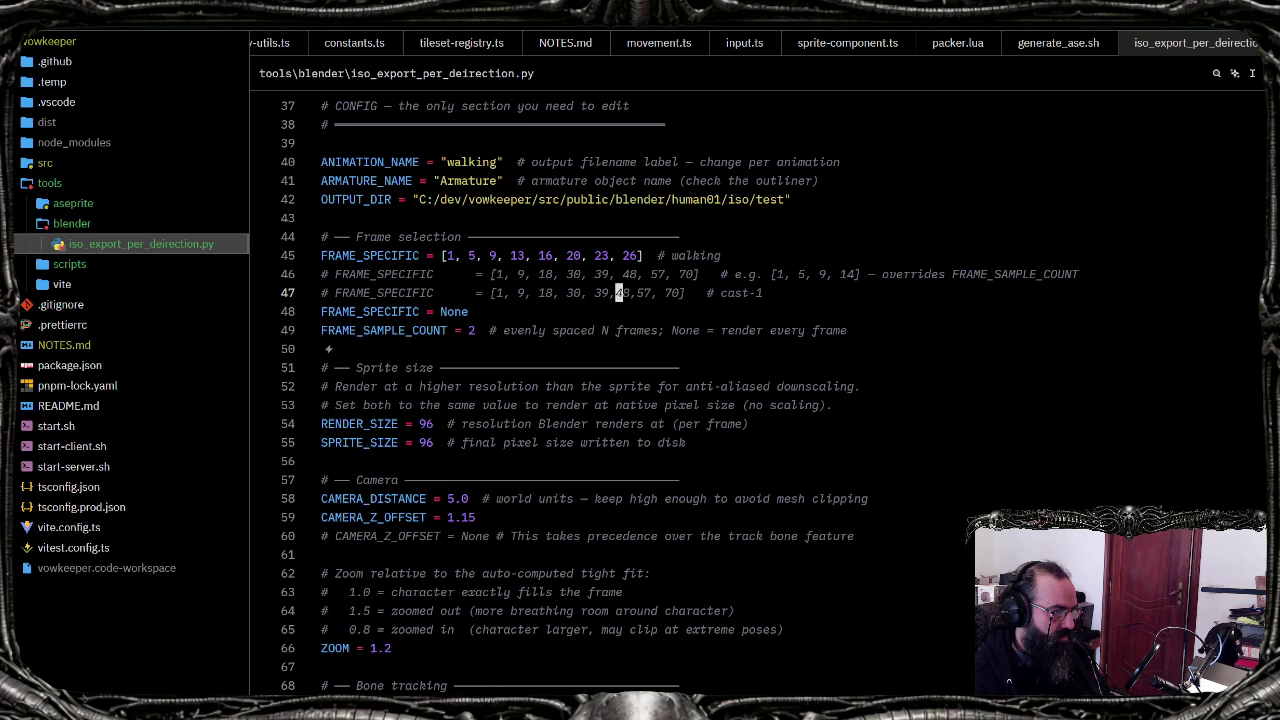
pyautogui.press('Right')
pyautogui.press('Right')
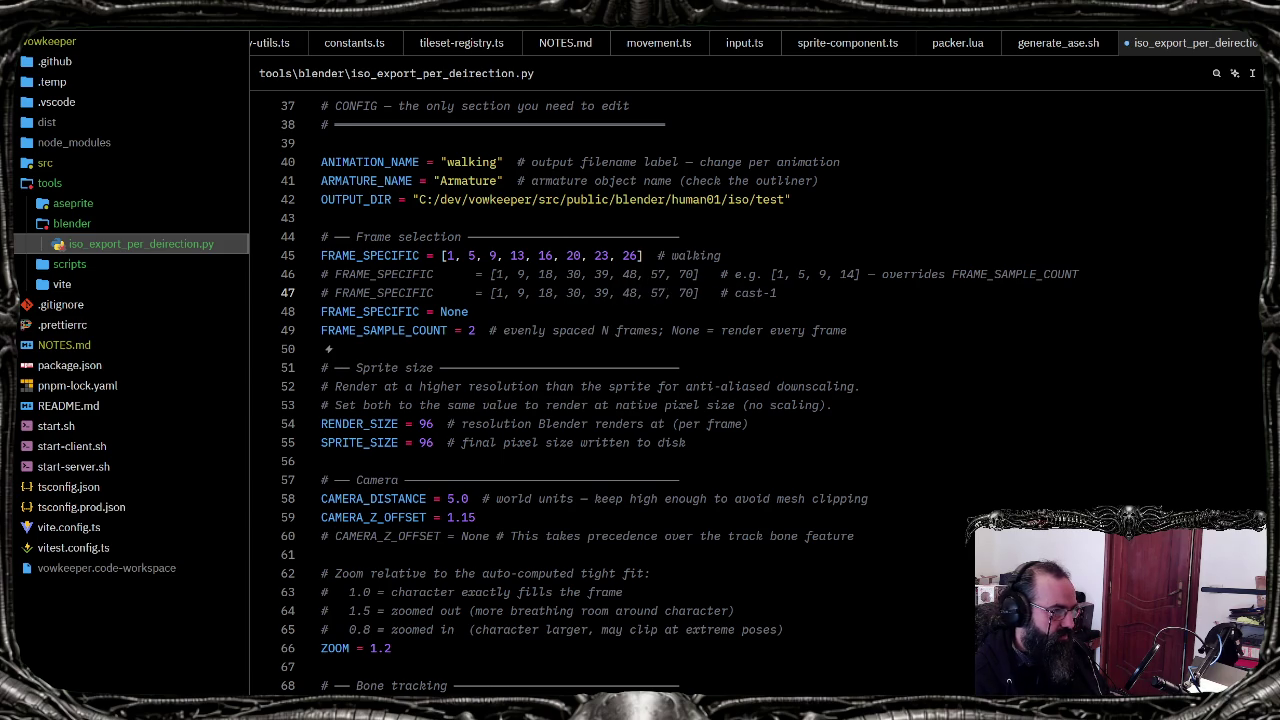
pyautogui.hotkey('alt', 'Up')
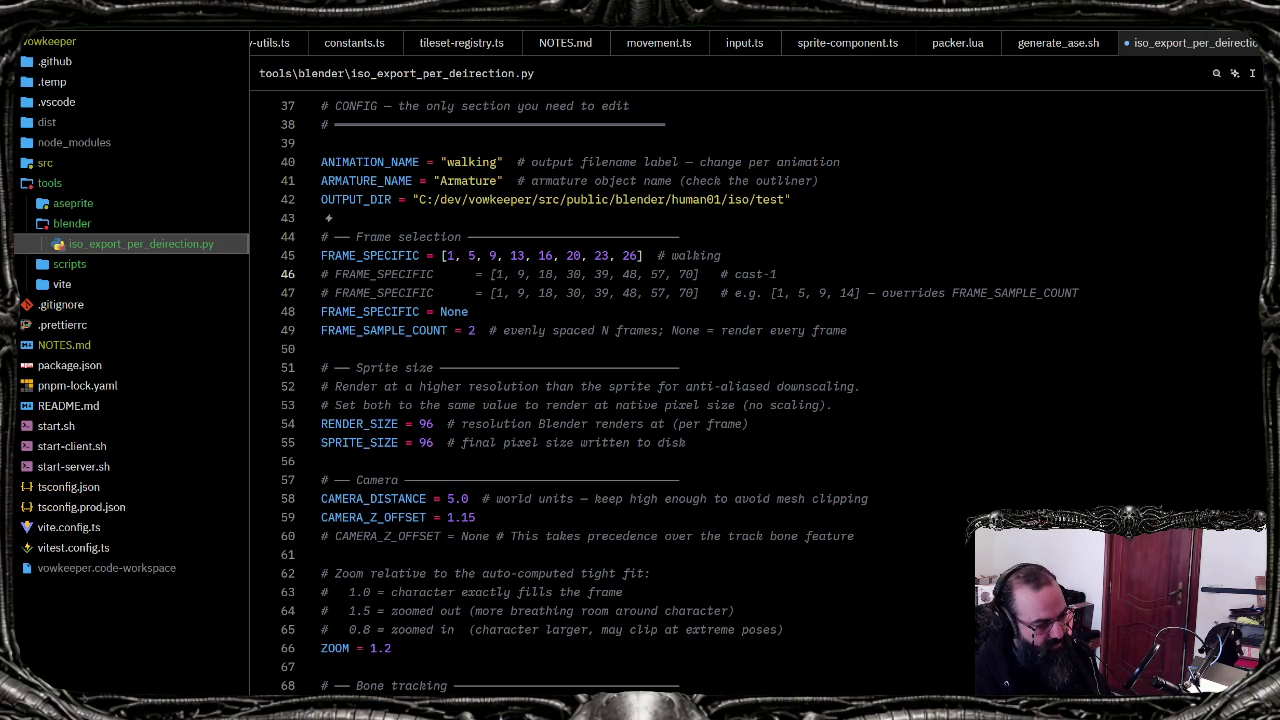
pyautogui.click(775, 620)
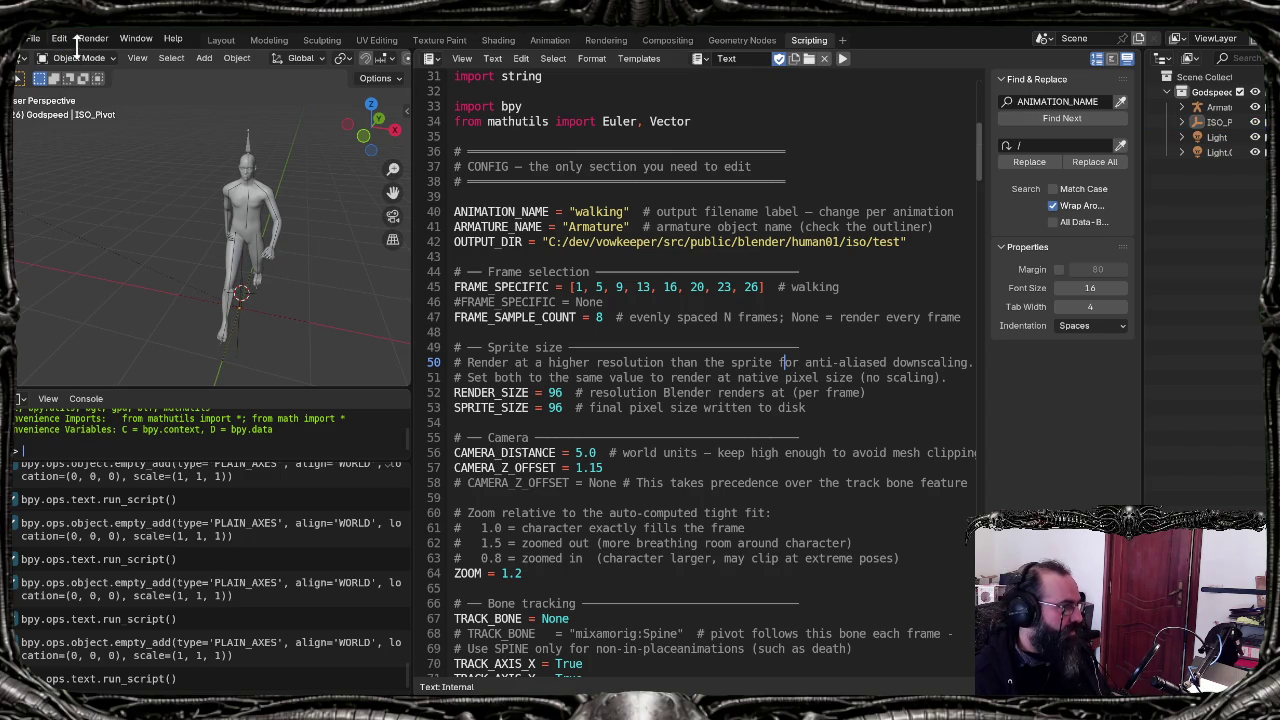
# Step: Import the Mixamo walk animation FBX into the Layout workspace
pyautogui.click(212, 42)
pyautogui.click(33, 38)
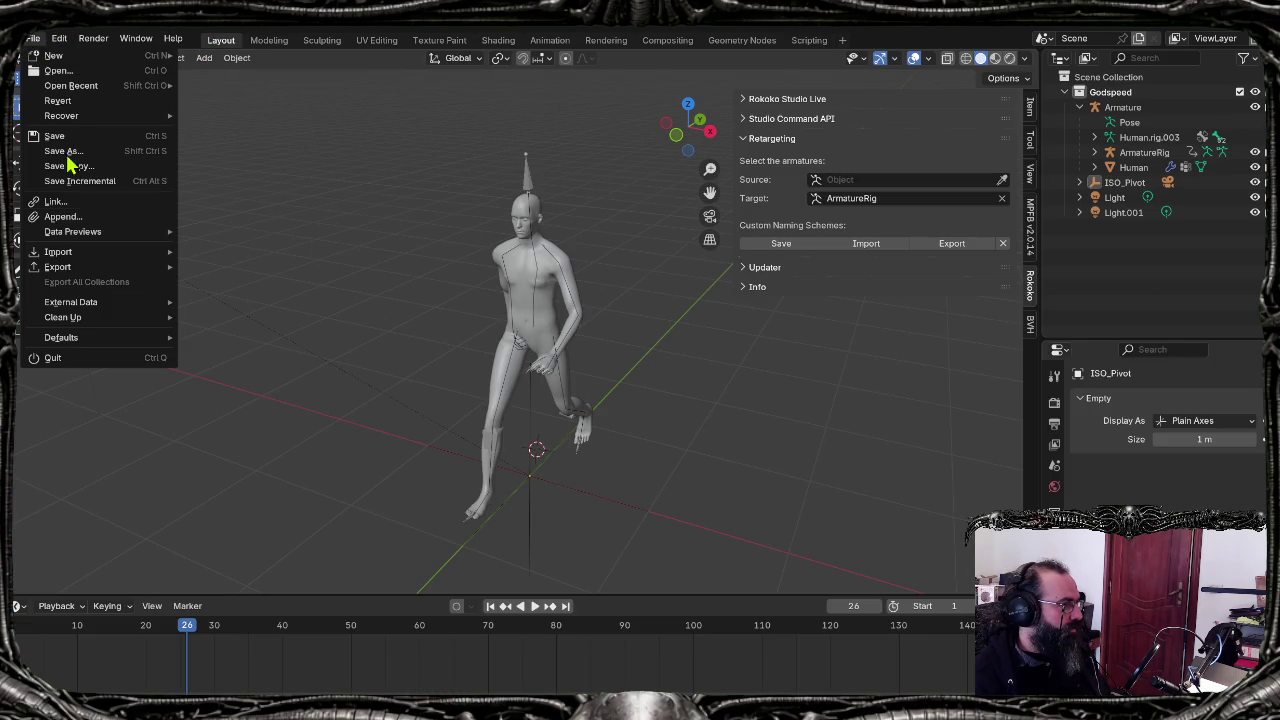
pyautogui.moveTo(58, 252)
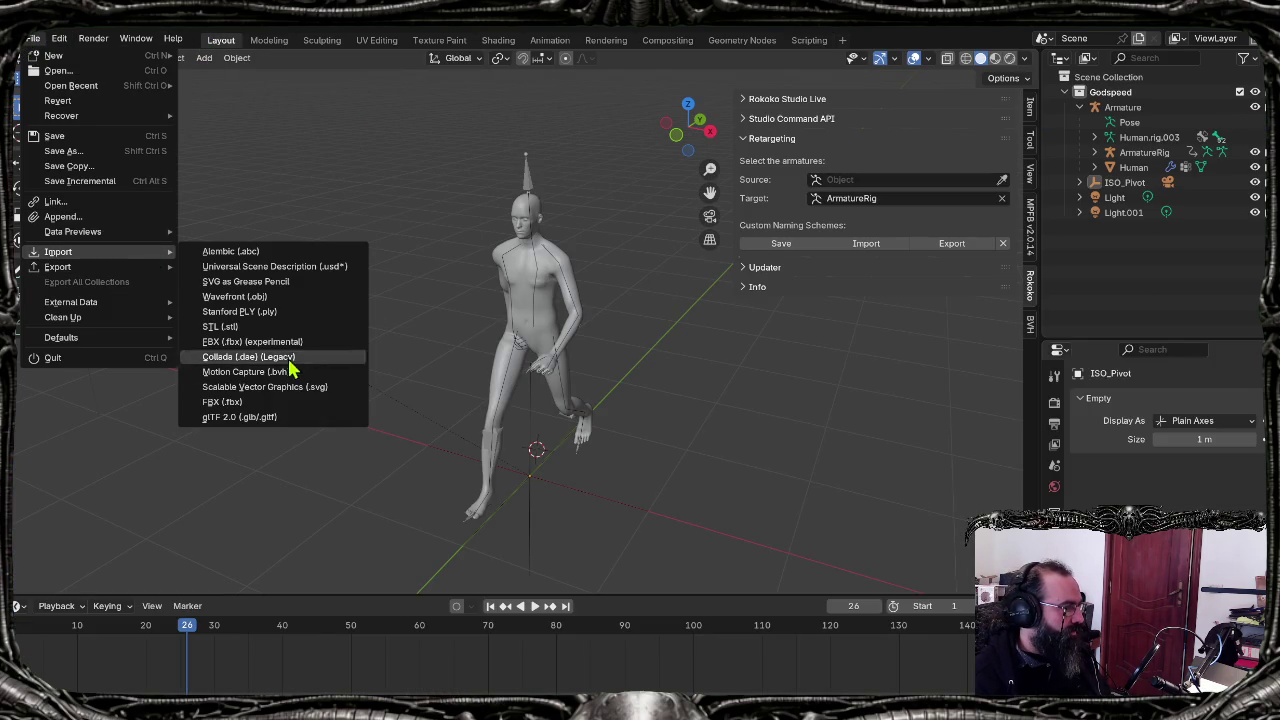
pyautogui.click(257, 402)
pyautogui.click(490, 285)
pyautogui.click(936, 566)
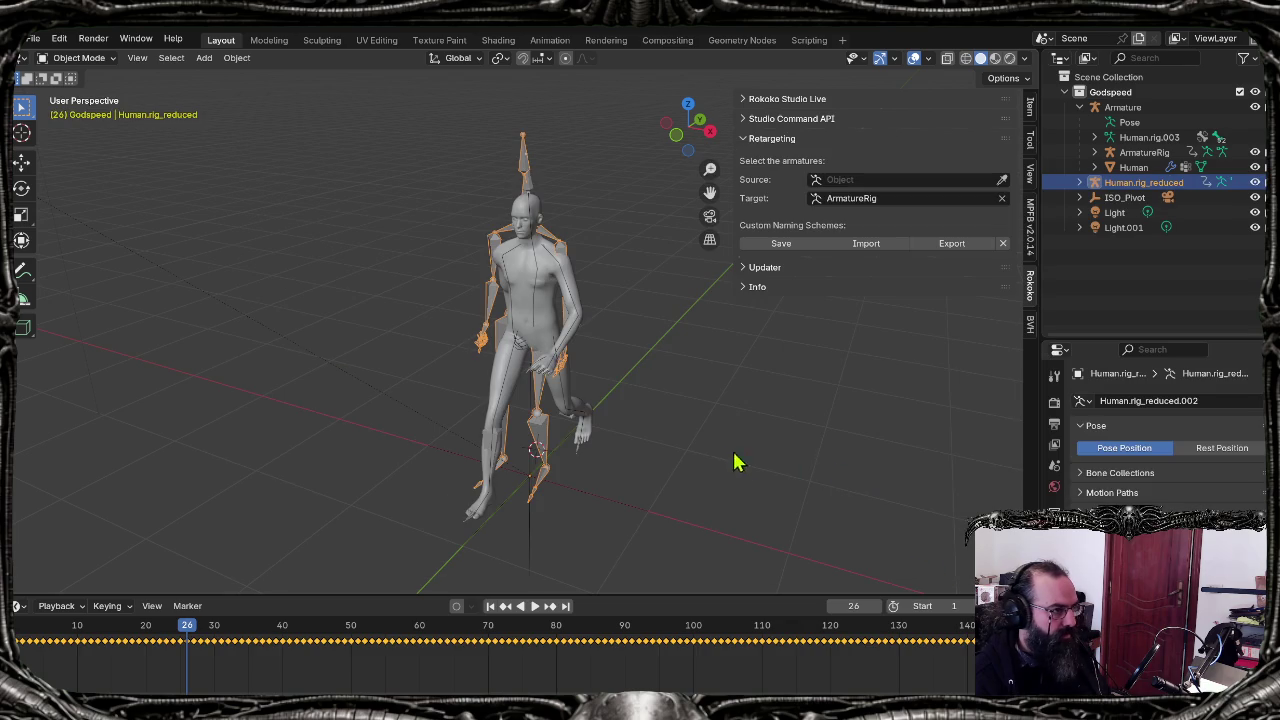
pyautogui.moveTo(615, 378); pyautogui.dragTo(940, 314, button='middle')
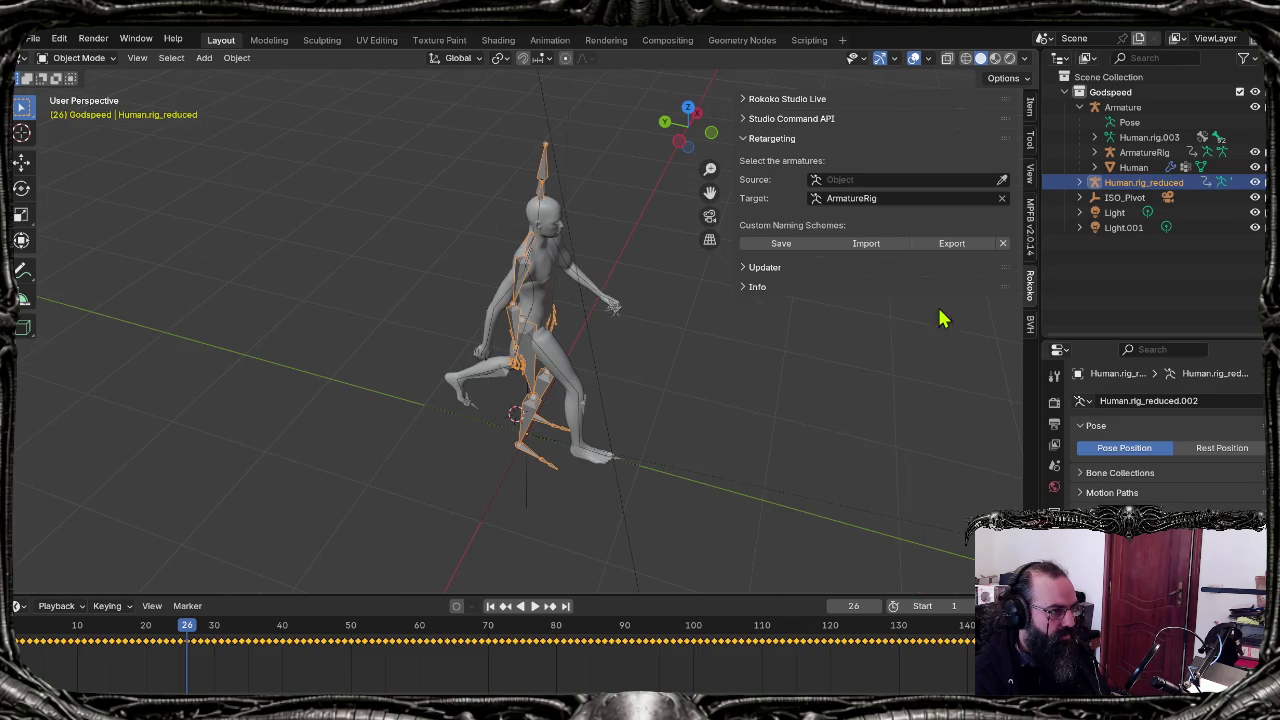
# Step: Set Human.rig_reduced as the Rokoko retargeting source and build its bone list onto ArmatureRig
pyautogui.click(1001, 180)
pyautogui.click(543, 155)
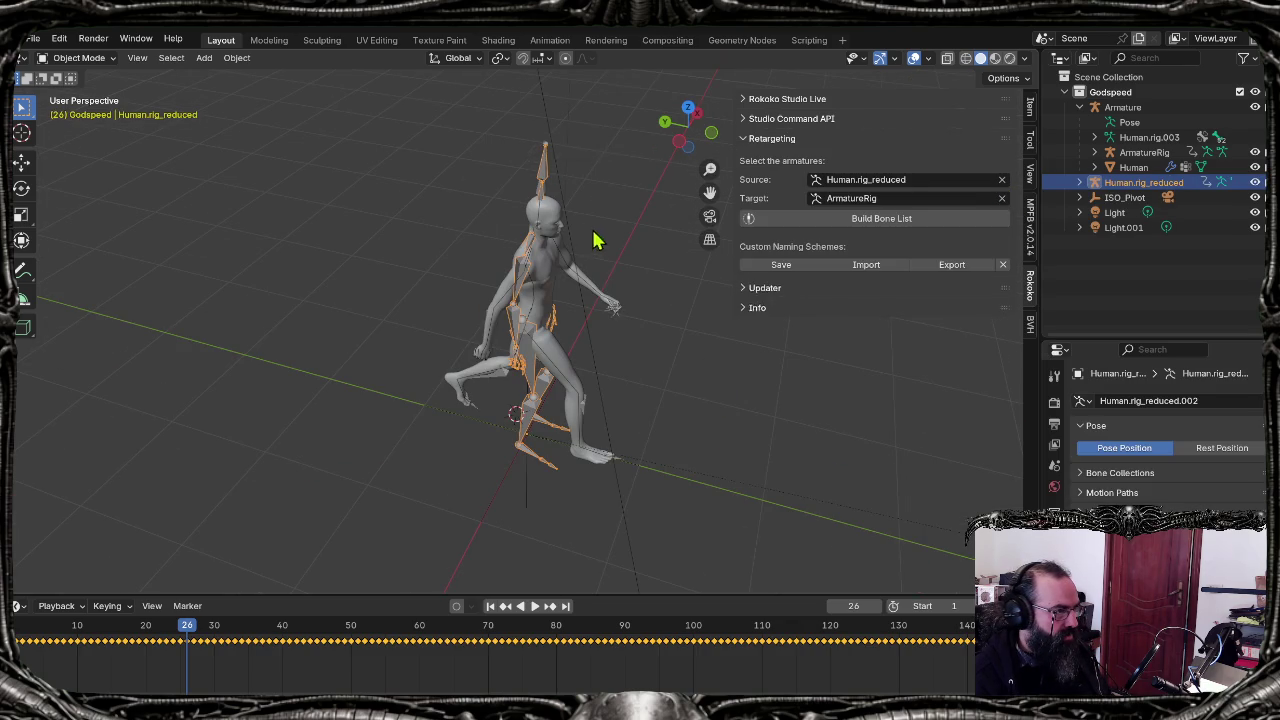
pyautogui.moveTo(586, 234); pyautogui.dragTo(393, 259, button='middle')
pyautogui.click(930, 220)
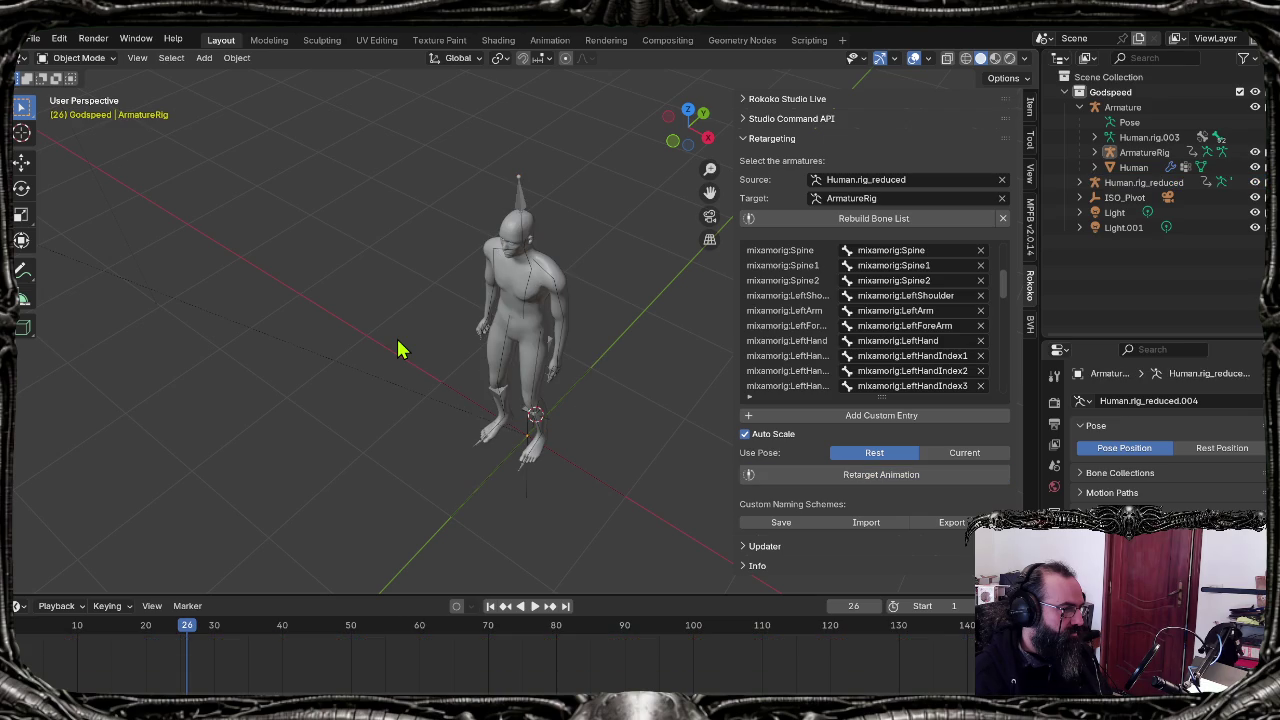
pyautogui.moveTo(397, 349); pyautogui.dragTo(456, 297, button='middle')
# Step: Play the retargeted walk from frame 1 in the Animation workspace, stopping at frame 65
pyautogui.hotkey('shift', 'Left')
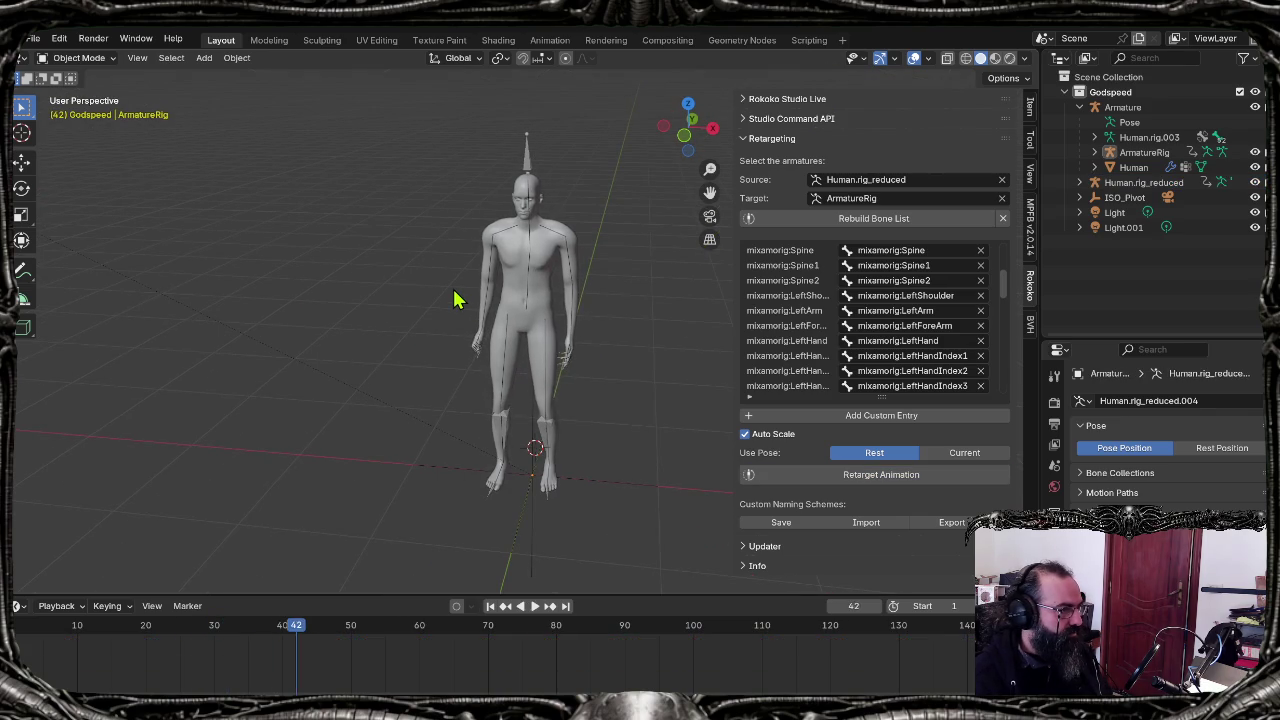
pyautogui.press('space')
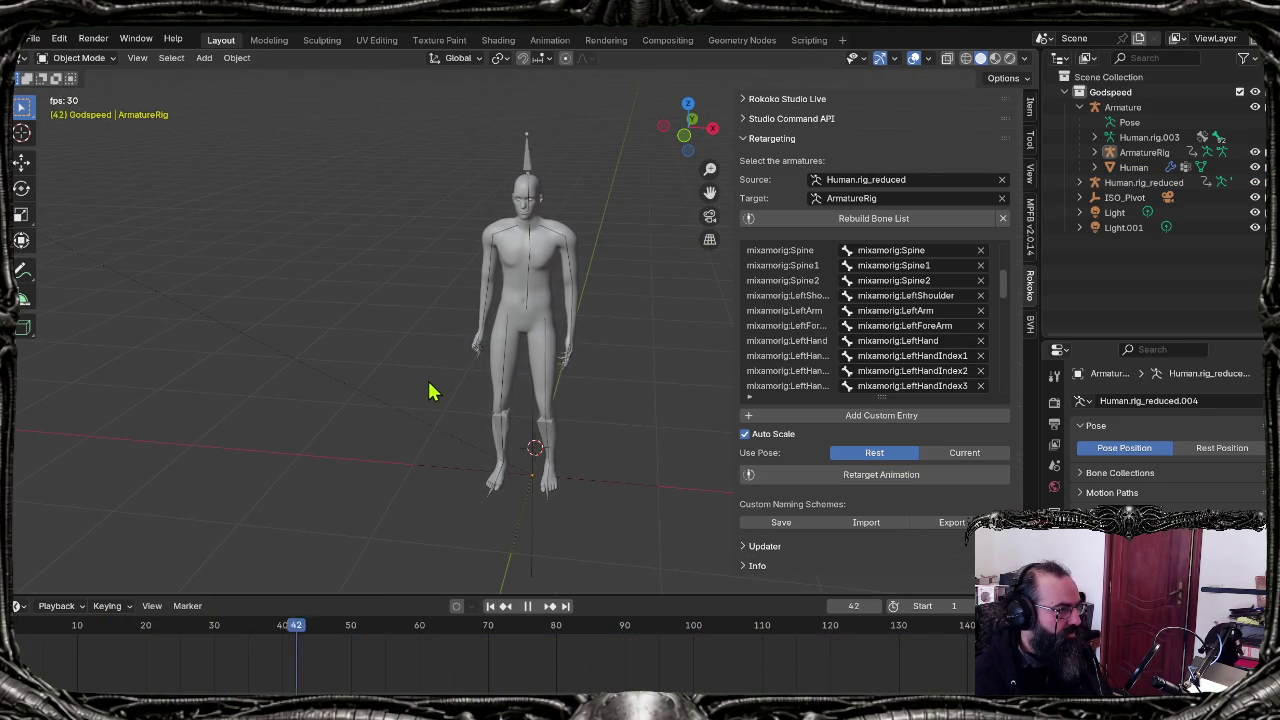
pyautogui.press('Escape')
pyautogui.click(550, 40)
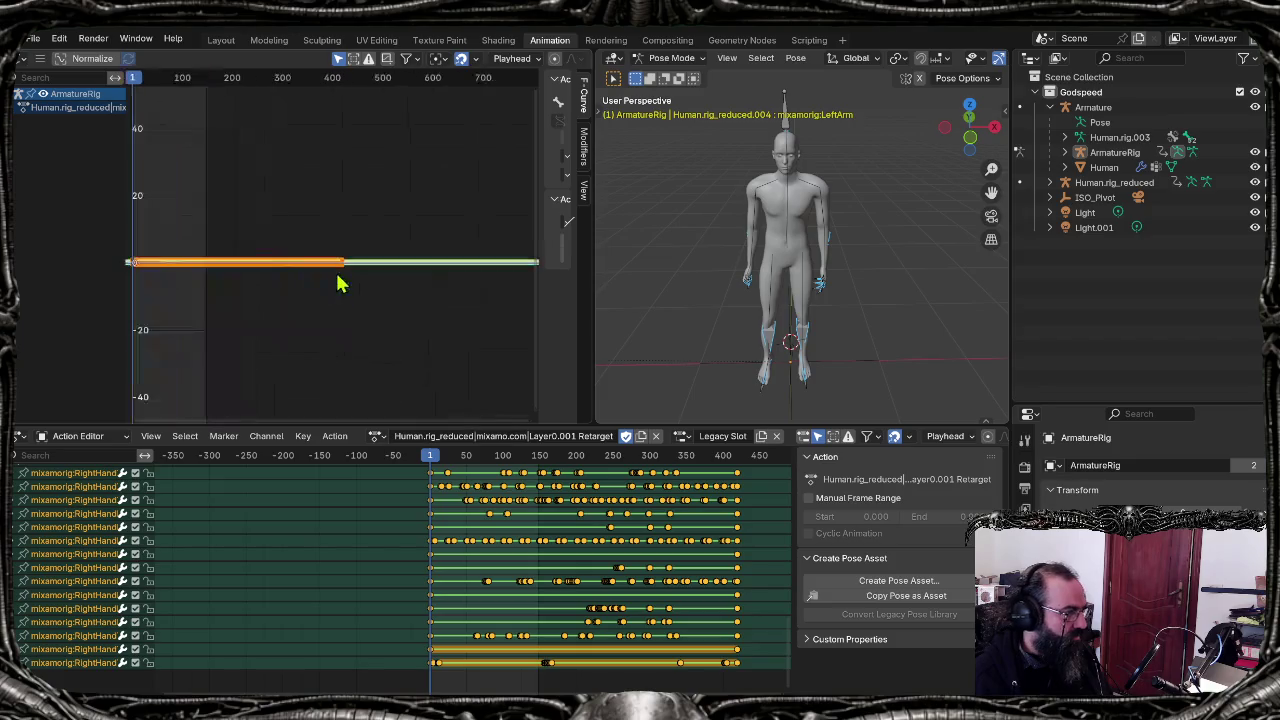
pyautogui.moveTo(340, 290); pyautogui.dragTo(391, 279, button='middle')
pyautogui.moveTo(578, 672)
pyautogui.moveTo(538, 688); pyautogui.dragTo(563, 688)
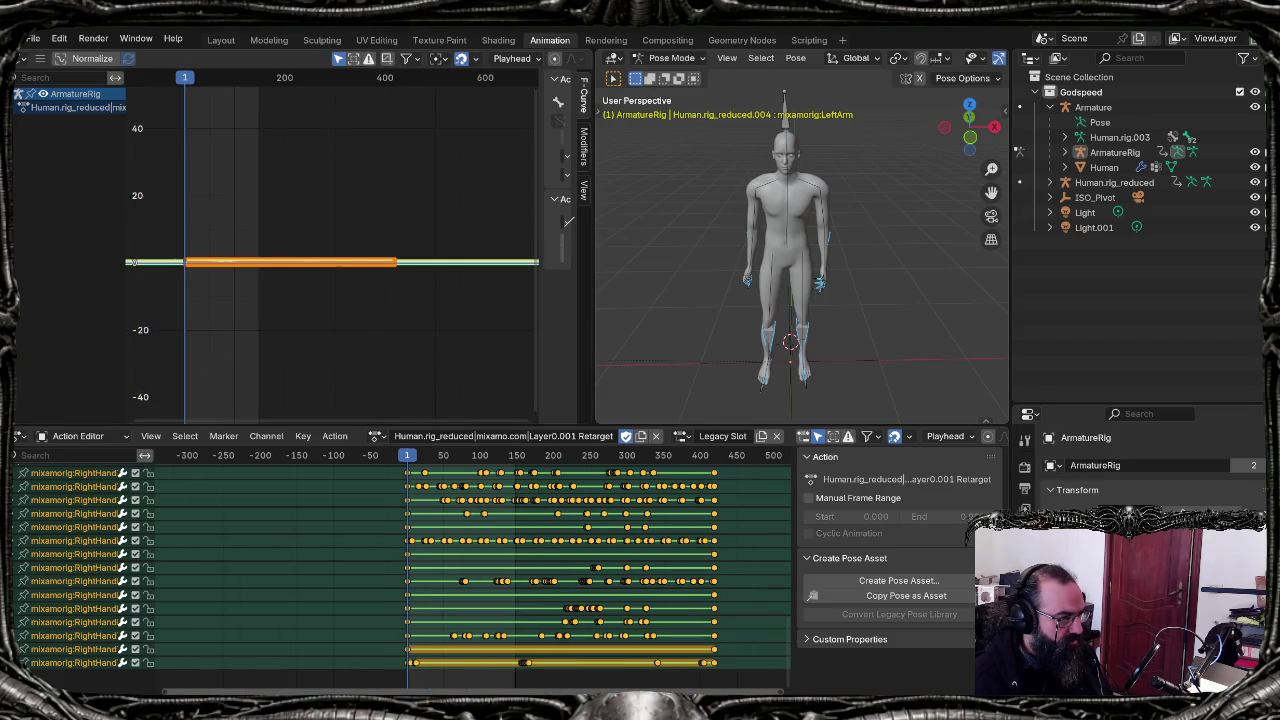
pyautogui.click(563, 677)
pyautogui.press('space')
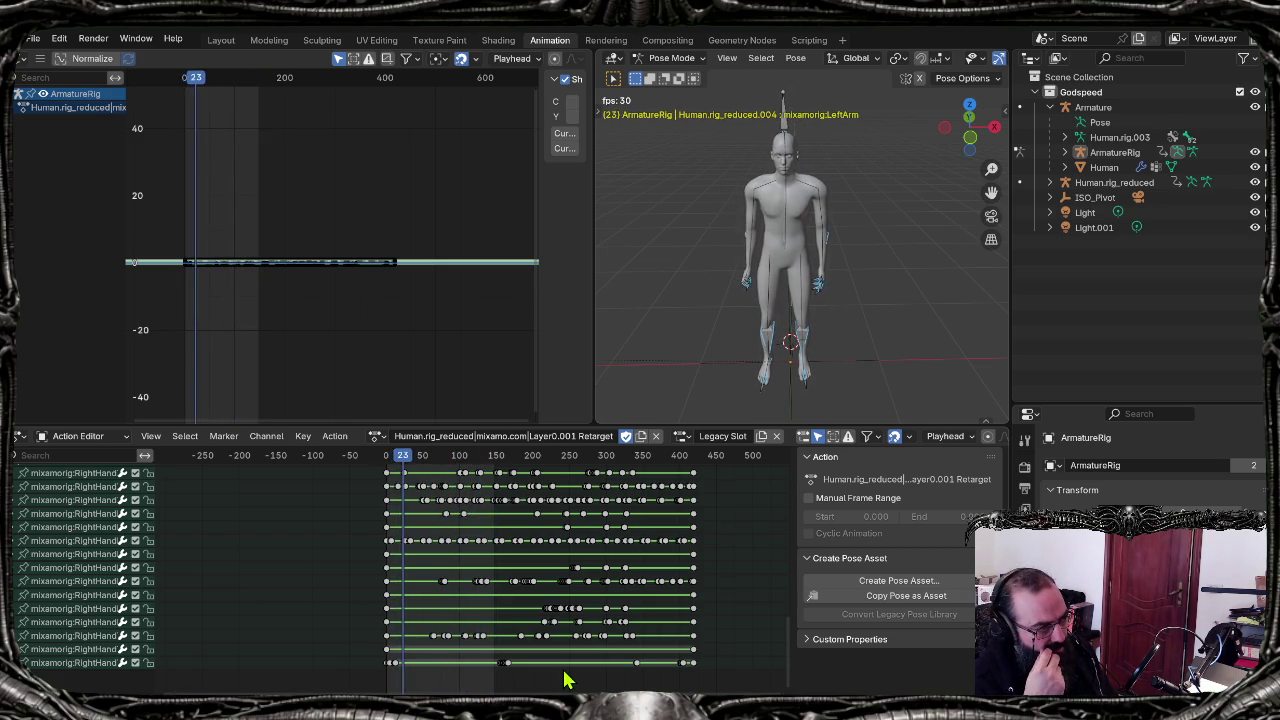
pyautogui.press('space')
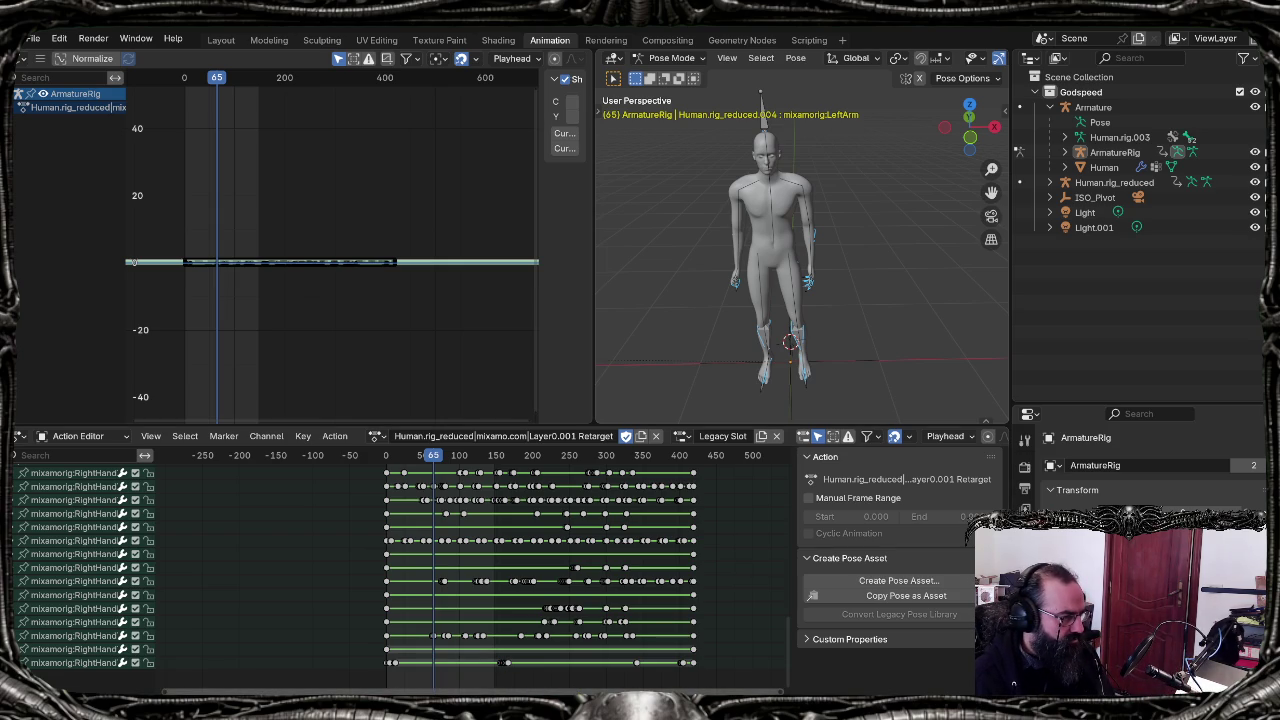
# Step: Enlarge the keyframe editors and inspect the mixamo.com action's keys
pyautogui.moveTo(843, 424); pyautogui.dragTo(843, 410)
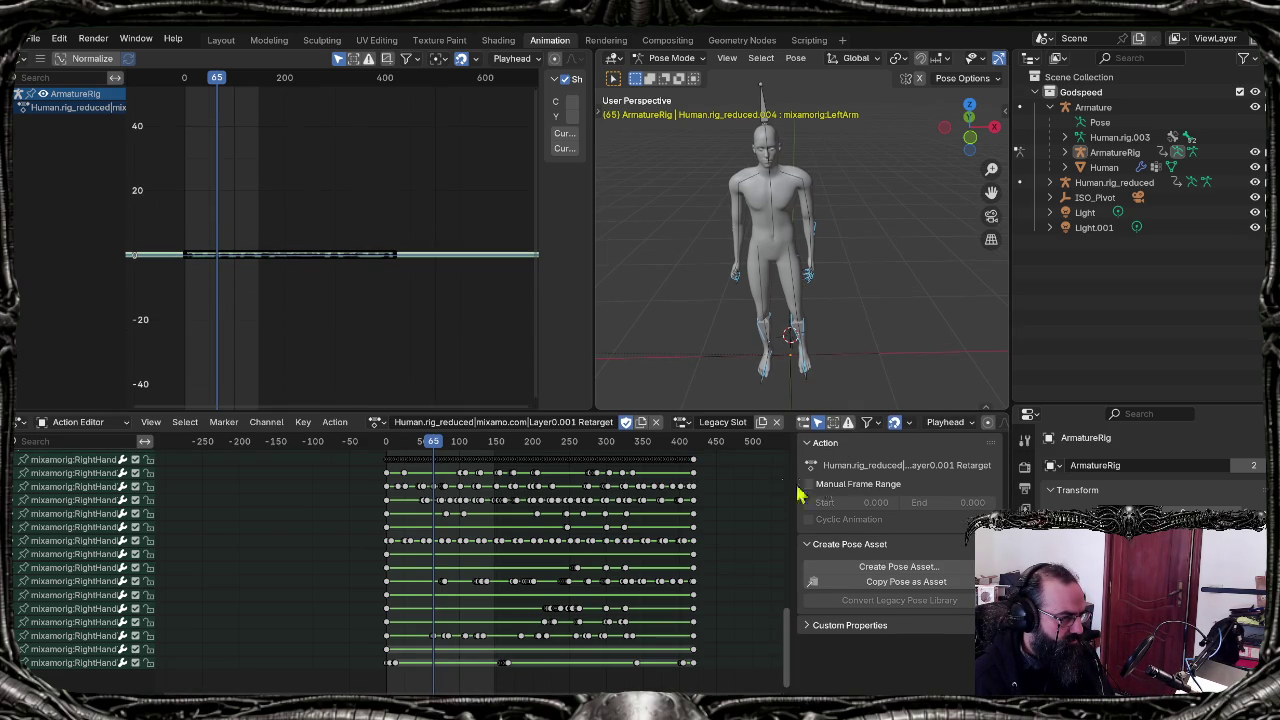
pyautogui.moveTo(1010, 390); pyautogui.dragTo(1057, 388)
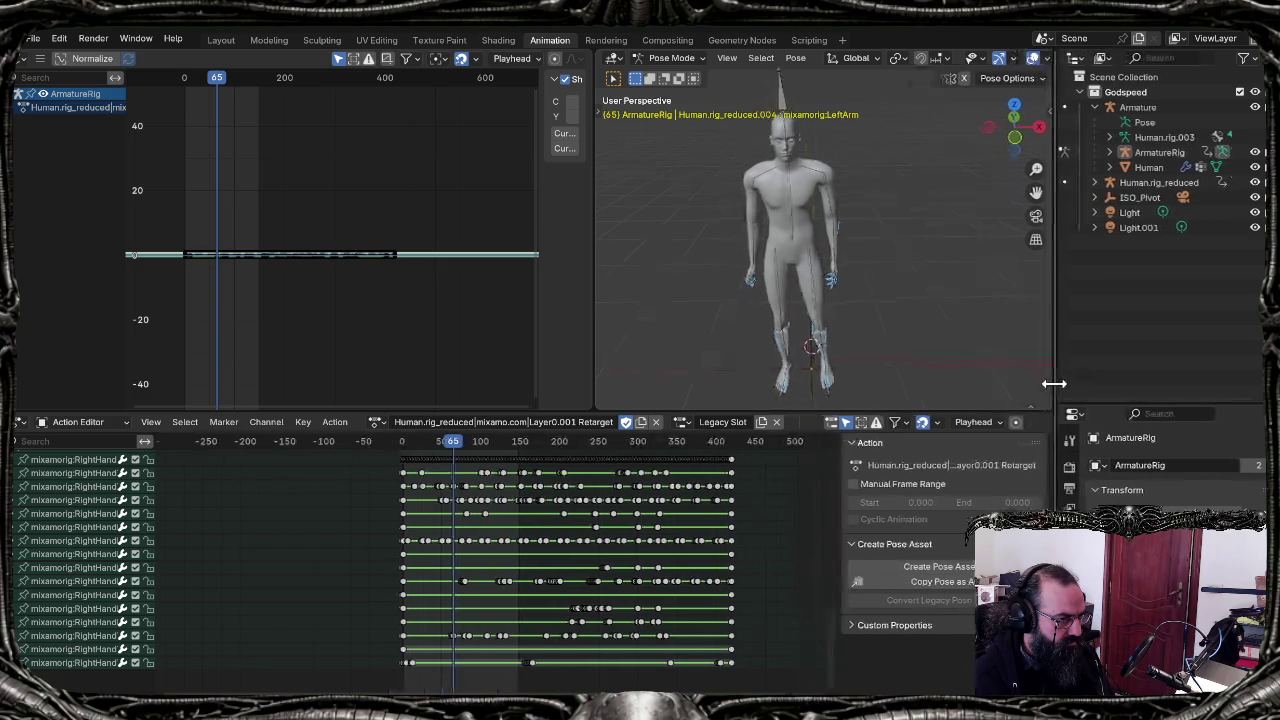
pyautogui.rightClick(483, 680)
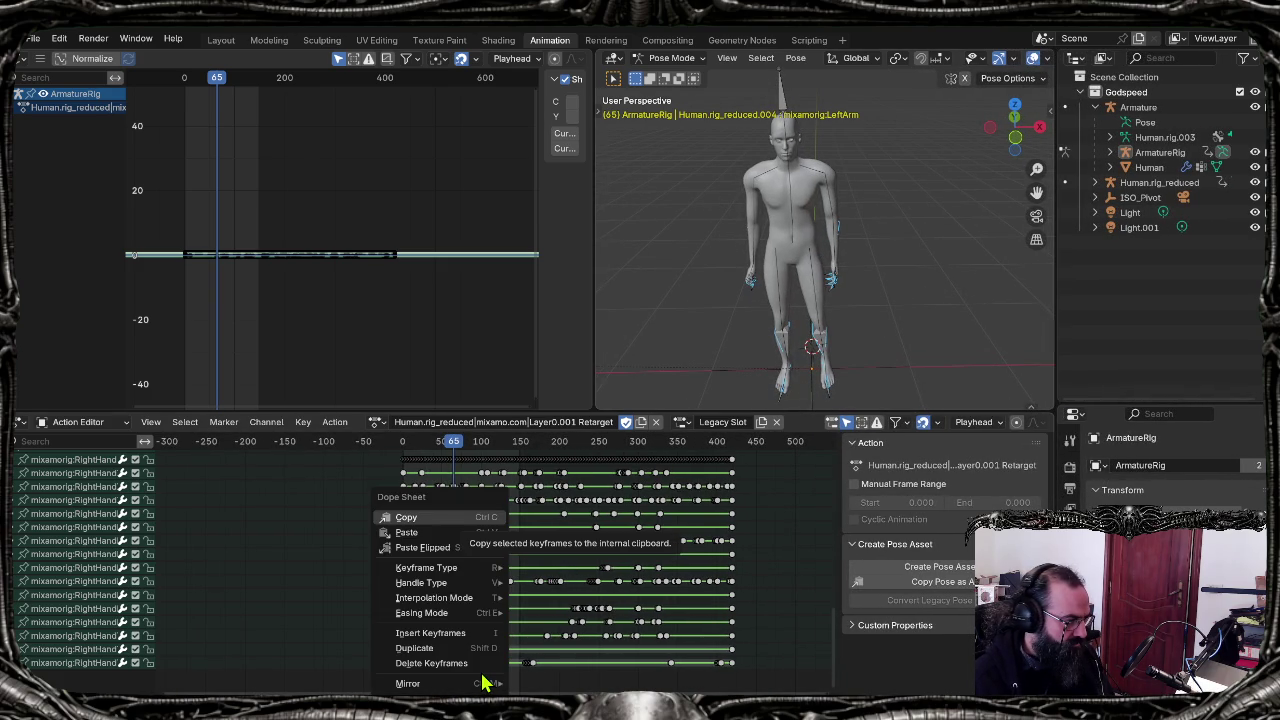
pyautogui.press('Escape')
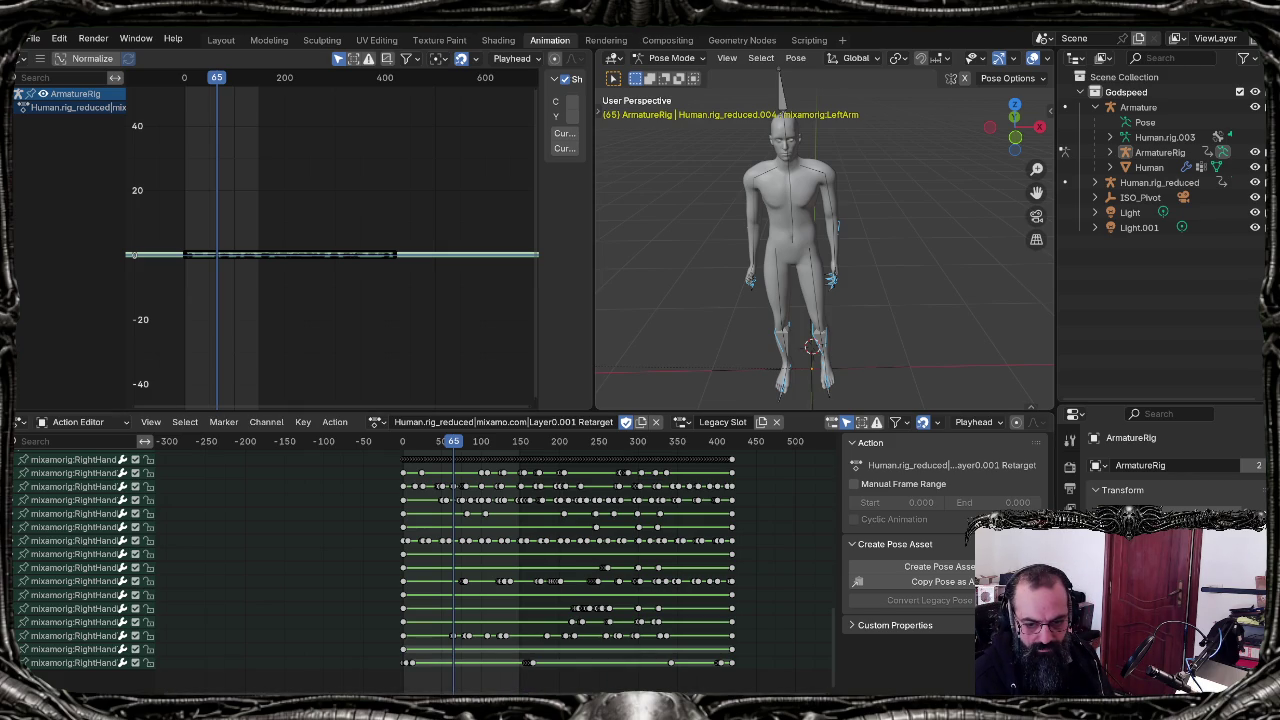
pyautogui.moveTo(538, 692)
pyautogui.moveTo(538, 694); pyautogui.dragTo(626, 694)
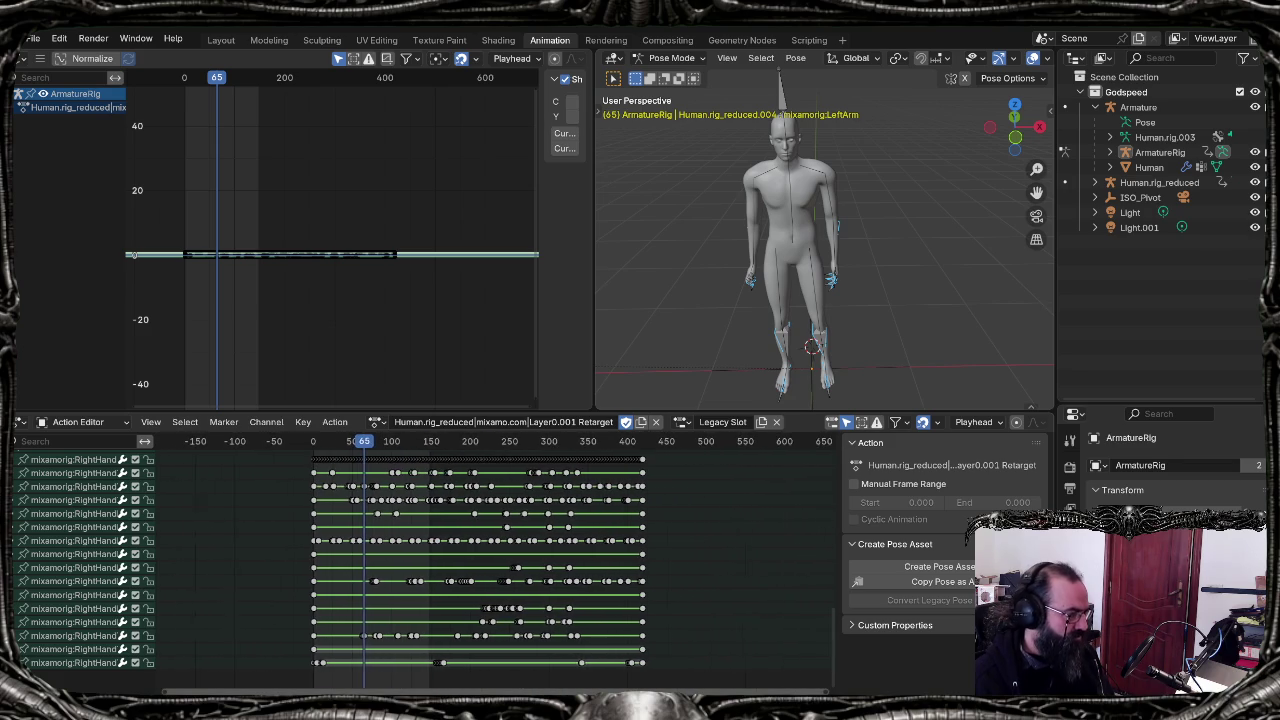
pyautogui.scroll(5, 406, 470)
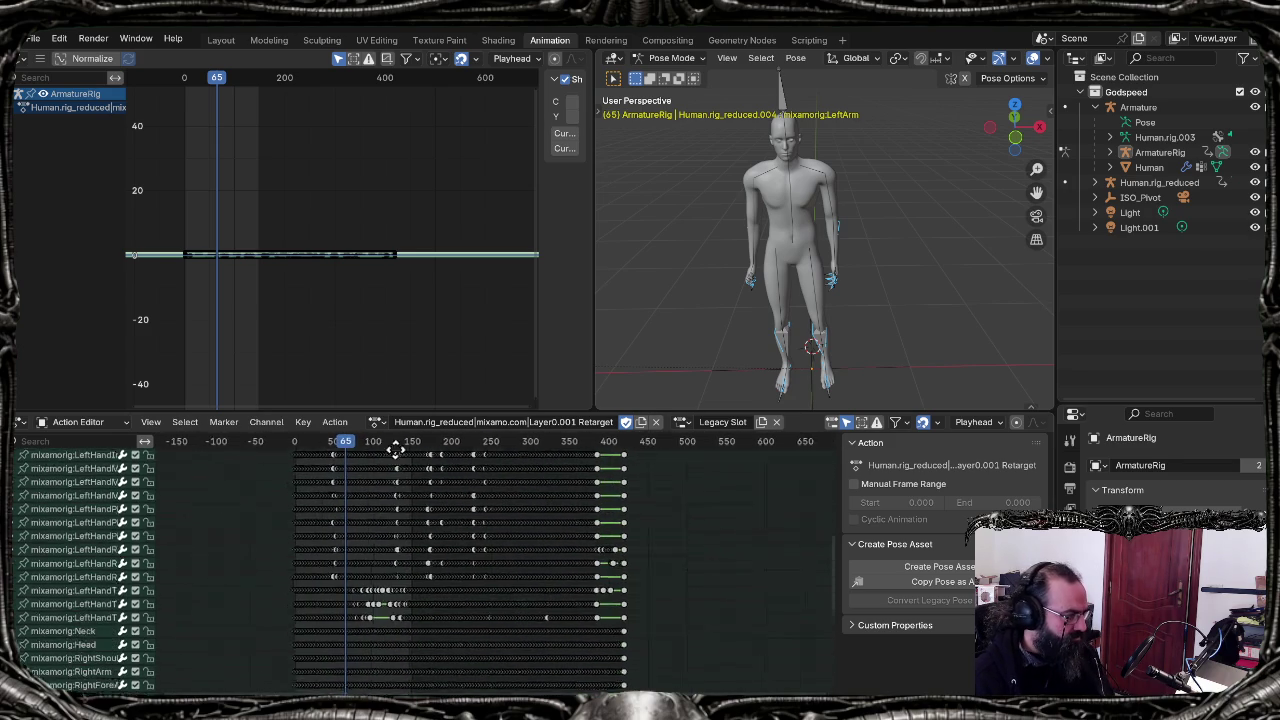
pyautogui.scroll(-3, 406, 523)
pyautogui.scroll(4, 403, 523)
pyautogui.keyDown('shift'); pyautogui.scroll(5, 391, 528); pyautogui.keyUp('shift')
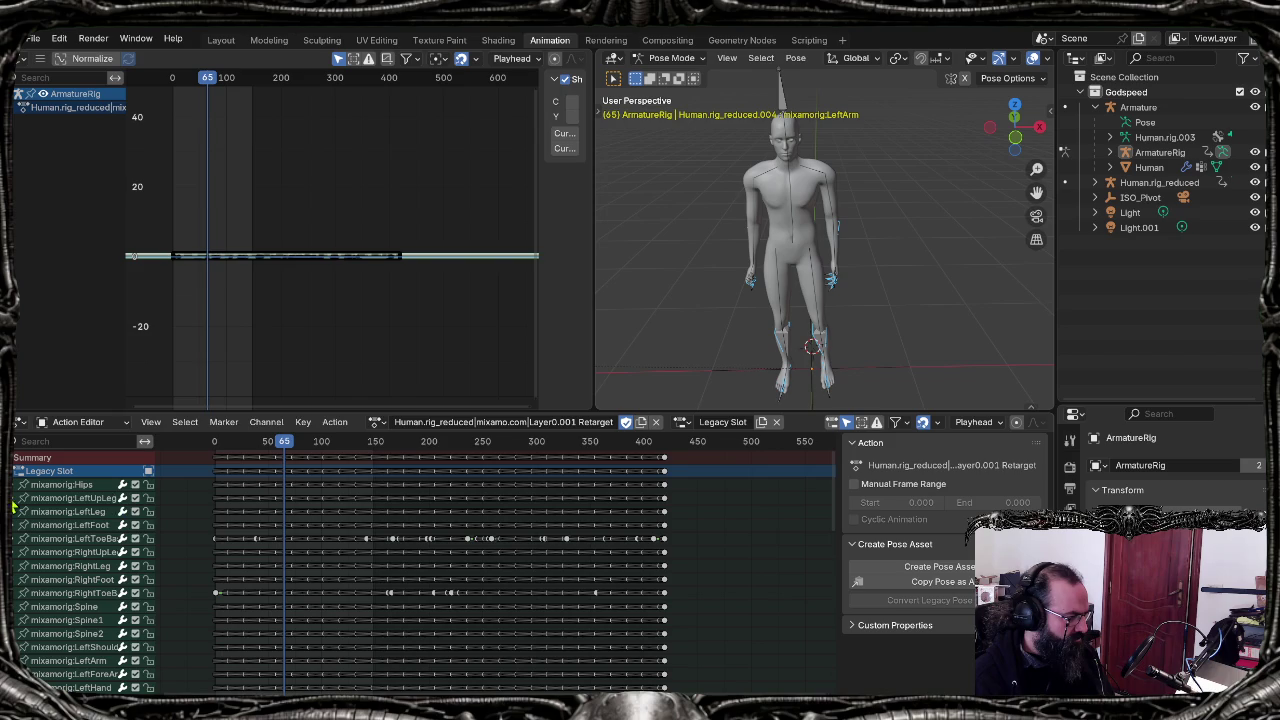
# Step: Select all action channels, then select the imported Human.rig_reduced rig in the Outliner
pyautogui.click(14, 483)
pyautogui.press('a')
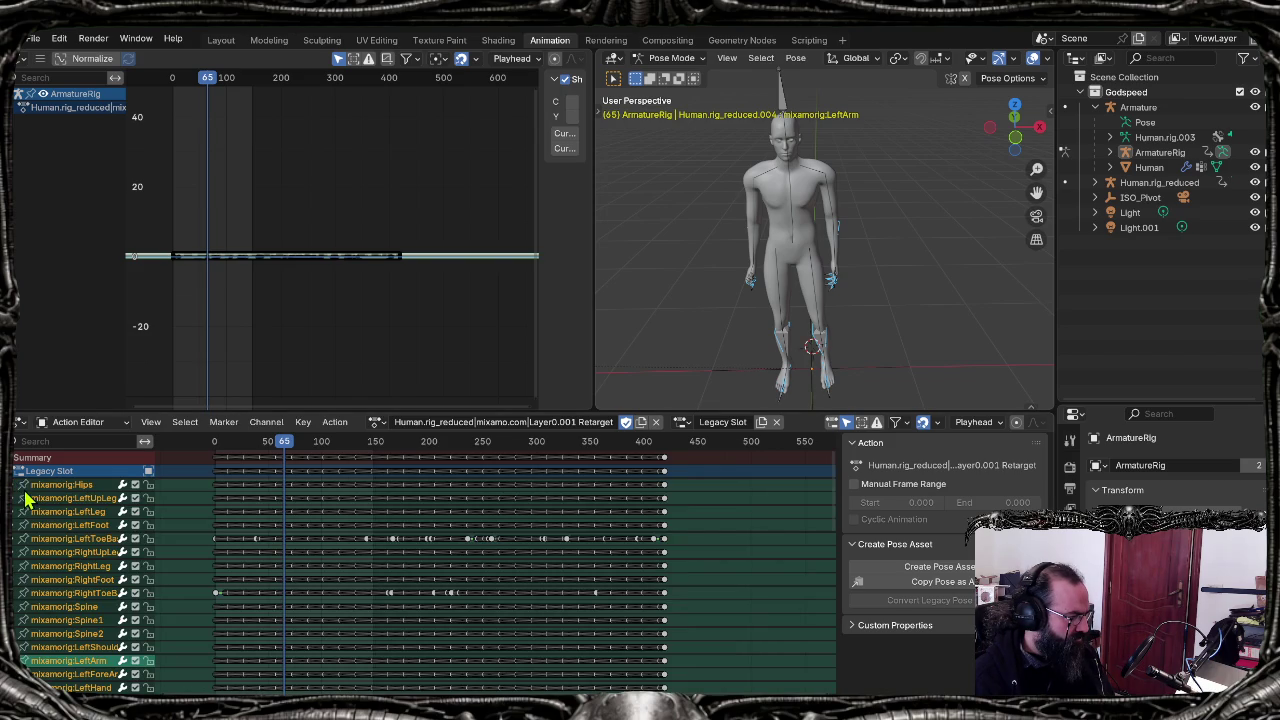
pyautogui.click(1128, 183)
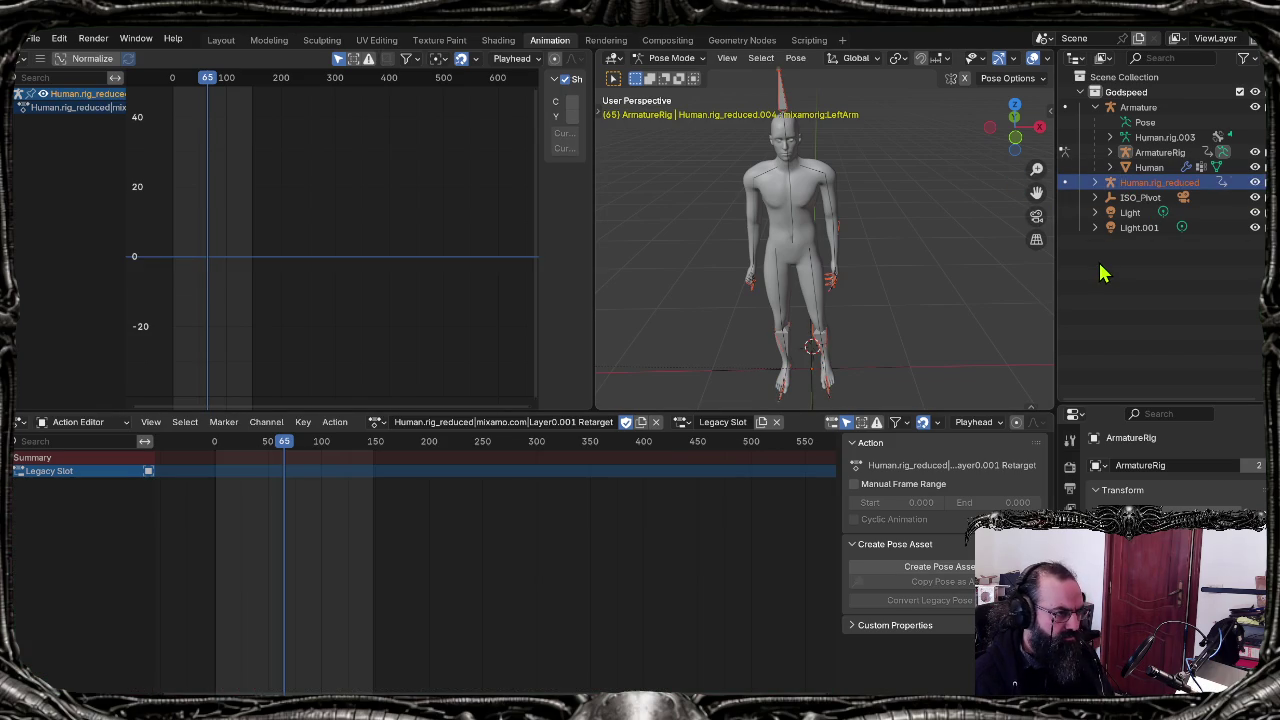
# Step: Delete the Human.rig_reduced rig and keep the lower area as the Graph Editor
pyautogui.press('Delete')
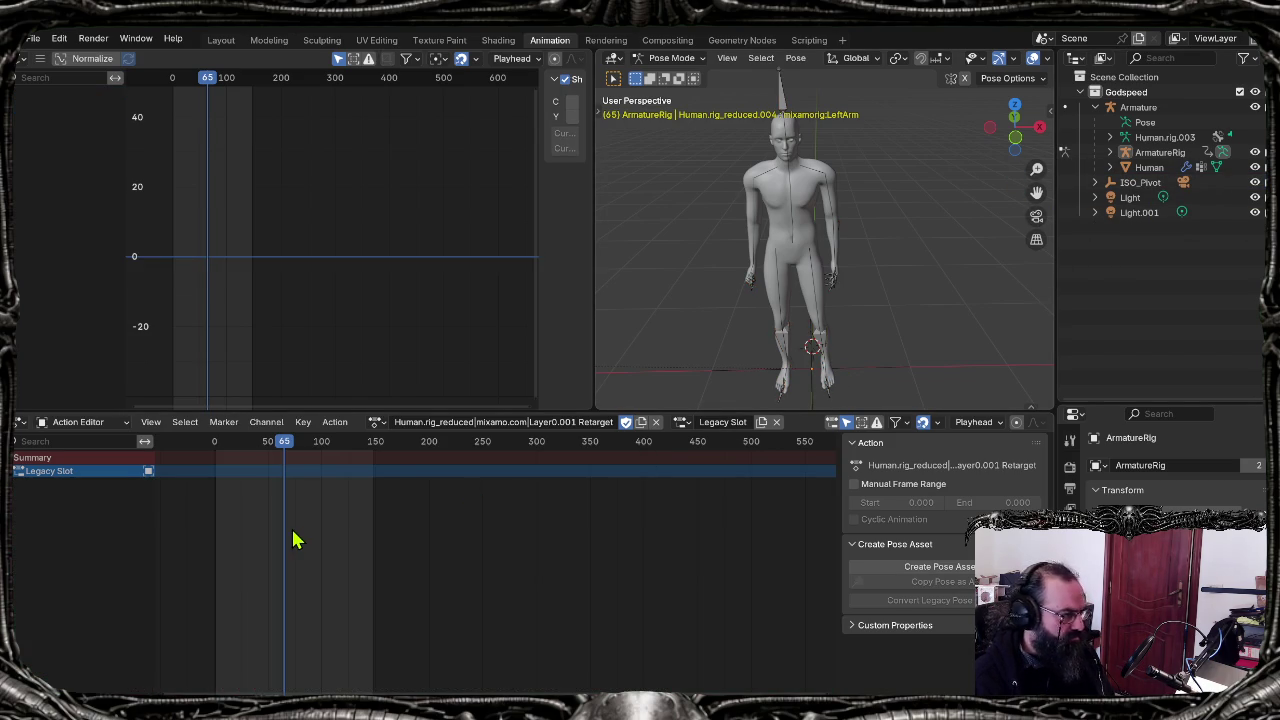
pyautogui.scroll(-2, 293, 540)
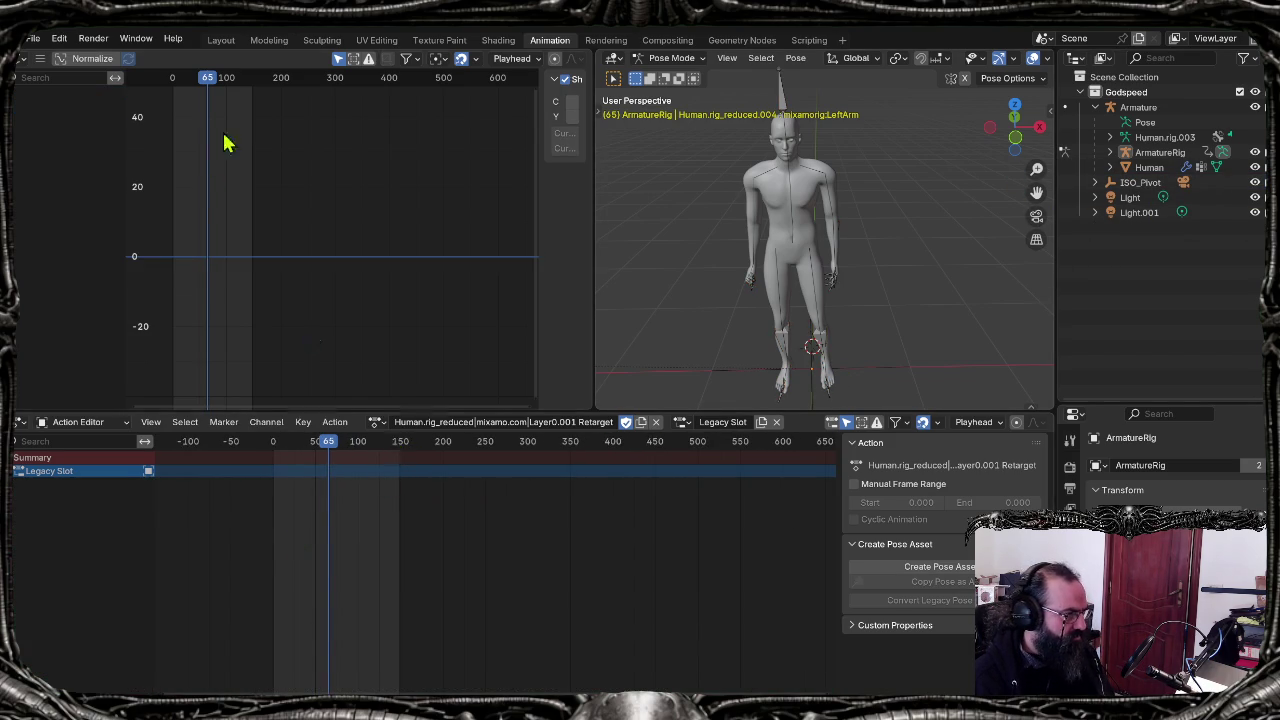
pyautogui.click(23, 59)
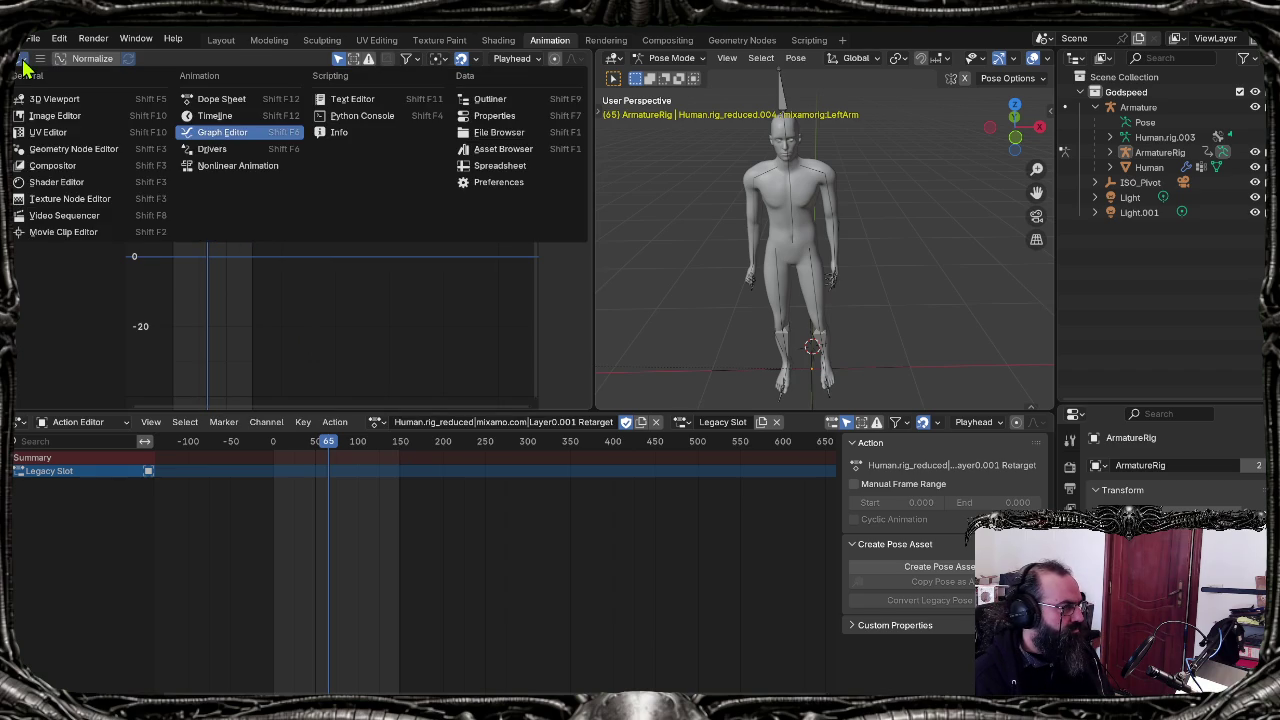
pyautogui.click(224, 124)
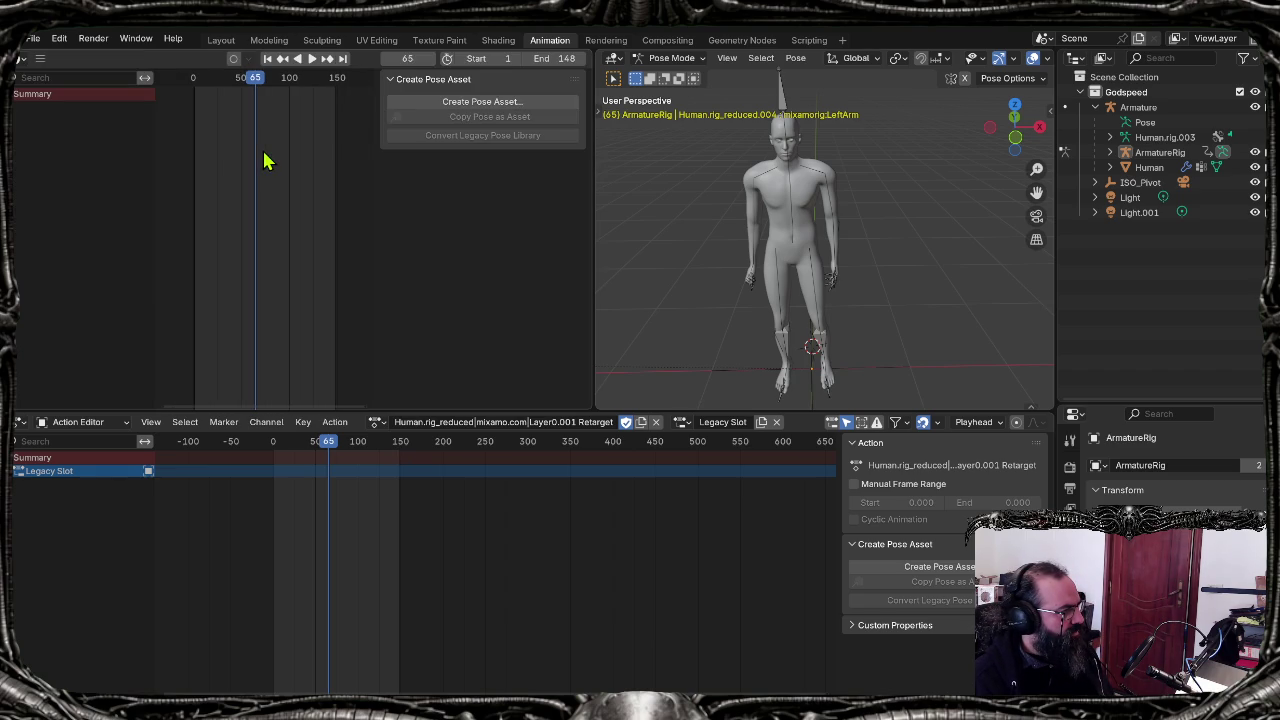
pyautogui.click(20, 60)
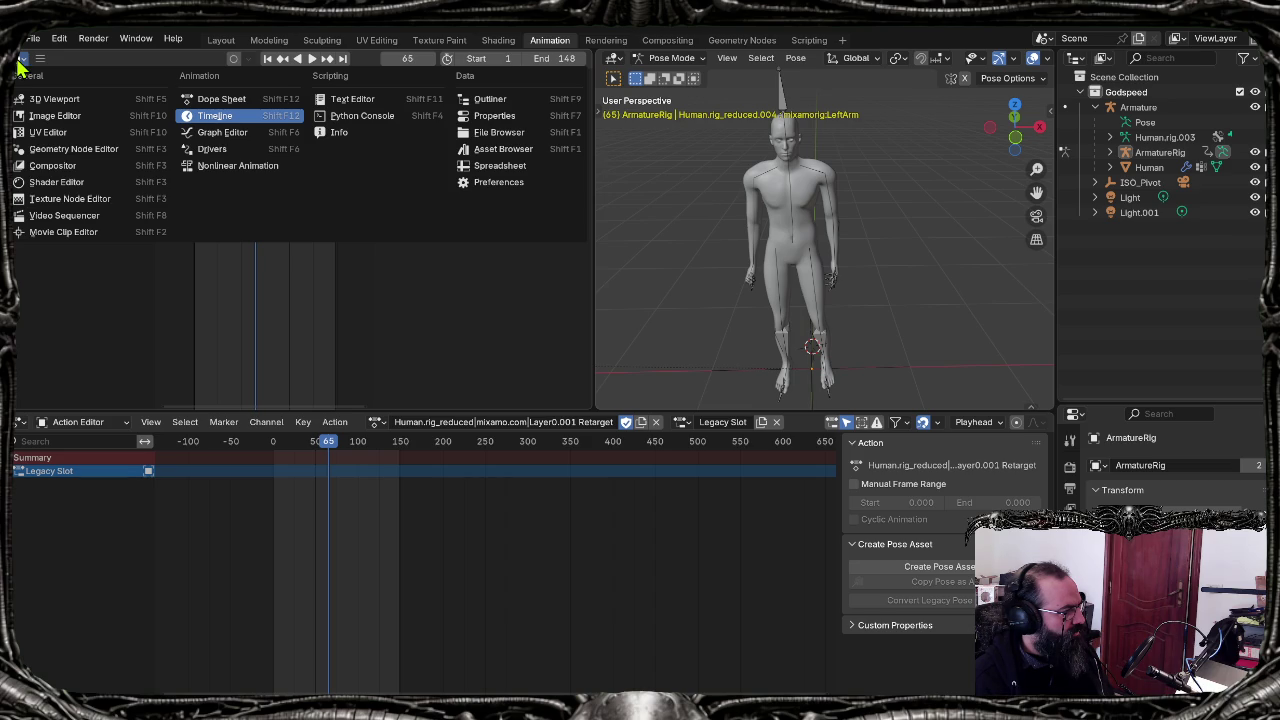
pyautogui.press('Escape')
pyautogui.click(20, 62)
pyautogui.click(265, 137)
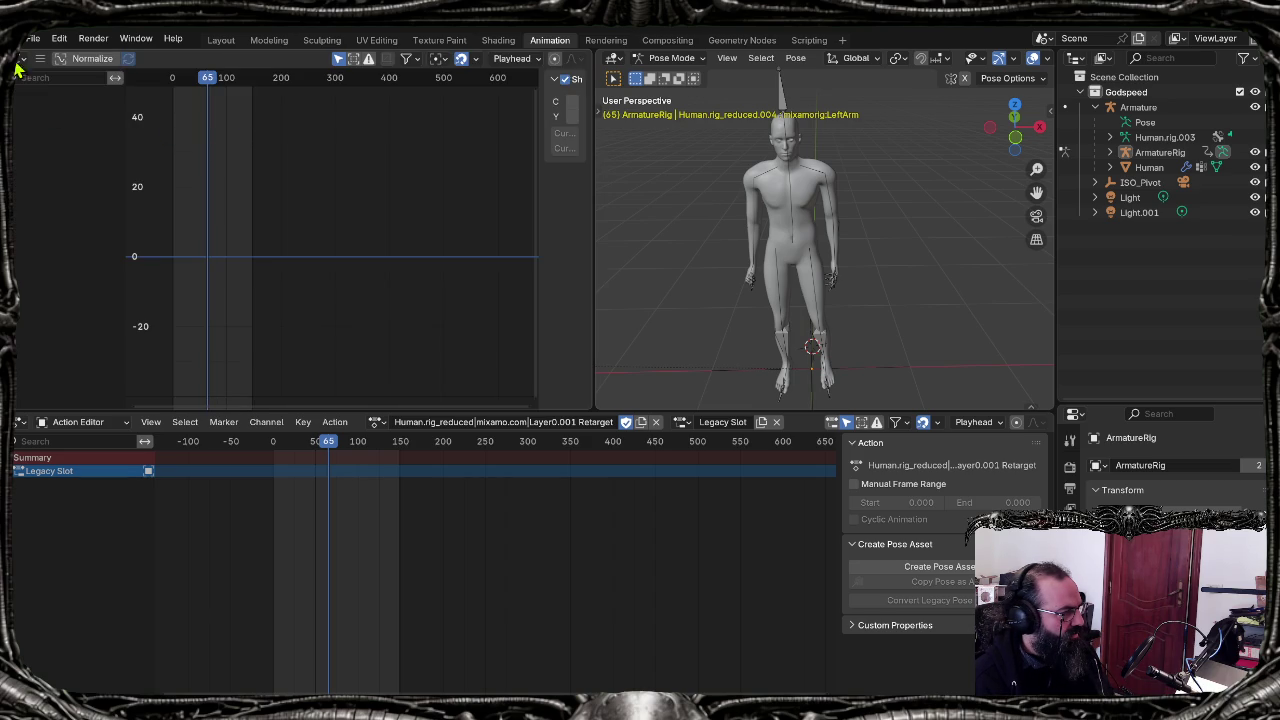
pyautogui.click(20, 58)
# Step: Return to the Layout workspace and orbit the view around the character
pyautogui.scroll(1, 180, 215)
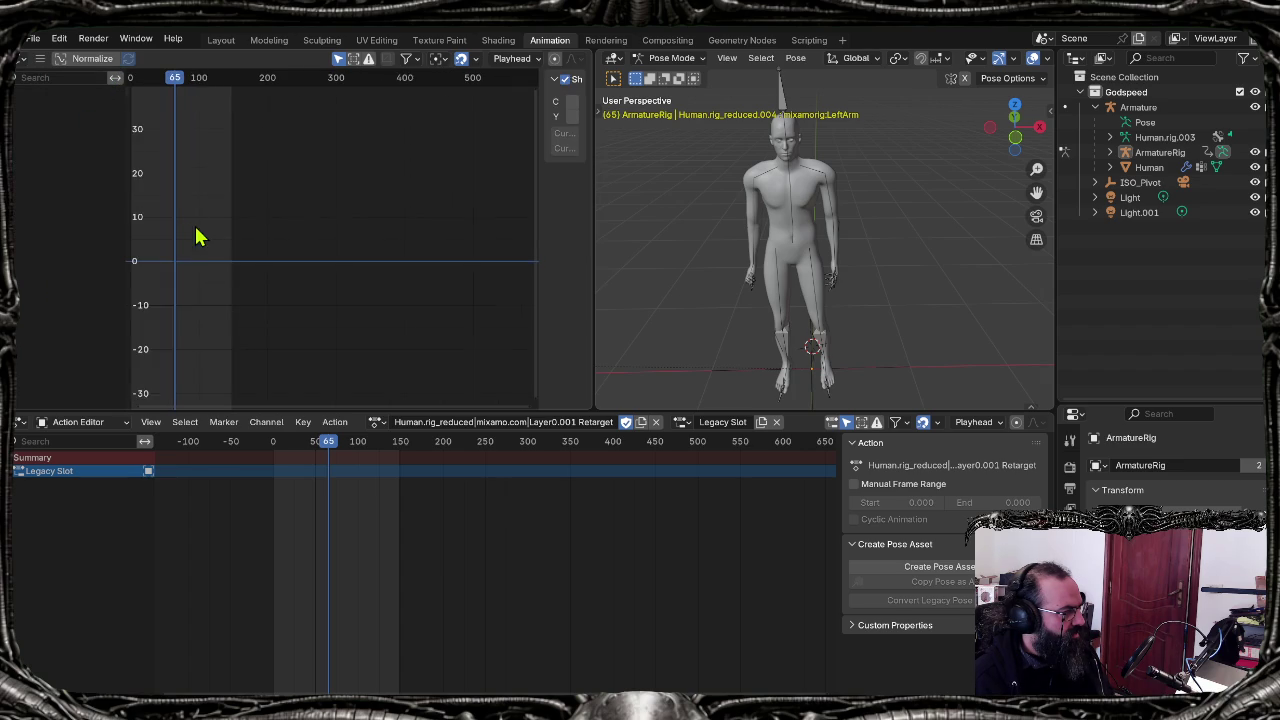
pyautogui.scroll(2, 250, 225)
pyautogui.scroll(1, 340, 218)
pyautogui.scroll(1, 350, 225)
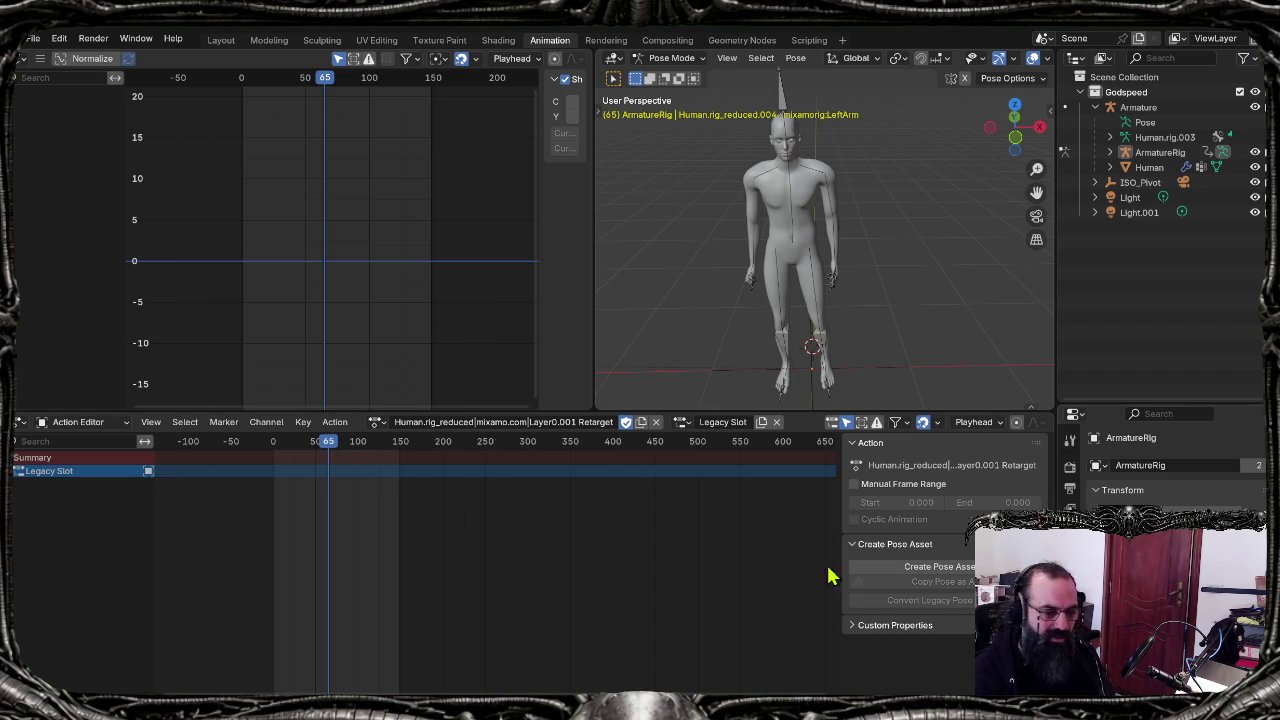
pyautogui.click(218, 42)
pyautogui.moveTo(620, 386)
pyautogui.mouseDown(button='middle')
pyautogui.moveTo(574, 374)
pyautogui.moveTo(670, 402)
pyautogui.mouseUp(button='middle')
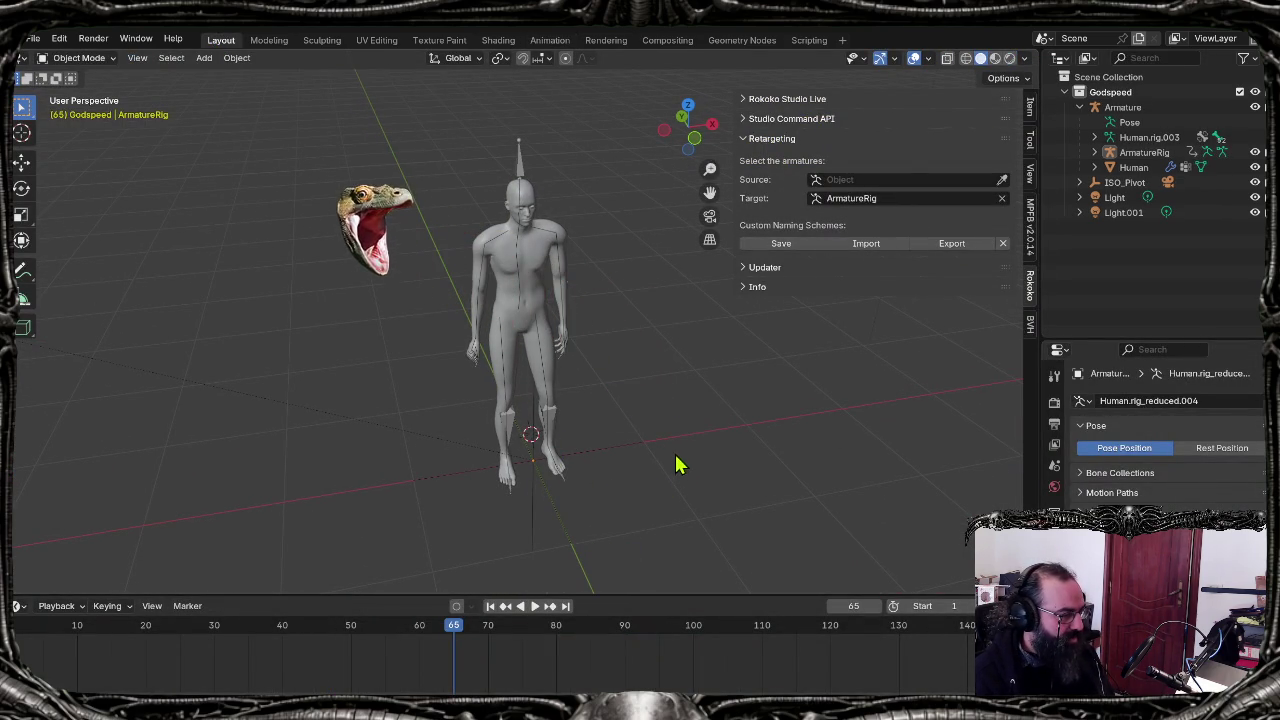
pyautogui.moveTo(651, 403); pyautogui.dragTo(643, 408, button='middle')
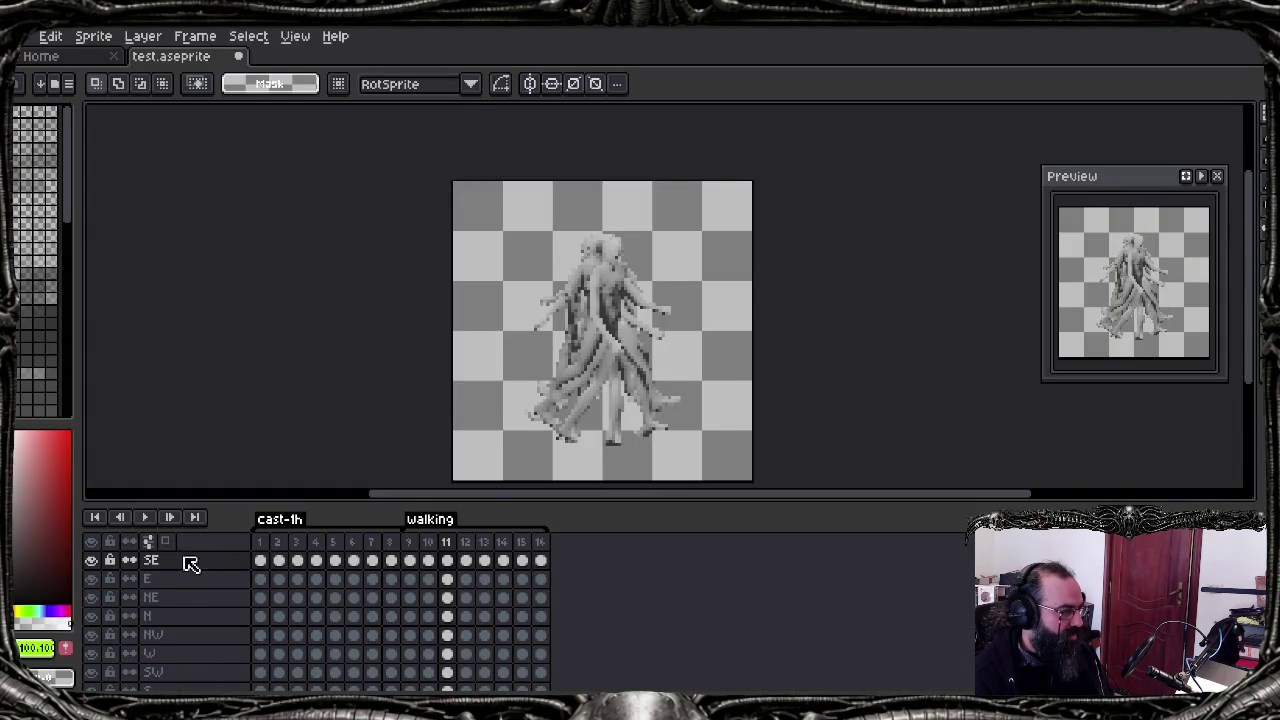
# Step: Toggle the SE layer's visibility and play the walk from frame 9 in Aseprite
pyautogui.click(91, 560)
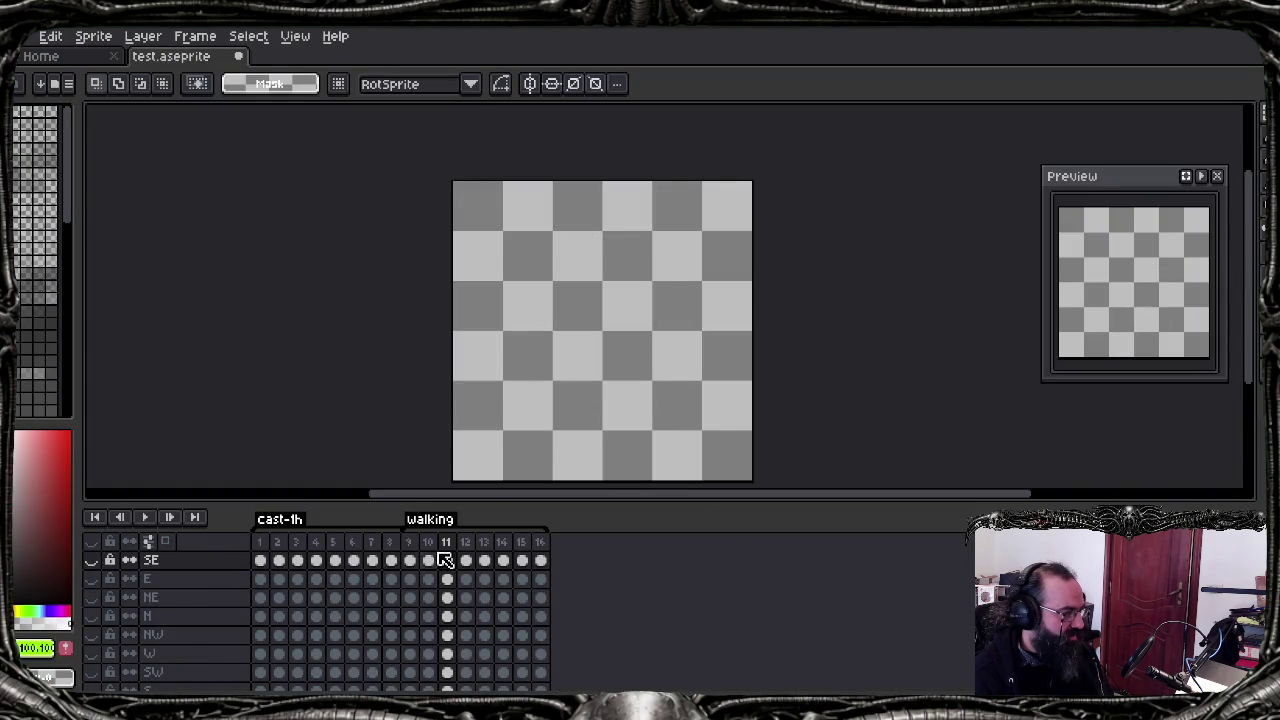
pyautogui.click(409, 560)
pyautogui.click(91, 560)
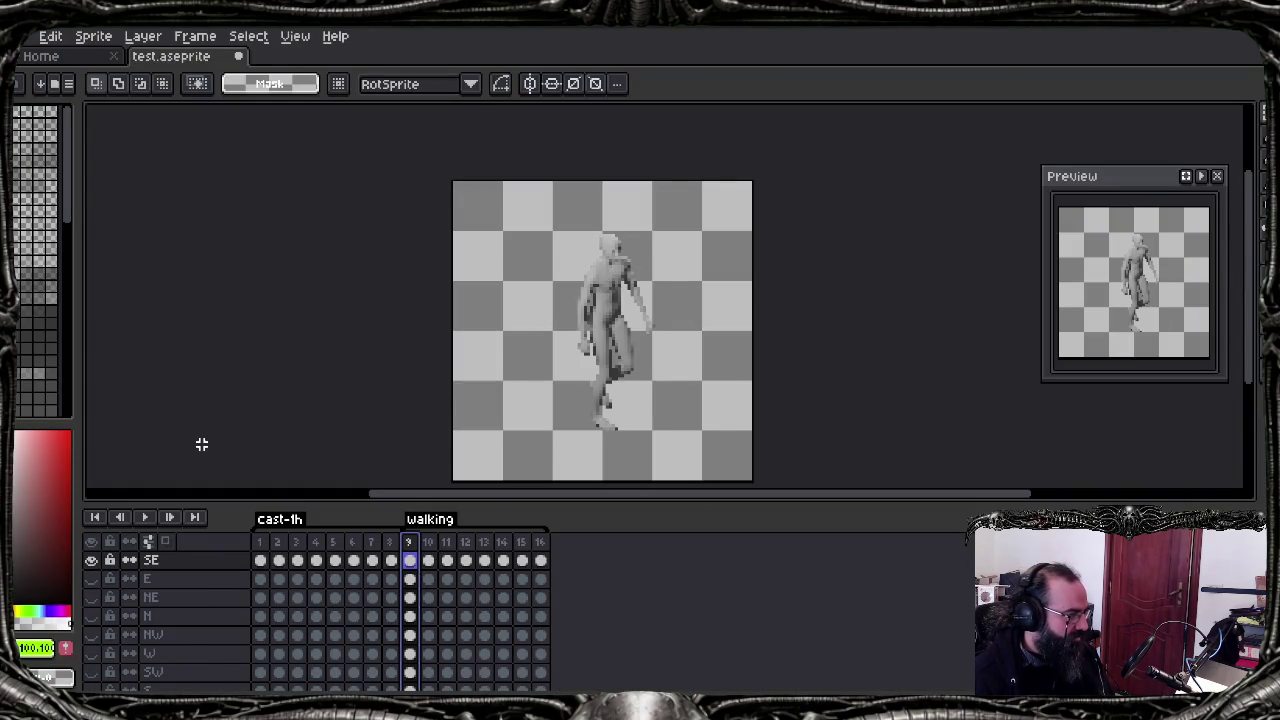
pyautogui.press('Return')
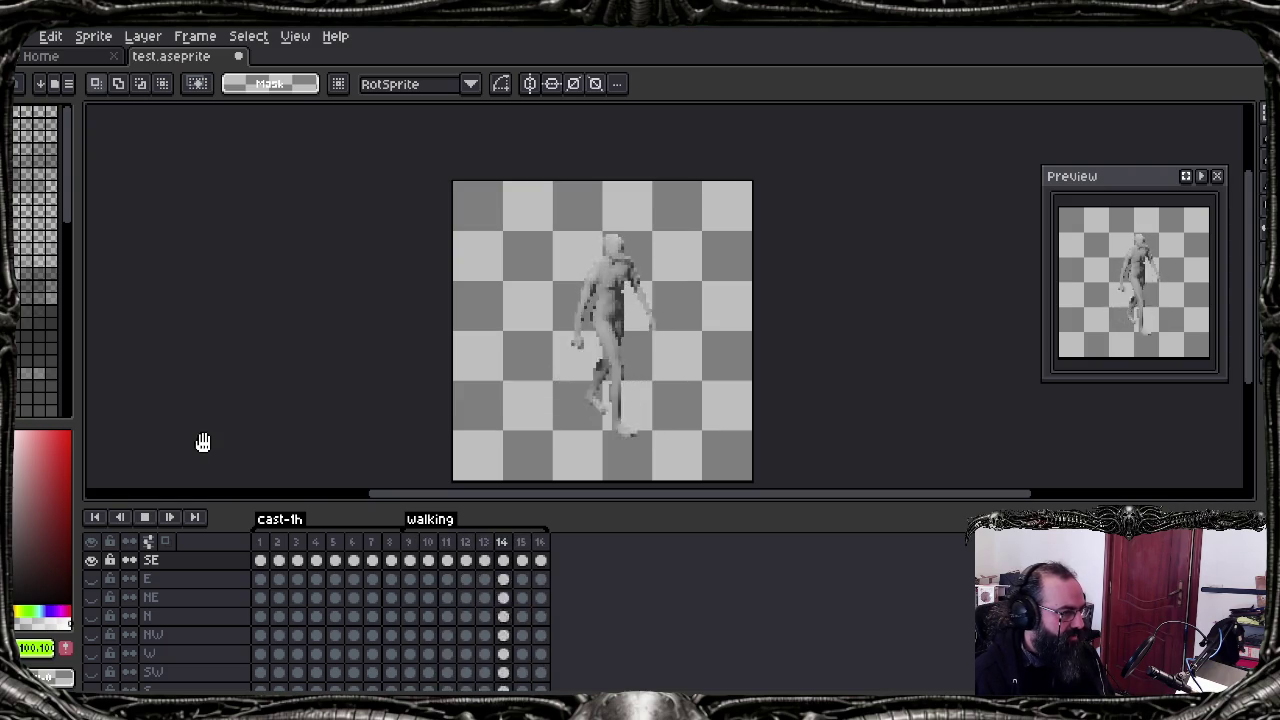
pyautogui.press('Return')
pyautogui.press('Return')
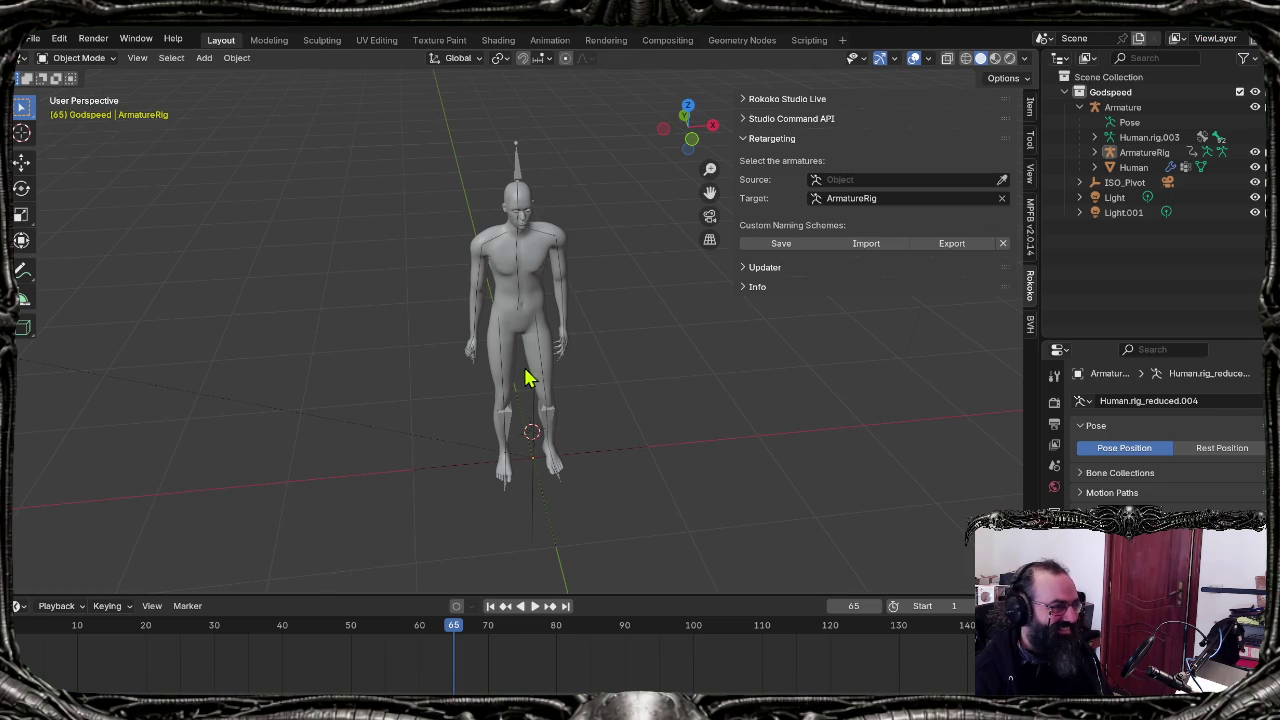
# Step: Orbit and zoom the Blender viewport around the character
pyautogui.moveTo(526, 371)
pyautogui.mouseDown(button='middle')
pyautogui.moveTo(503, 357)
pyautogui.moveTo(527, 361)
pyautogui.mouseUp(button='middle')
pyautogui.scroll(2, 506, 349)
pyautogui.scroll(1, 506, 349)
pyautogui.scroll(-2, 506, 349)
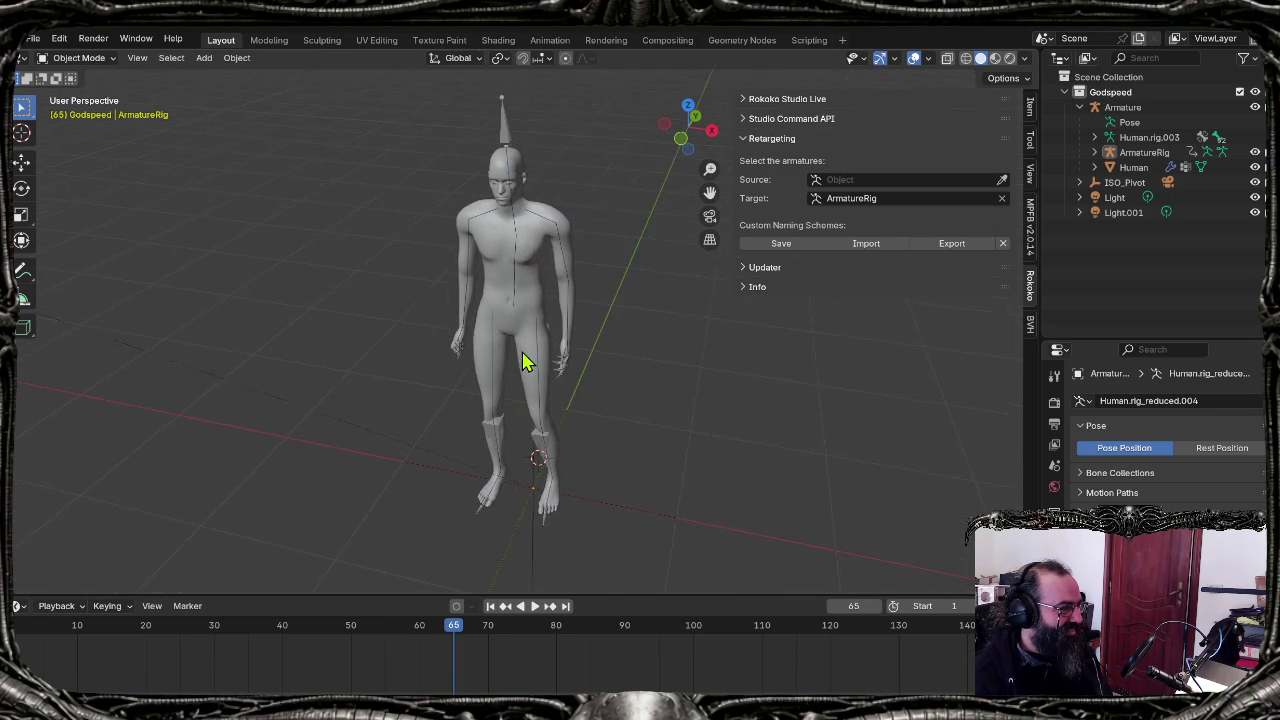
# Step: Enlarge the Animation workspace's graph editor and viewport, and put ArmatureRig in Object Mode
pyautogui.click(549, 40)
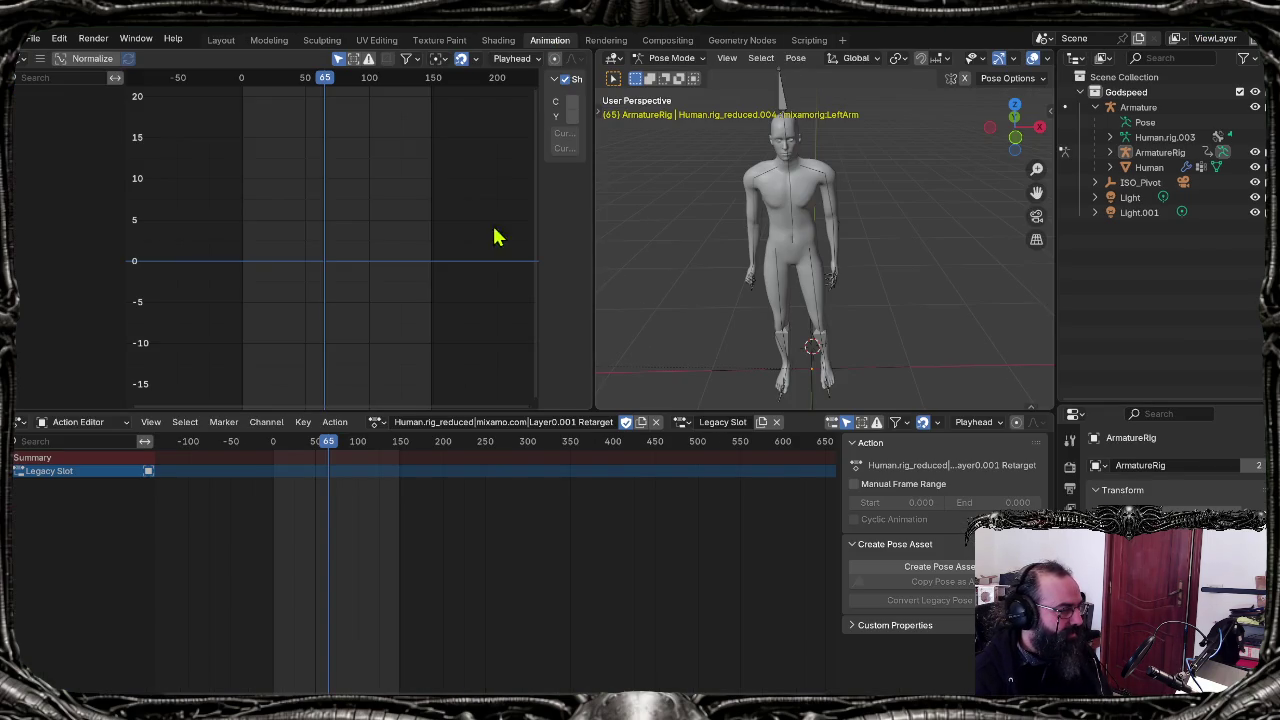
pyautogui.moveTo(538, 326)
pyautogui.moveTo(538, 326)
pyautogui.mouseDown()
pyautogui.moveTo(566, 329)
pyautogui.moveTo(509, 329)
pyautogui.mouseUp()
pyautogui.moveTo(594, 321); pyautogui.dragTo(615, 321)
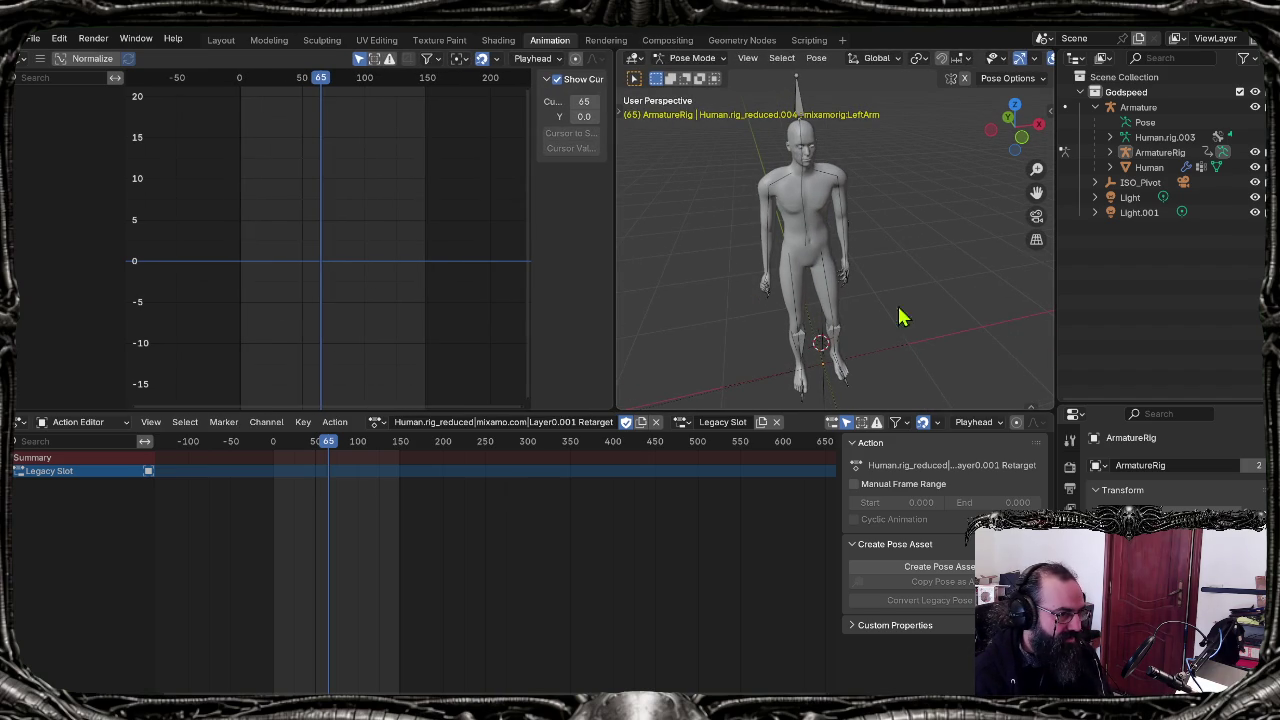
pyautogui.moveTo(1057, 290); pyautogui.dragTo(1110, 290)
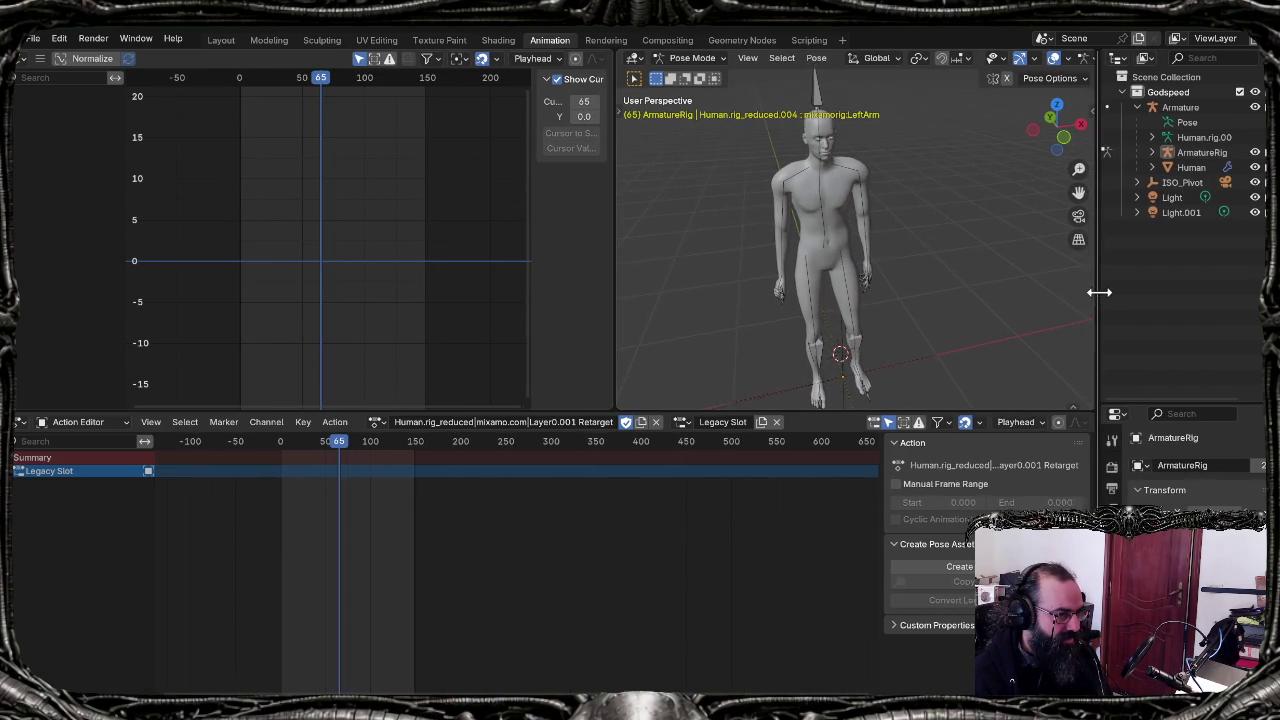
pyautogui.moveTo(607, 408)
pyautogui.mouseDown()
pyautogui.moveTo(548, 500)
pyautogui.moveTo(549, 470)
pyautogui.mouseUp()
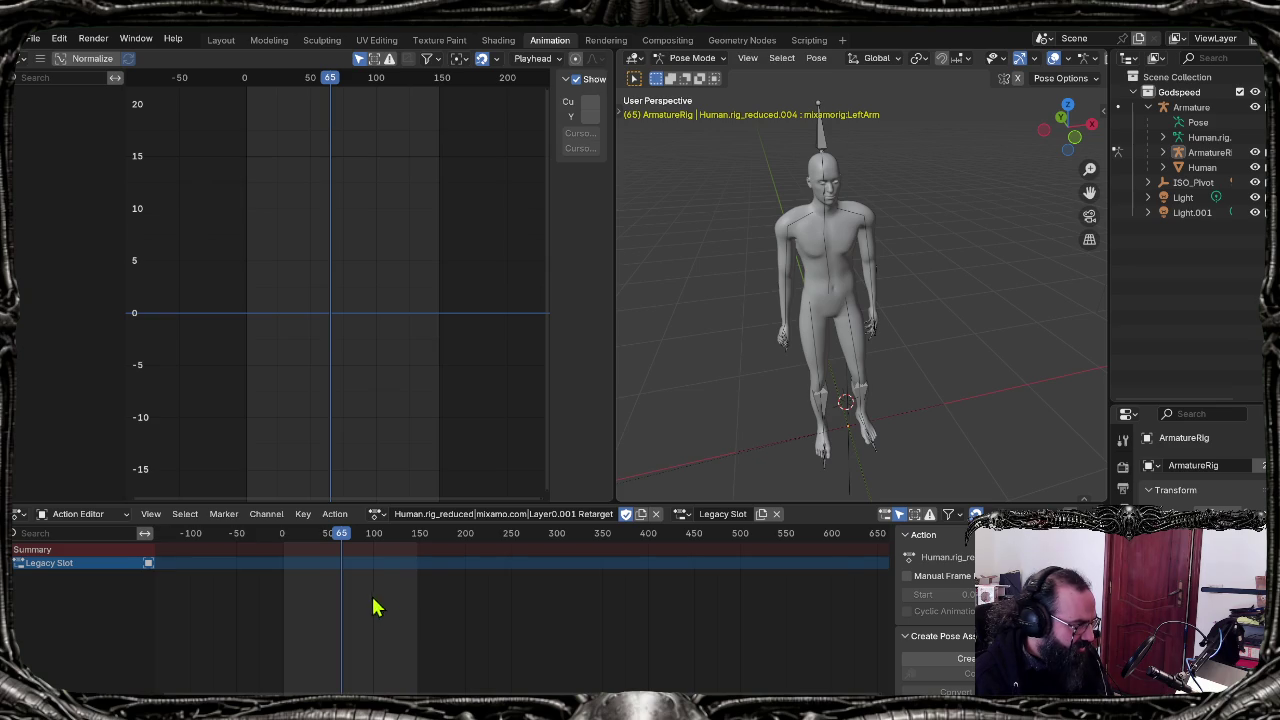
pyautogui.click(695, 58)
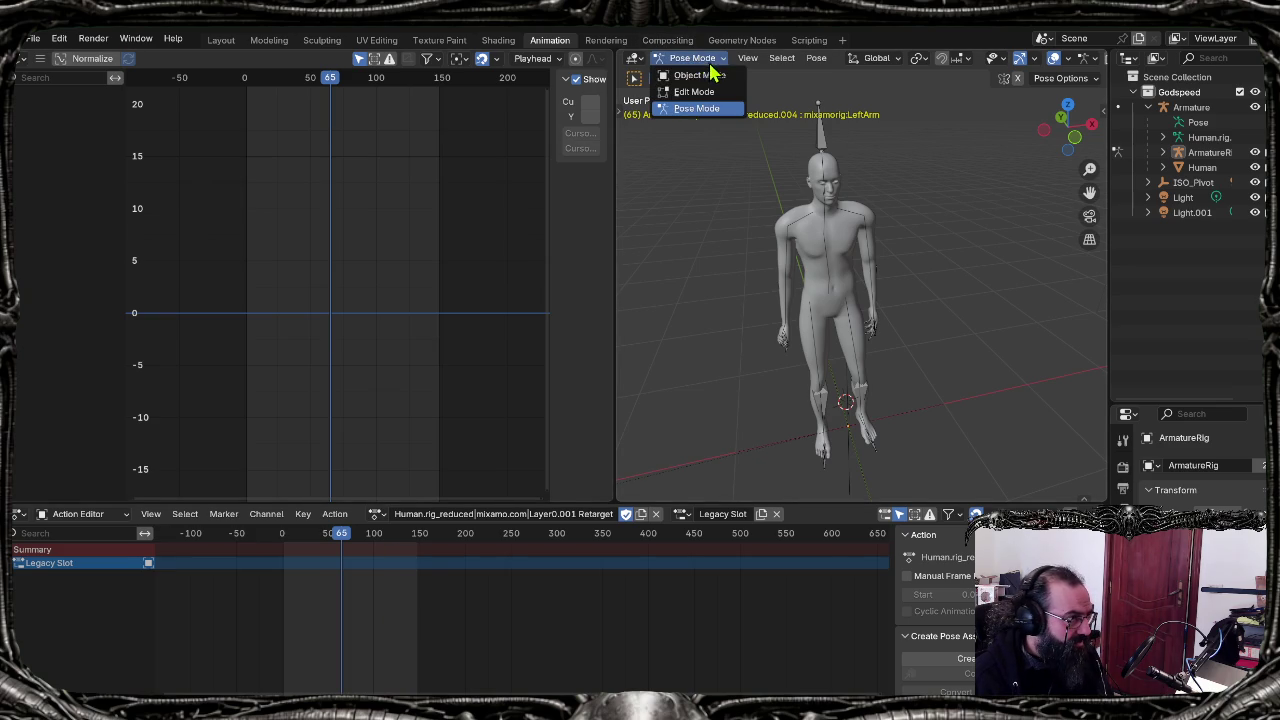
pyautogui.click(708, 75)
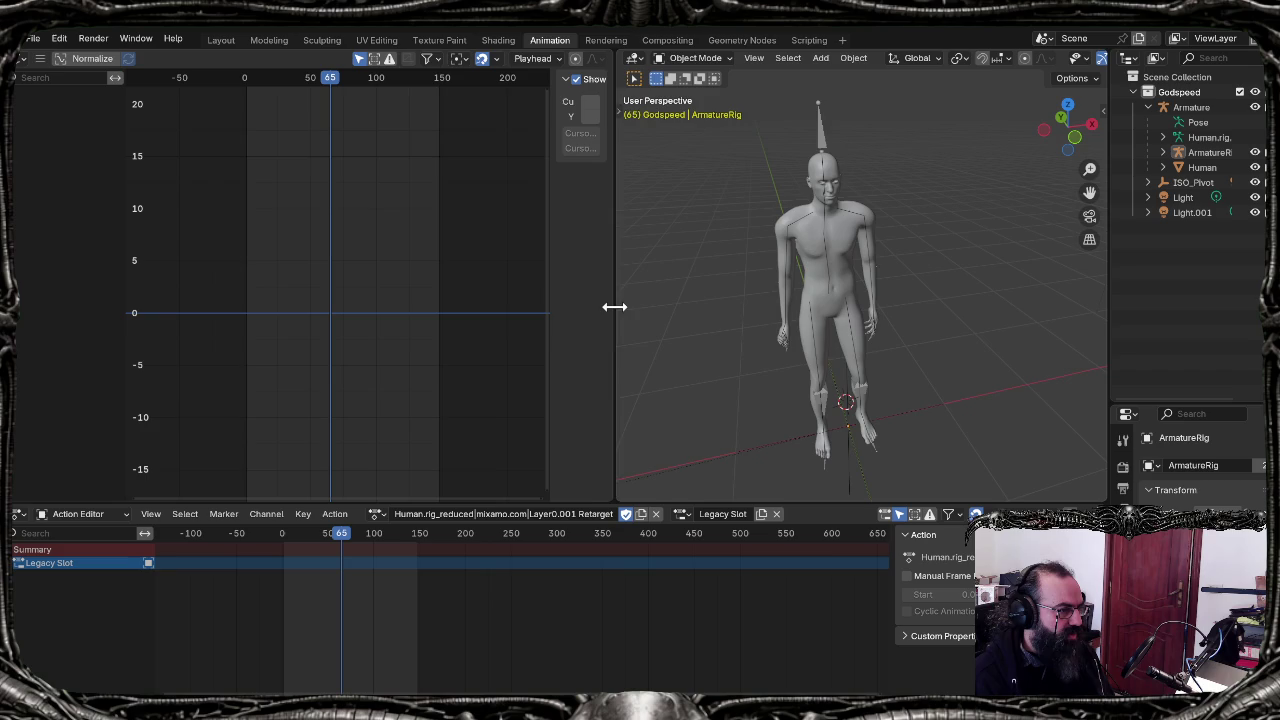
# Step: Widen and pan the graph editor, then play the walk from frame 65 to 167
pyautogui.moveTo(614, 307); pyautogui.dragTo(684, 312)
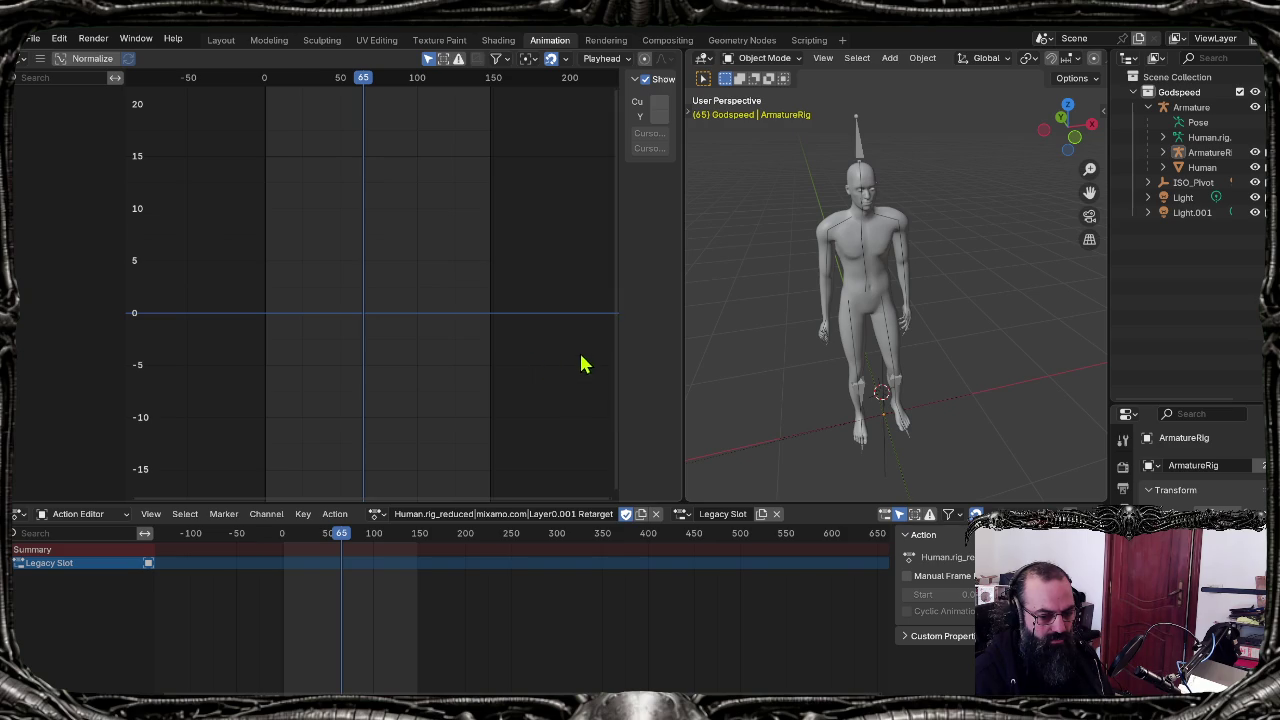
pyautogui.moveTo(613, 372)
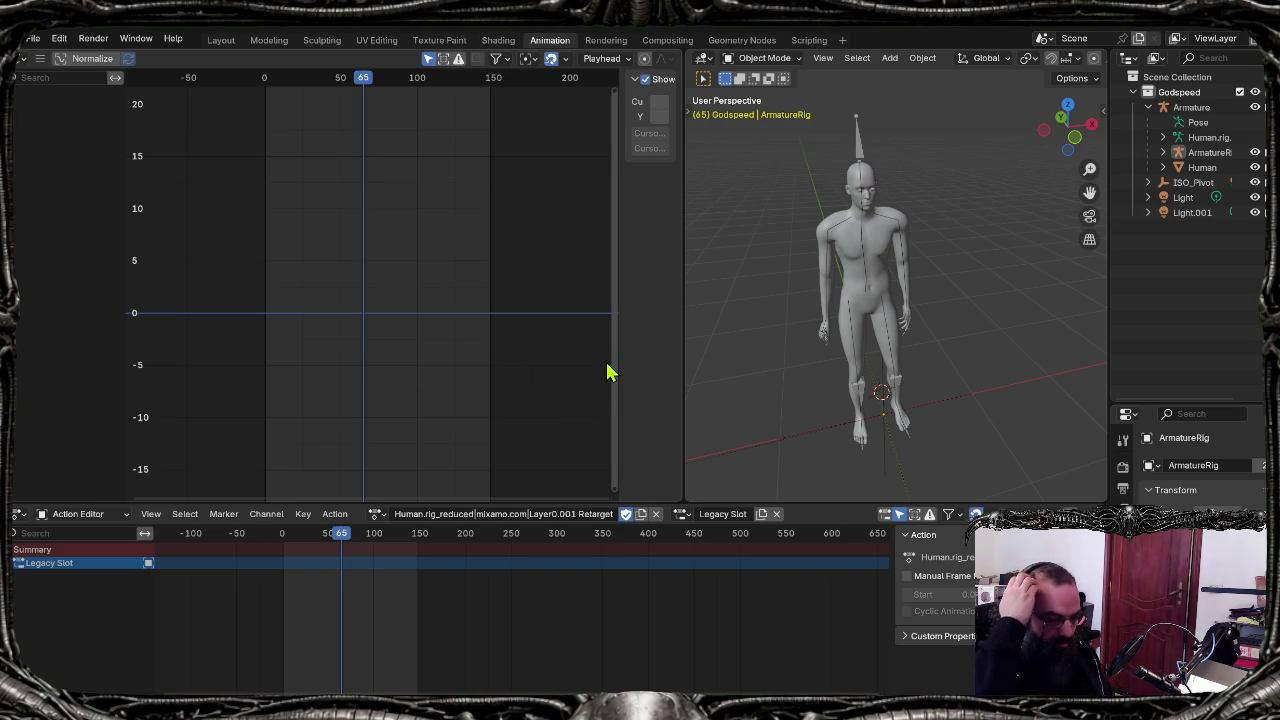
pyautogui.moveTo(455, 280)
pyautogui.mouseDown(button='middle')
pyautogui.moveTo(417, 271)
pyautogui.moveTo(397, 318)
pyautogui.mouseUp(button='middle')
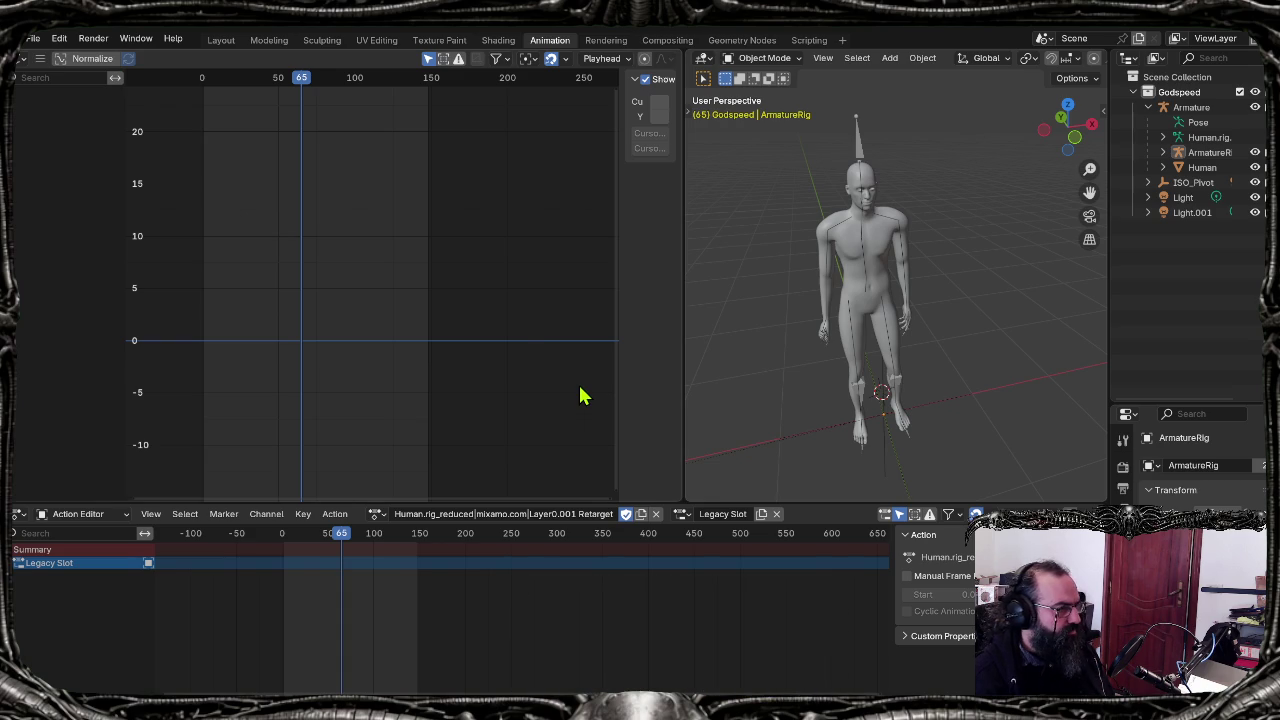
pyautogui.press('space')
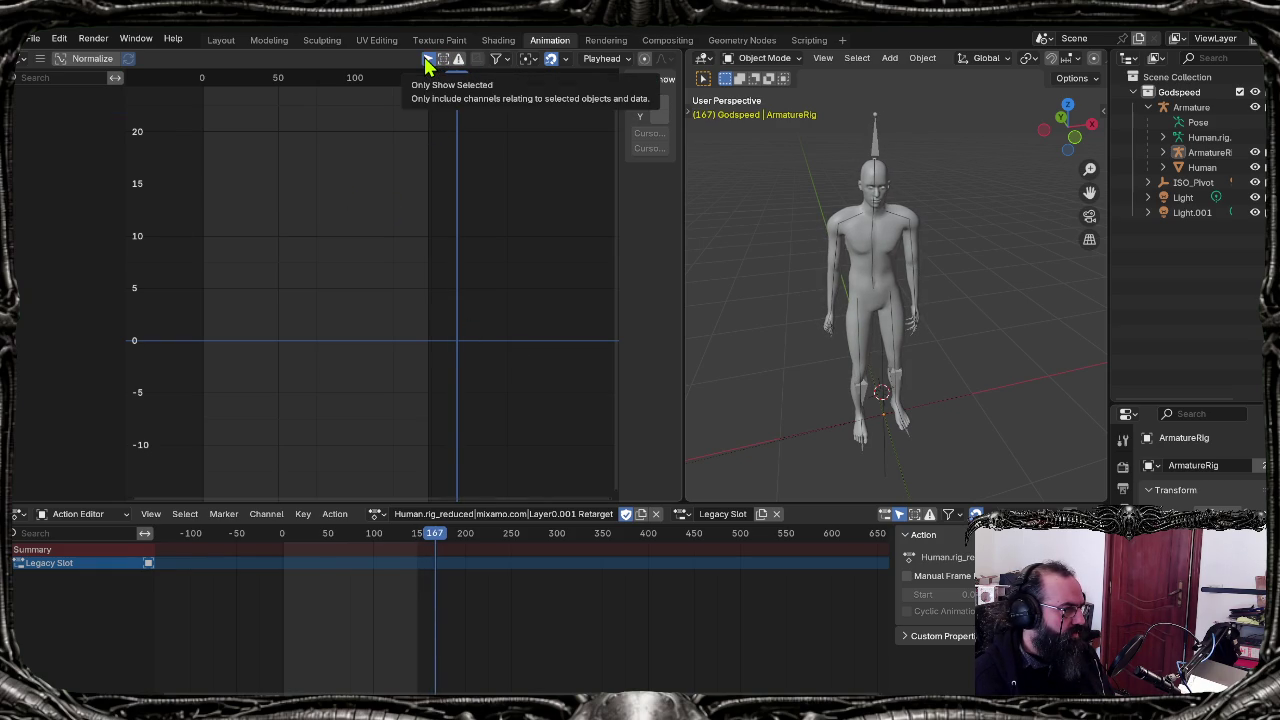
pyautogui.click(427, 62)
pyautogui.click(427, 62)
pyautogui.click(427, 62)
pyautogui.click(427, 62)
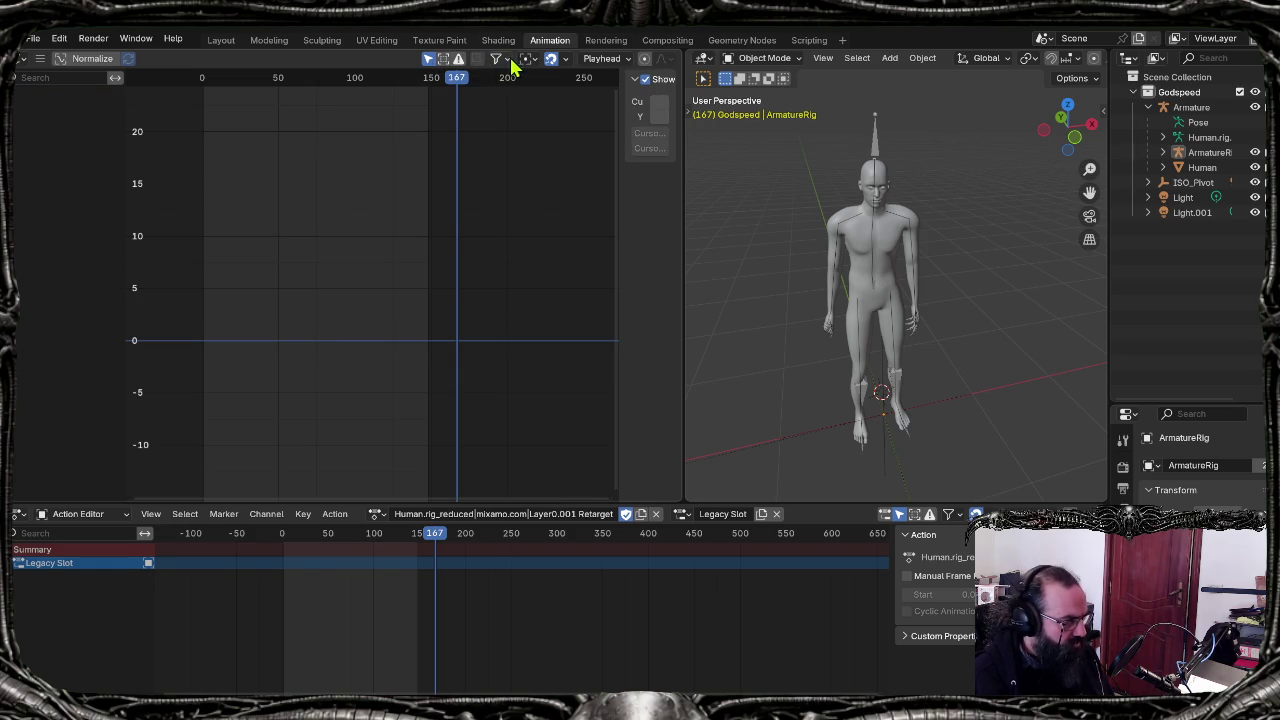
pyautogui.click(630, 58)
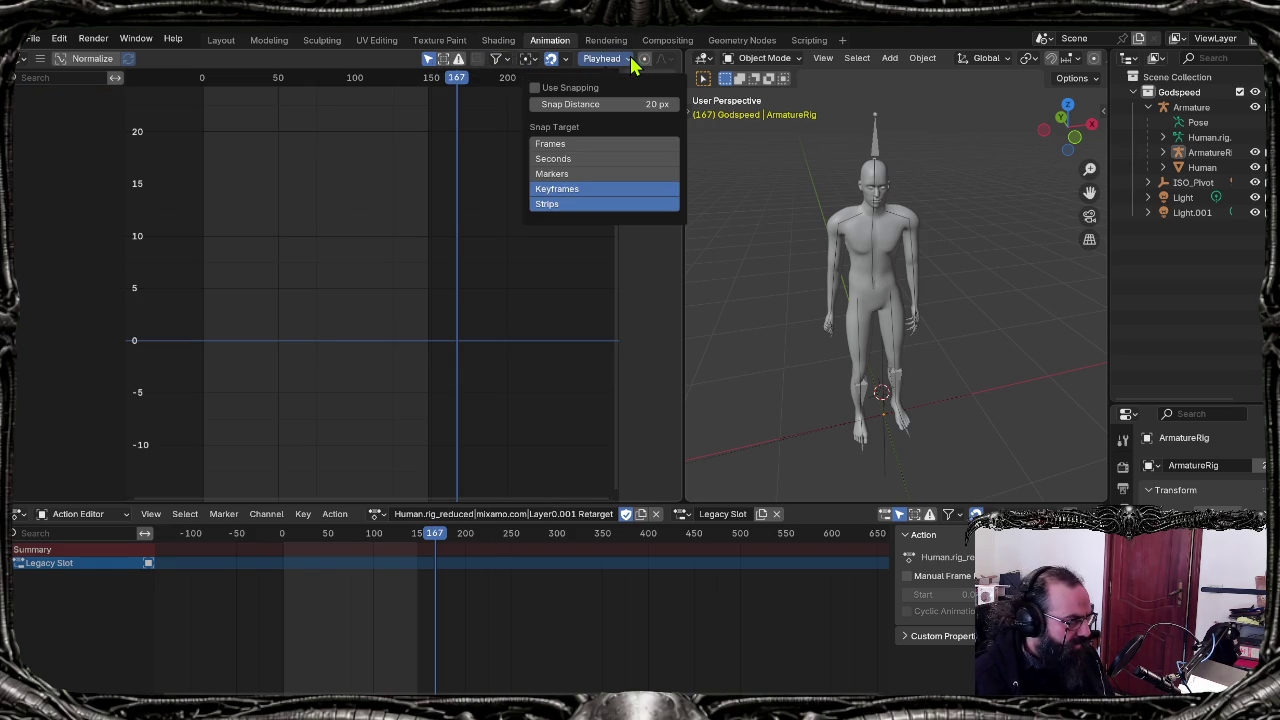
pyautogui.click(586, 146)
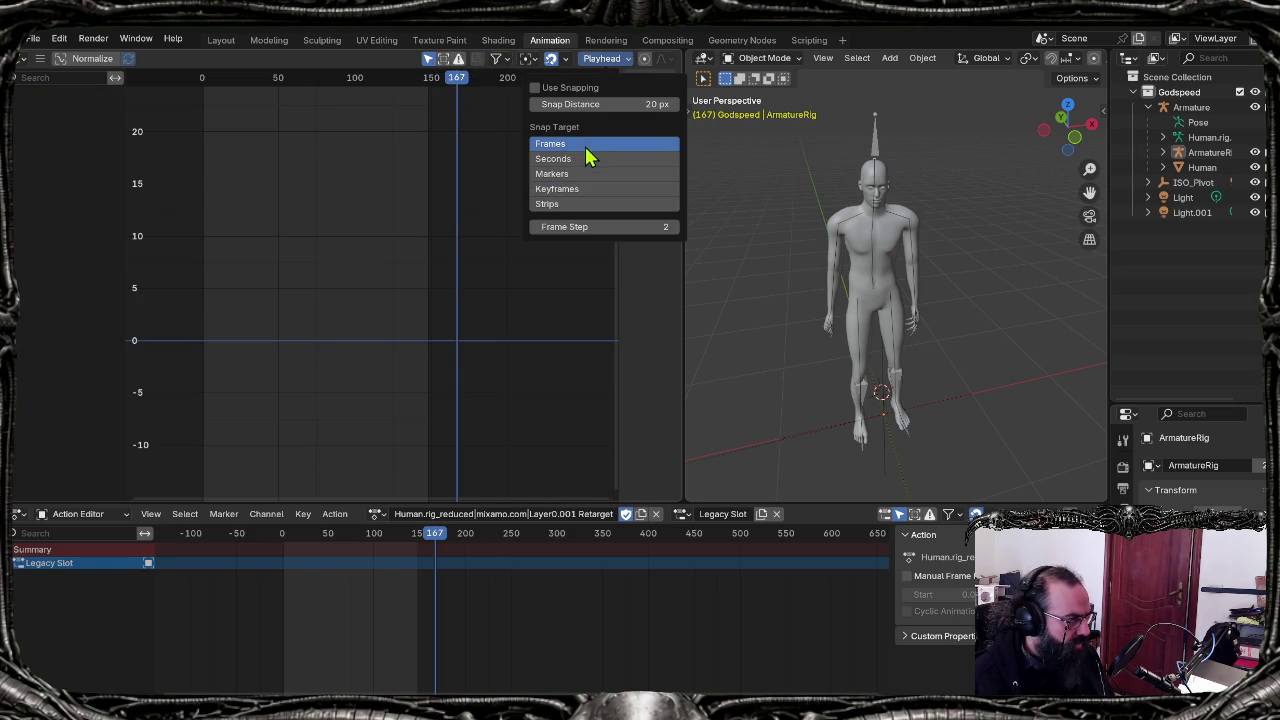
pyautogui.click(589, 160)
pyautogui.click(590, 173)
pyautogui.click(598, 189)
pyautogui.click(591, 205)
pyautogui.click(588, 192)
pyautogui.click(628, 60)
pyautogui.click(628, 60)
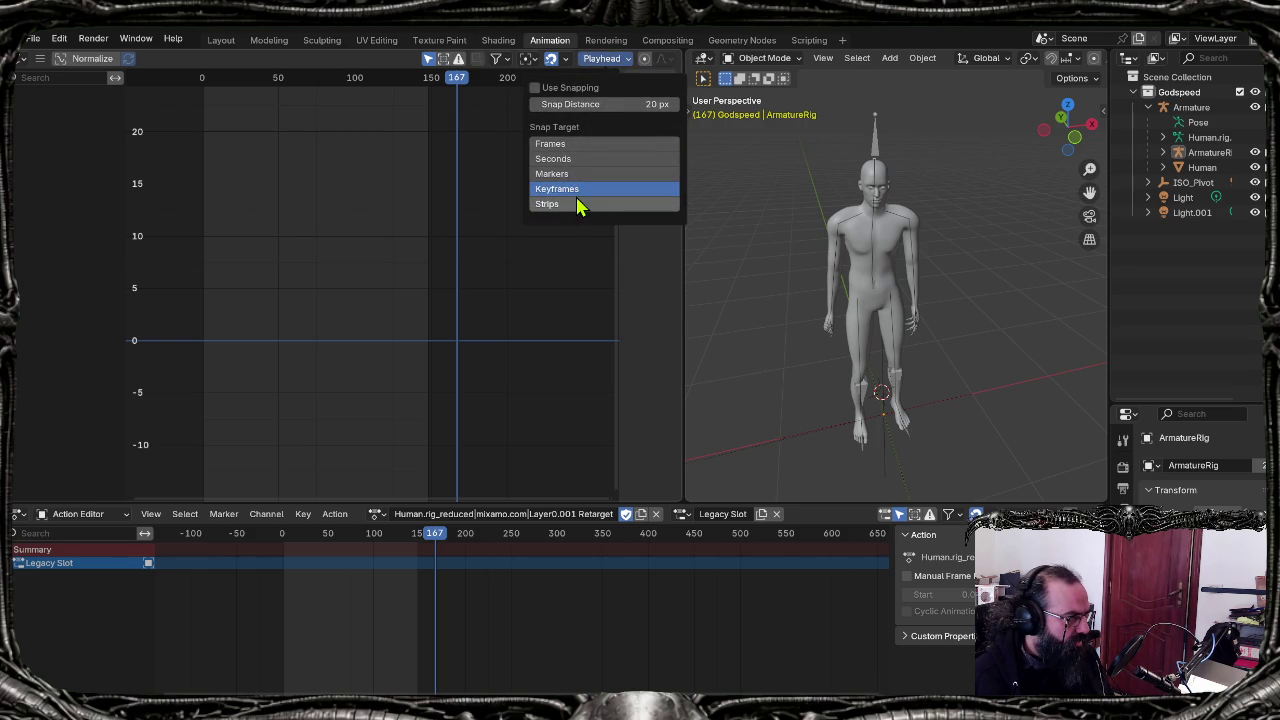
pyautogui.click(622, 63)
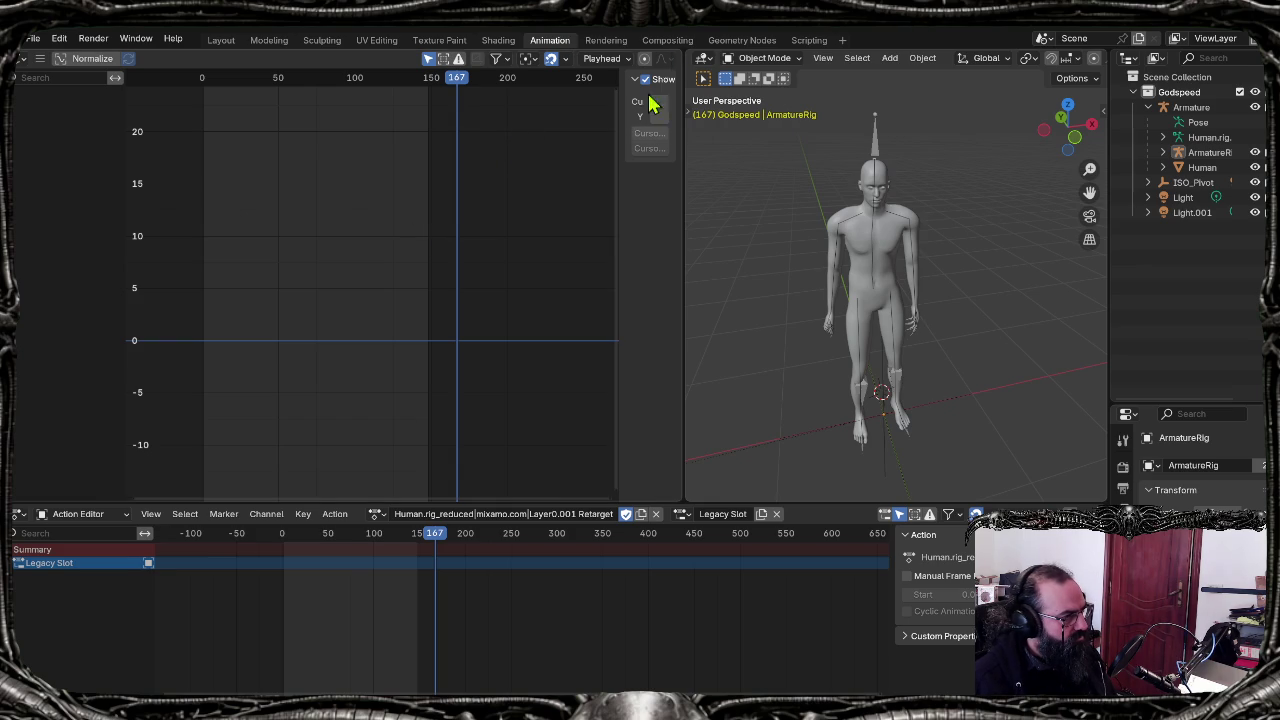
# Step: Play the walk, scrub the playhead to frame 255, and widen the graph editor
pyautogui.press('space')
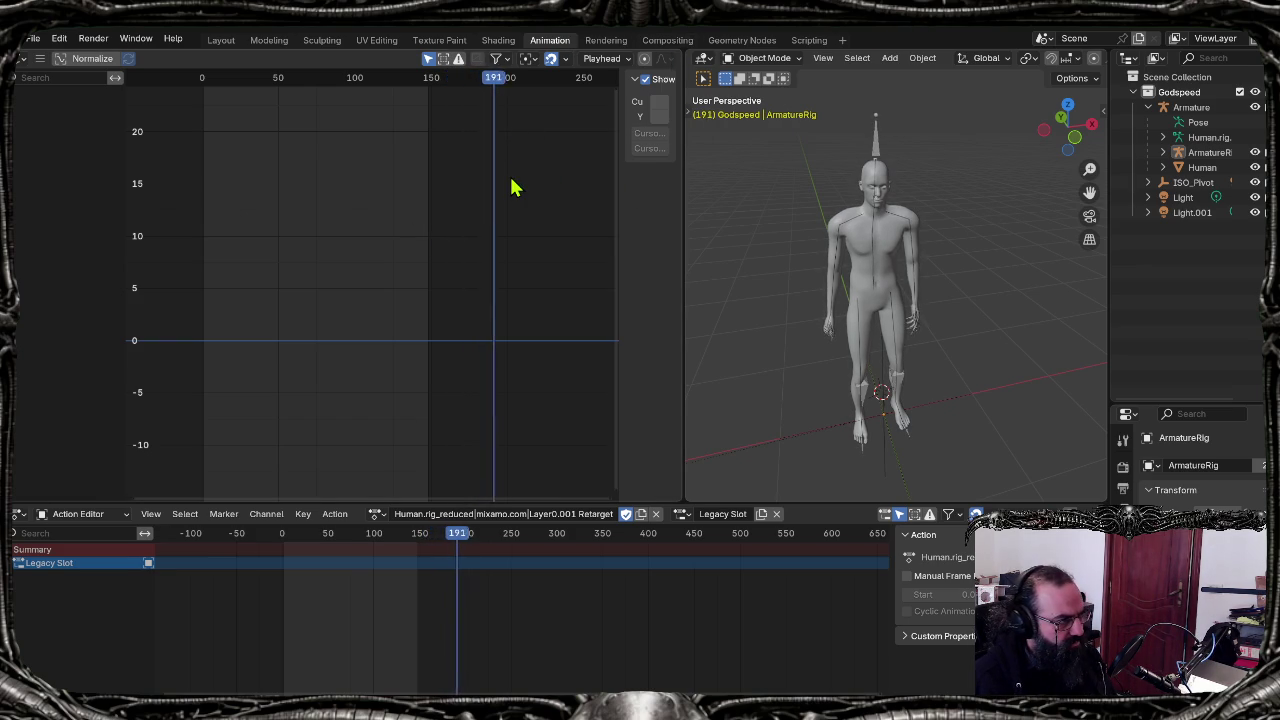
pyautogui.press('space')
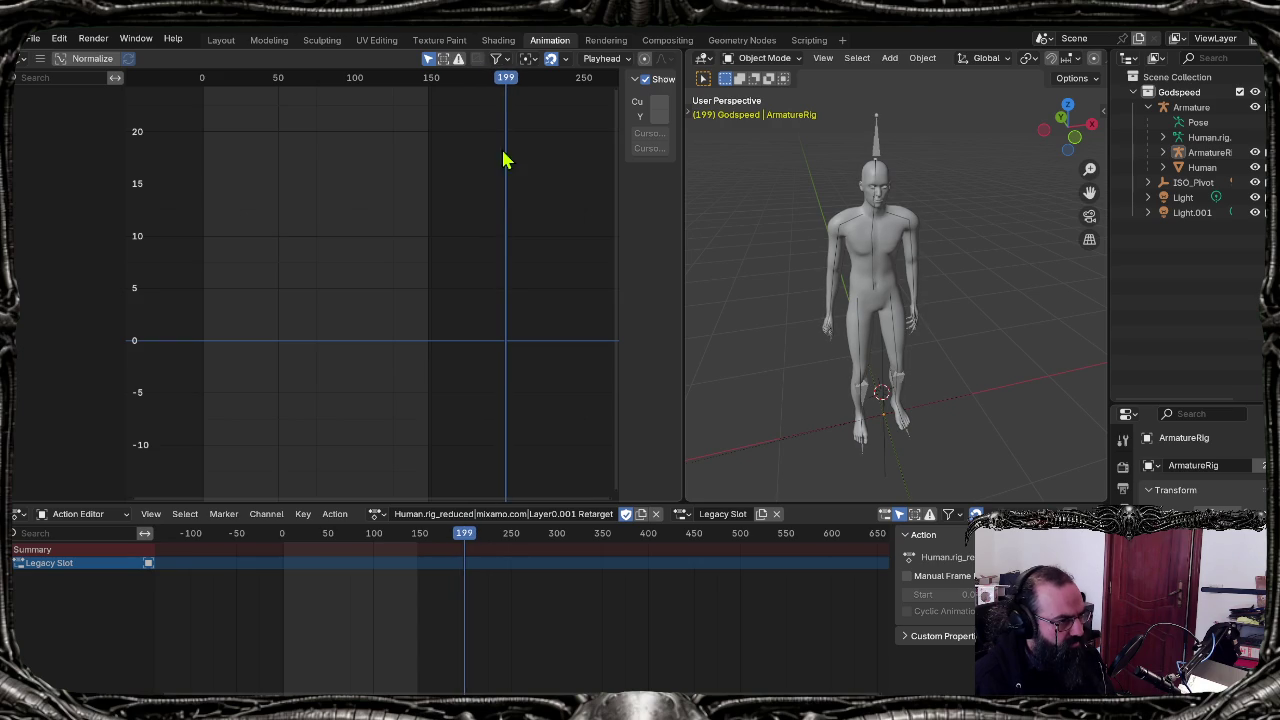
pyautogui.click(533, 90)
pyautogui.moveTo(533, 90); pyautogui.dragTo(788, 163)
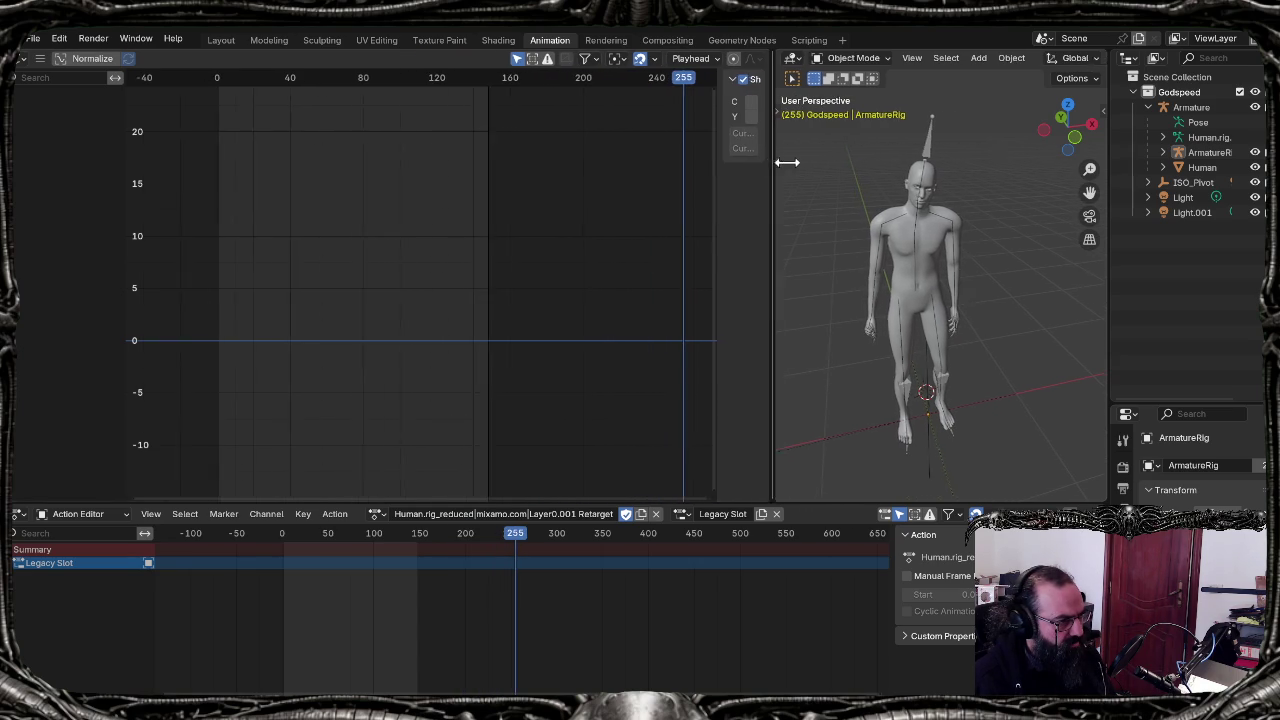
pyautogui.moveTo(724, 80)
pyautogui.mouseDown()
pyautogui.moveTo(338, 87)
pyautogui.moveTo(728, 93)
pyautogui.moveTo(692, 88)
pyautogui.mouseUp()
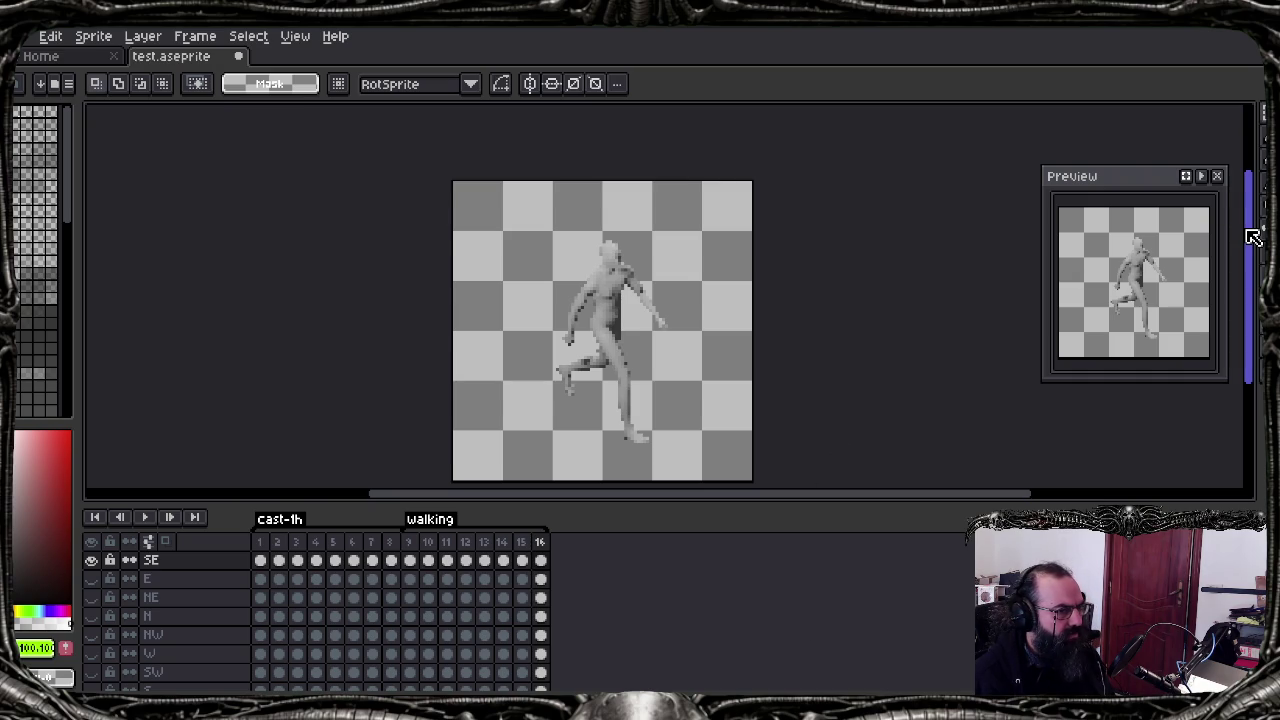
# Step: Scroll the Aseprite canvas to recentre the SE walking sprite on frame 16
pyautogui.scroll(-1, 1253, 237)
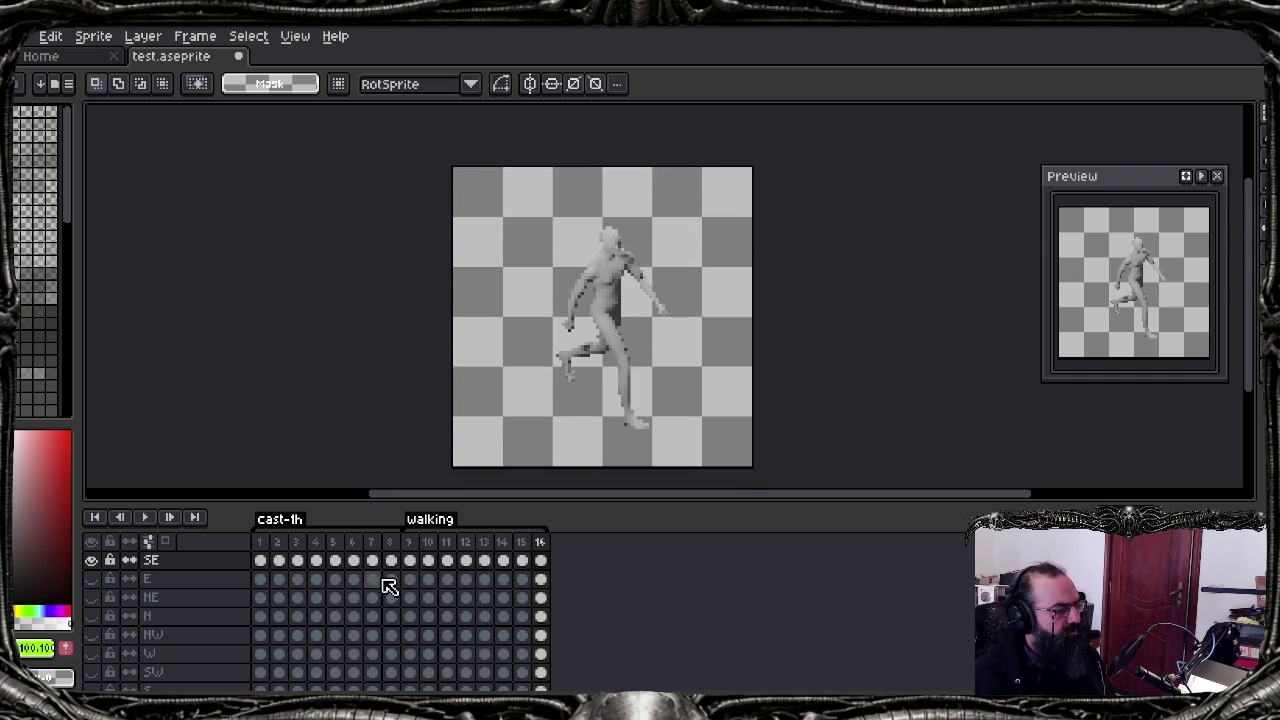
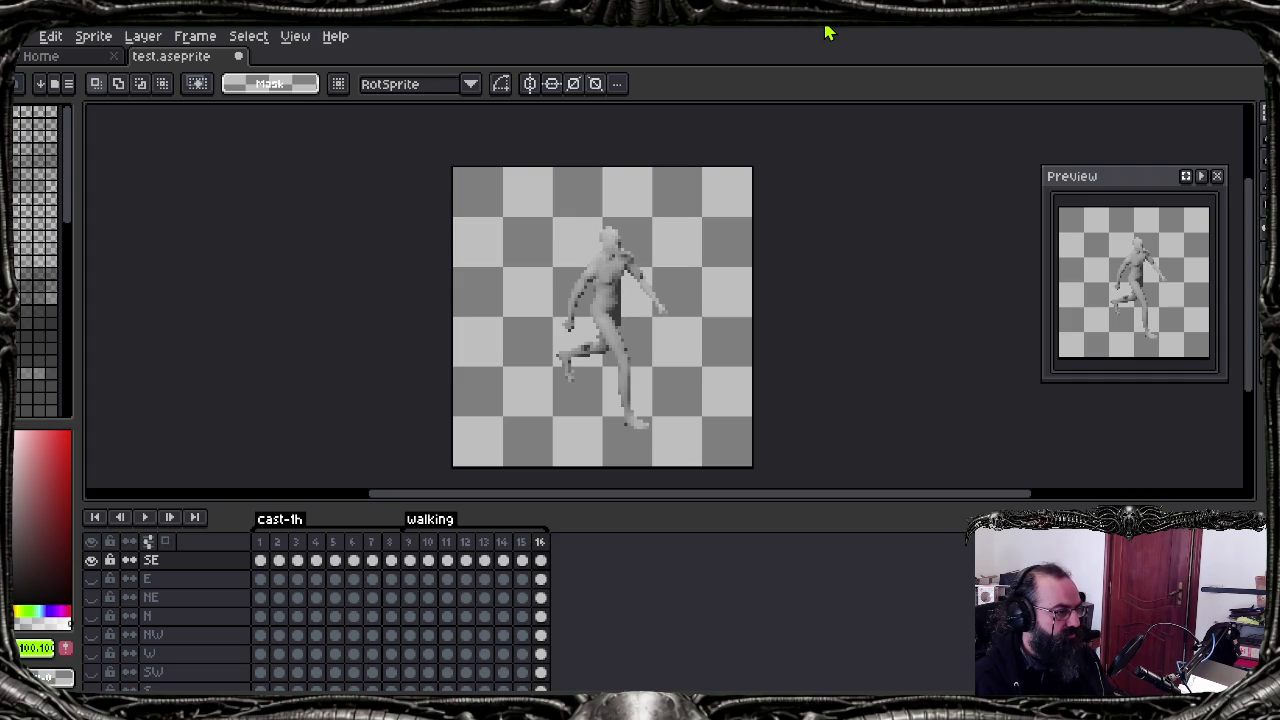
# Step: Switch from the Aseprite walking sprite to Blender's Animation workspace
pyautogui.hotkey('alt', 'Tab')
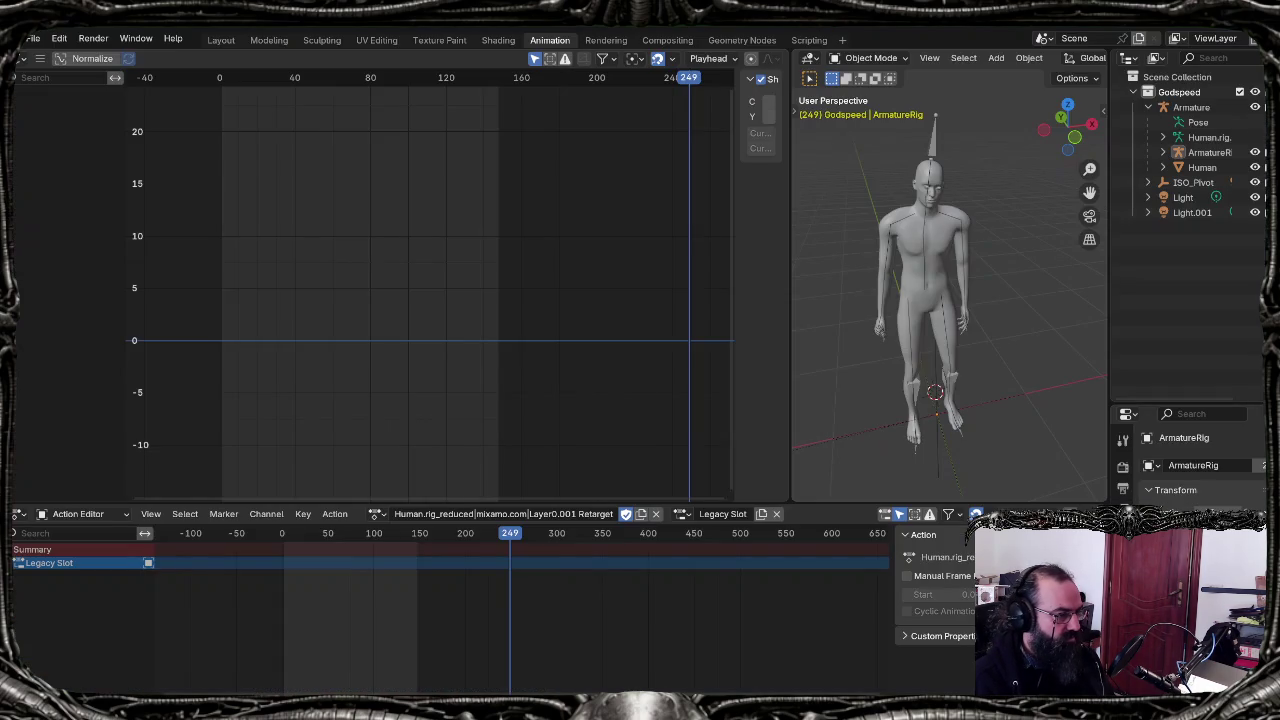
# Step: Change the script's ANIMATION_NAME on line 40 from 'walking' to 'idle-non-combat'
pyautogui.click(809, 40)
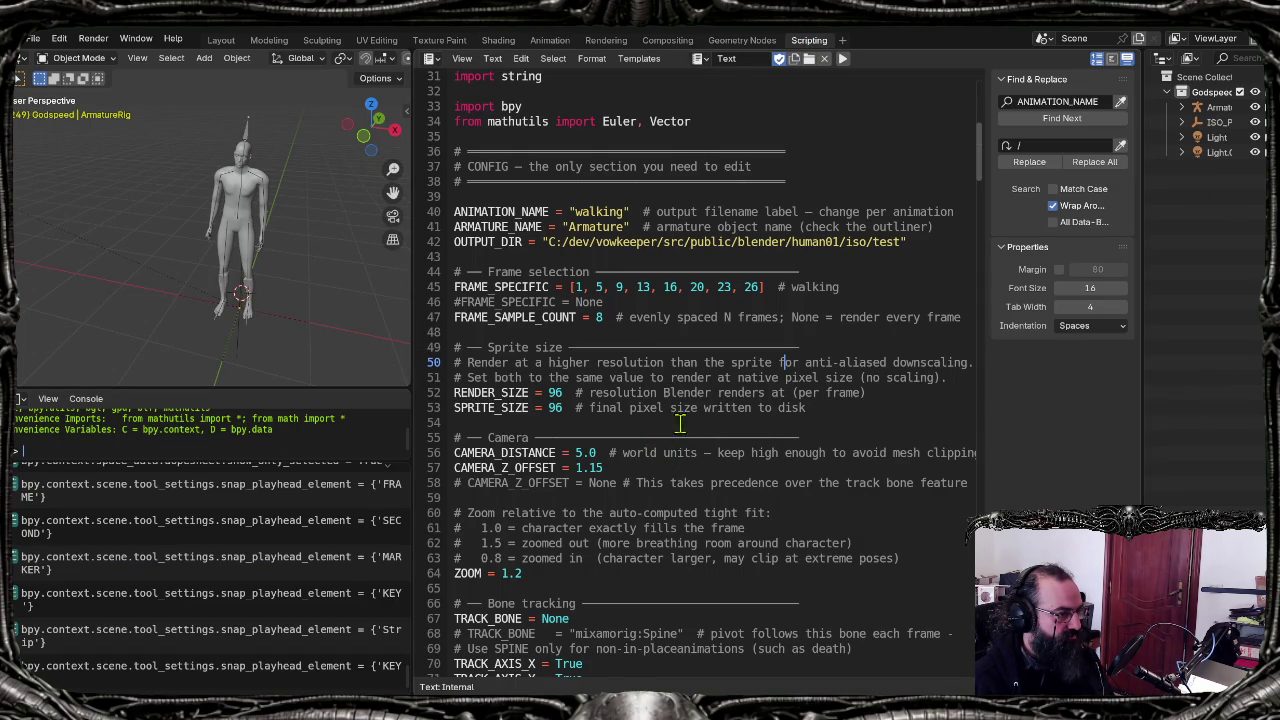
pyautogui.scroll(-1, 647, 417)
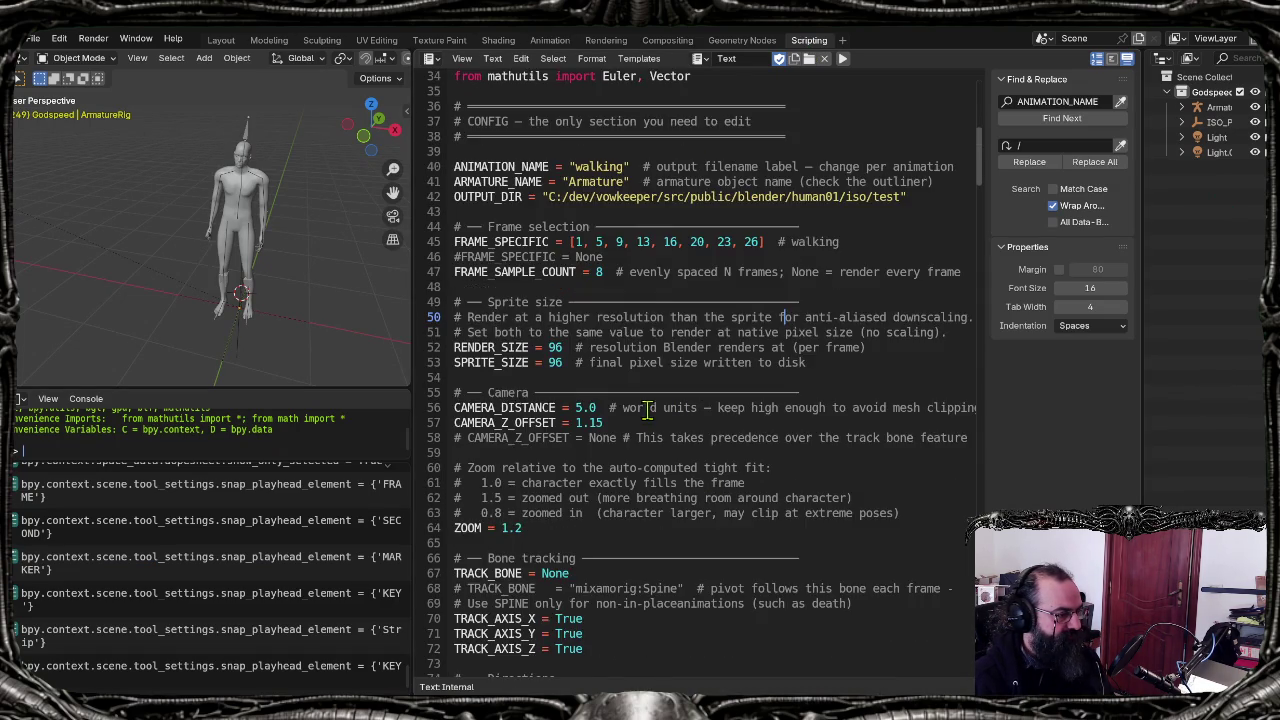
pyautogui.scroll(-4, 650, 450)
pyautogui.scroll(5, 674, 652)
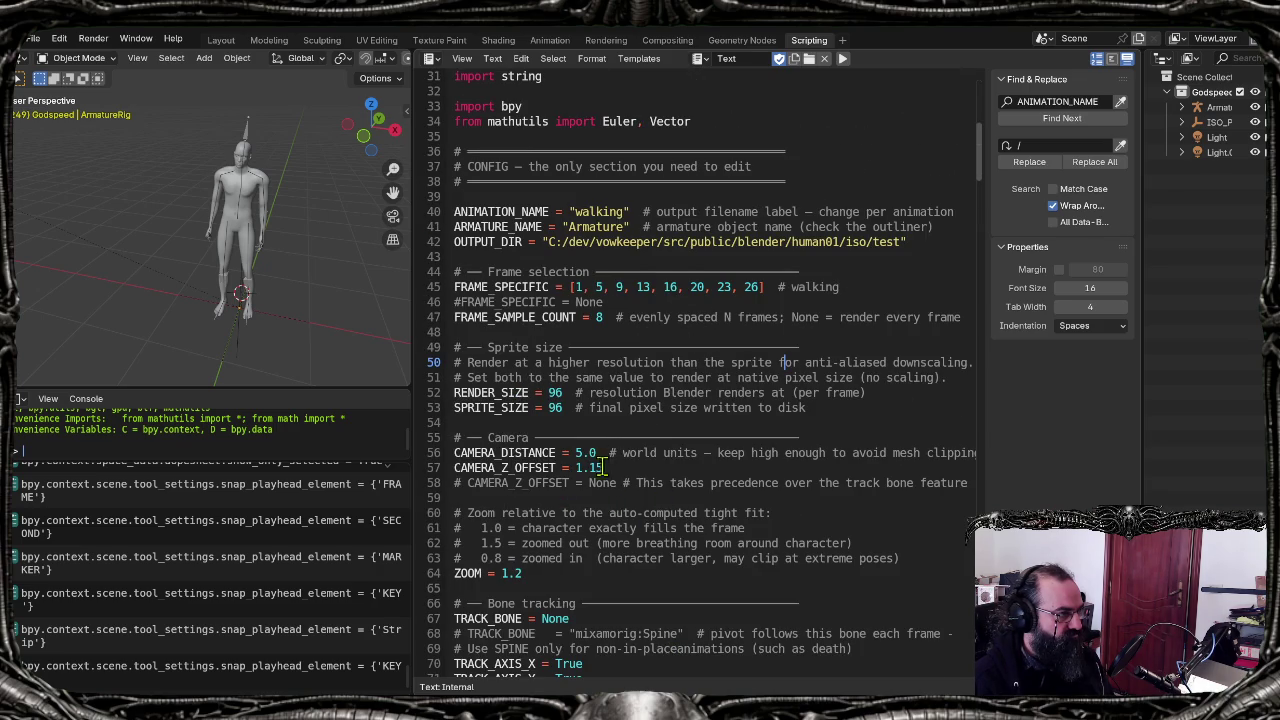
pyautogui.scroll(4, 600, 457)
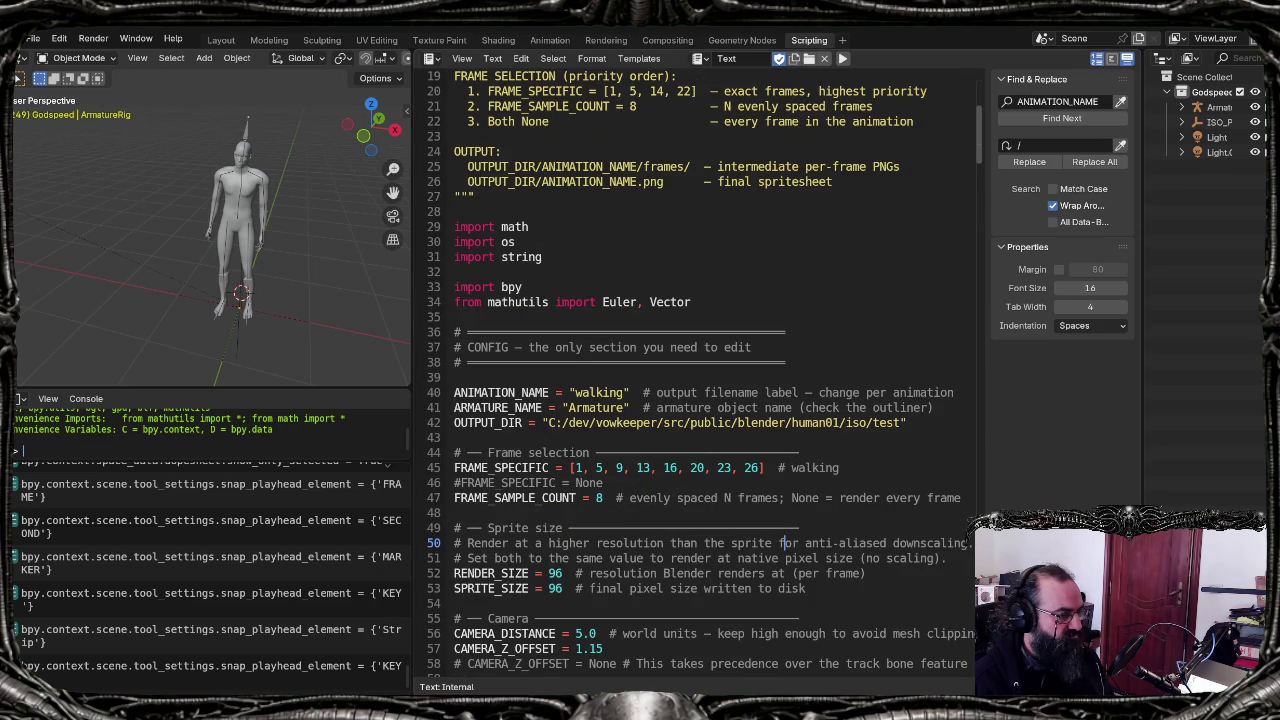
pyautogui.doubleClick(616, 394)
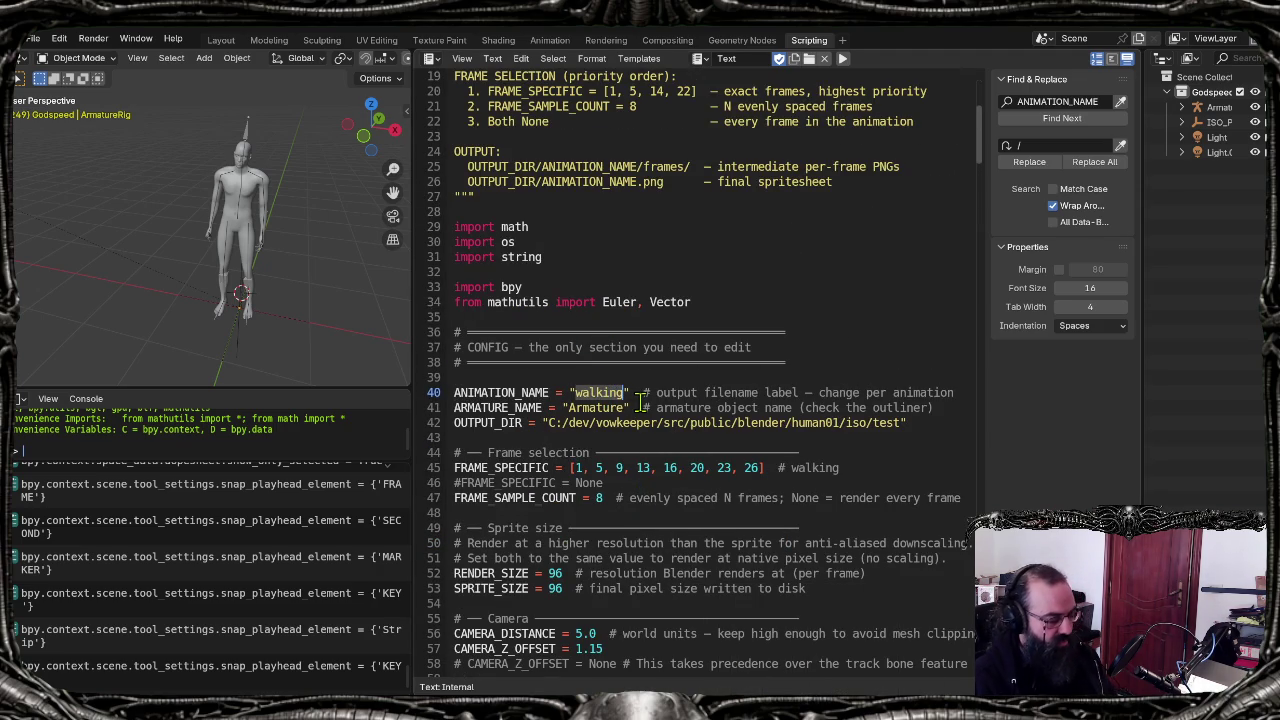
pyautogui.write('idle-non-combat')
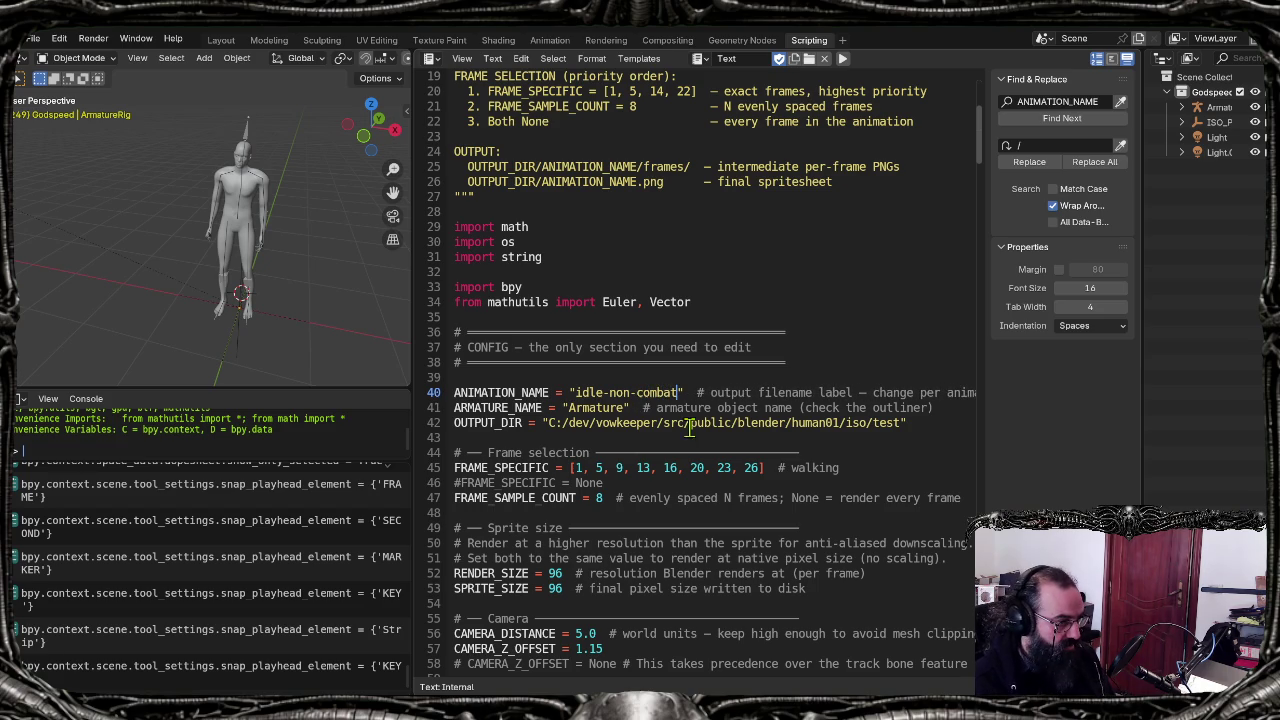
pyautogui.scroll(-1, 673, 449)
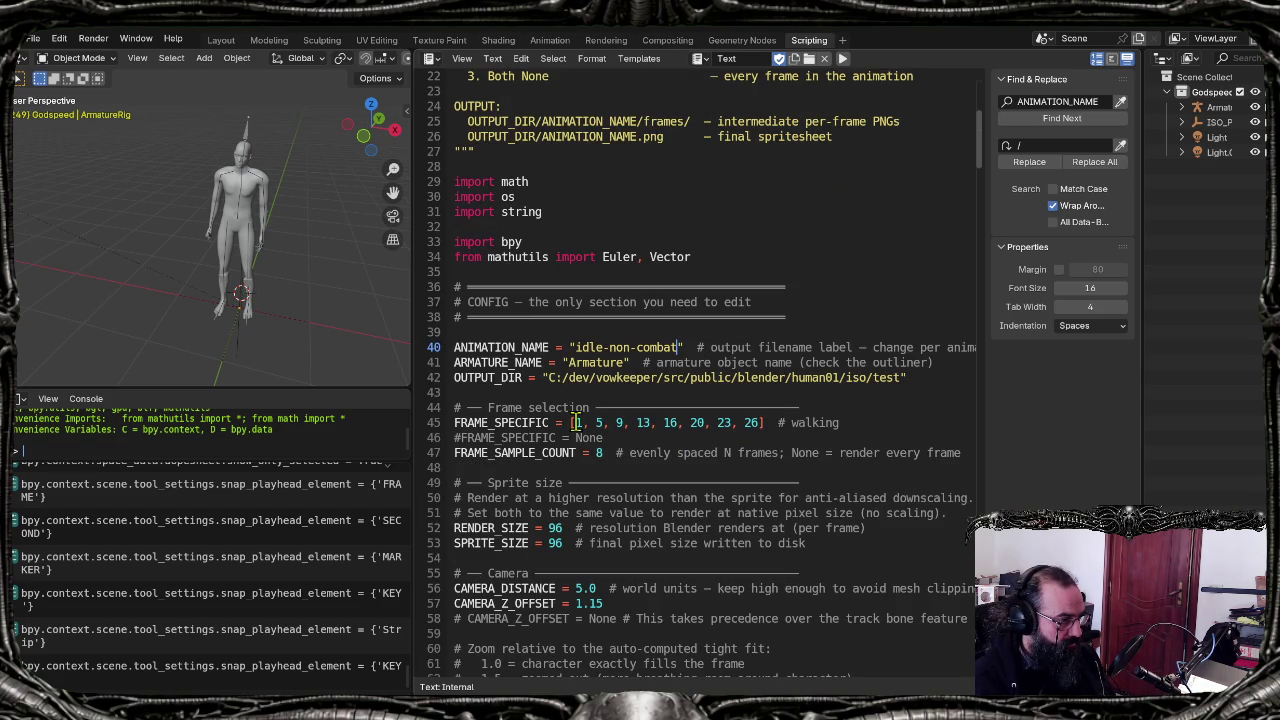
pyautogui.click(550, 41)
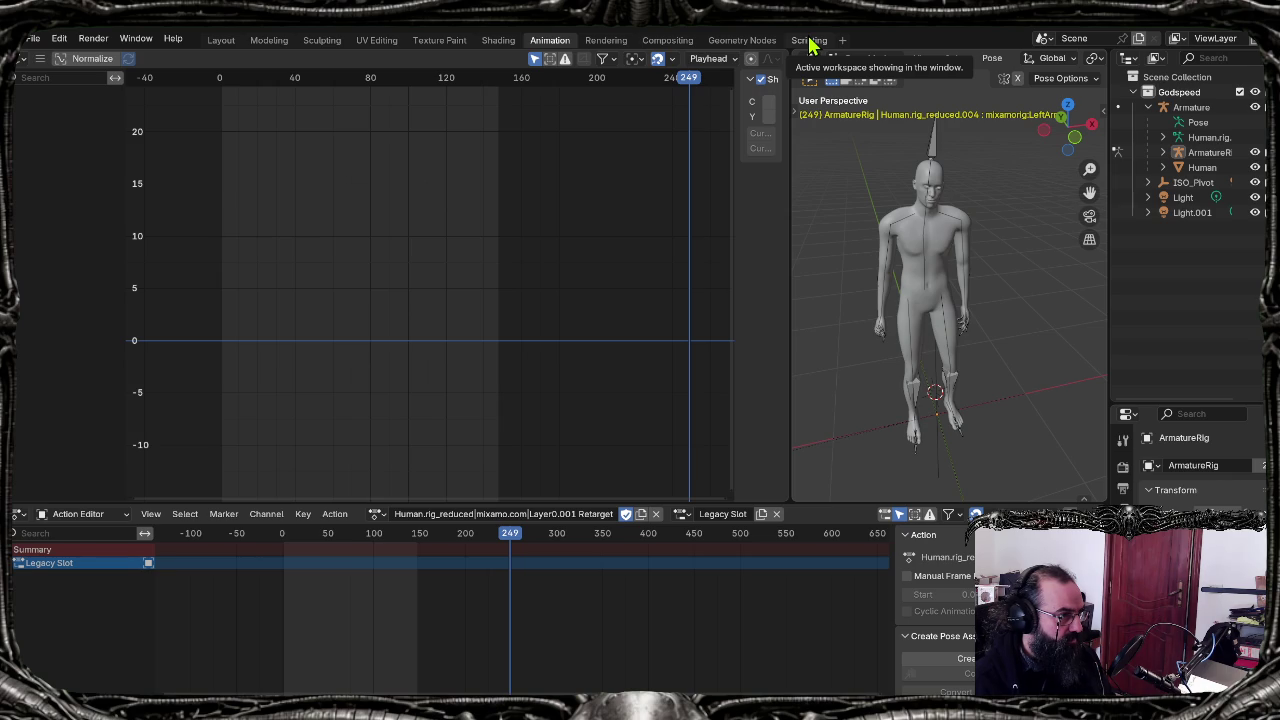
# Step: Show all the rig's curves in the graph editor, zoomed in around frame 1
pyautogui.hotkey('shift', 'Left')
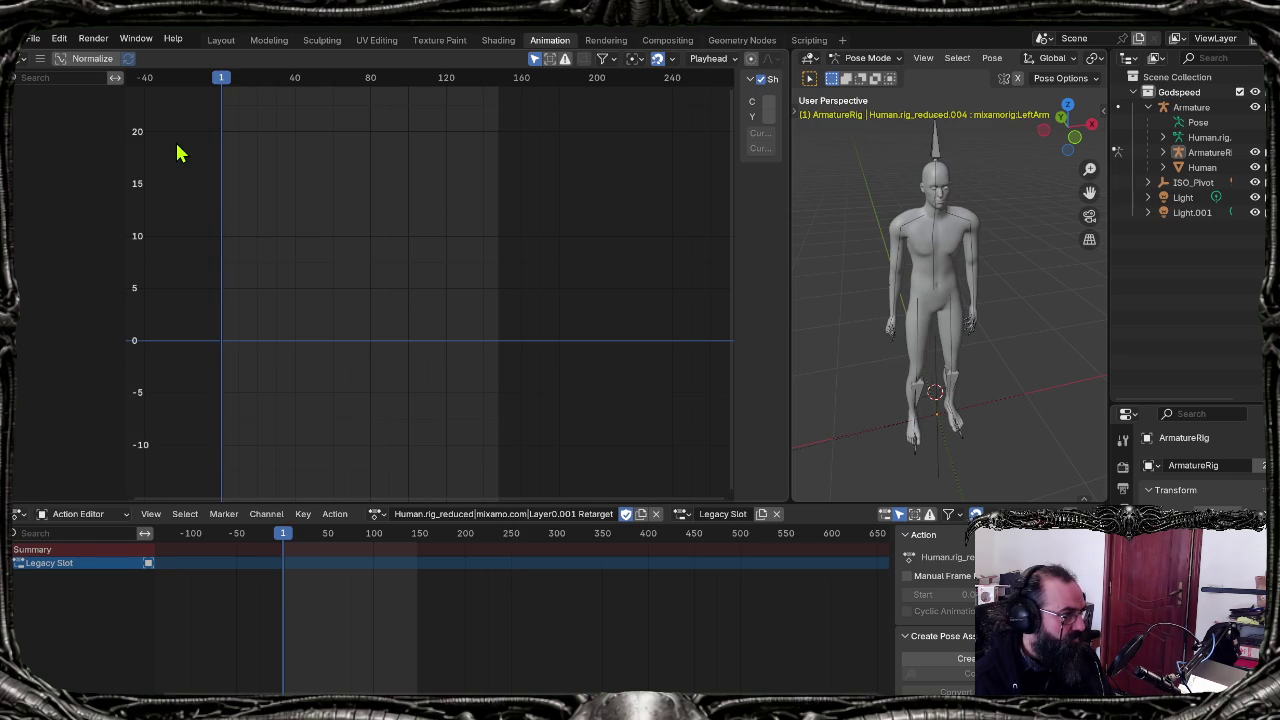
pyautogui.click(534, 59)
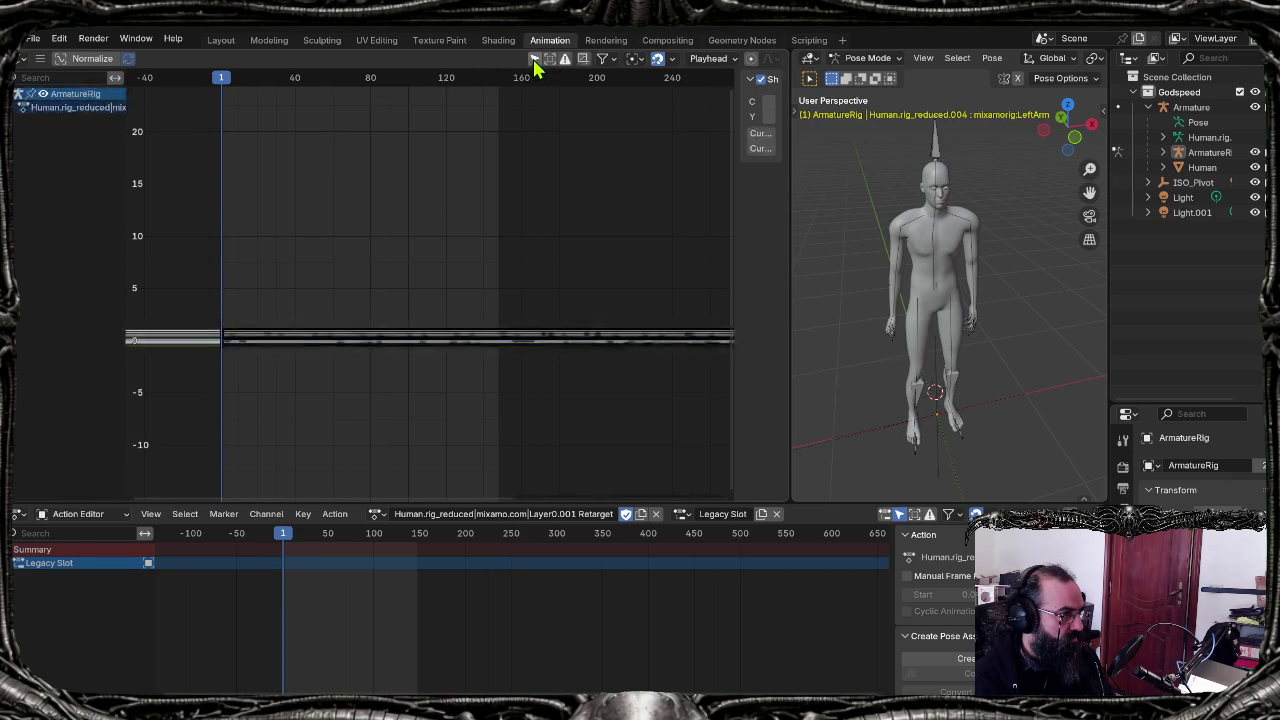
pyautogui.press('Home')
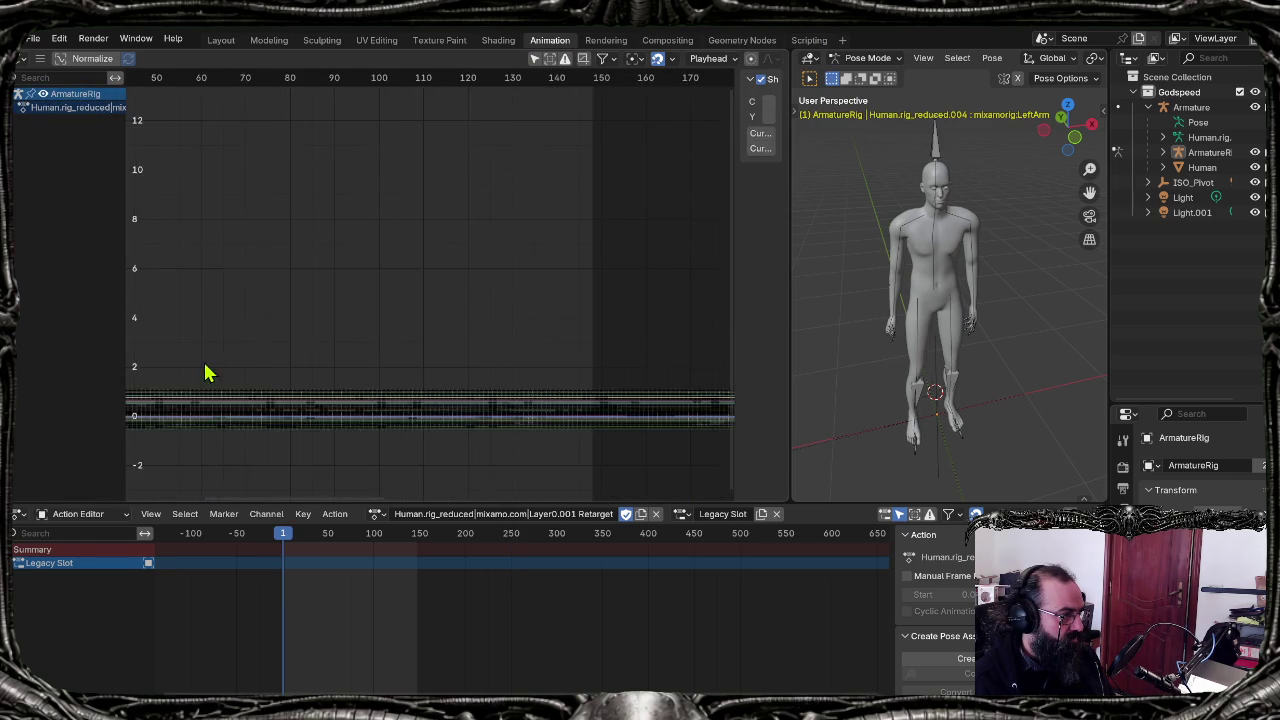
pyautogui.moveTo(205, 372); pyautogui.dragTo(574, 220, button='middle')
pyautogui.scroll(4, 289, 286)
pyautogui.moveTo(297, 283)
pyautogui.keyDown('ctrl'); pyautogui.mouseDown(button='middle')
pyautogui.moveTo(370, 255)
pyautogui.moveTo(331, 344)
pyautogui.moveTo(463, 168)
pyautogui.mouseUp(button='middle'); pyautogui.keyUp('ctrl')
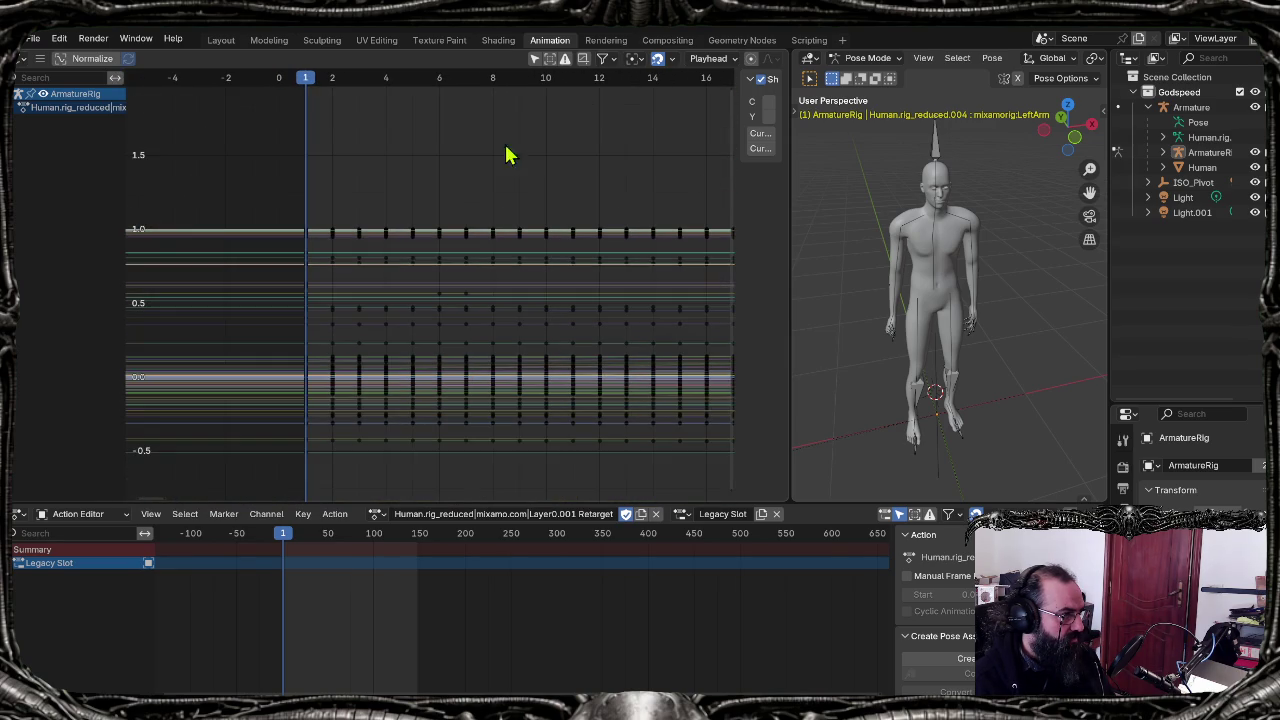
# Step: Show only the Spine2 bone's curves and play the animation from frame 1
pyautogui.click(534, 59)
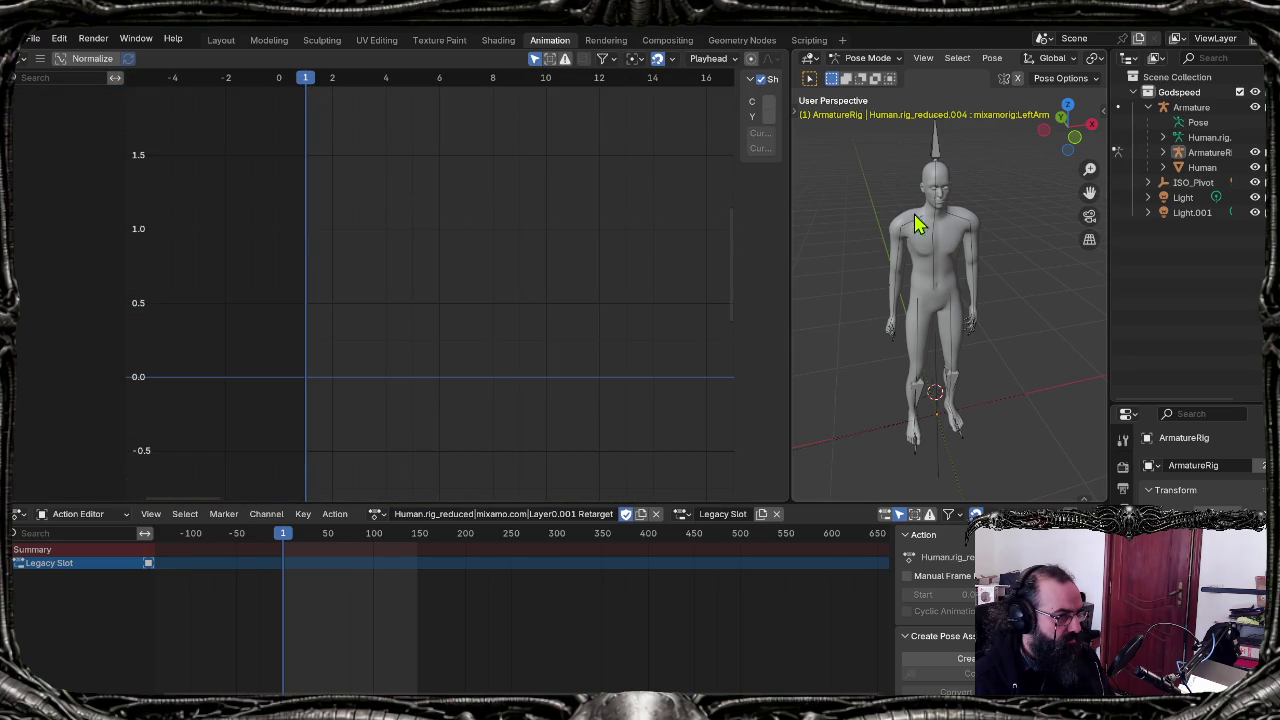
pyautogui.click(941, 232)
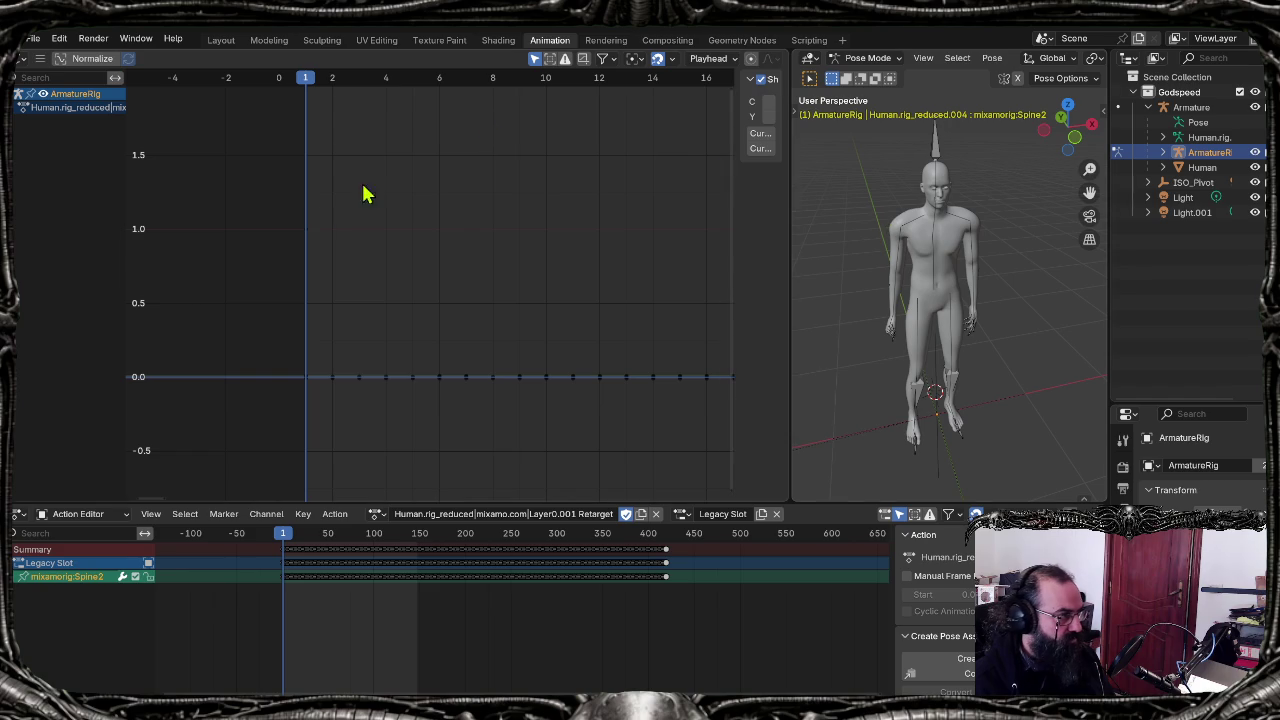
pyautogui.press('space')
pyautogui.press('space')
pyautogui.hotkey('shift', 'ctrl', 'space')
pyautogui.click(305, 375)
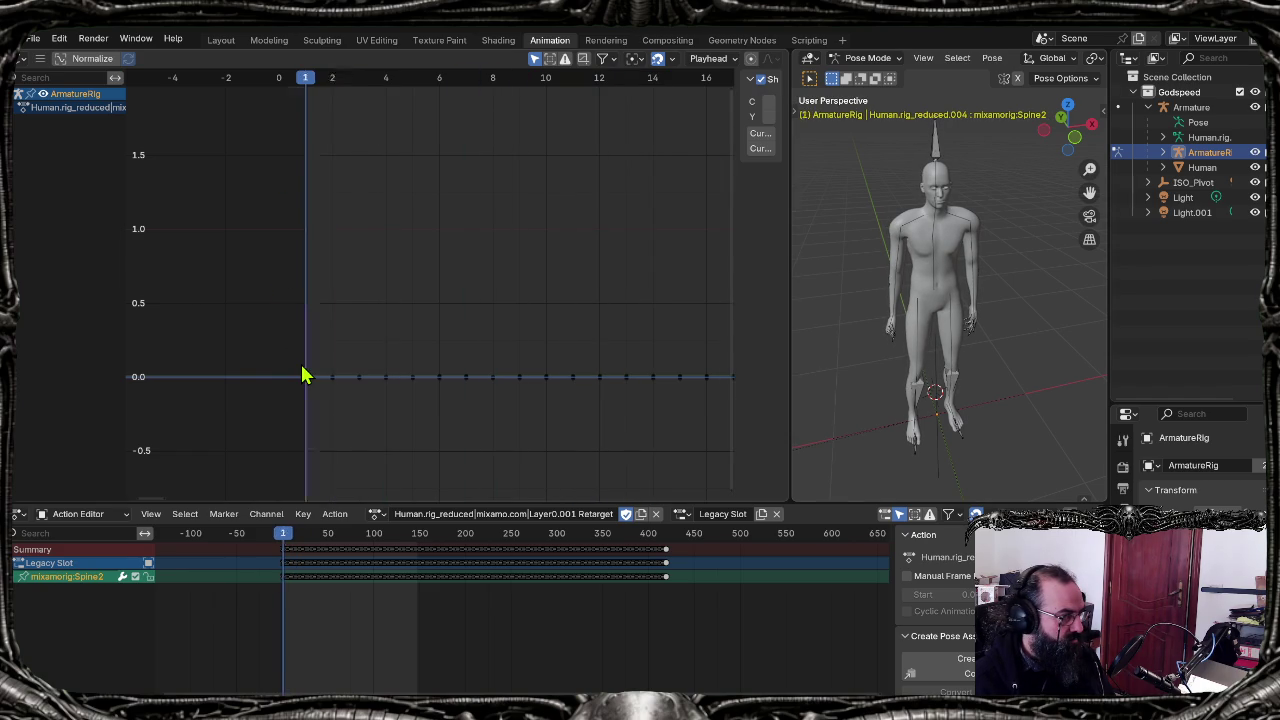
pyautogui.scroll(-3, 300, 370)
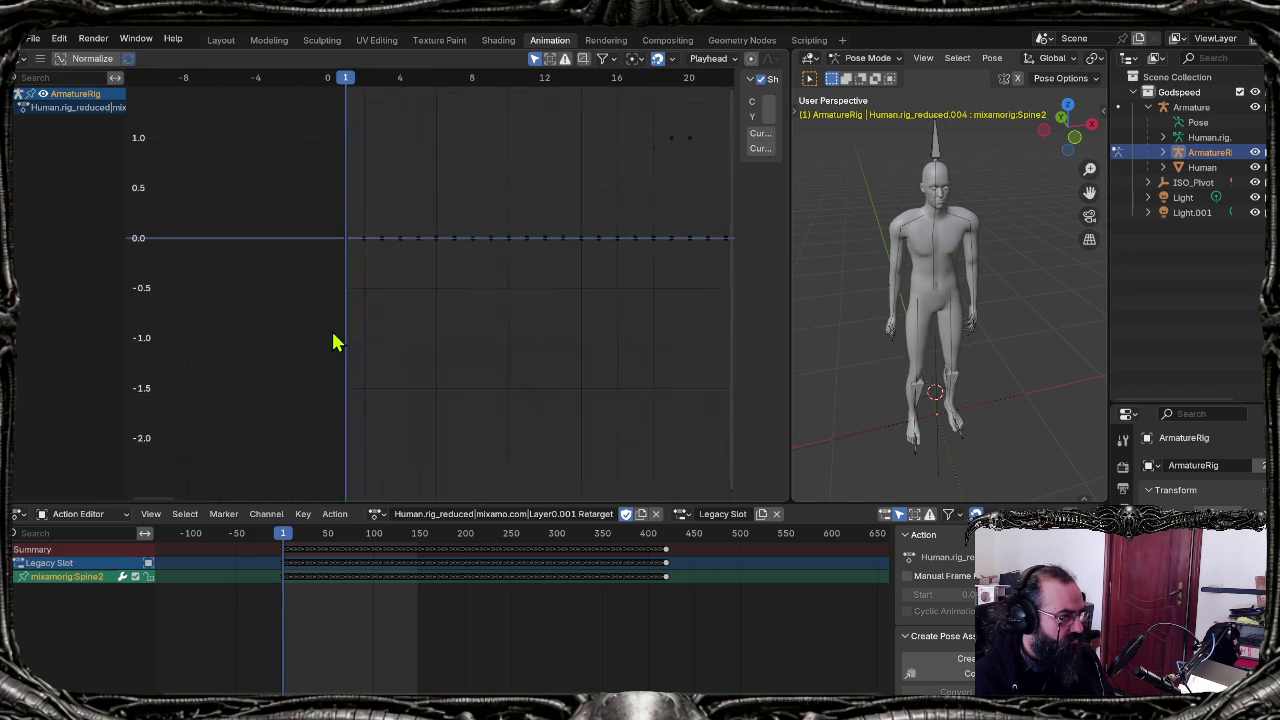
pyautogui.scroll(-2, 540, 257)
pyautogui.moveTo(540, 257); pyautogui.dragTo(407, 326, button='middle')
pyautogui.press('space')
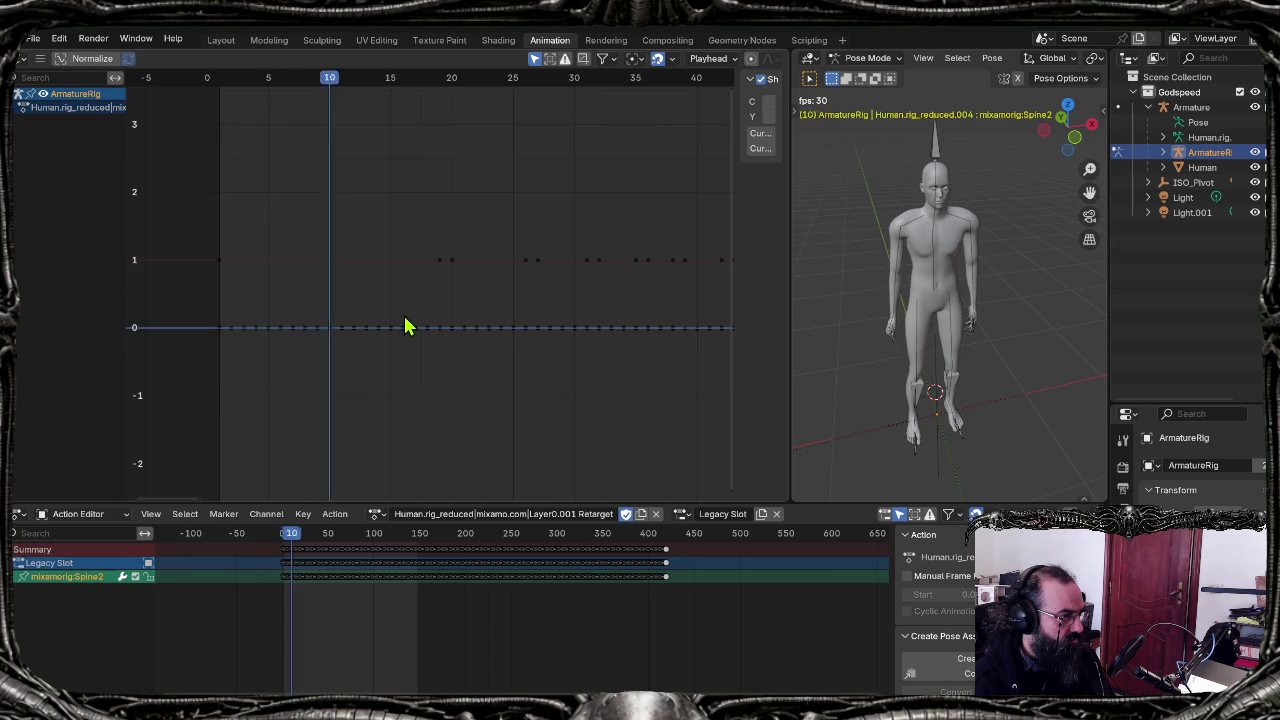
# Step: Inspect the mixamorig:Spine2 curve's key at frame 26, with the graph sidebar widened
pyautogui.click(441, 261)
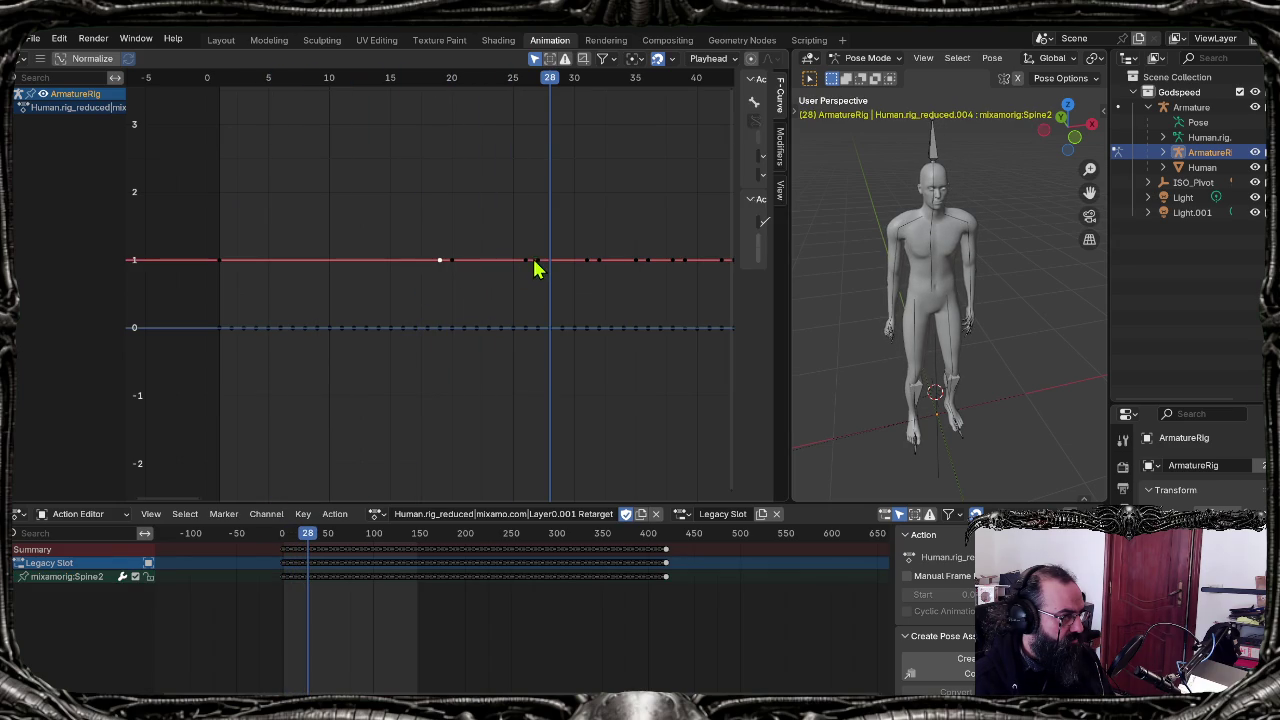
pyautogui.scroll(-1, 453, 330)
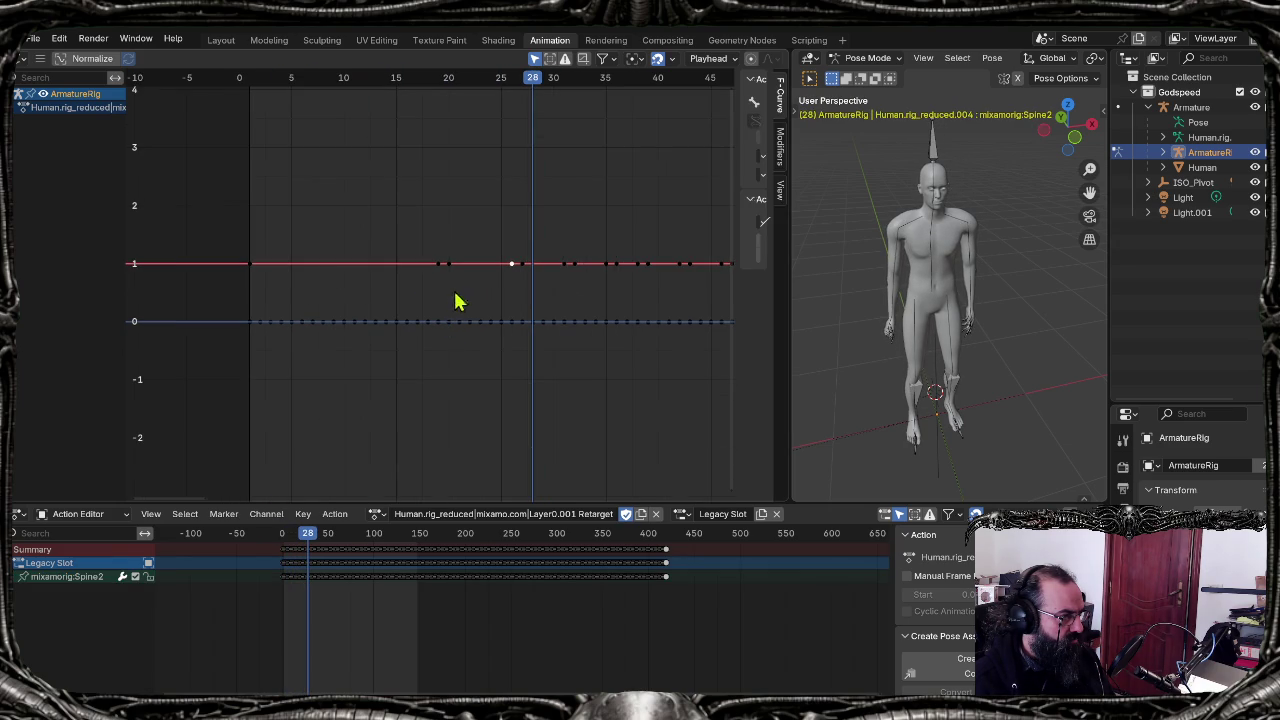
pyautogui.click(454, 302)
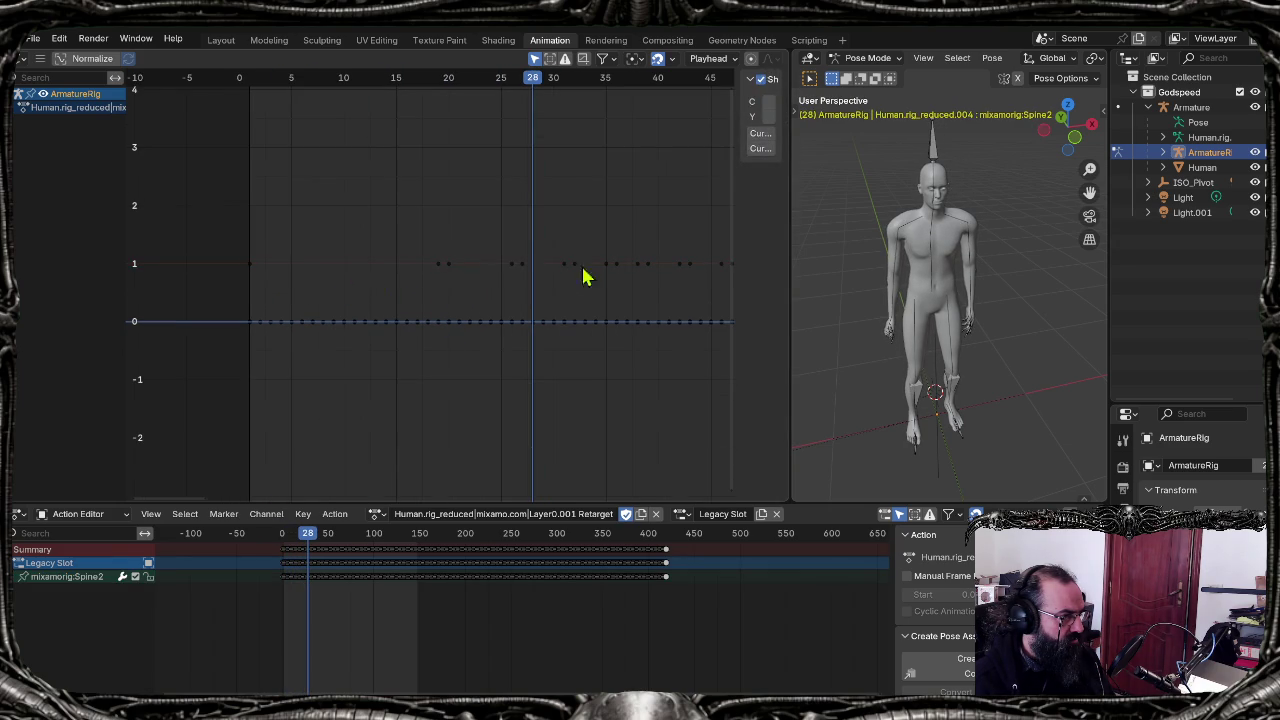
pyautogui.moveTo(737, 260); pyautogui.dragTo(667, 257)
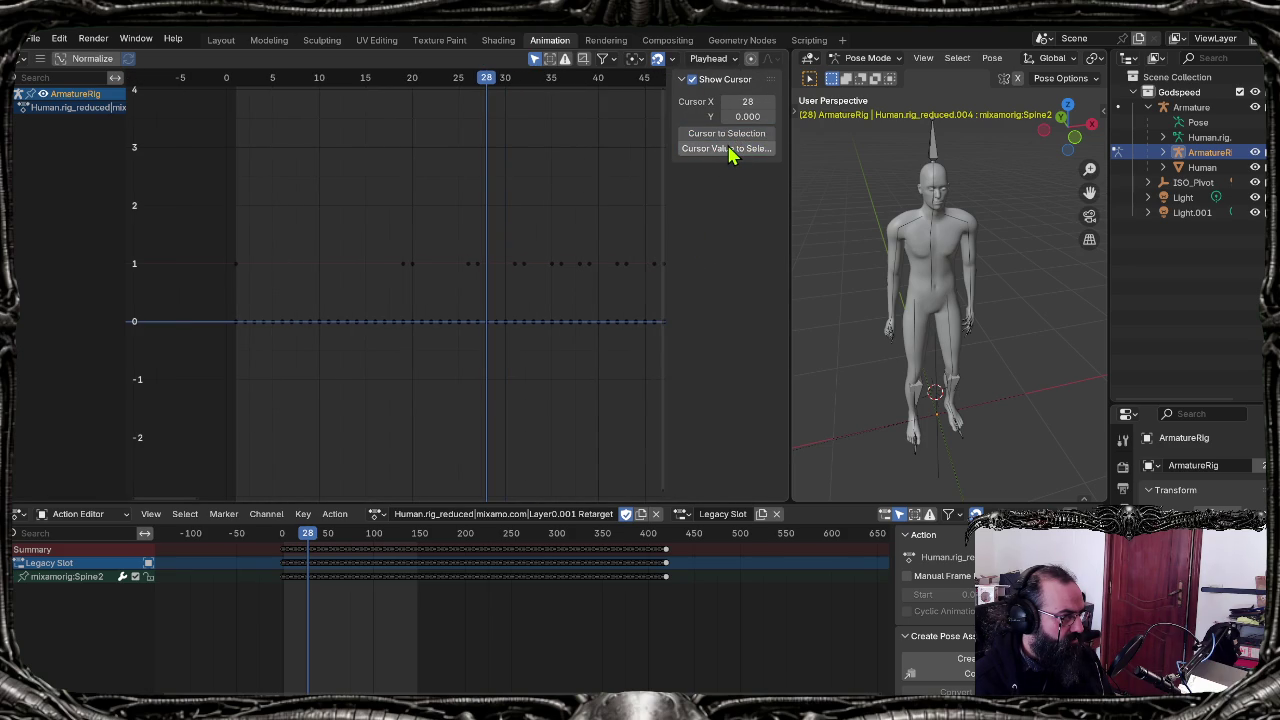
pyautogui.click(593, 323)
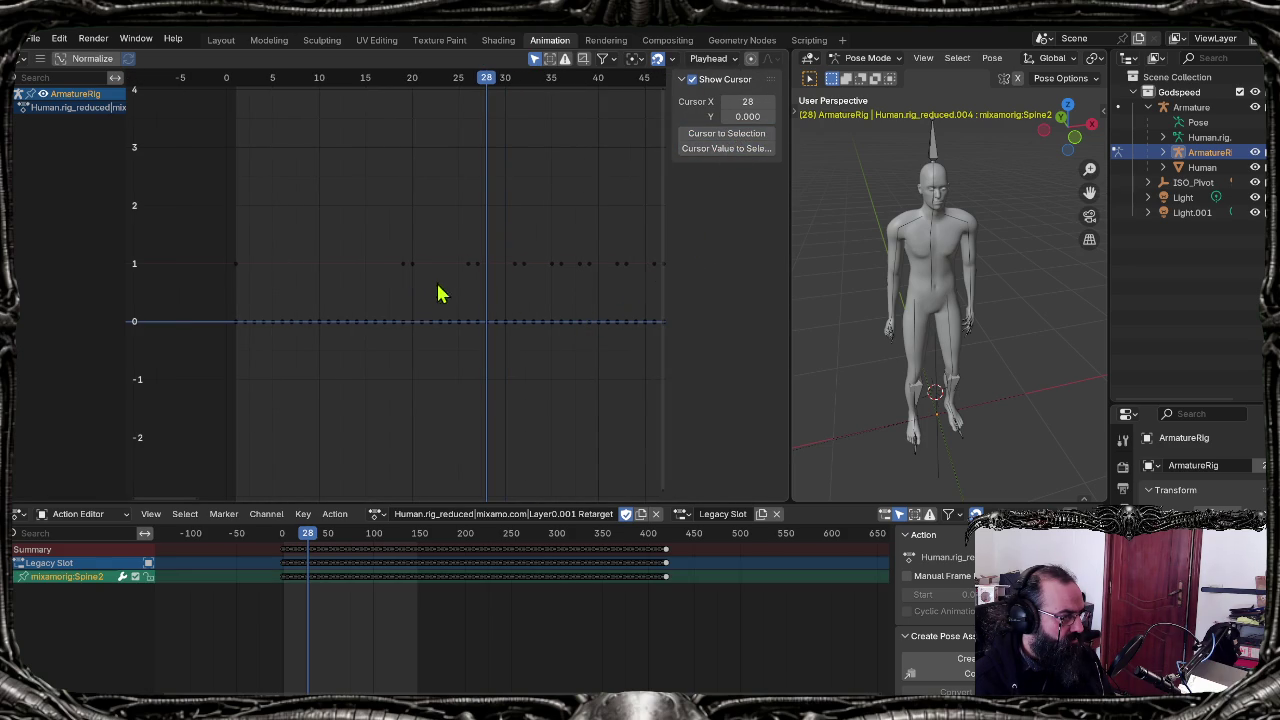
pyautogui.click(468, 265)
pyautogui.click(362, 349)
# Step: Replay the animation from frame 1, stopping around frame 108
pyautogui.hotkey('shift', 'Left')
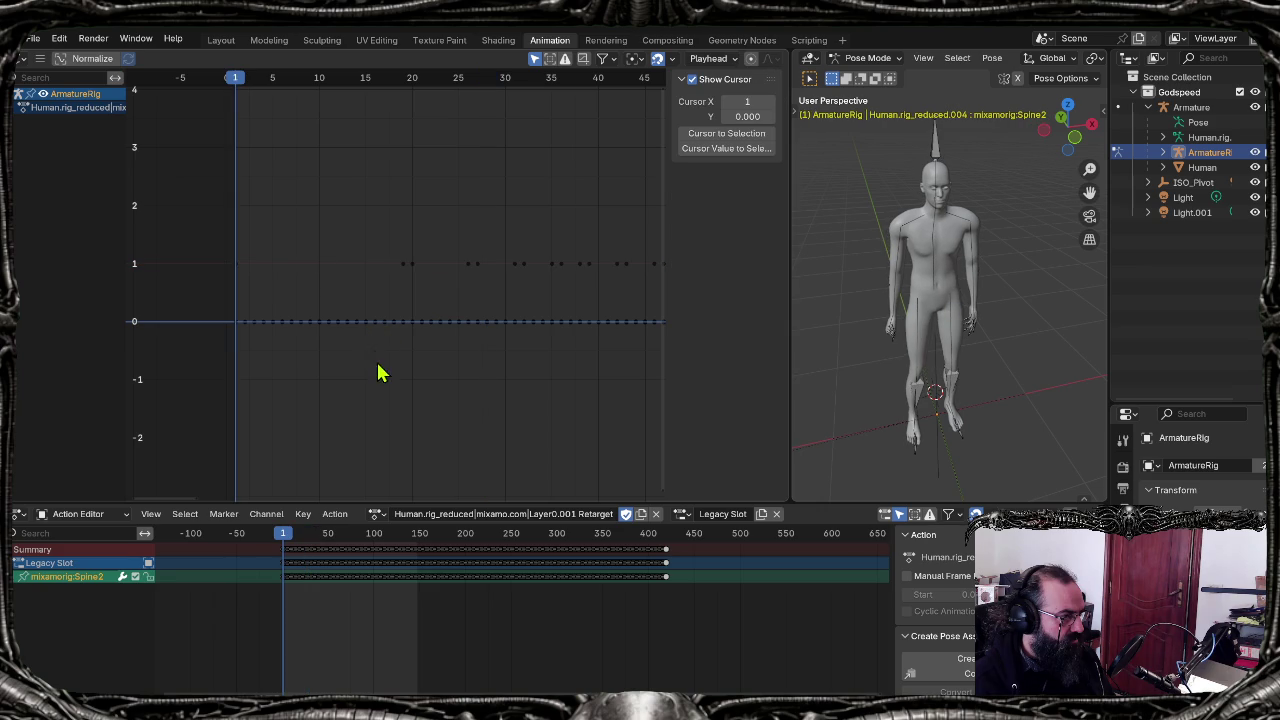
pyautogui.press('space')
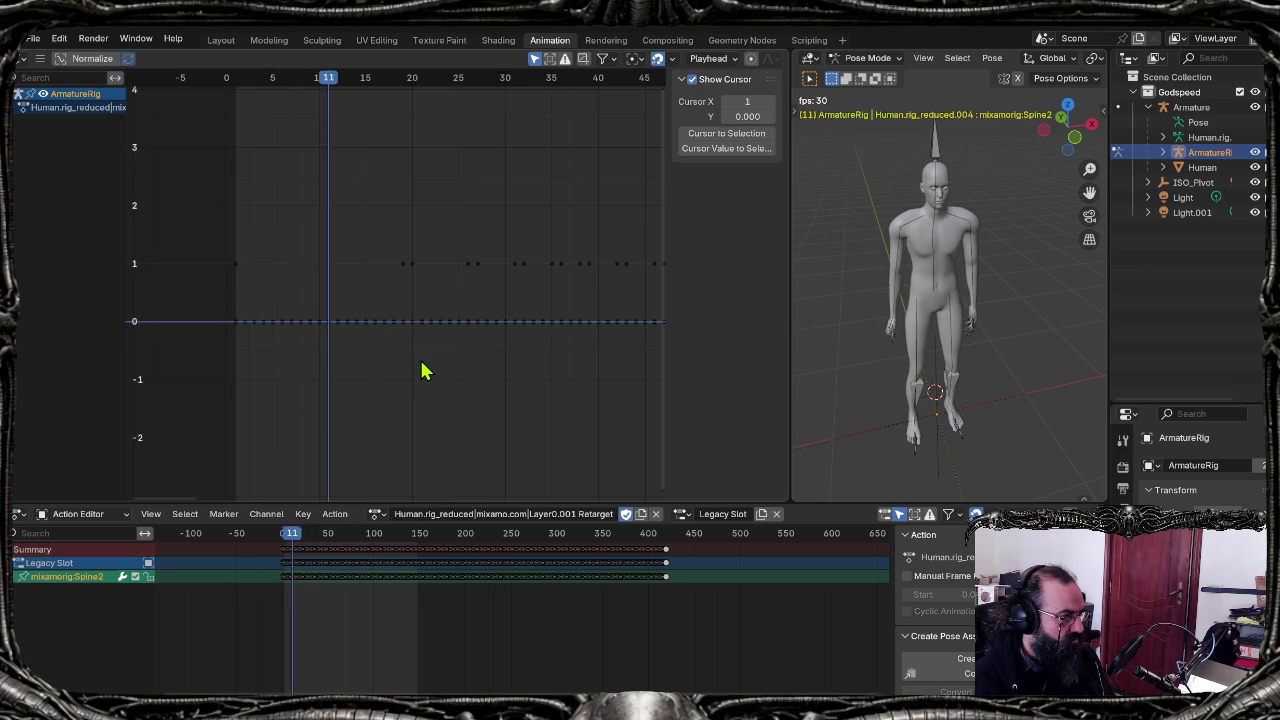
pyautogui.press('Left')
pyautogui.press('Left')
pyautogui.press('Left')
pyautogui.press('Left')
pyautogui.press('Left')
pyautogui.press('Left')
pyautogui.press('Right')
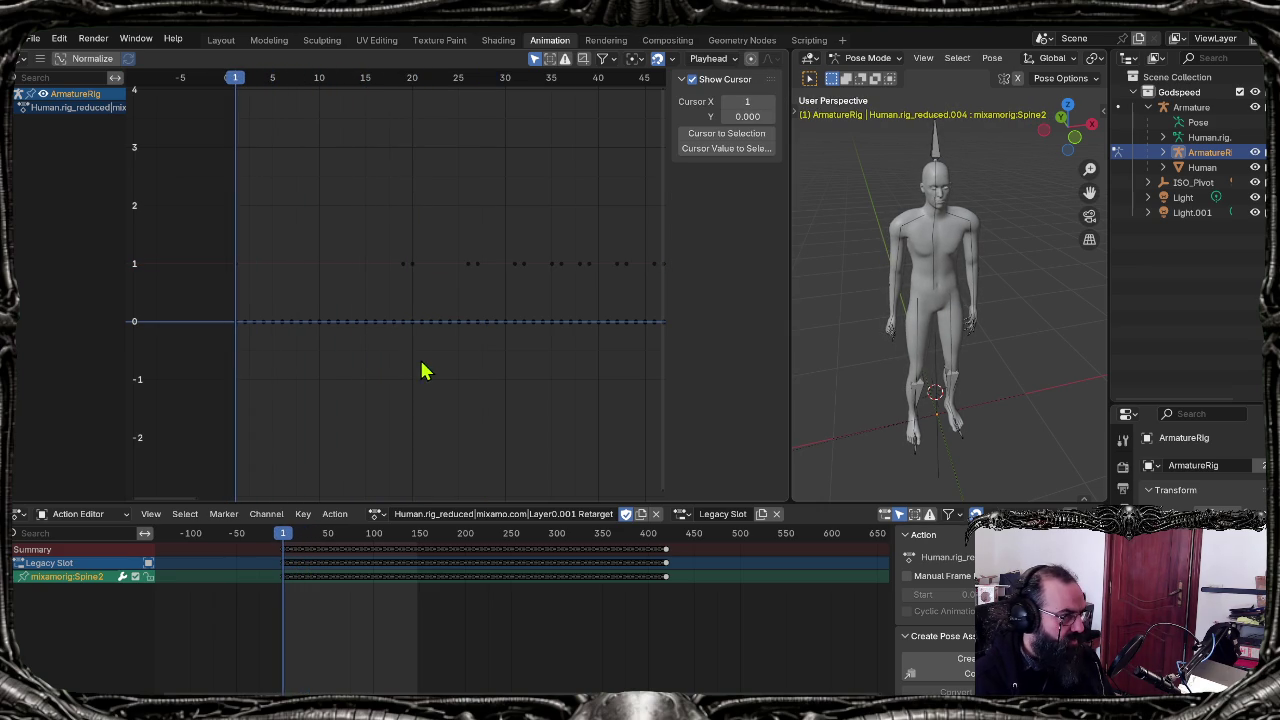
pyautogui.press('space')
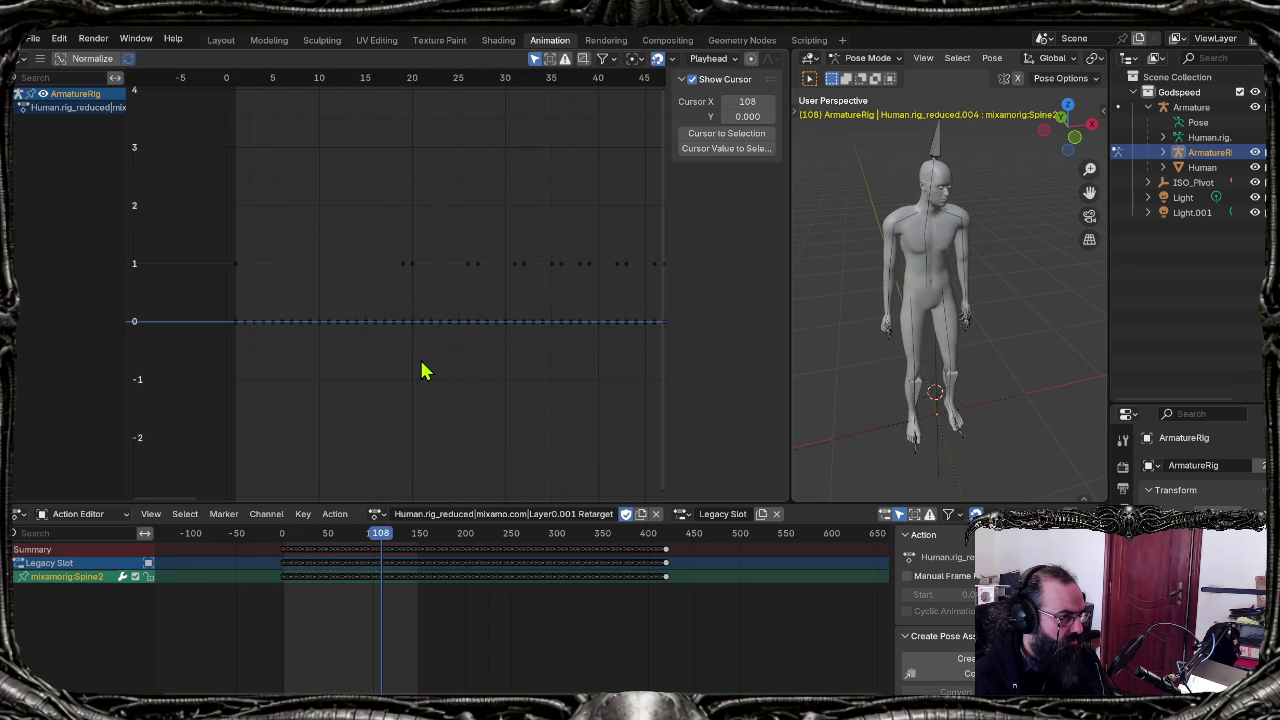
pyautogui.keyDown('shift'); pyautogui.scroll(-2, 423, 366); pyautogui.keyUp('shift')
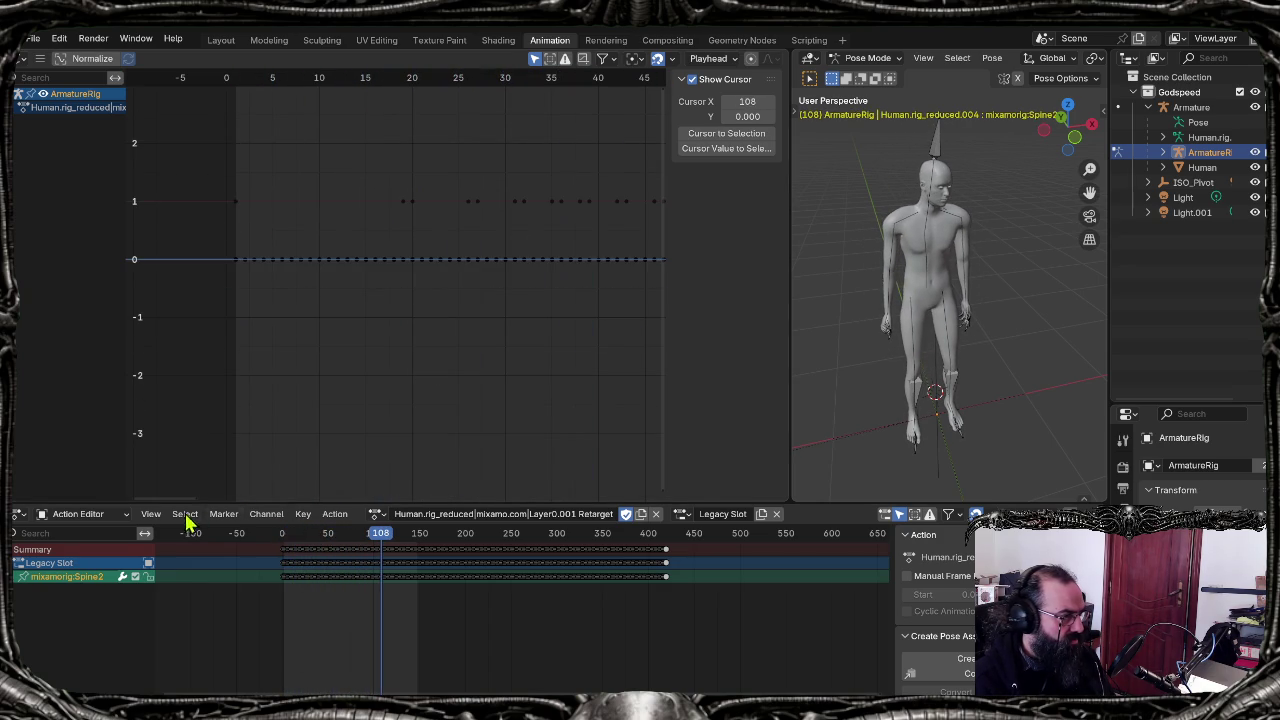
pyautogui.moveTo(190, 500); pyautogui.dragTo(288, 500)
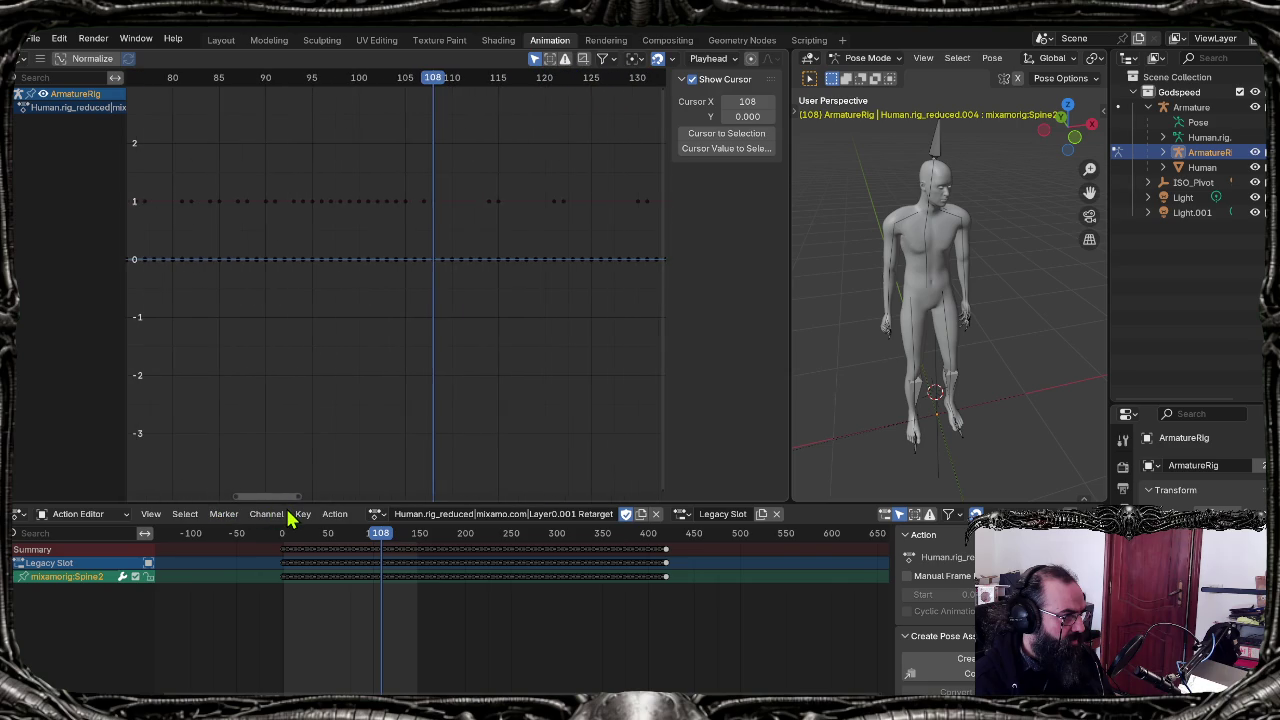
pyautogui.click(809, 40)
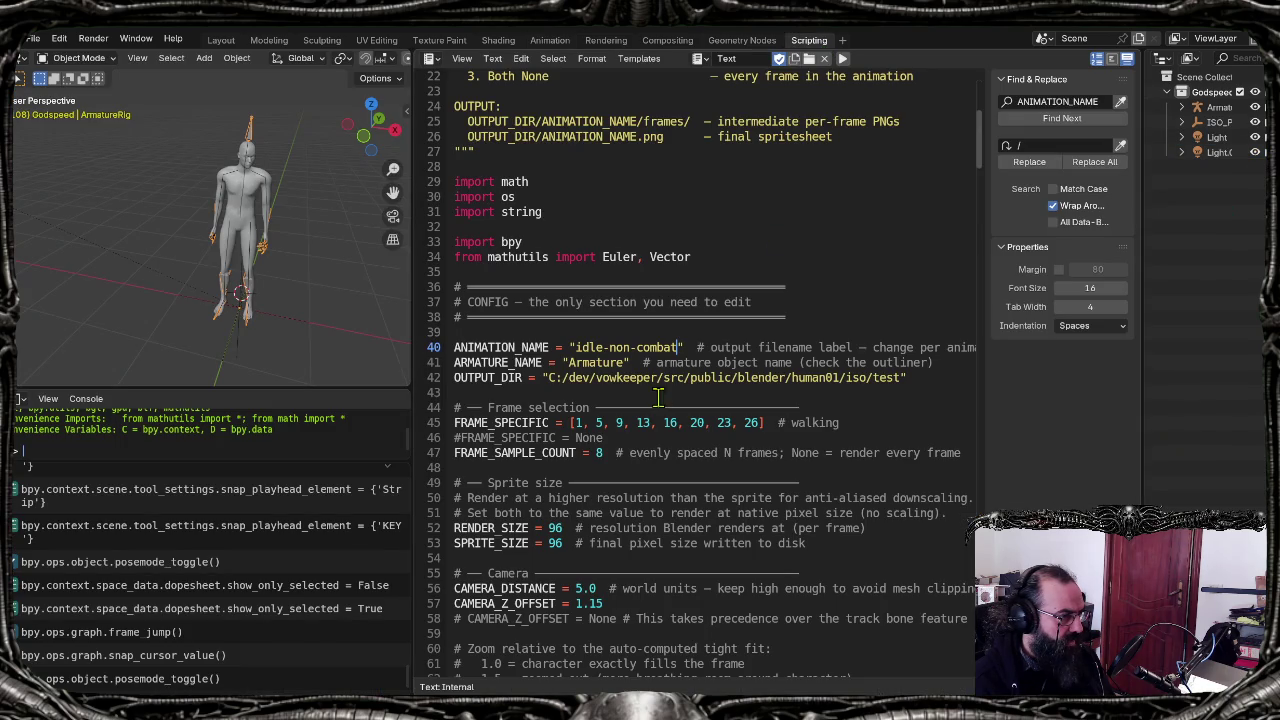
# Step: Change frame 5 in FRAME_SPECIFIC to 108, then find the next walk pose at frame 264
pyautogui.doubleClick(599, 423)
pyautogui.write('100')
pyautogui.click(595, 39)
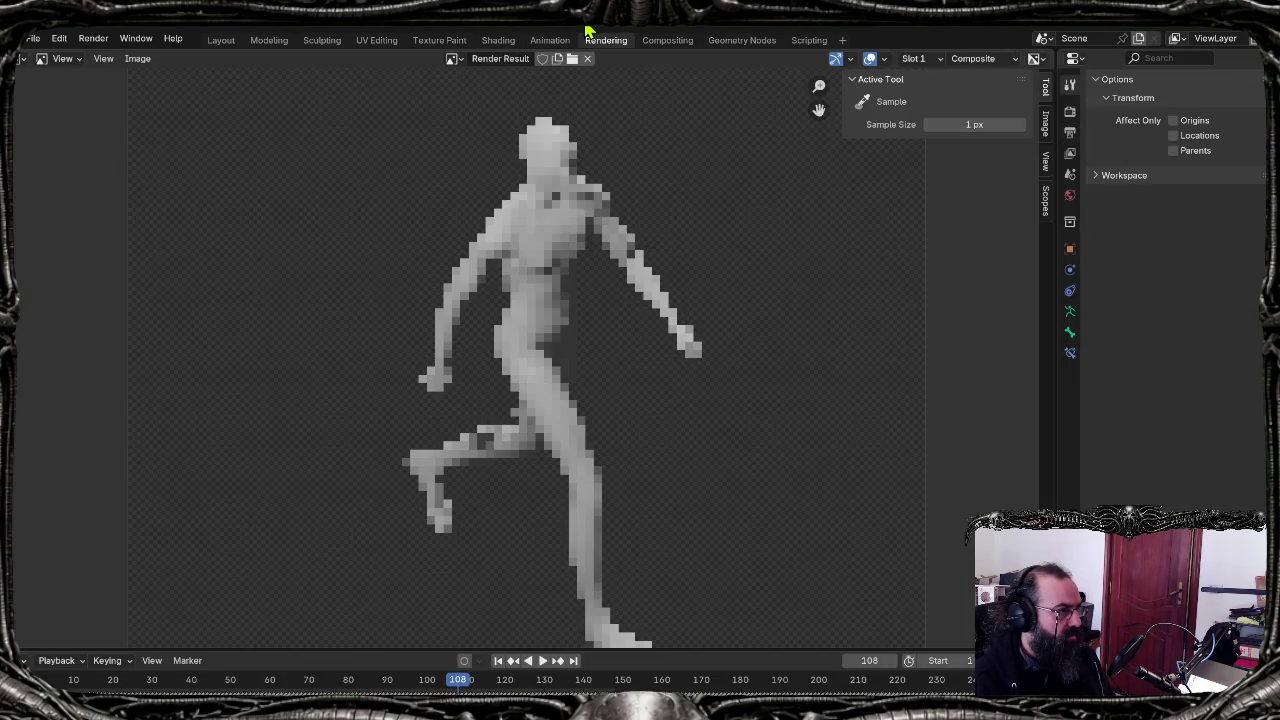
pyautogui.hotkey('ctrl', 'pageup')
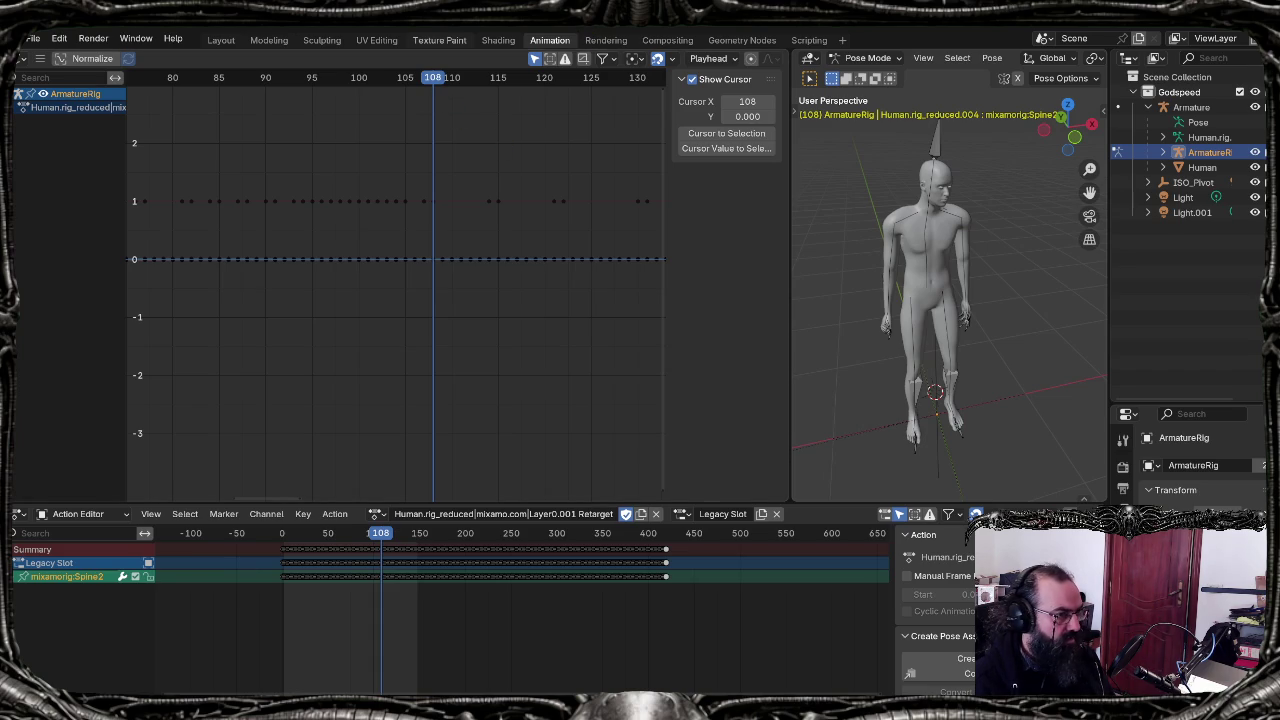
pyautogui.press('space')
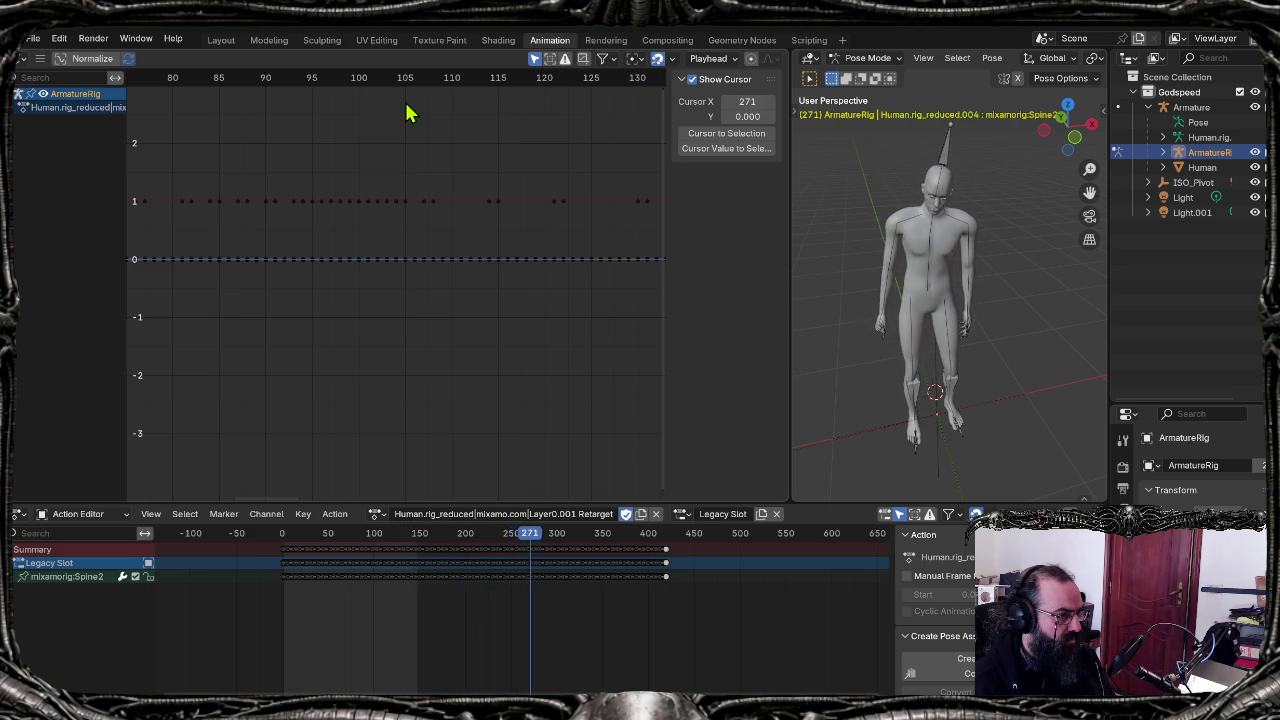
pyautogui.press('Left')
pyautogui.press('Left')
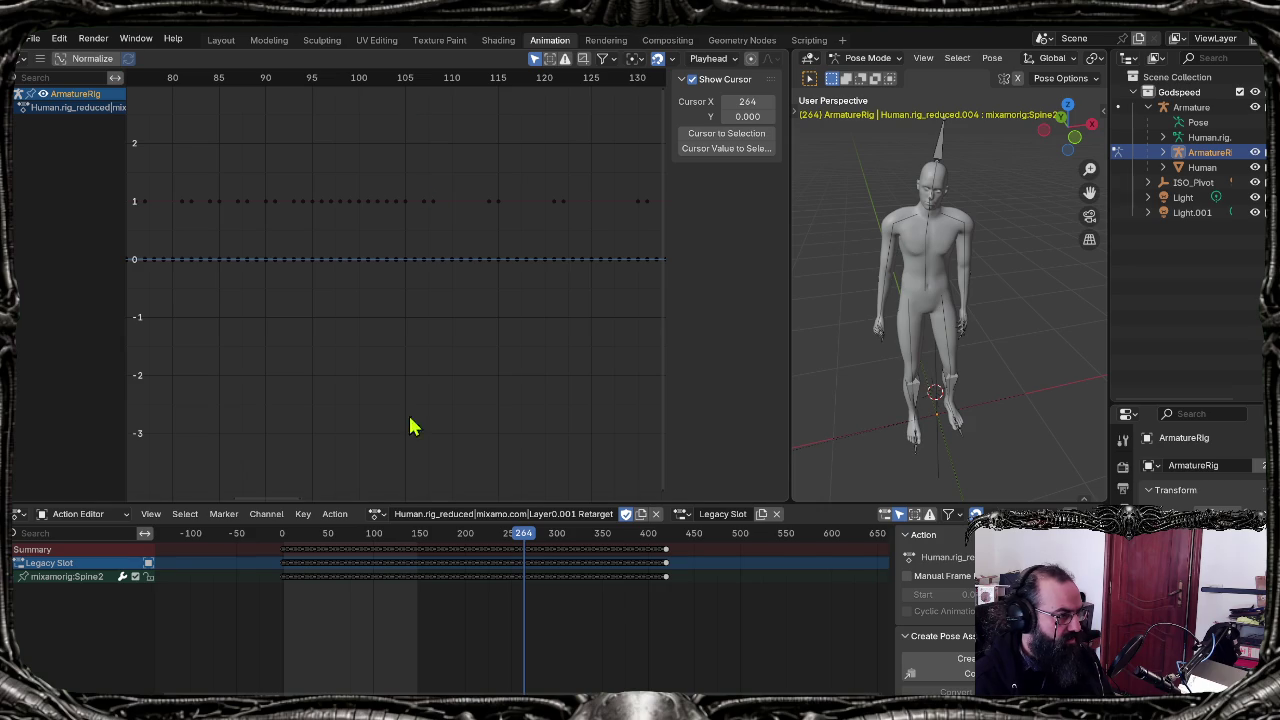
pyautogui.moveTo(266, 497)
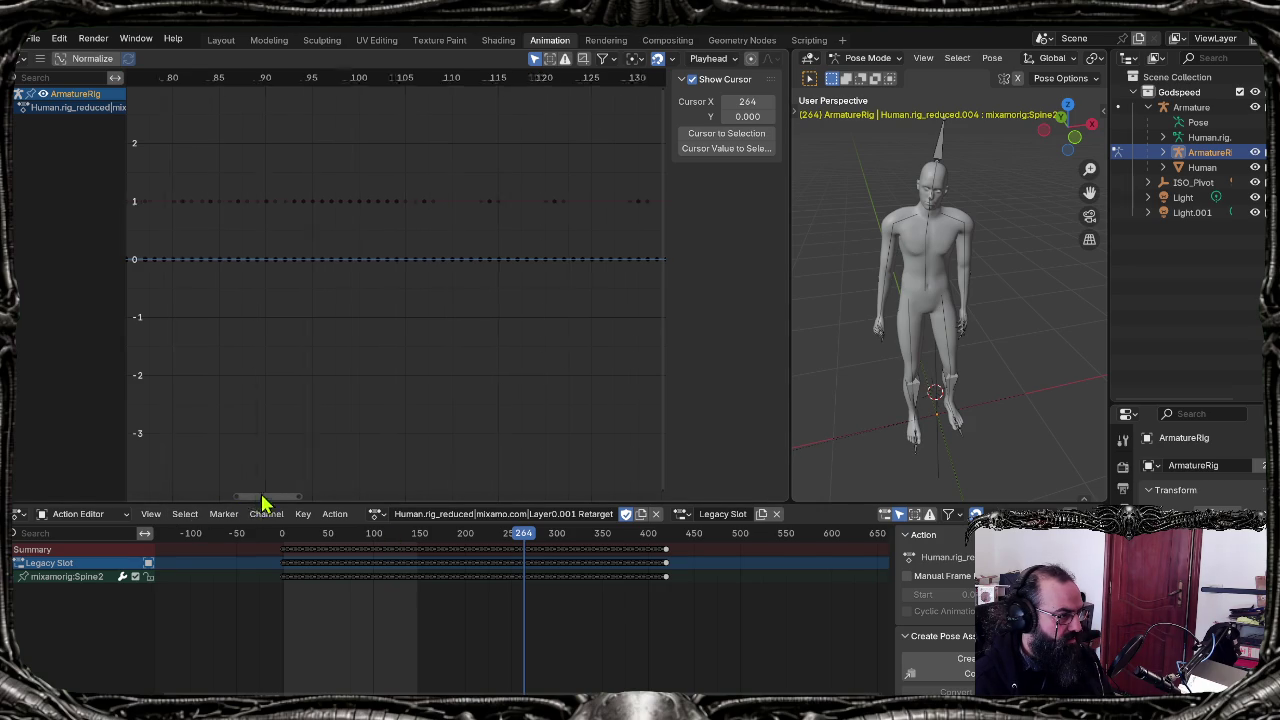
pyautogui.moveTo(262, 497); pyautogui.dragTo(424, 512)
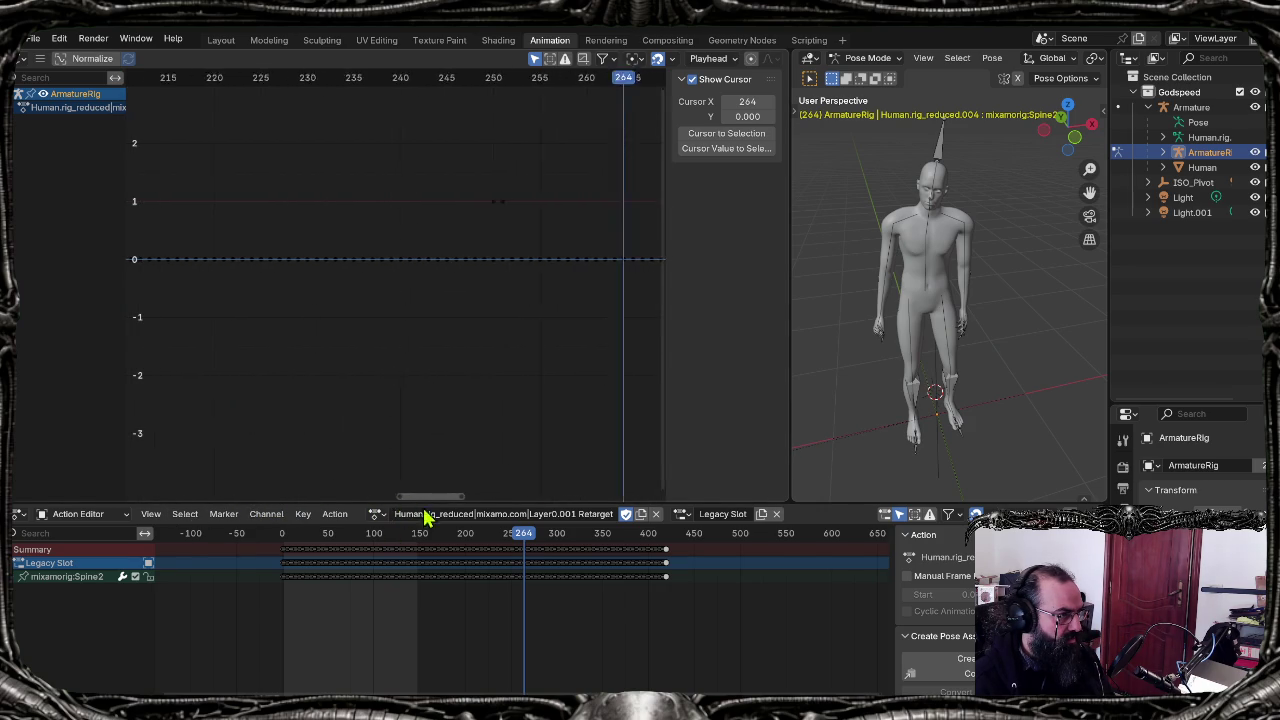
pyautogui.click(812, 41)
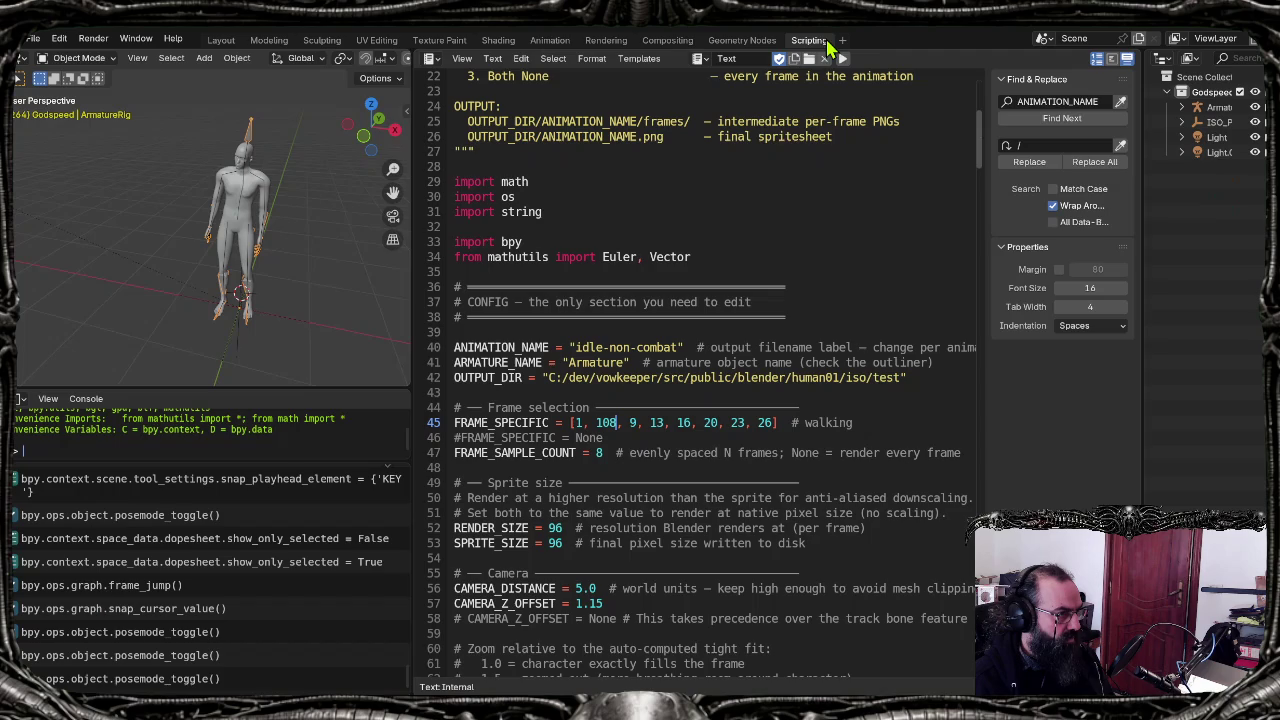
# Step: Replace frame 9 in FRAME_SPECIFIC with 264
pyautogui.press('Right')
pyautogui.press('Right')
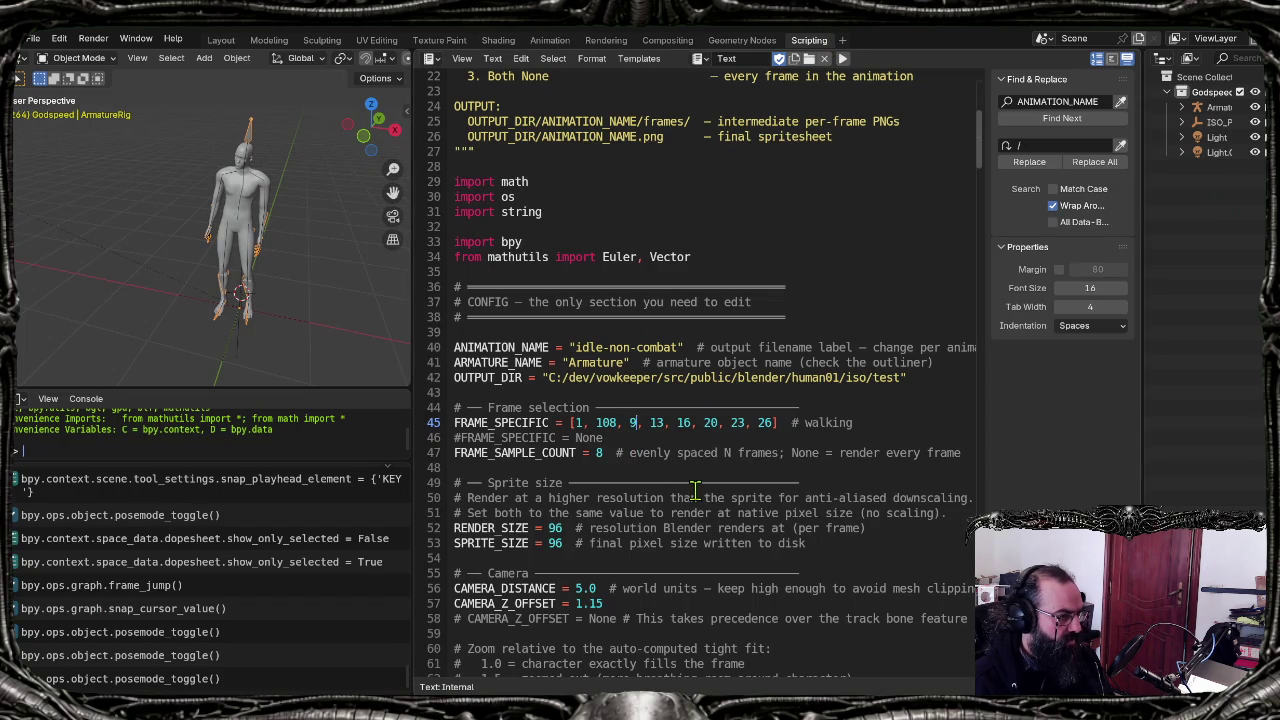
pyautogui.press('Delete')
pyautogui.write('264')
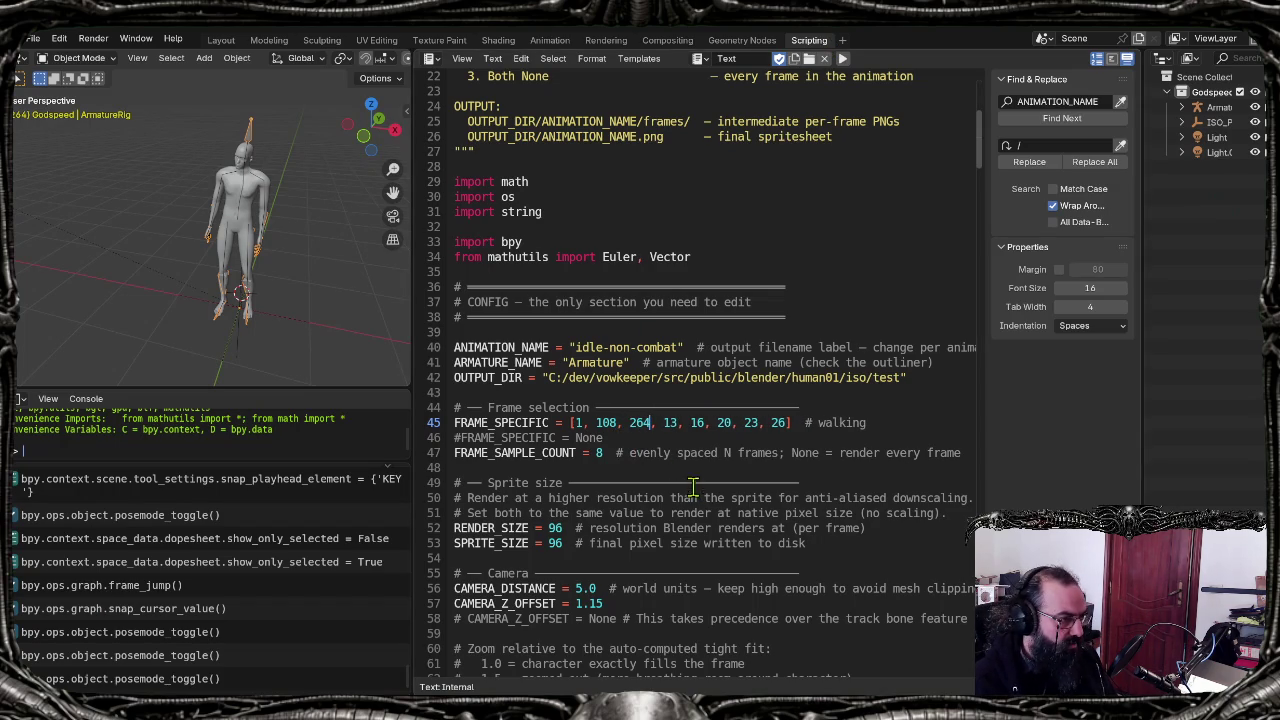
# Step: Scrub the walk animation forward to pick the pose at frame 300
pyautogui.click(550, 40)
pyautogui.press('Right')
pyautogui.press('Right')
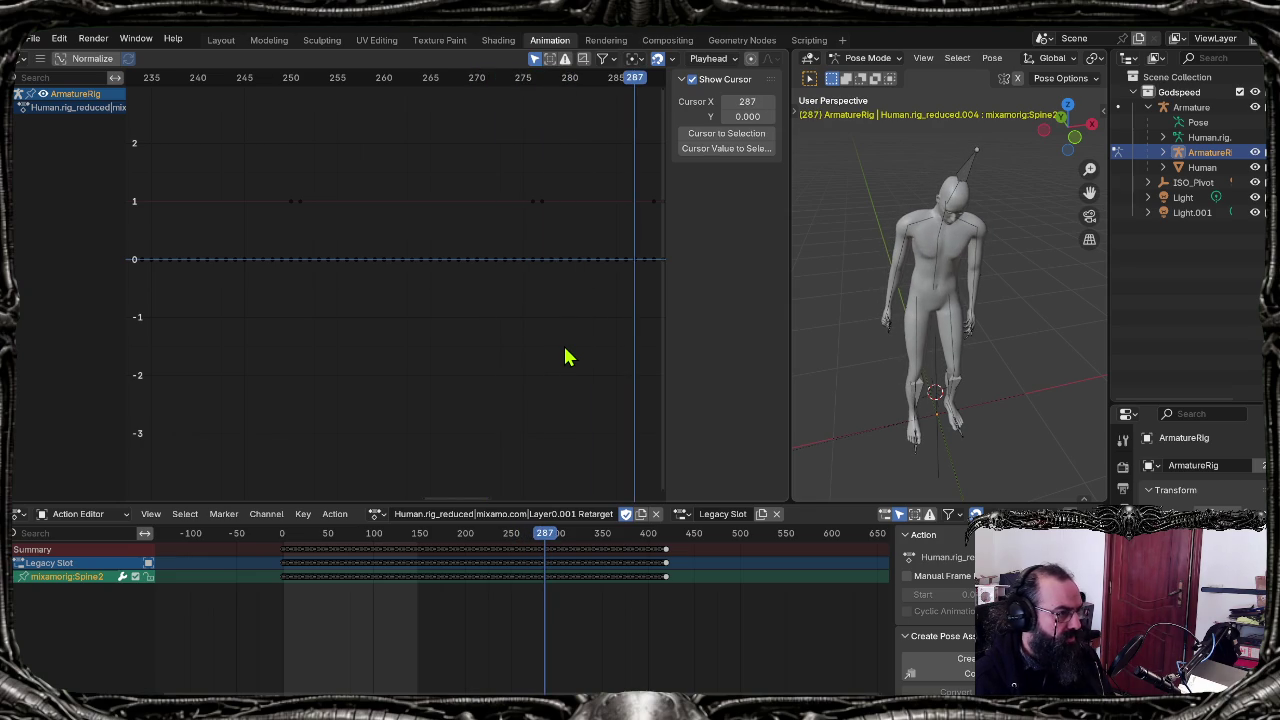
pyautogui.moveTo(449, 500); pyautogui.dragTo(470, 500)
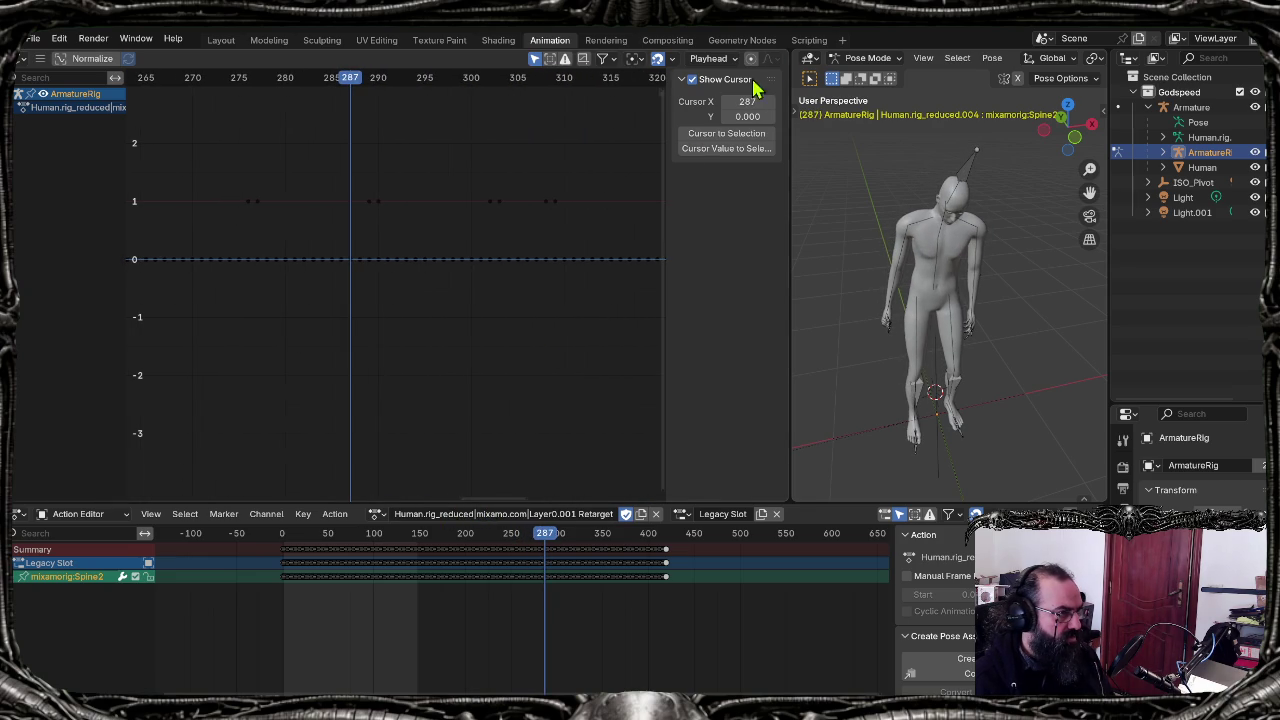
pyautogui.press('space')
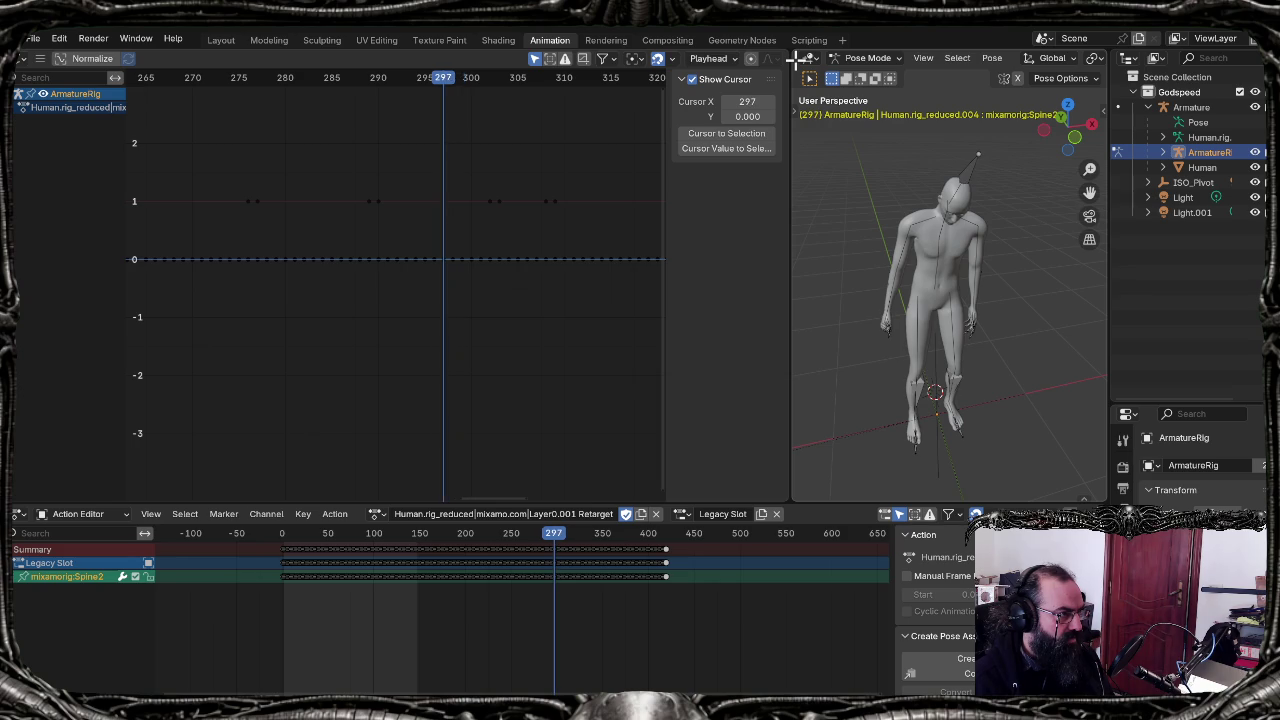
pyautogui.press('Left')
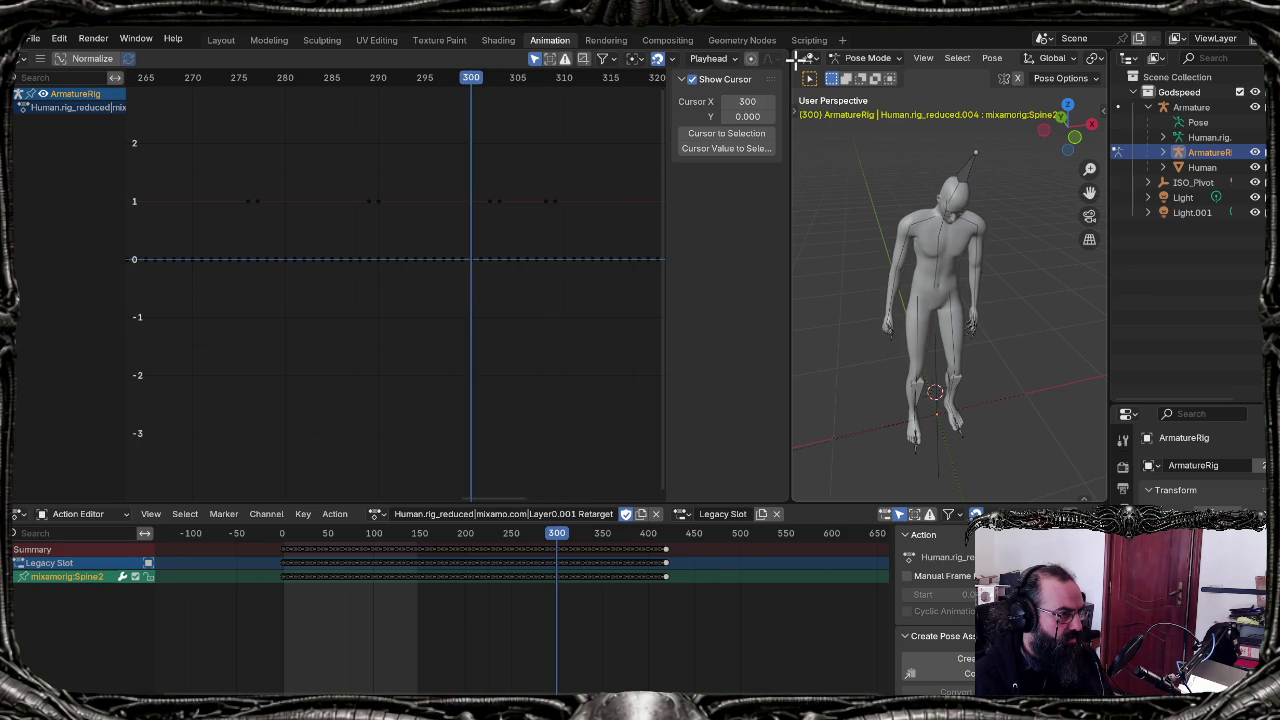
pyautogui.click(809, 40)
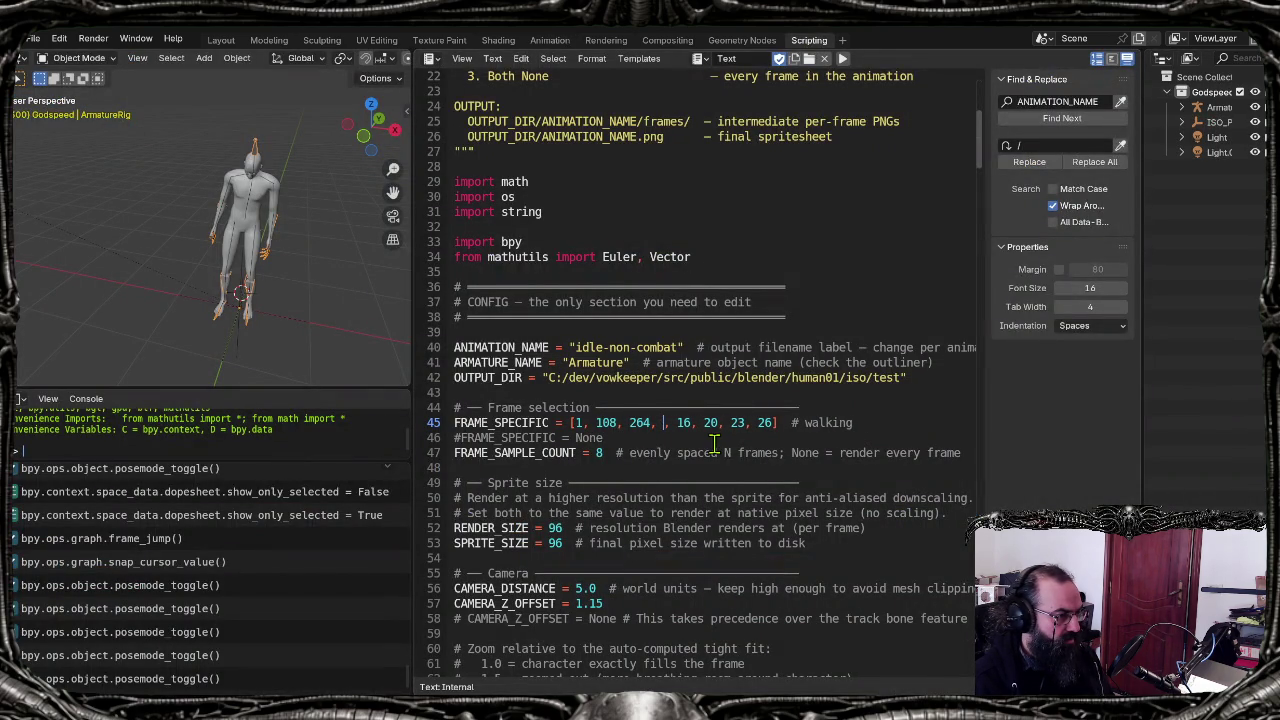
# Step: Play the animation on from frame 317 to frame 427 looking for further poses
pyautogui.hotkey('ctrl', 'pageup')
pyautogui.hotkey('ctrl', 'pageup')
pyautogui.hotkey('ctrl', 'pageup')
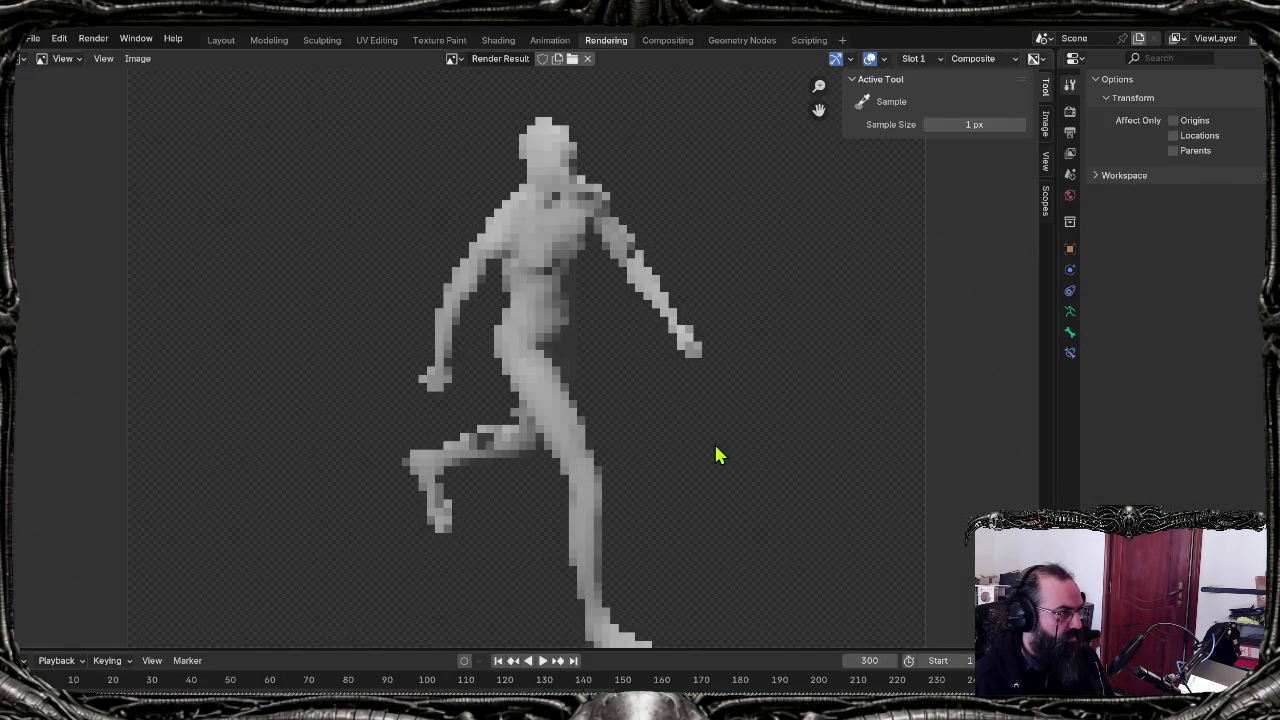
pyautogui.hotkey('ctrl', 'pageup')
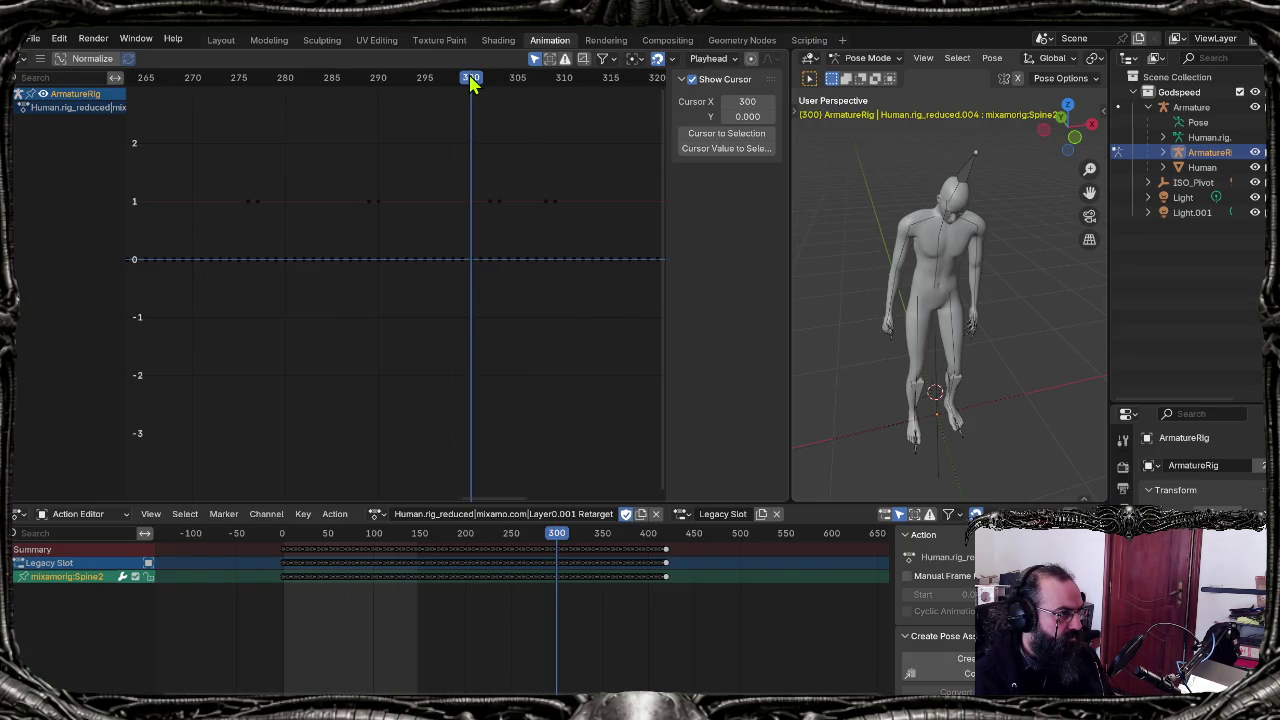
pyautogui.moveTo(478, 85); pyautogui.dragTo(630, 80)
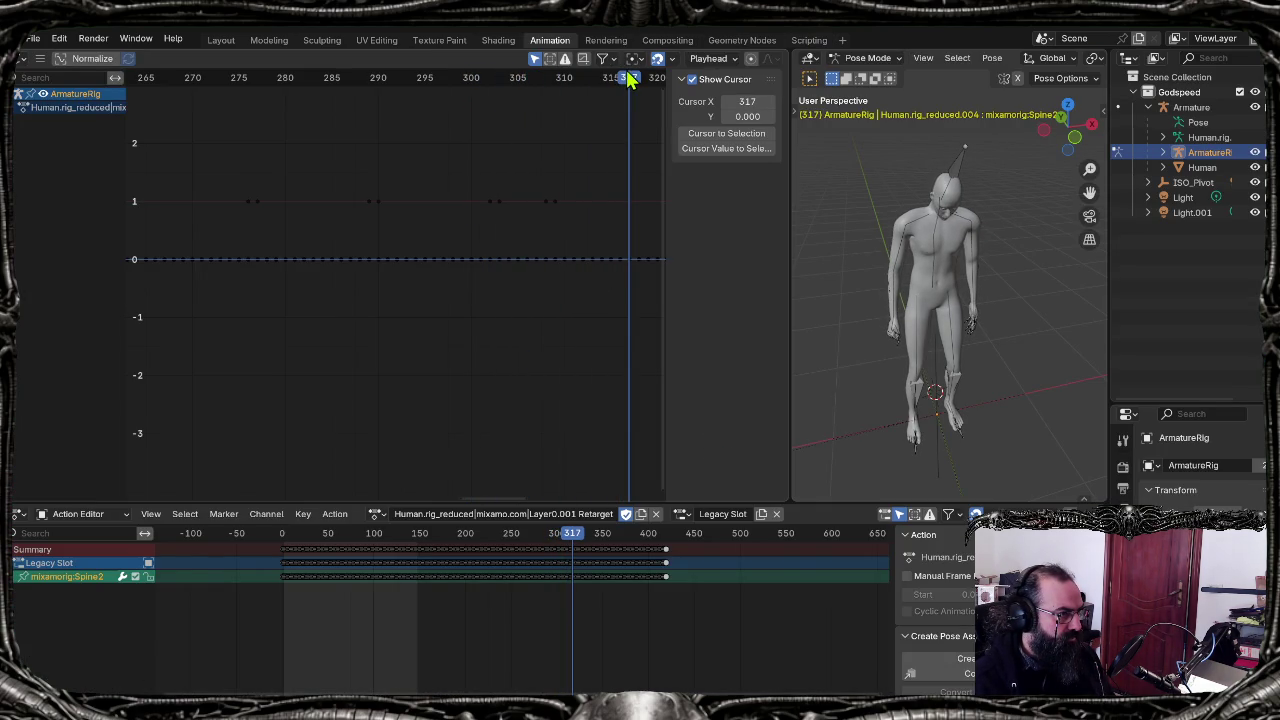
pyautogui.press('space')
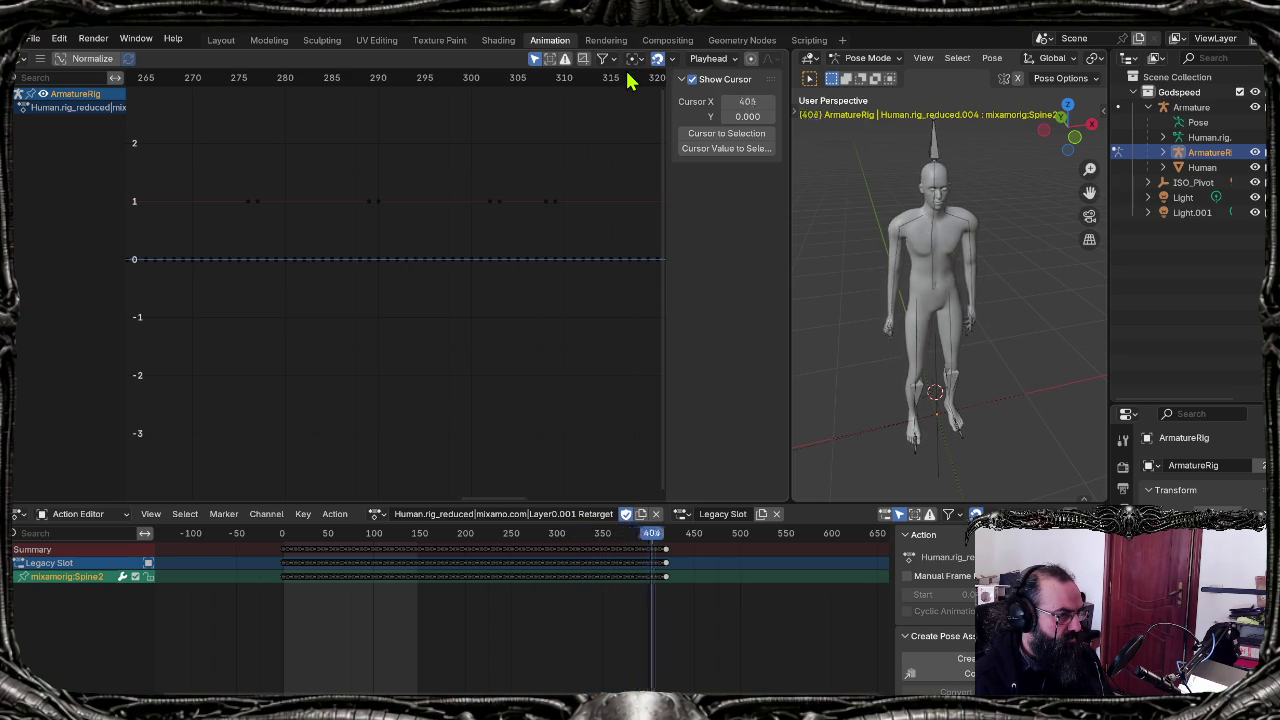
pyautogui.press('space')
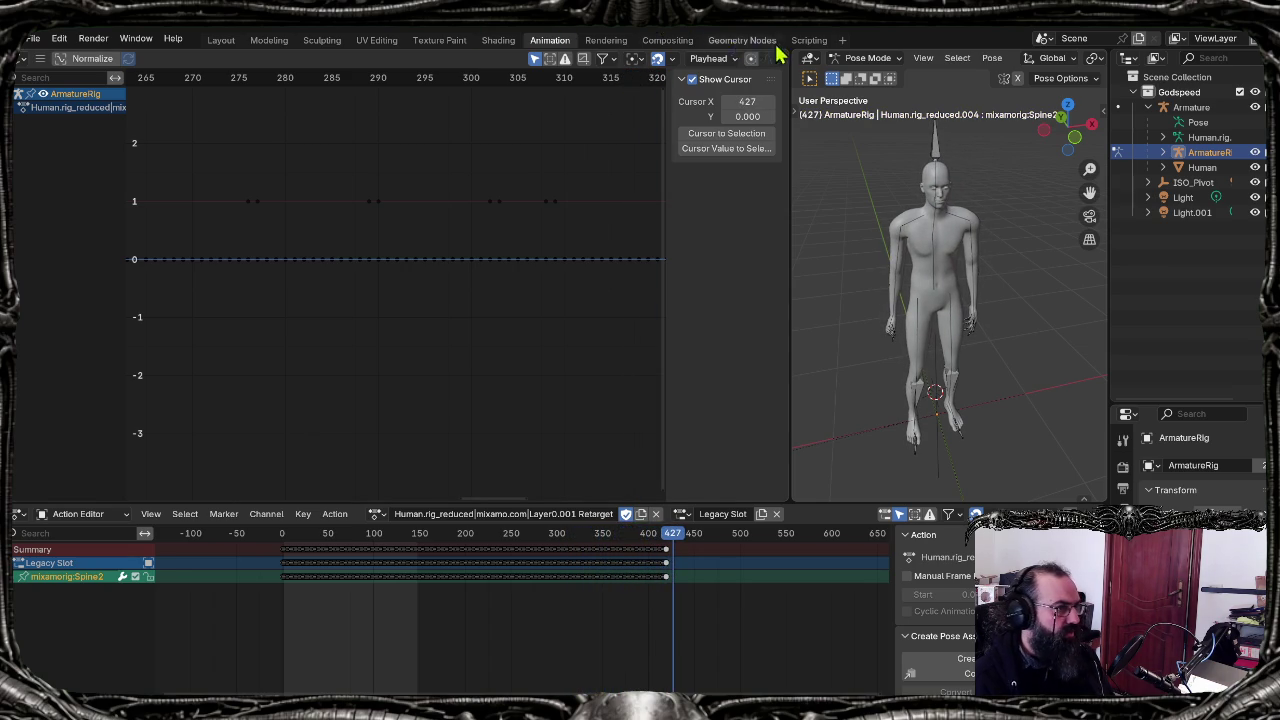
pyautogui.click(809, 42)
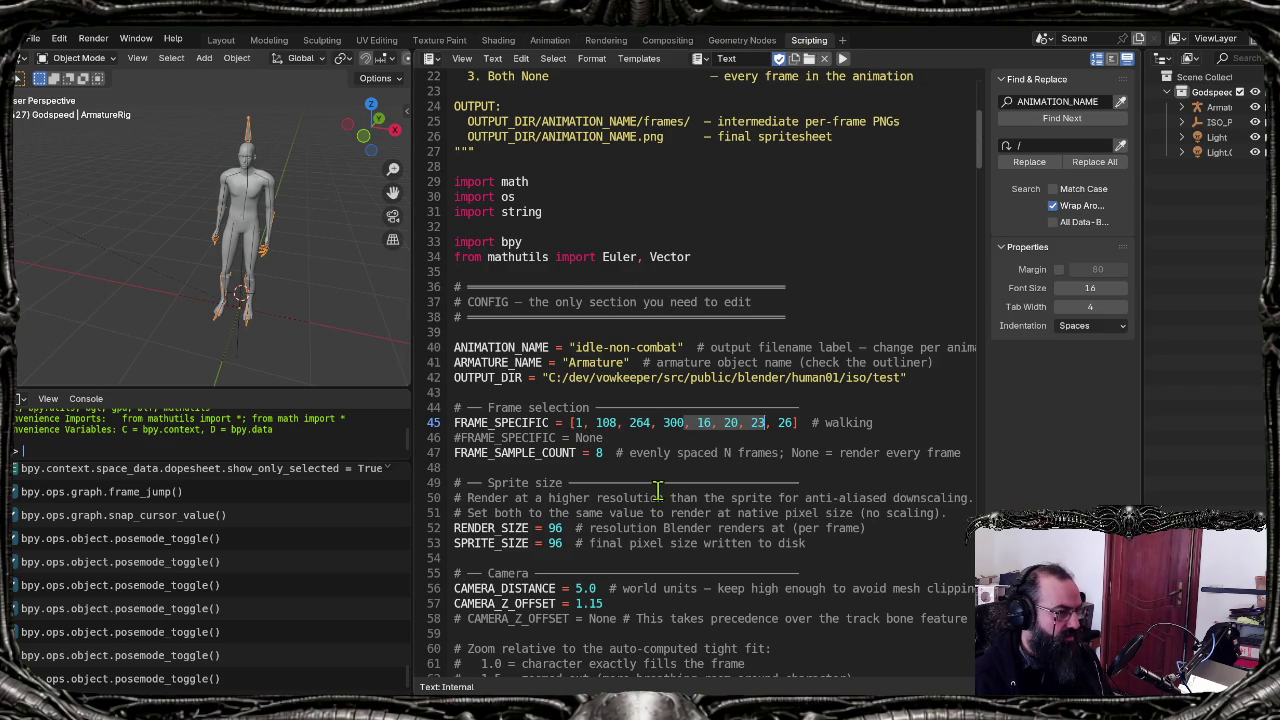
# Step: Delete frames 16, 20, 23, 26, run the script, and open the idle-non-combat output folder
pyautogui.press('BackSpace')
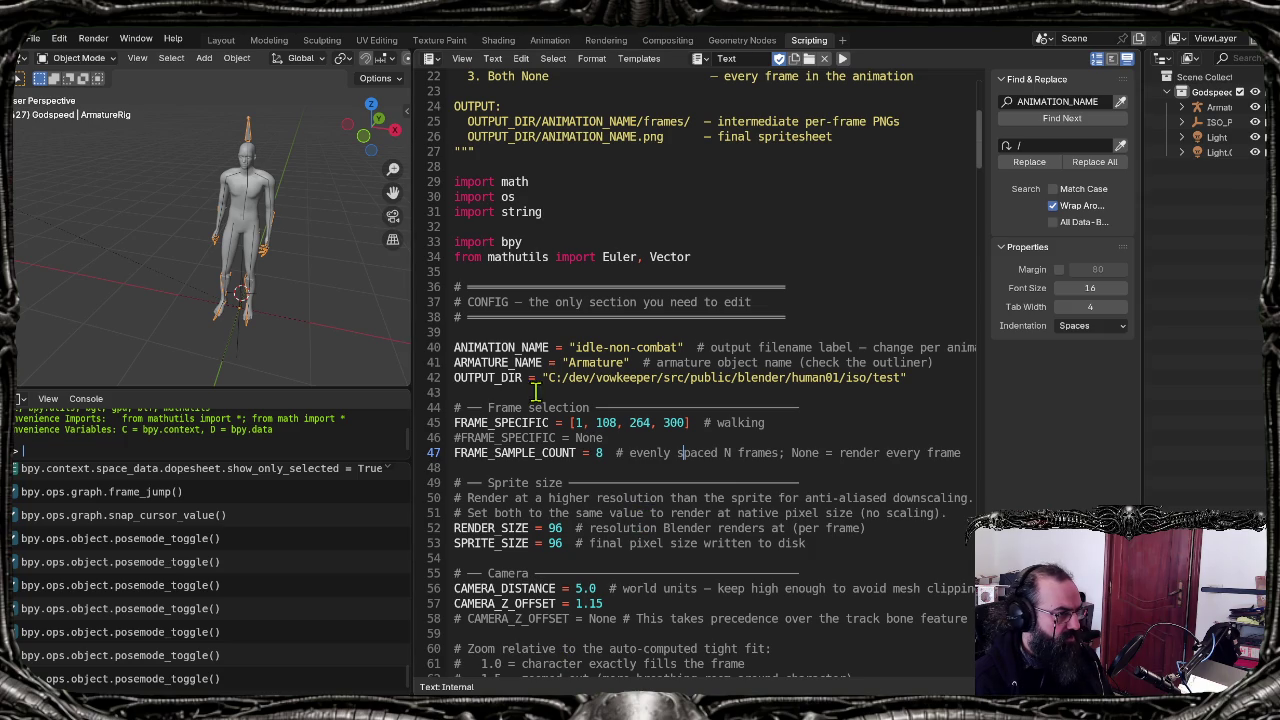
pyautogui.click(848, 226)
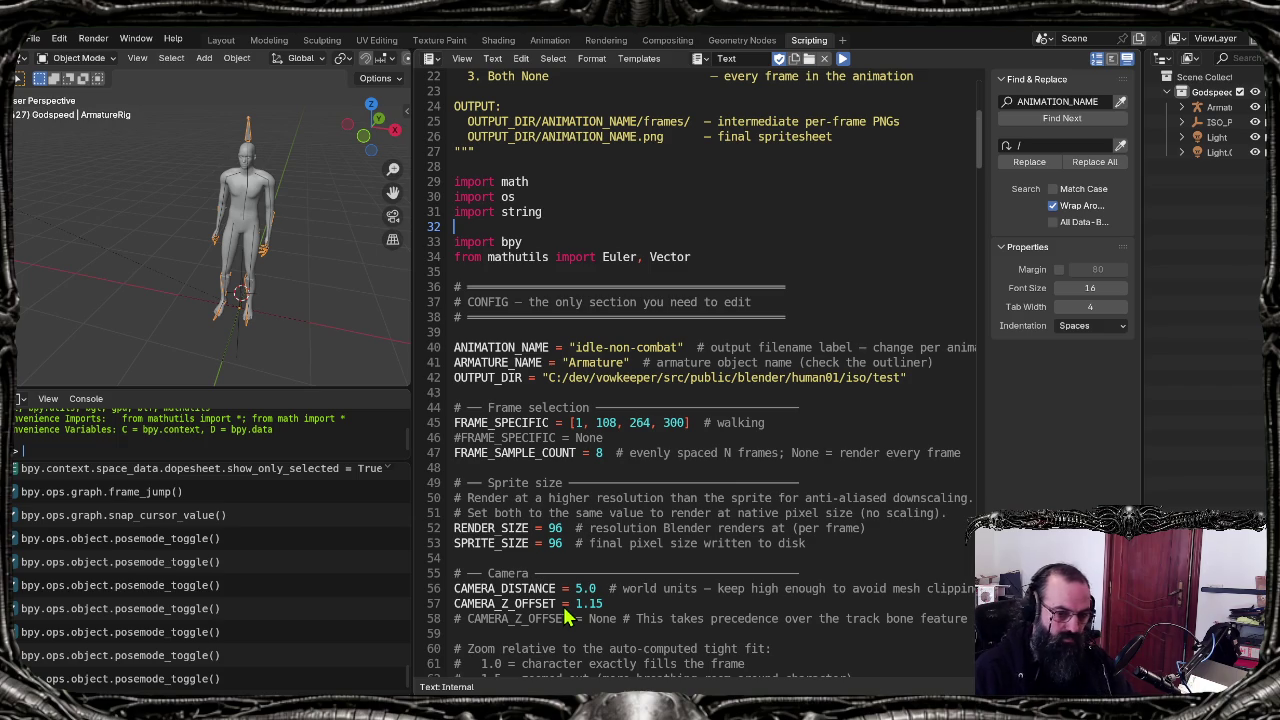
pyautogui.hotkey('alt', 'p')
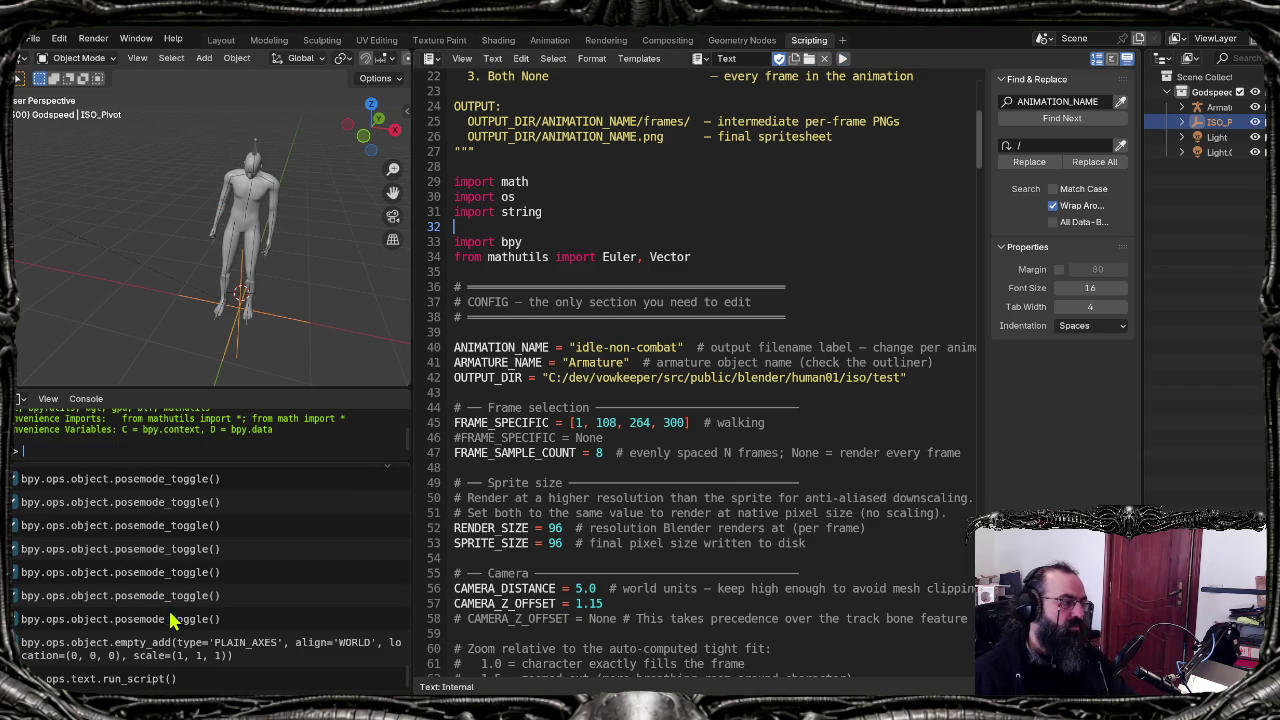
pyautogui.hotkey('alt', 'Tab')
pyautogui.doubleClick(229, 214)
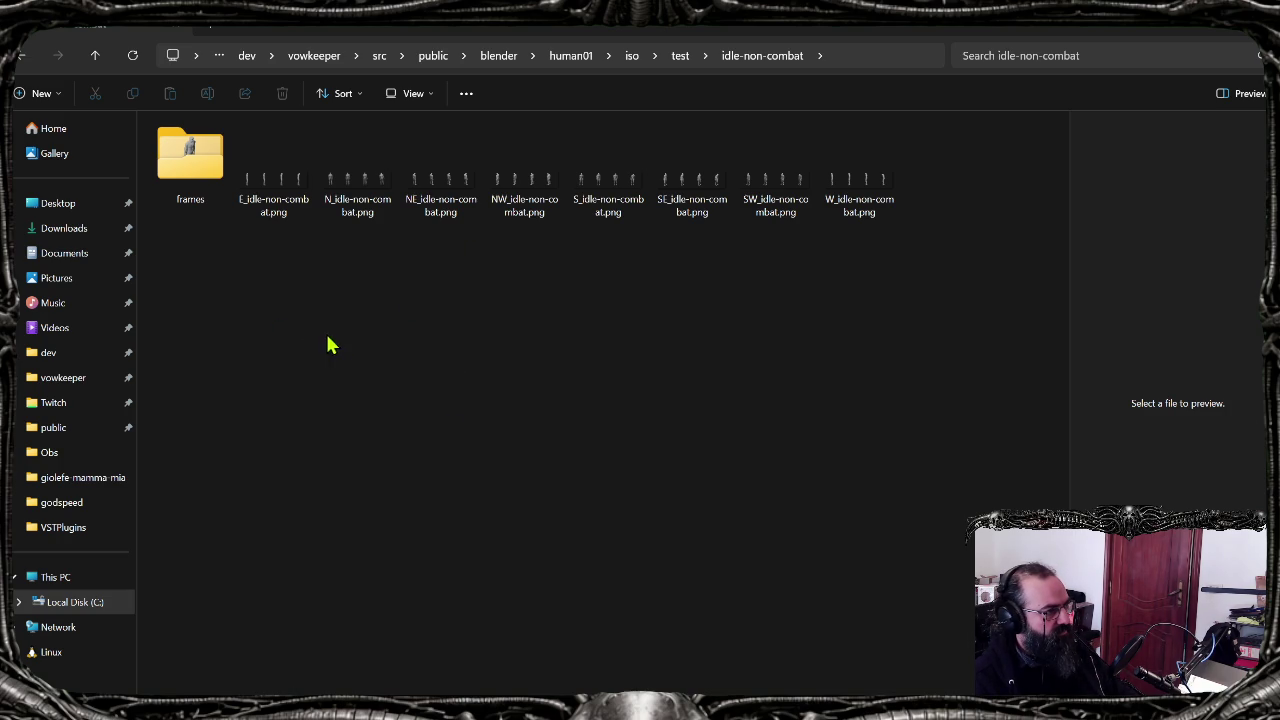
# Step: Quit Aseprite without saving, rerun ./generate_ase.sh, and select the rebuilt test.aseprite
pyautogui.hotkey('alt', 'Tab')
pyautogui.press('Up')
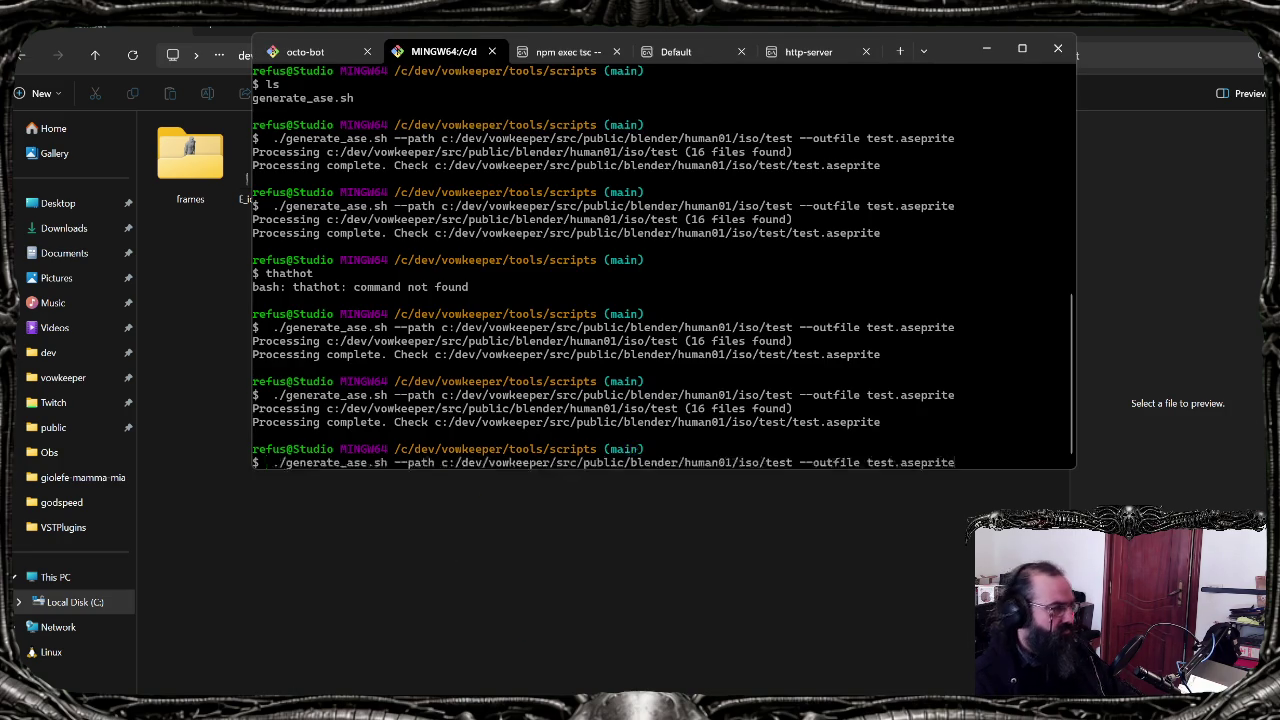
pyautogui.hotkey('alt', 'Tab')
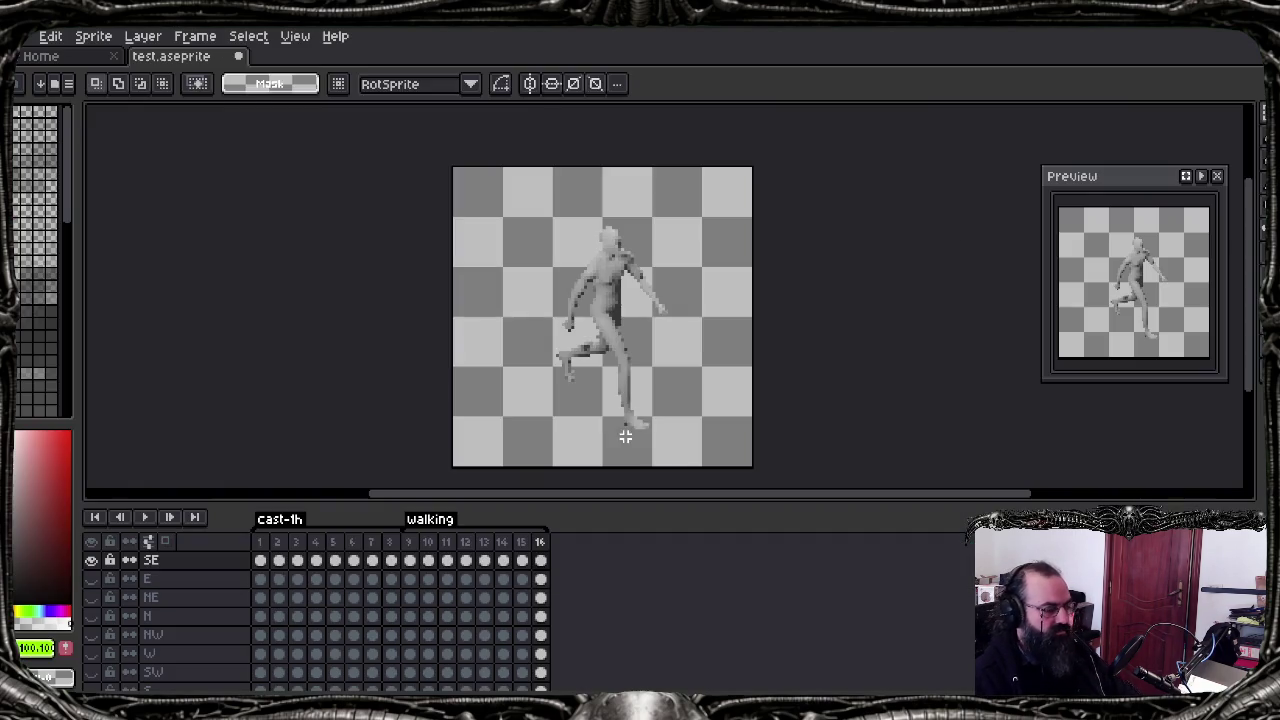
pyautogui.hotkey('ctrl', 'q')
pyautogui.click(640, 407)
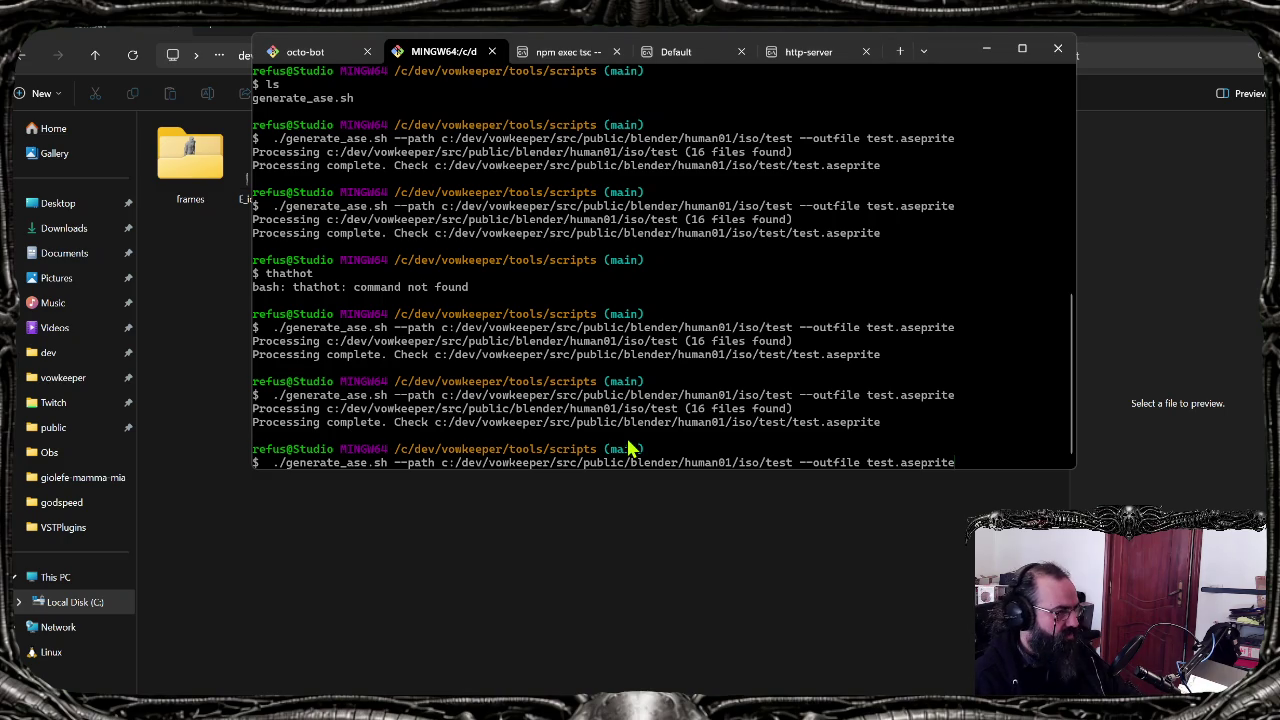
pyautogui.press('Return')
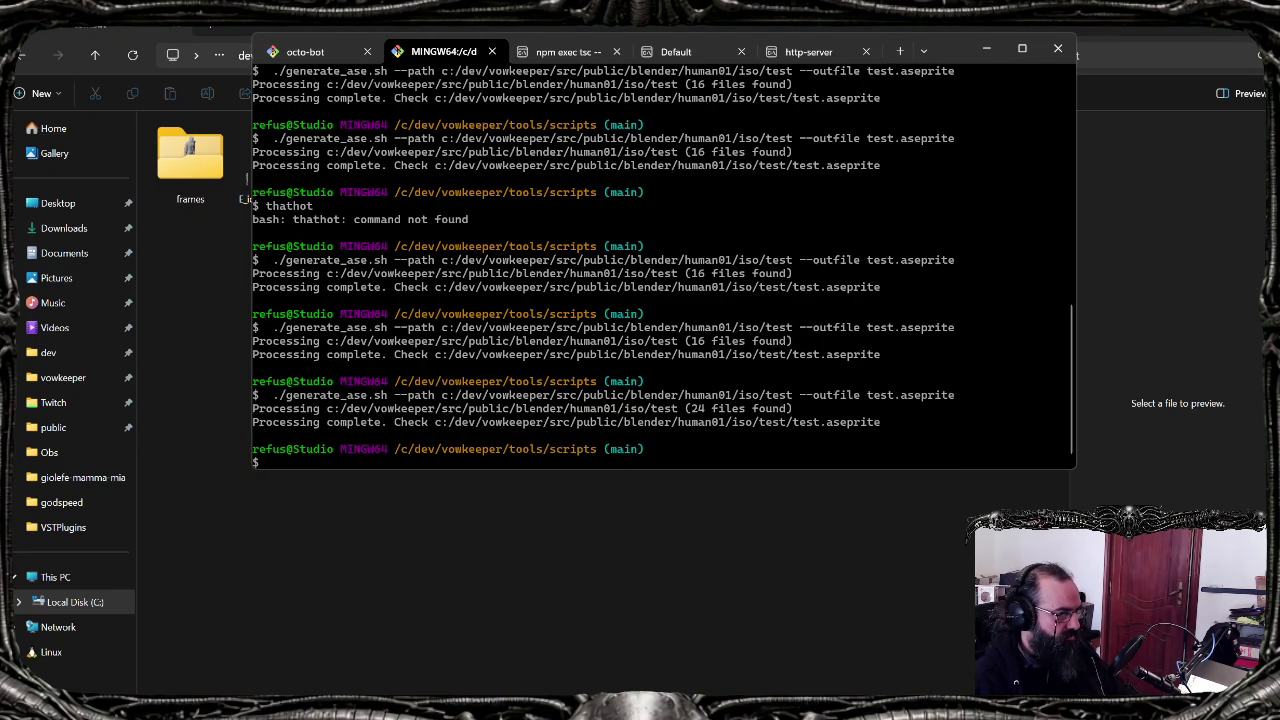
pyautogui.hotkey('alt', 'Tab')
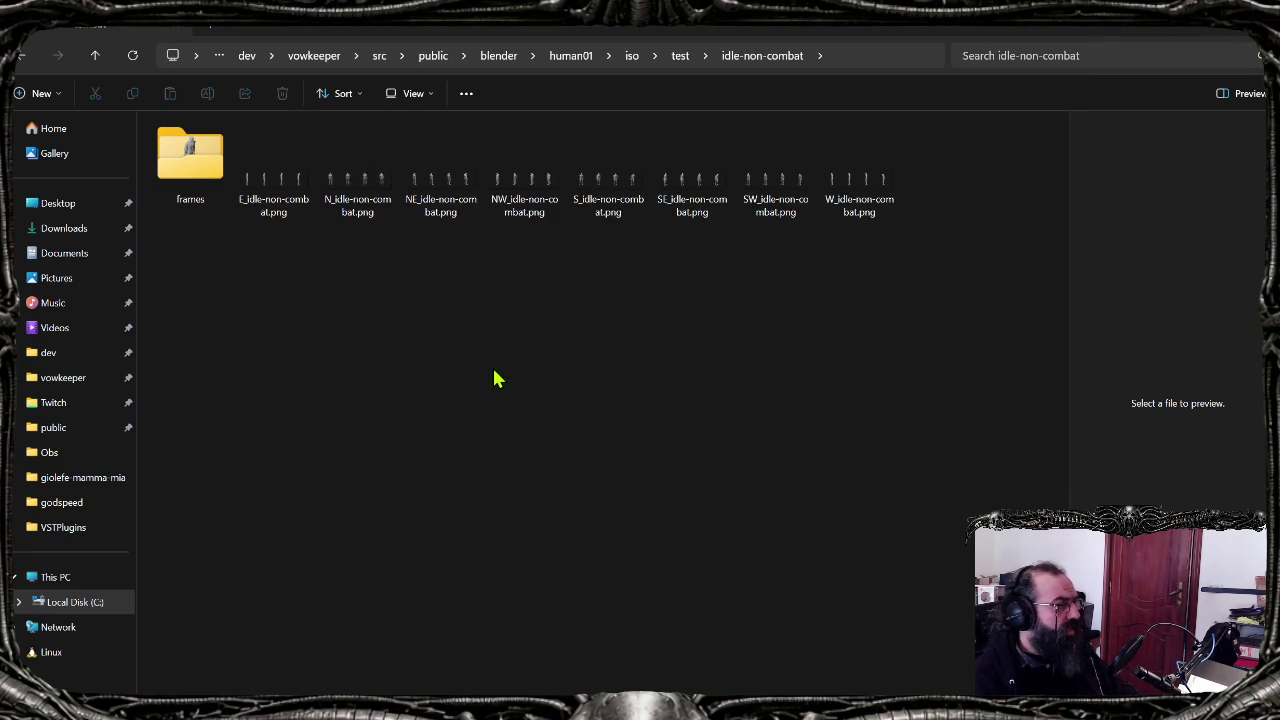
pyautogui.hotkey('alt', 'Left')
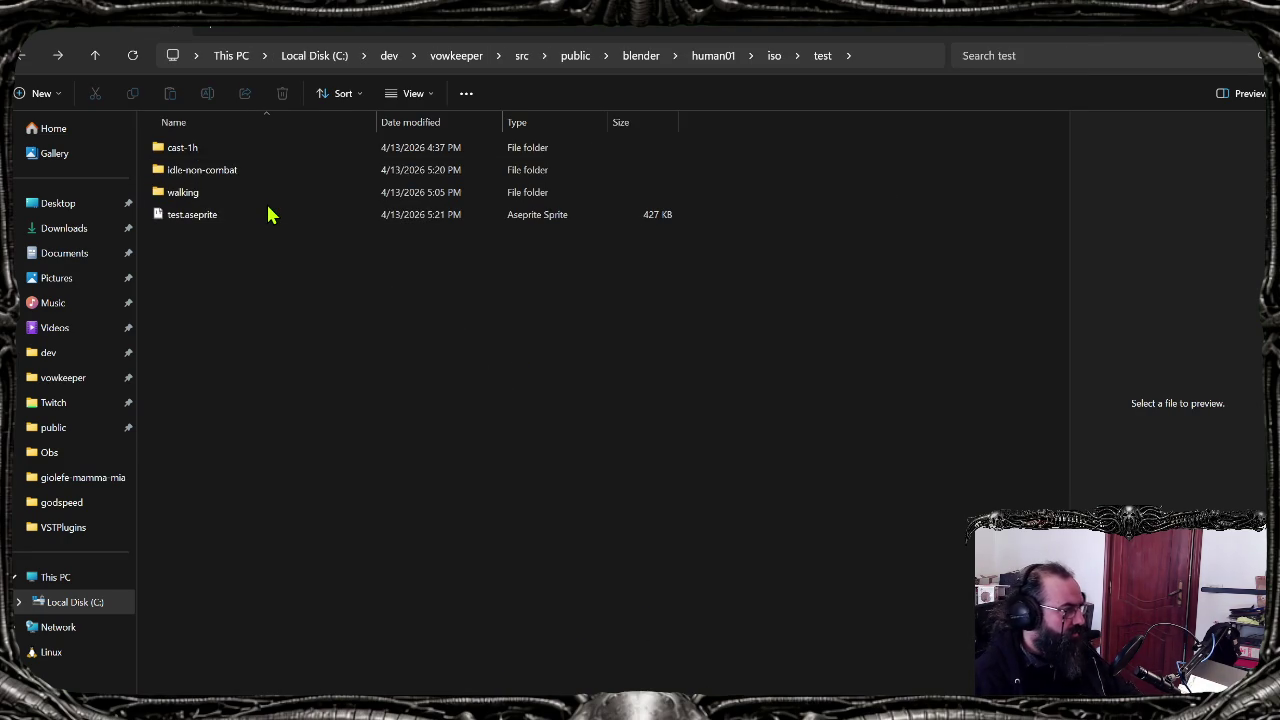
pyautogui.click(268, 214)
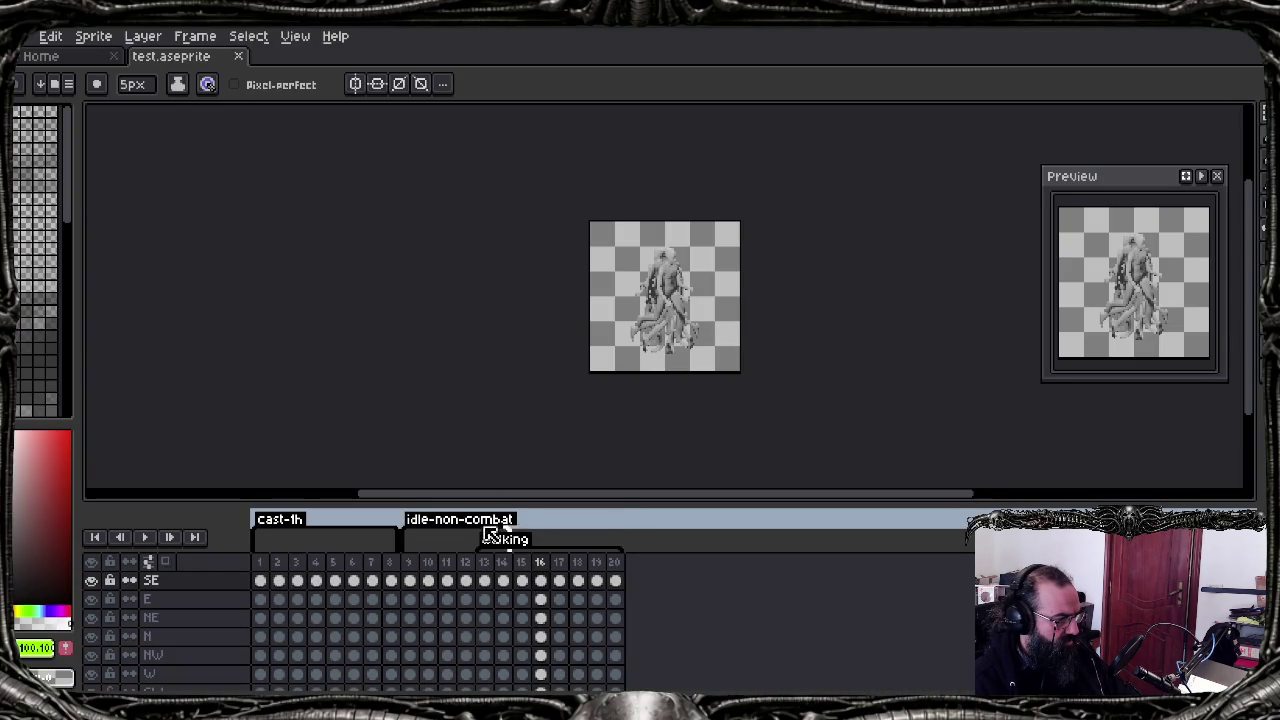
# Step: Check the idle-non-combat tag settings, select the SE layer and enlarge the timeline
pyautogui.doubleClick(474, 531)
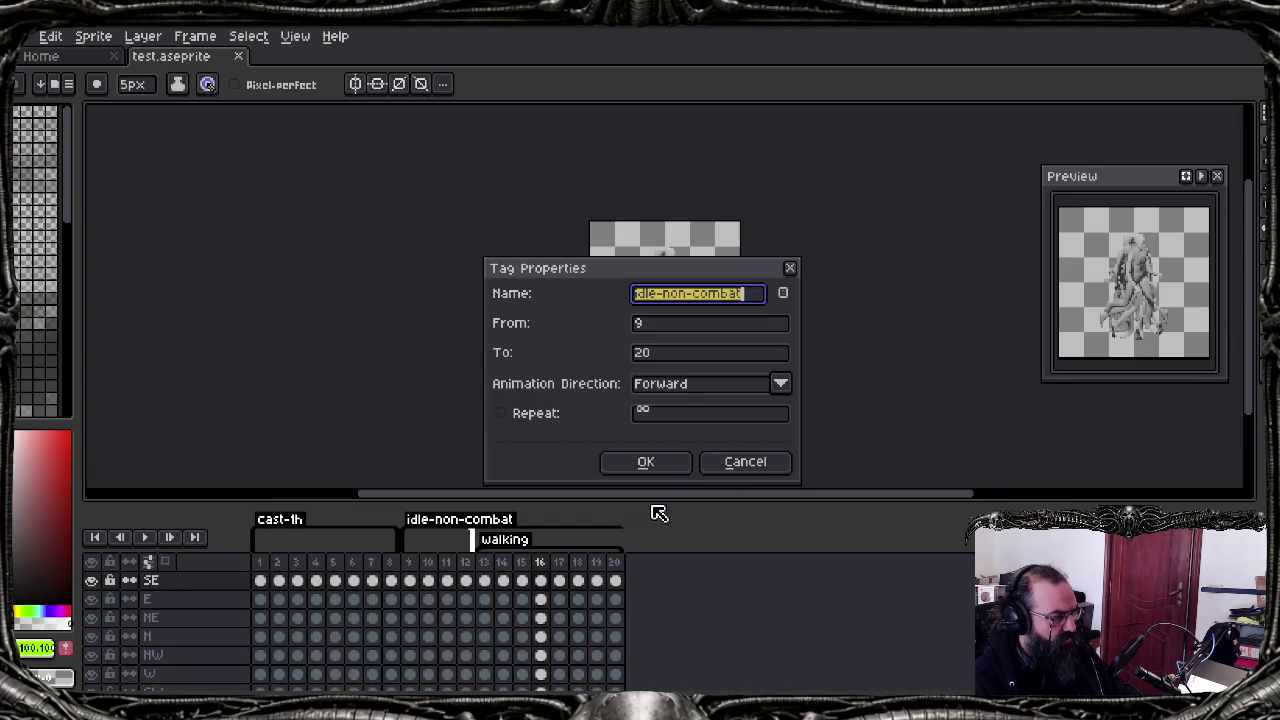
pyautogui.click(720, 470)
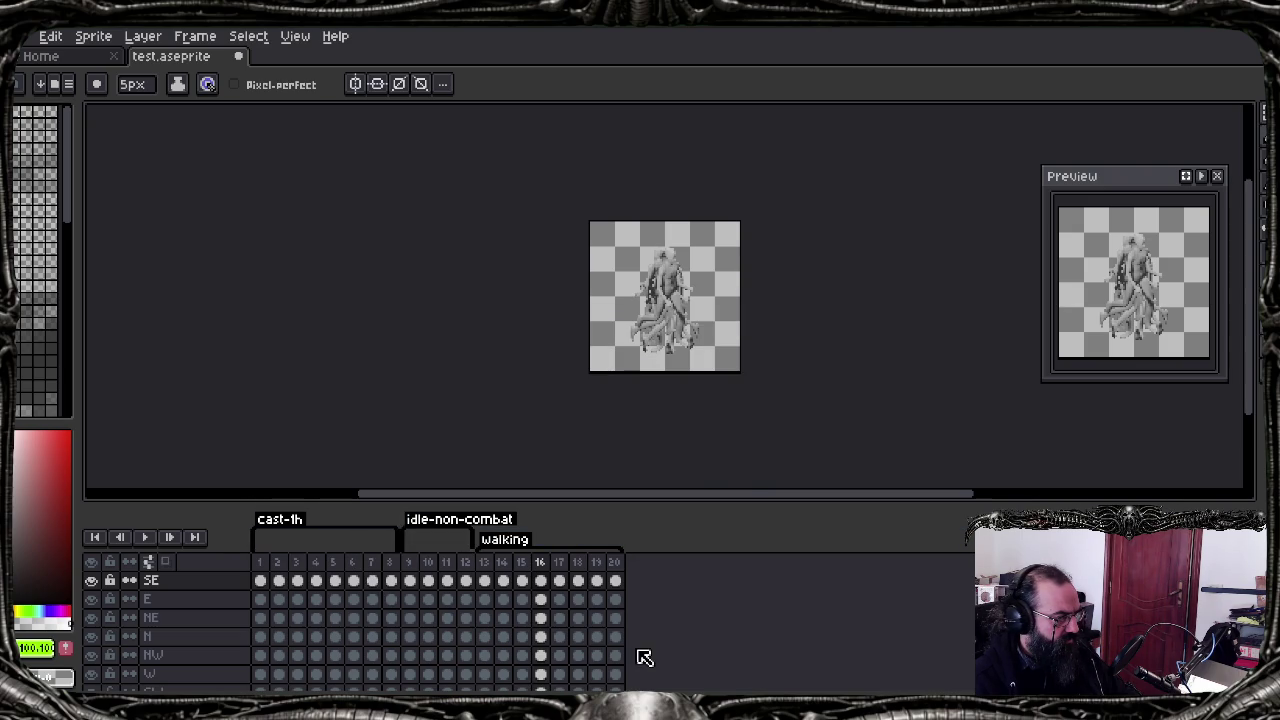
pyautogui.scroll(-1, 653, 636)
pyautogui.scroll(1, 210, 605)
pyautogui.click(175, 580)
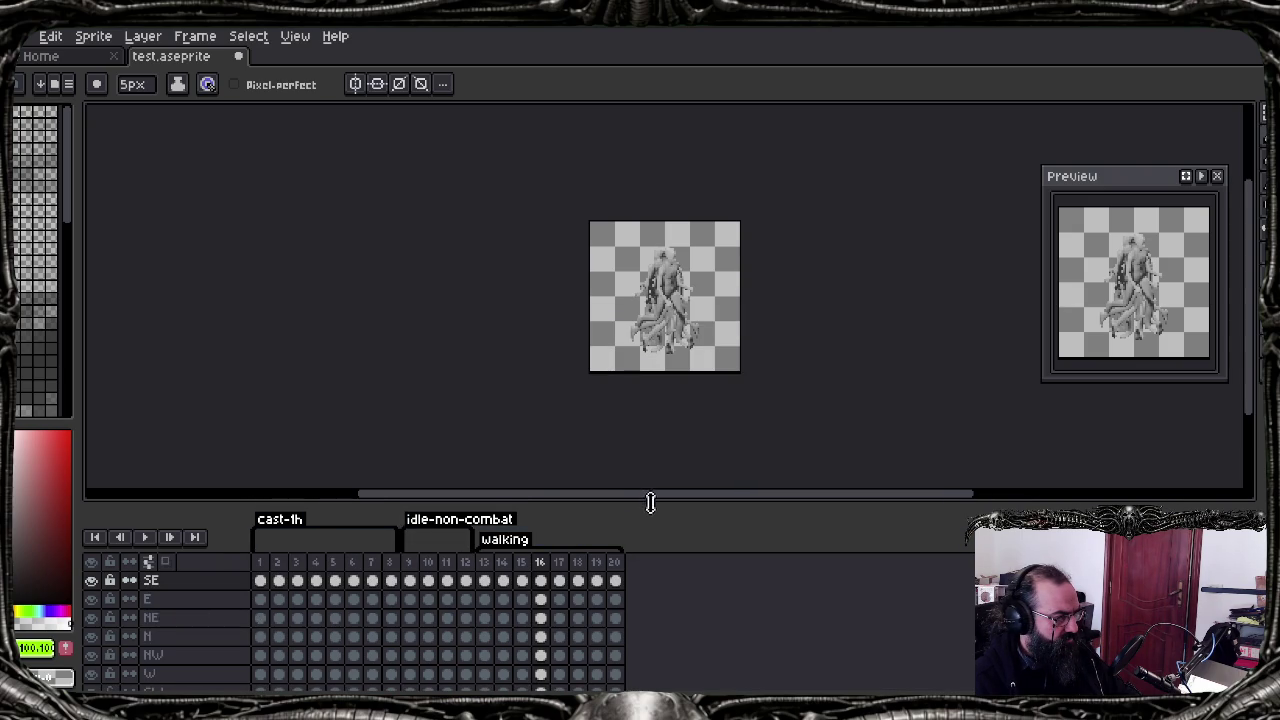
pyautogui.moveTo(650, 502); pyautogui.dragTo(660, 434)
# Step: Hide every direction layer except SE and play its animation from frame 9
pyautogui.click(91, 494)
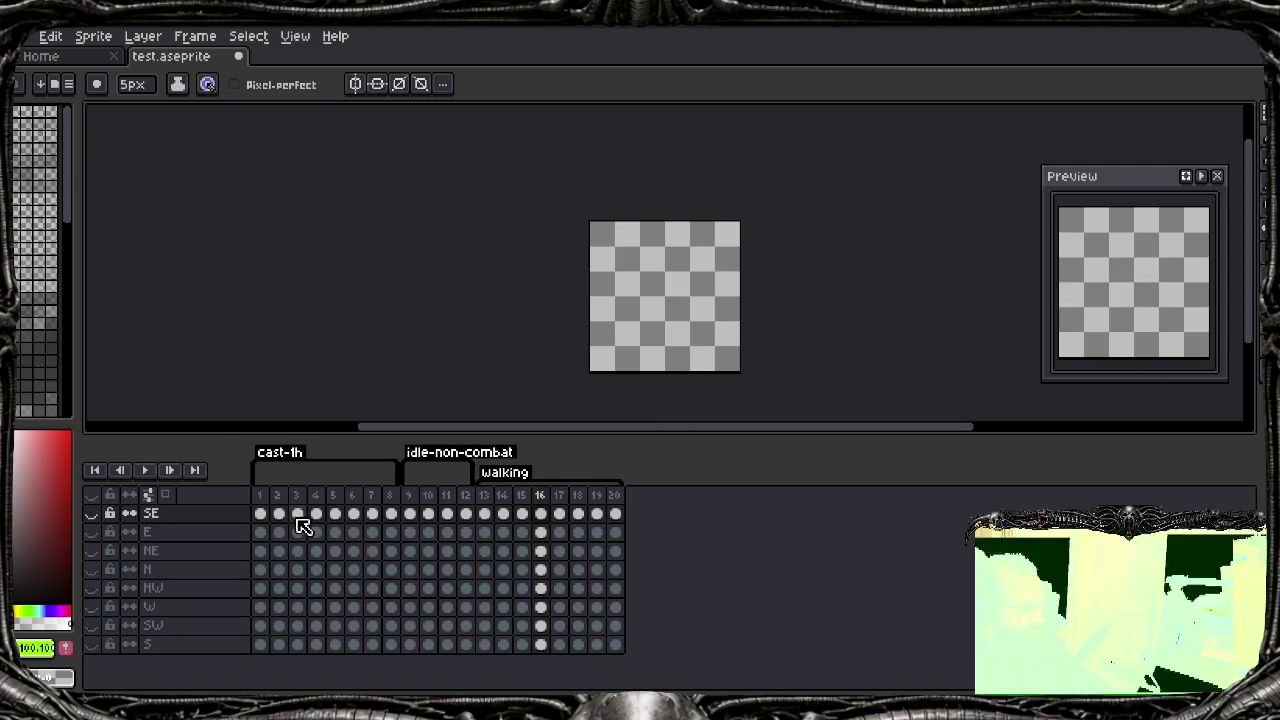
pyautogui.click(91, 513)
pyautogui.click(413, 513)
pyautogui.press('Return')
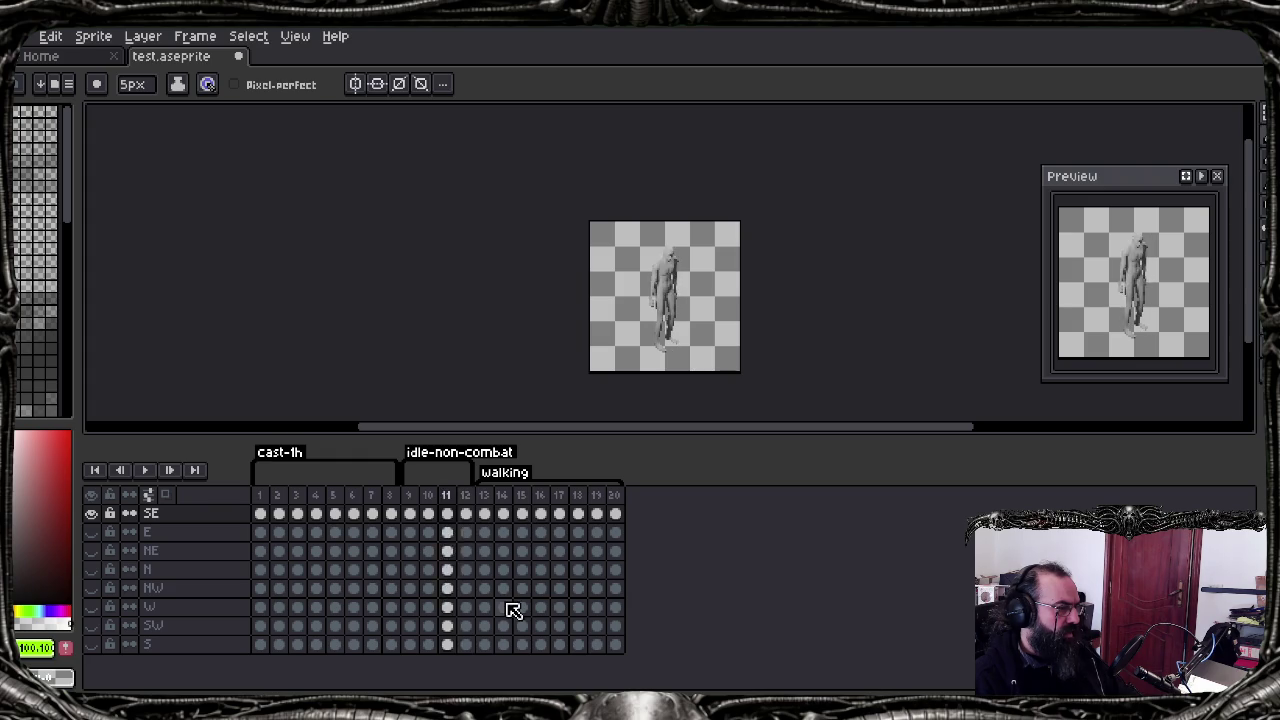
pyautogui.press('Return')
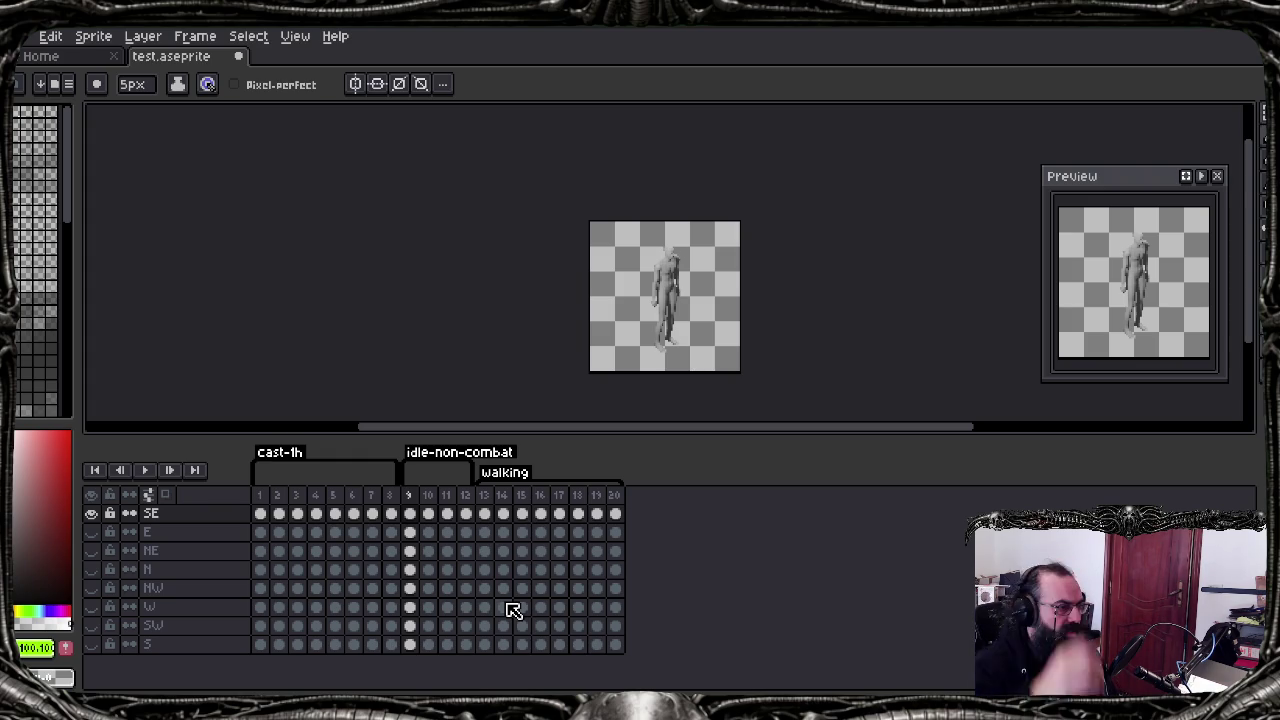
pyautogui.scroll(4, 686, 265)
pyautogui.scroll(-2, 625, 286)
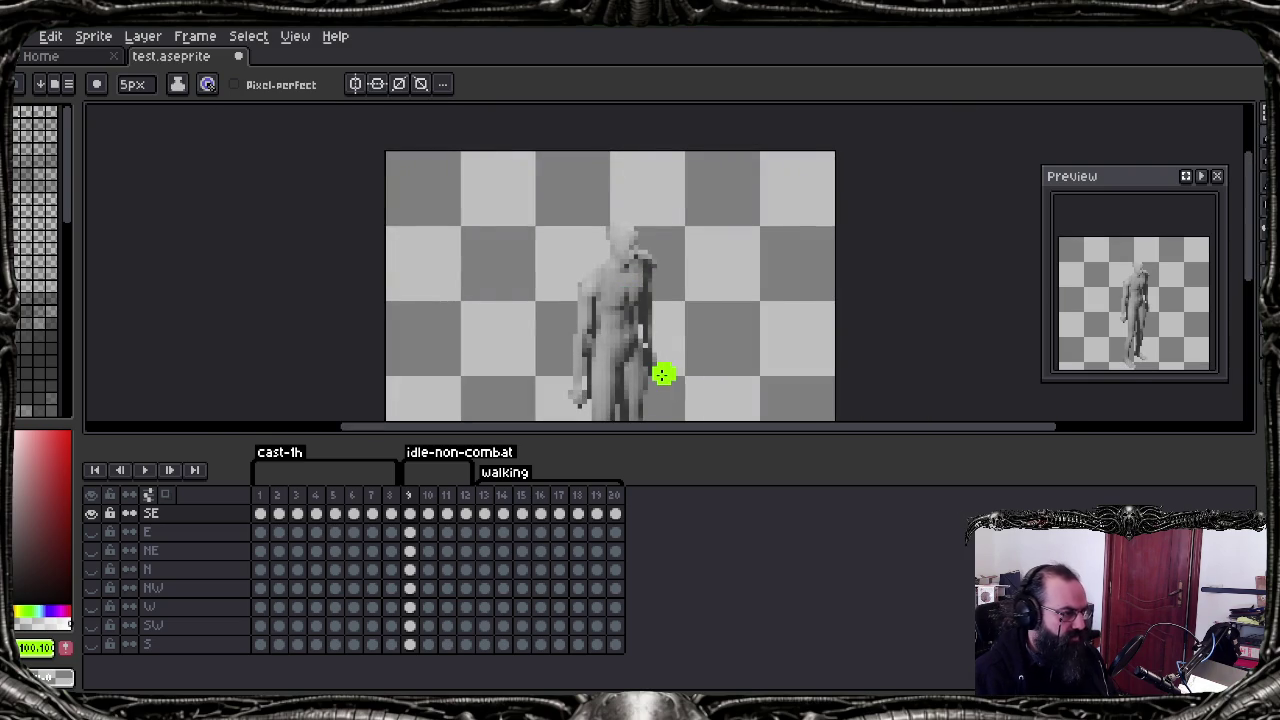
pyautogui.press('Right')
pyautogui.press('Right')
pyautogui.press('Right')
pyautogui.press('Left')
pyautogui.press('Left')
pyautogui.press('Left')
pyautogui.press('Right')
pyautogui.press('Right')
pyautogui.press('Right')
pyautogui.press('Left')
pyautogui.press('Left')
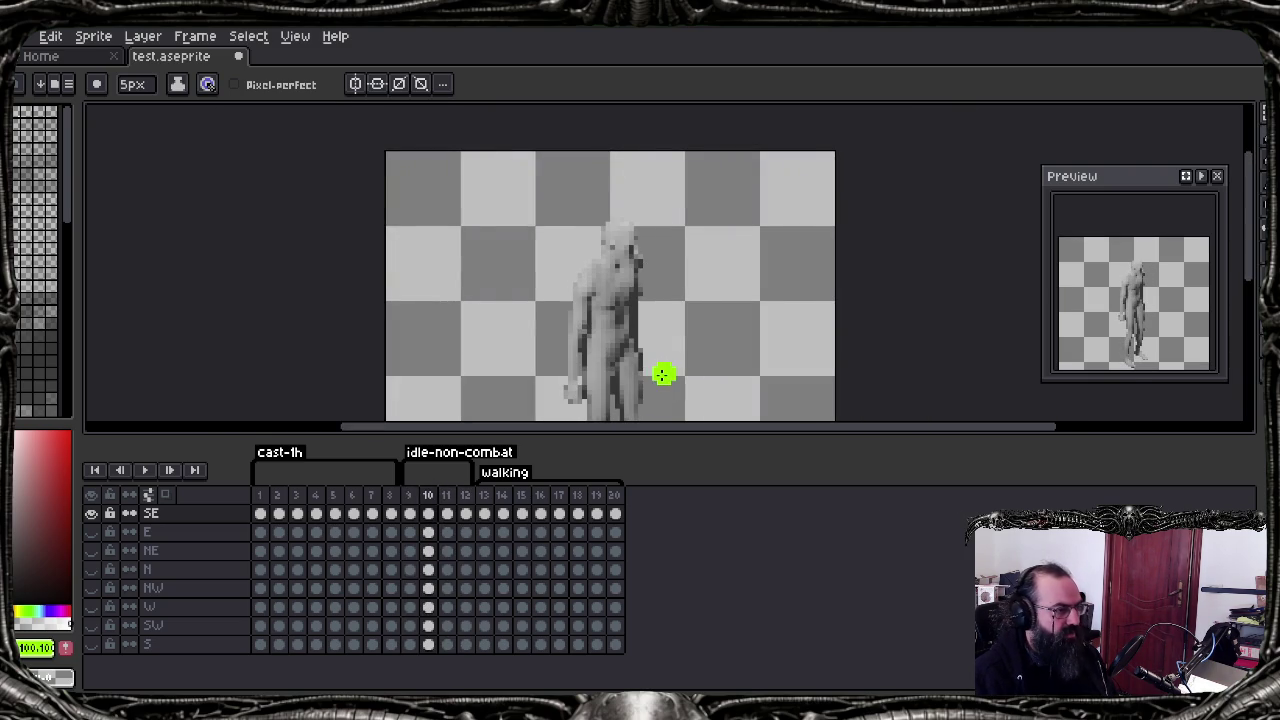
pyautogui.scroll(-1, 663, 374)
pyautogui.moveTo(663, 374); pyautogui.dragTo(640, 270, button='middle')
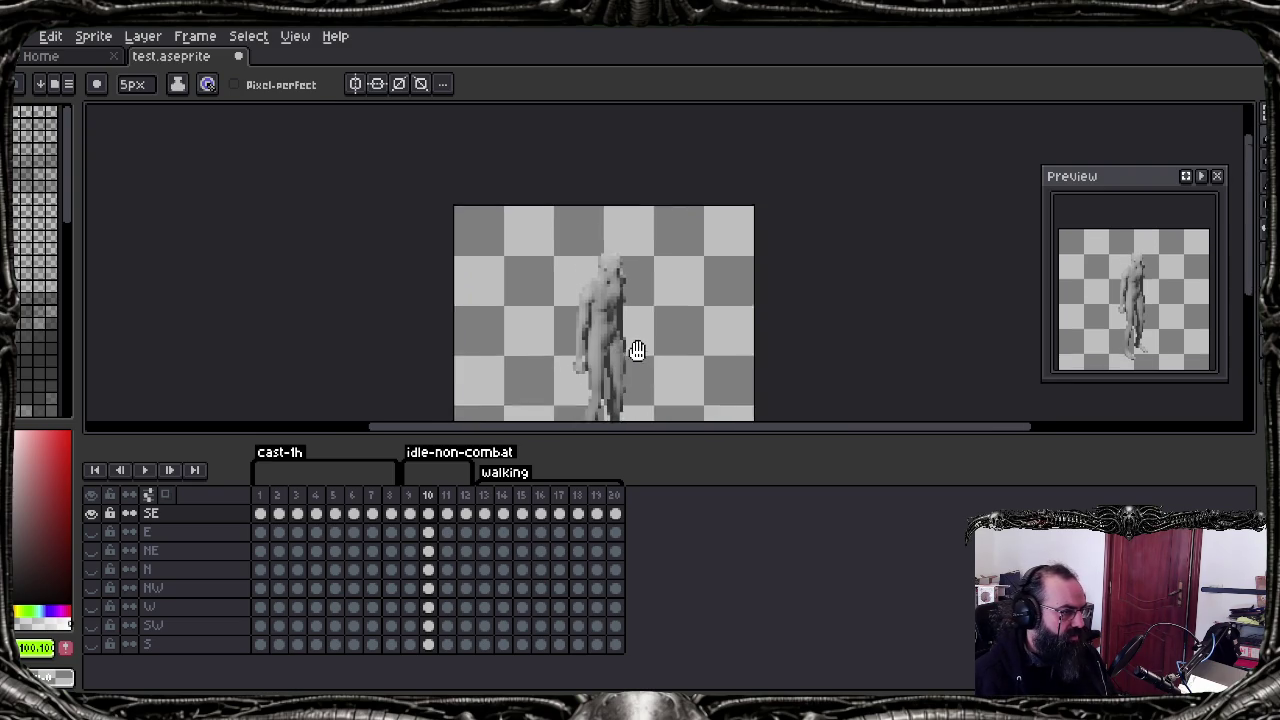
pyautogui.press('Right')
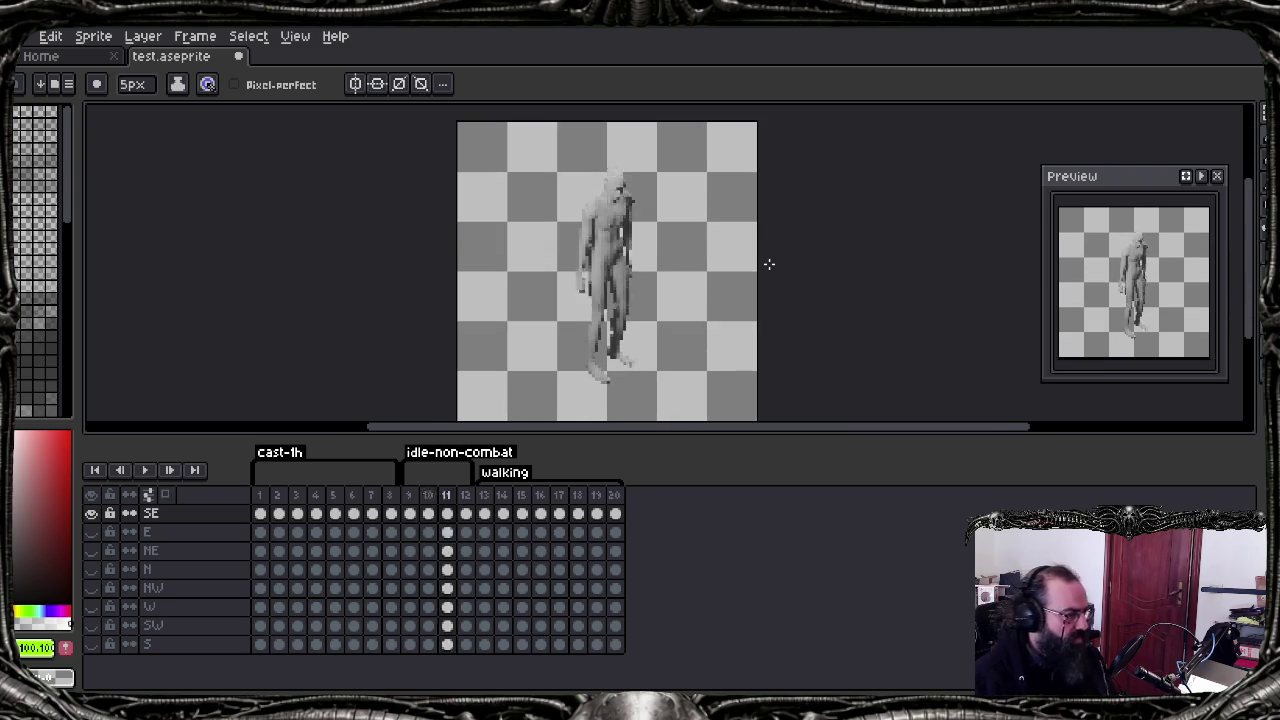
pyautogui.press('Left')
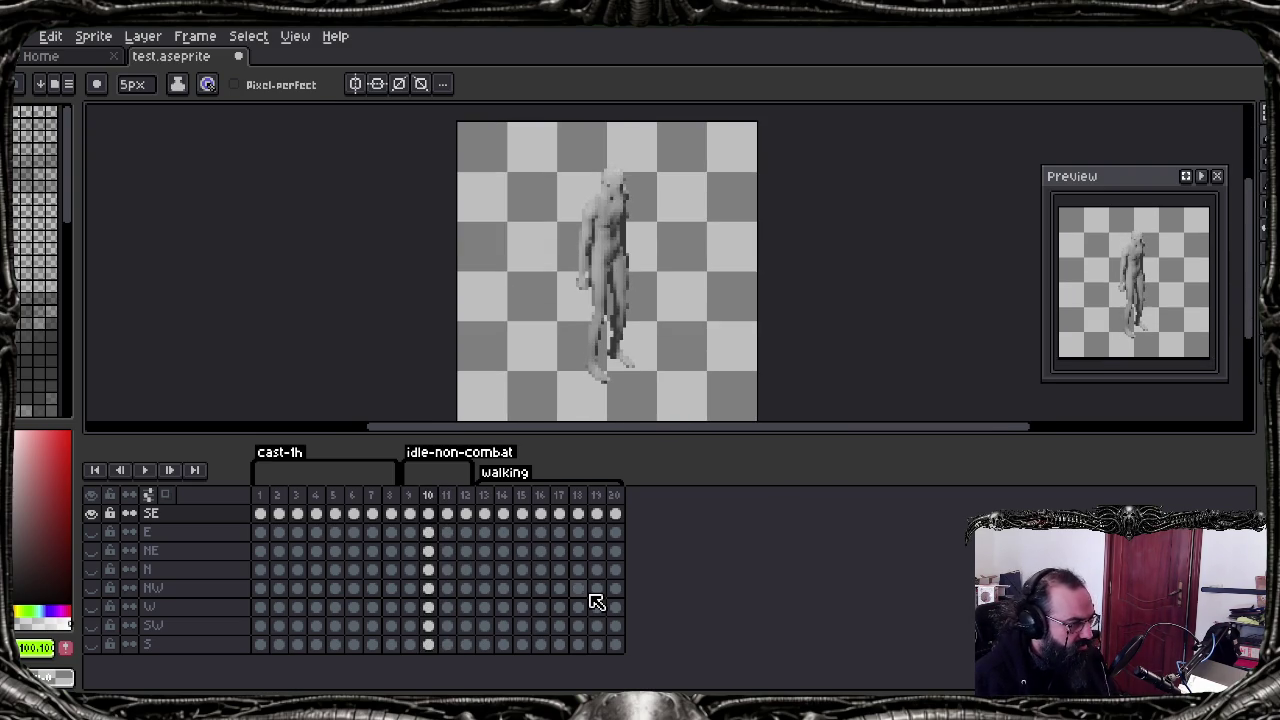
pyautogui.press('Left')
pyautogui.press('Left')
pyautogui.press('Right')
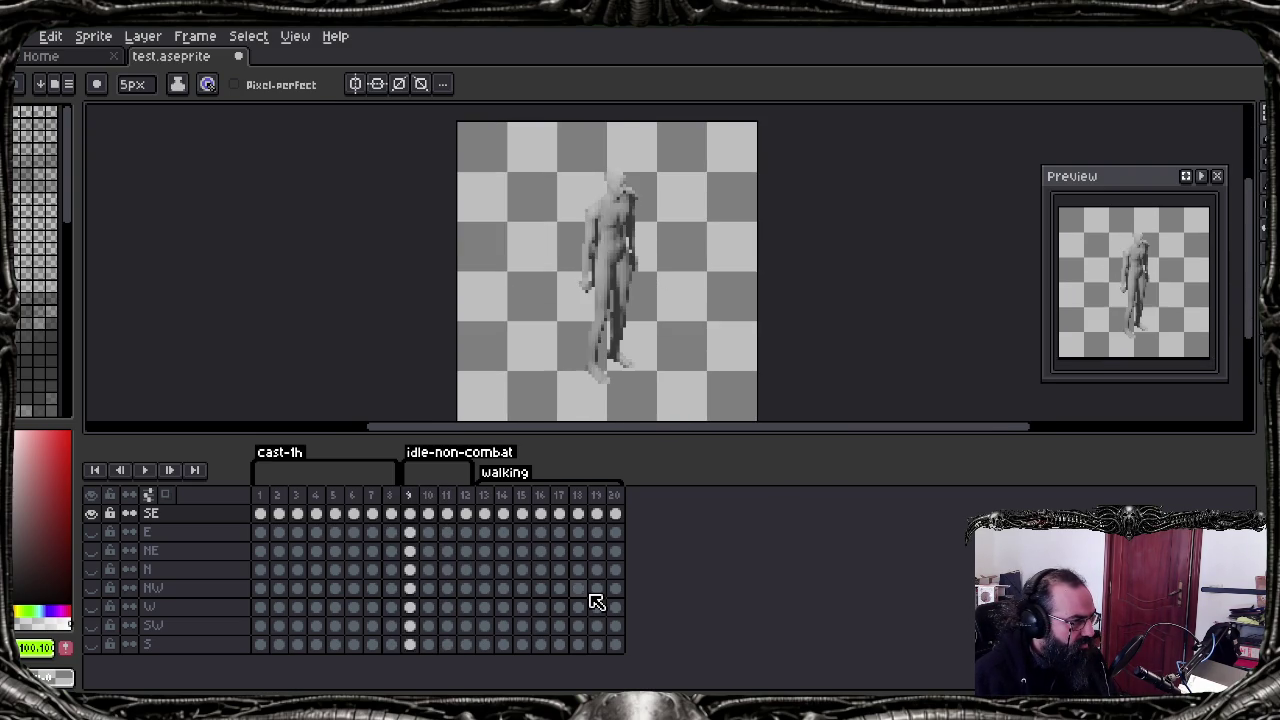
pyautogui.press('Left')
pyautogui.press('Right')
pyautogui.press('Left')
pyautogui.press('Right')
pyautogui.press('Right')
pyautogui.press('Right')
pyautogui.press('Right')
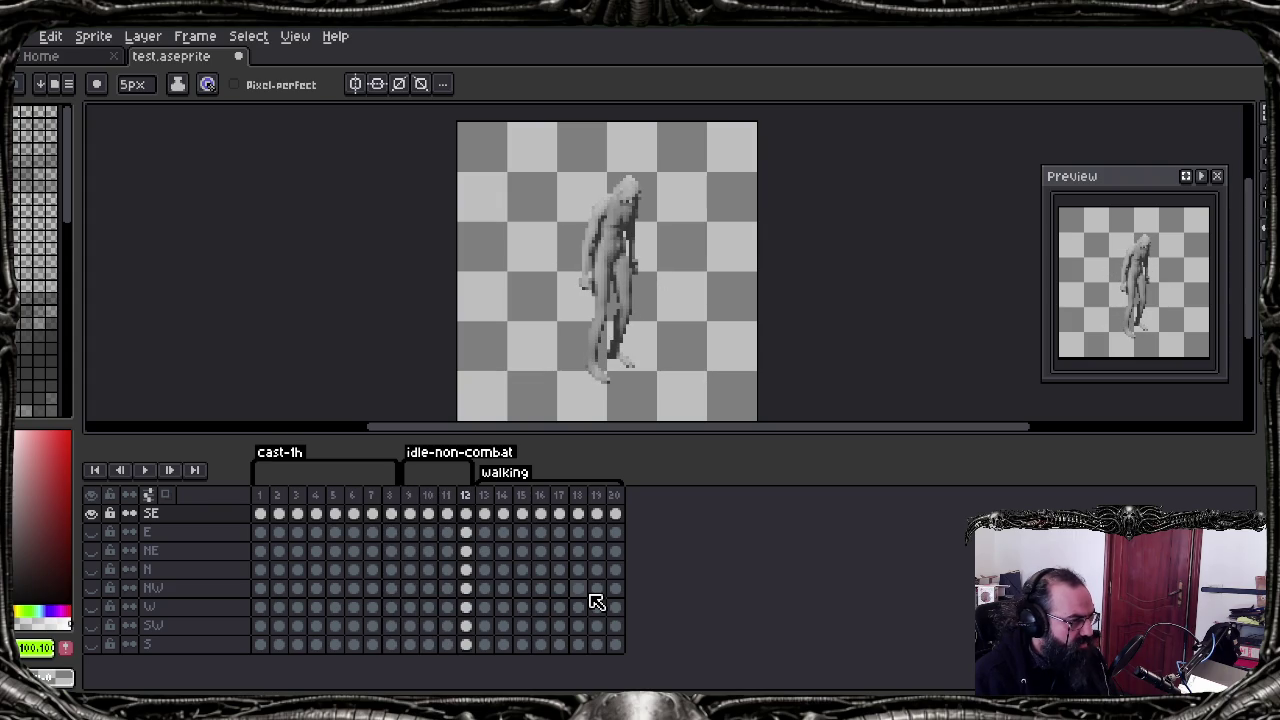
pyautogui.press('Right')
pyautogui.press('Left')
pyautogui.press('Right')
pyautogui.press('Left')
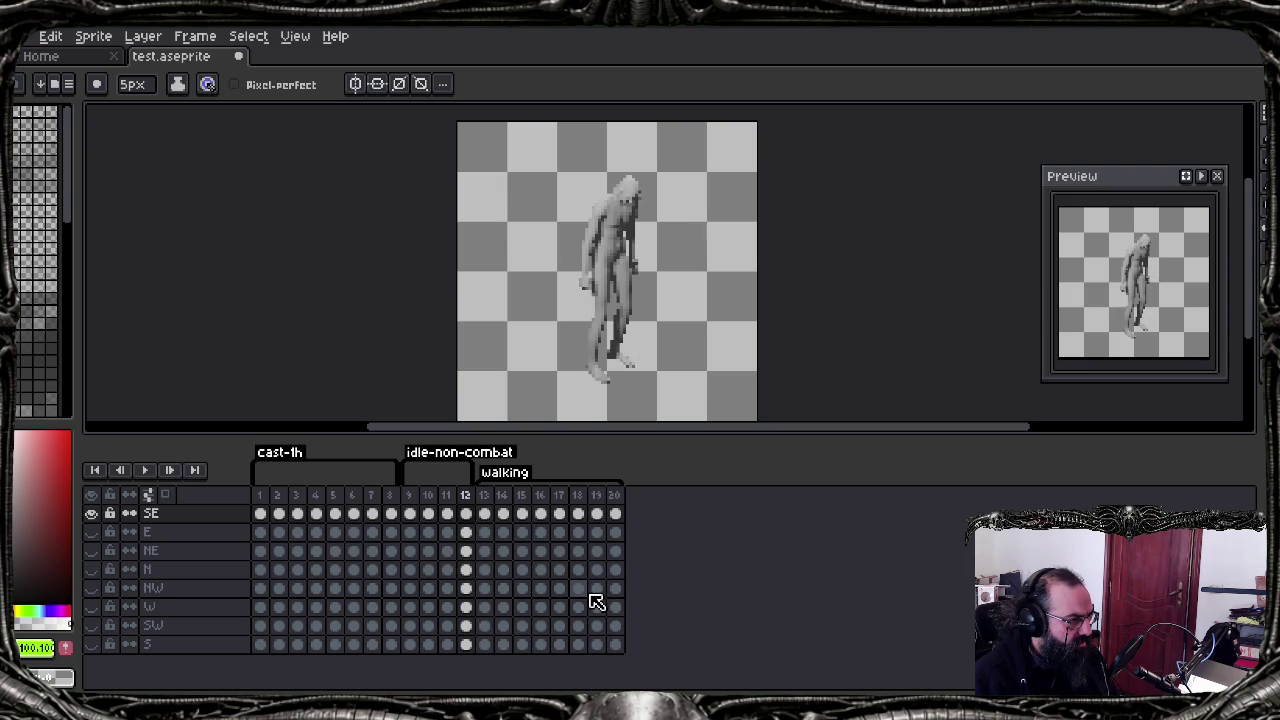
pyautogui.press('Right')
pyautogui.press('Left')
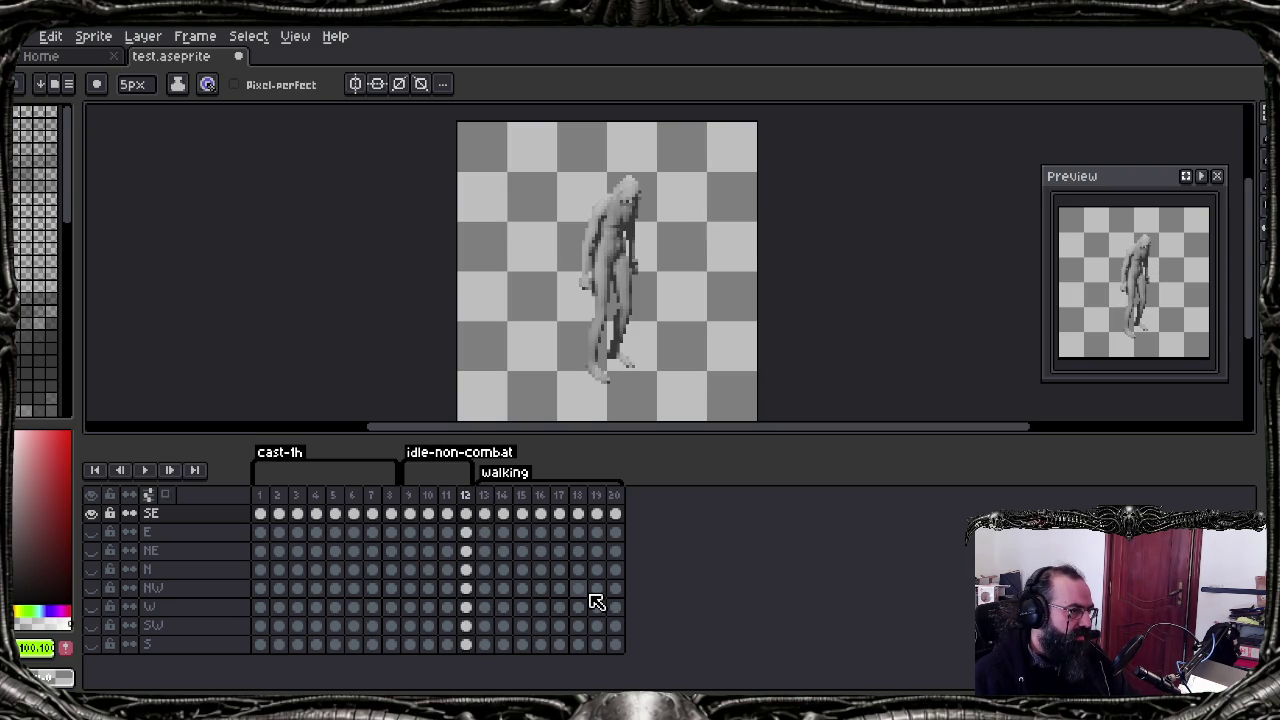
pyautogui.press('Right')
pyautogui.press('Right')
pyautogui.press('Left')
pyautogui.press('Left')
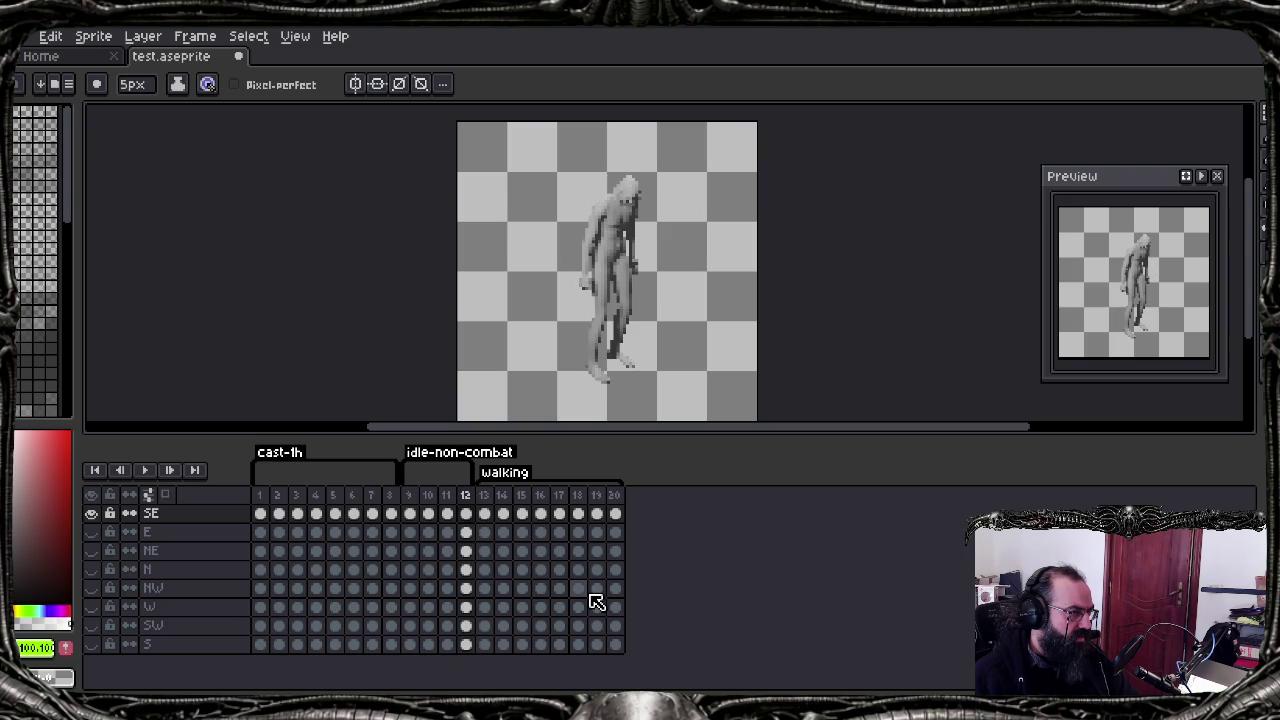
pyautogui.press('Right')
pyautogui.press('Left')
pyautogui.press('Right')
pyautogui.press('Left')
pyautogui.press('Right')
pyautogui.press('Right')
pyautogui.press('Left')
pyautogui.press('Left')
pyautogui.press('Left')
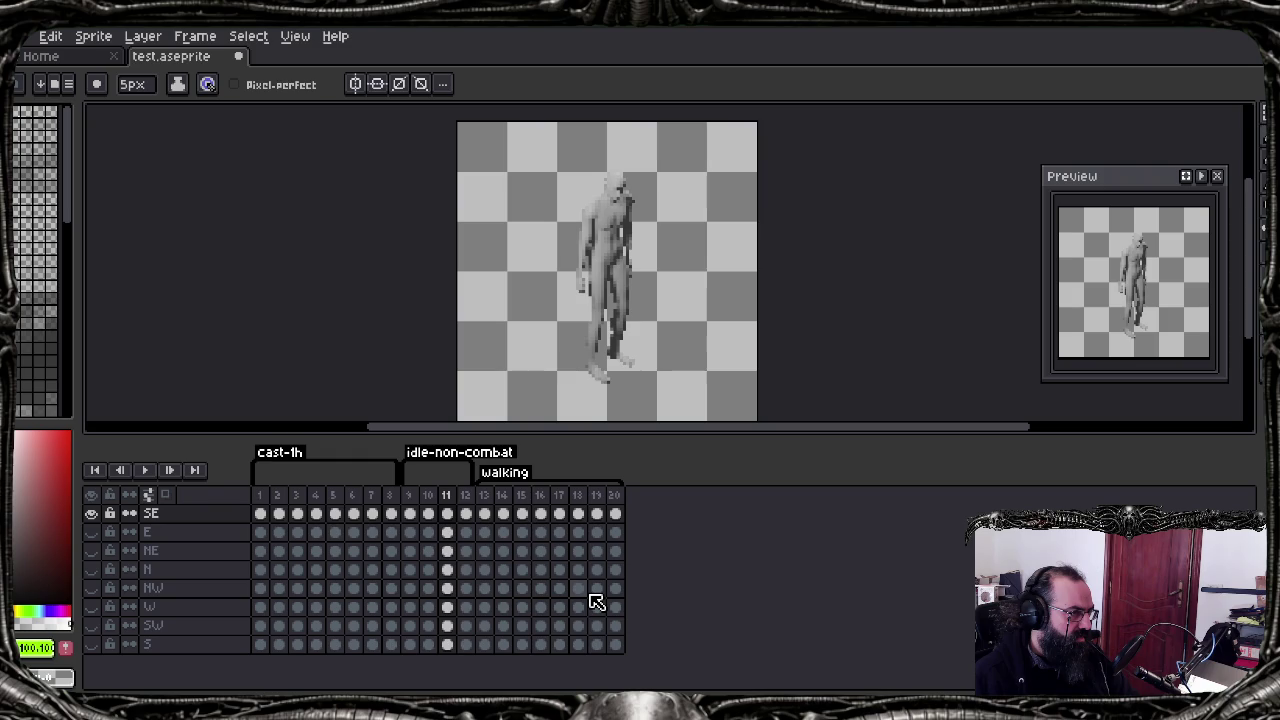
pyautogui.press('Right')
pyautogui.press('Right')
pyautogui.press('Right')
pyautogui.press('Right')
pyautogui.press('Right')
pyautogui.press('Right')
pyautogui.press('Right')
pyautogui.press('Right')
pyautogui.press('Left')
pyautogui.press('Left')
pyautogui.press('Left')
pyautogui.press('Left')
pyautogui.press('Left')
pyautogui.press('Left')
pyautogui.press('Left')
pyautogui.press('Left')
pyautogui.press('Left')
pyautogui.press('Left')
pyautogui.press('Left')
pyautogui.press('Left')
pyautogui.press('Left')
pyautogui.press('Left')
pyautogui.press('Right')
pyautogui.press('Right')
pyautogui.press('Right')
pyautogui.press('Right')
pyautogui.press('Right')
pyautogui.press('Left')
pyautogui.press('Left')
pyautogui.press('Left')
pyautogui.press('Left')
pyautogui.press('Right')
pyautogui.press('Right')
pyautogui.press('Right')
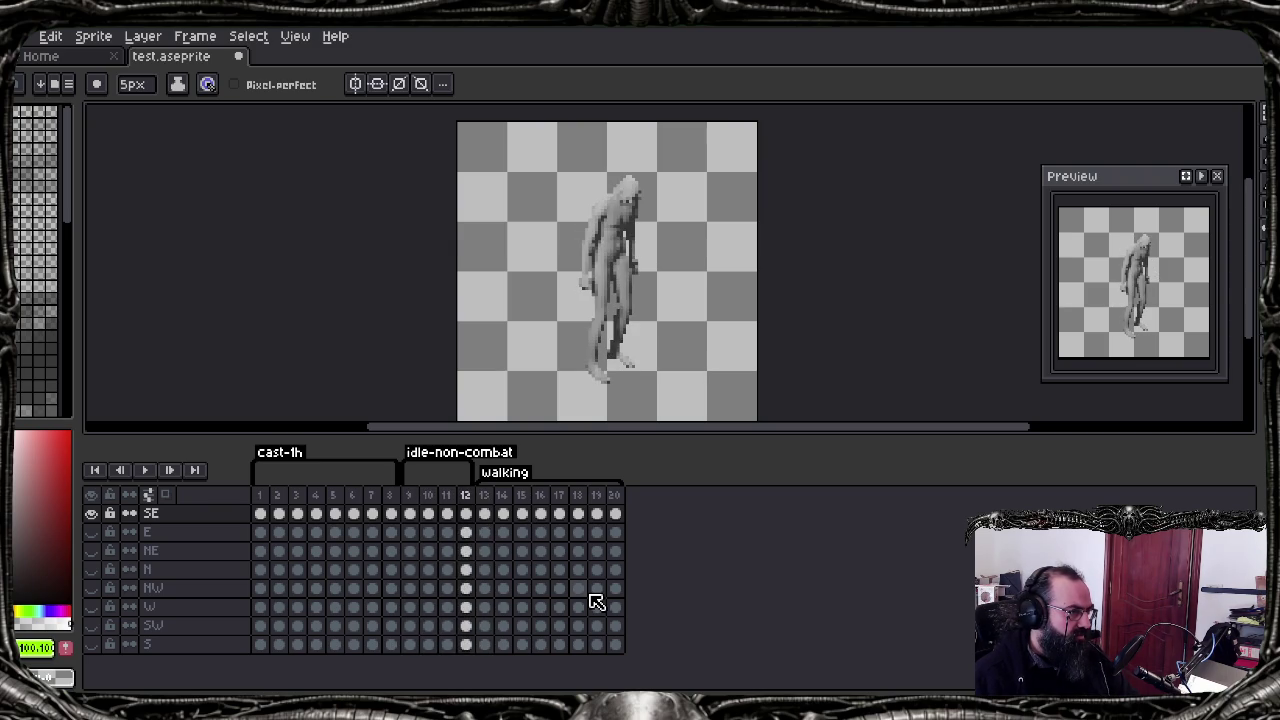
pyautogui.press('Right')
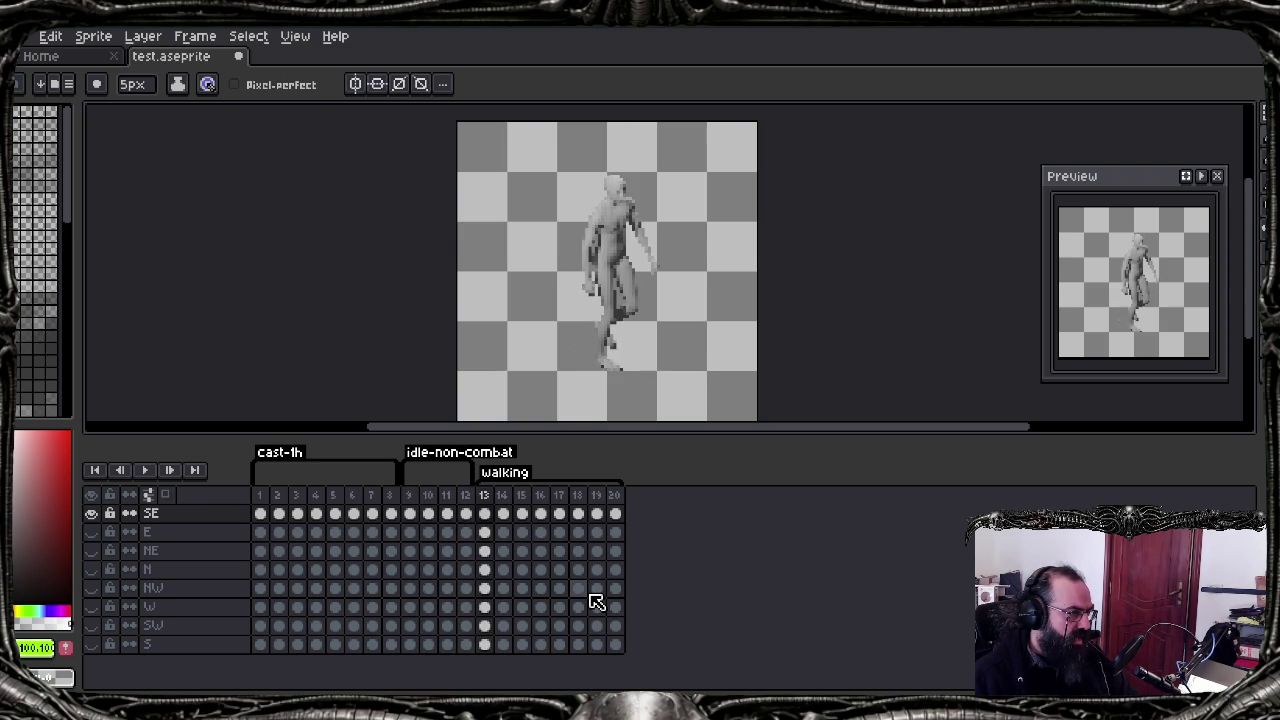
pyautogui.press('Left')
pyautogui.press('Right')
pyautogui.press('Left')
pyautogui.press('Right')
pyautogui.press('Right')
pyautogui.press('Right')
pyautogui.press('Left')
pyautogui.press('Left')
pyautogui.press('Left')
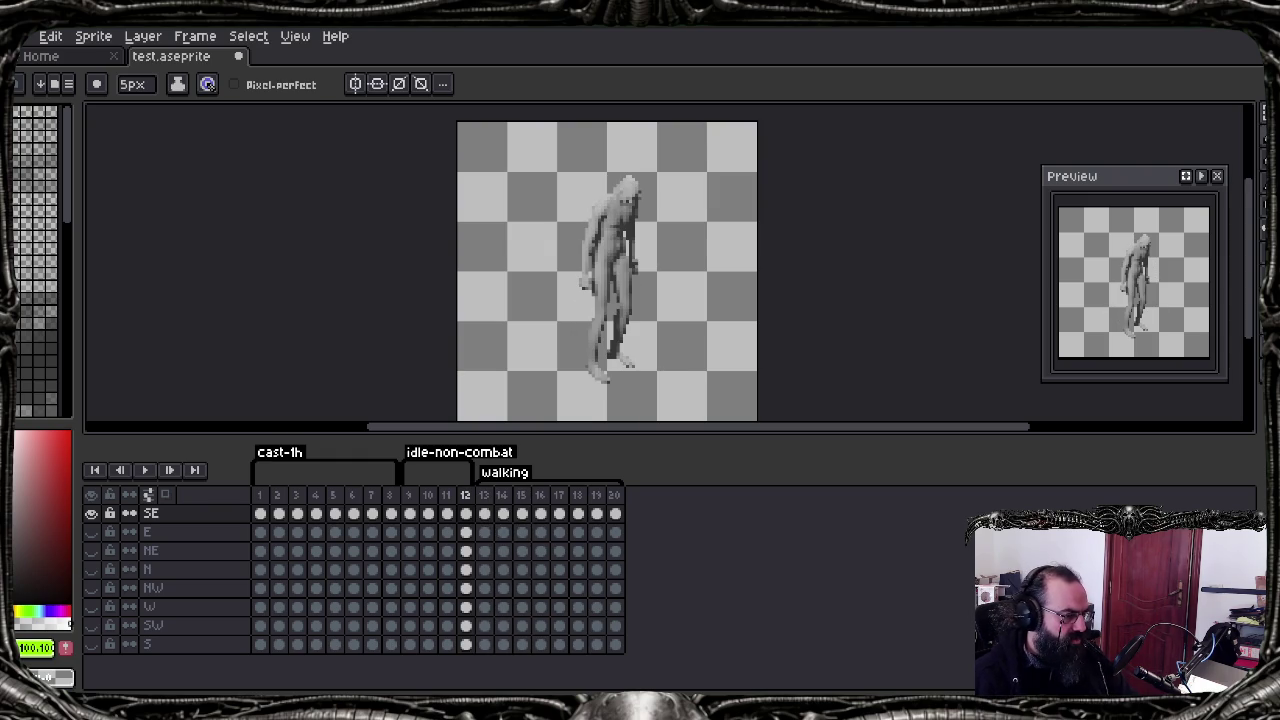
pyautogui.click(629, 663)
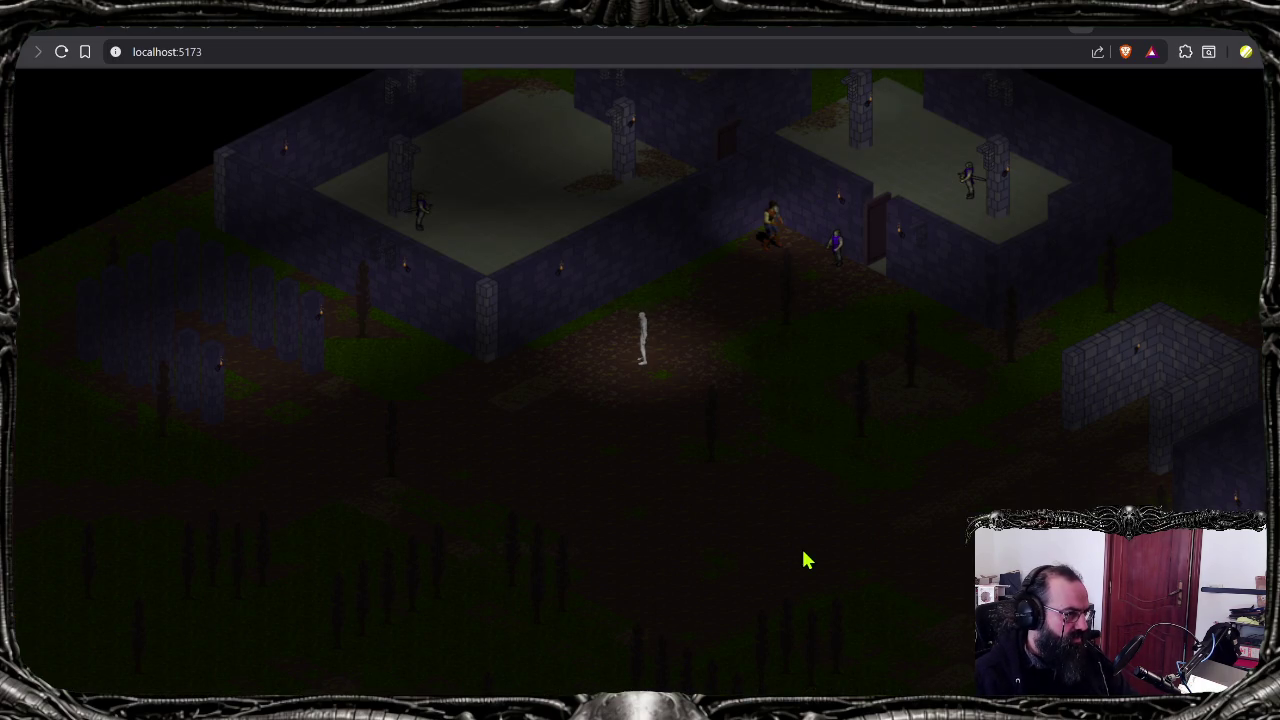
# Step: Walk the character left and right across the castle grounds with A and D
pyautogui.press('d')
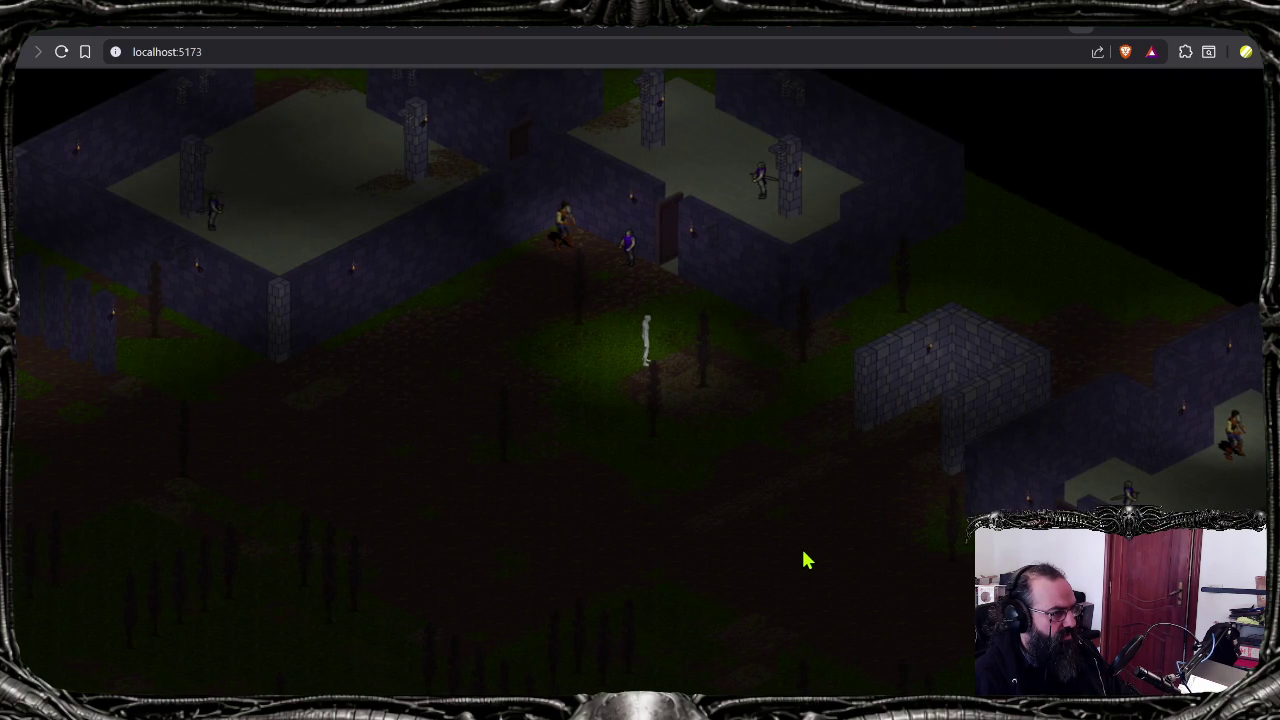
pyautogui.press('a')
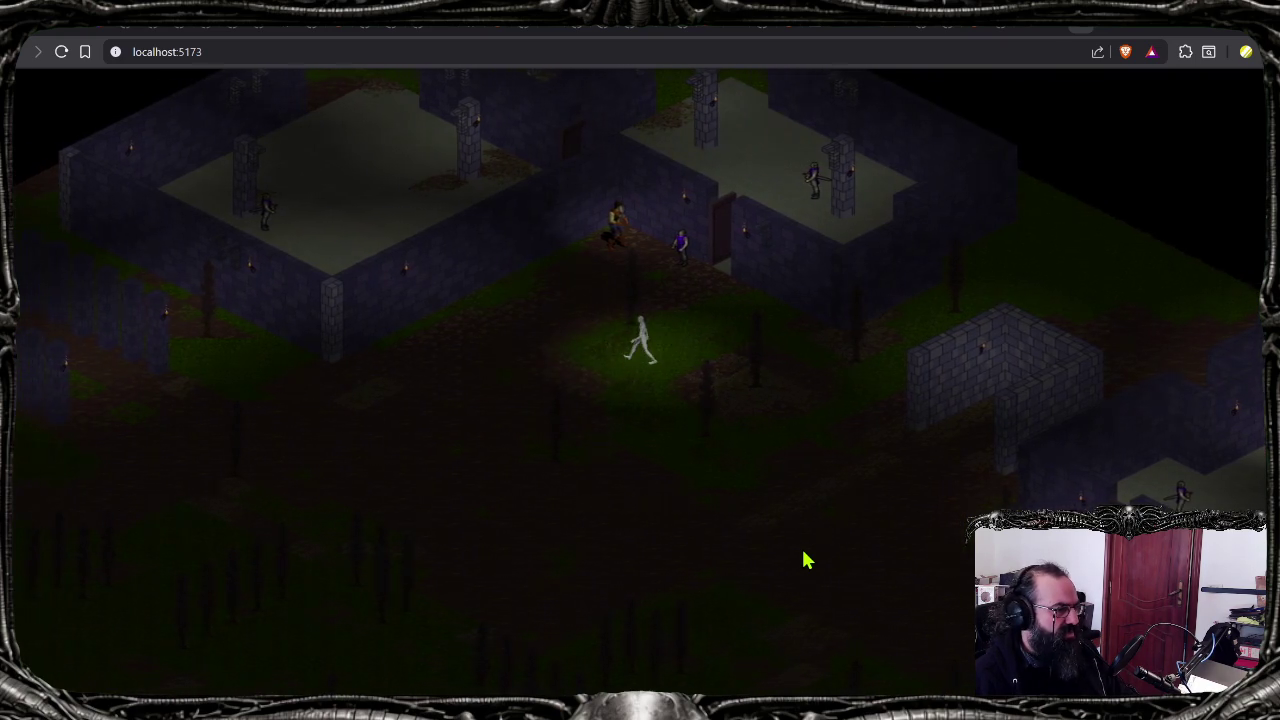
pyautogui.press('d')
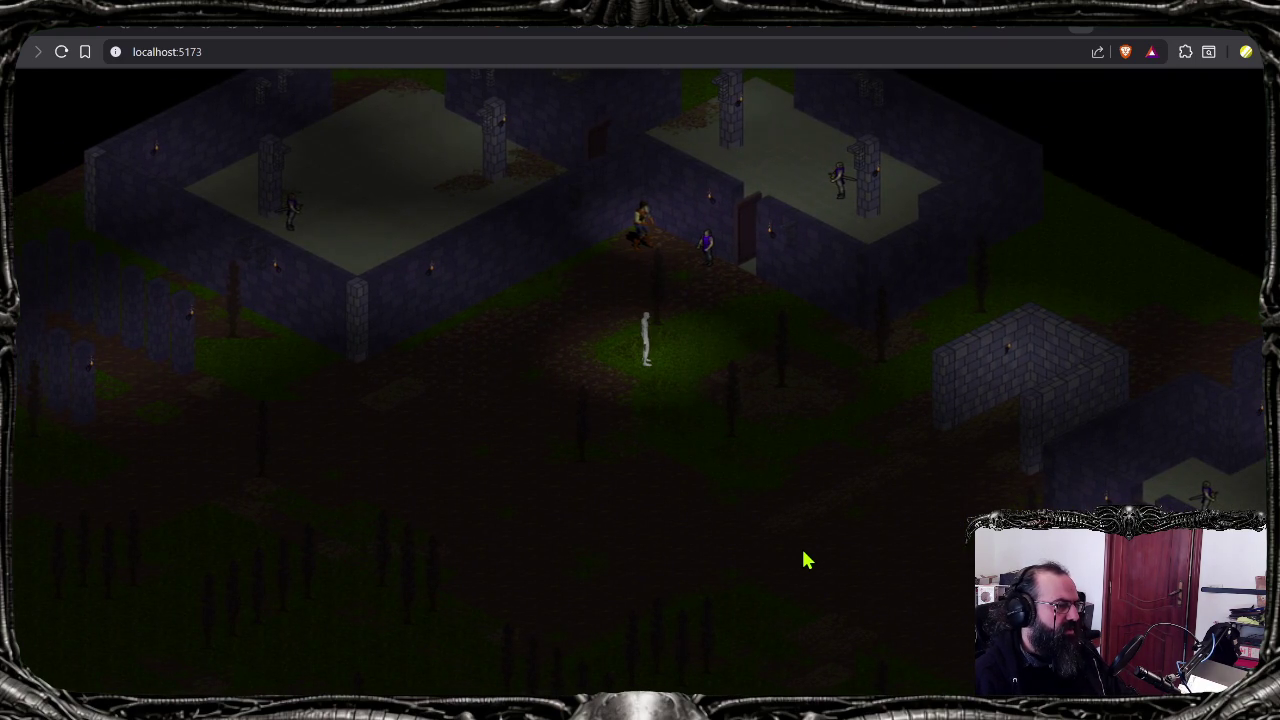
pyautogui.press('a')
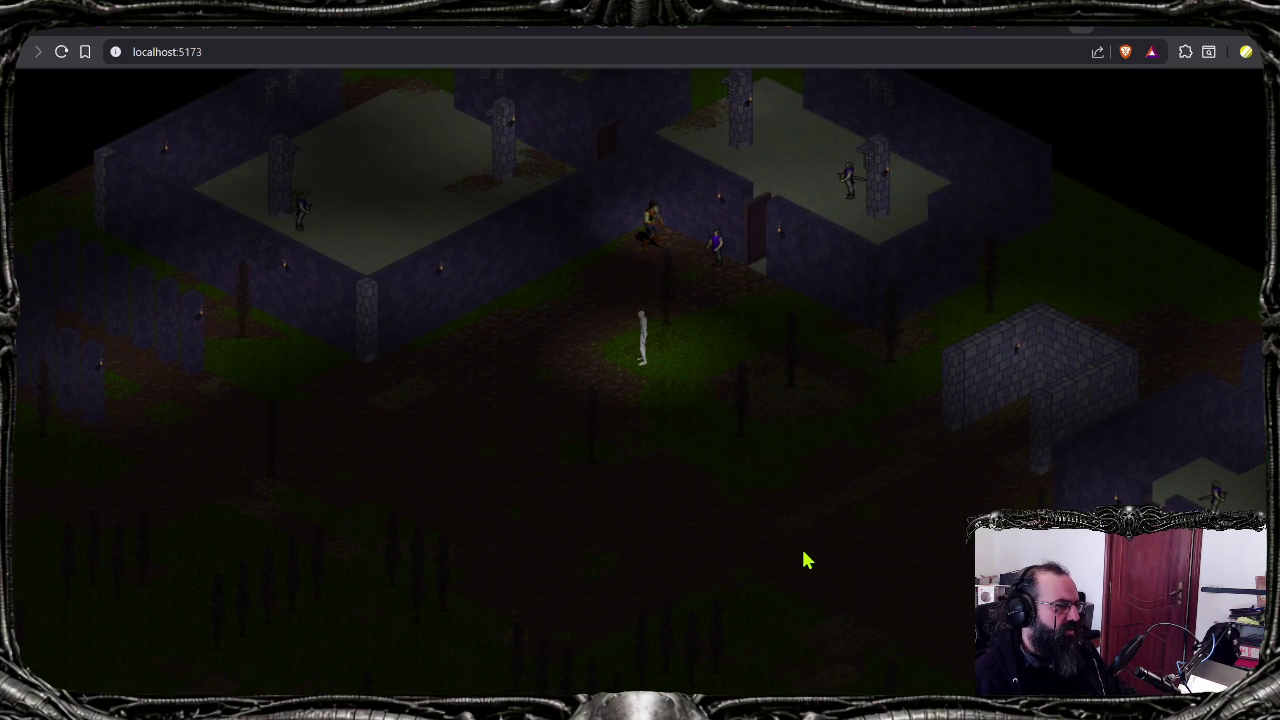
pyautogui.press('d')
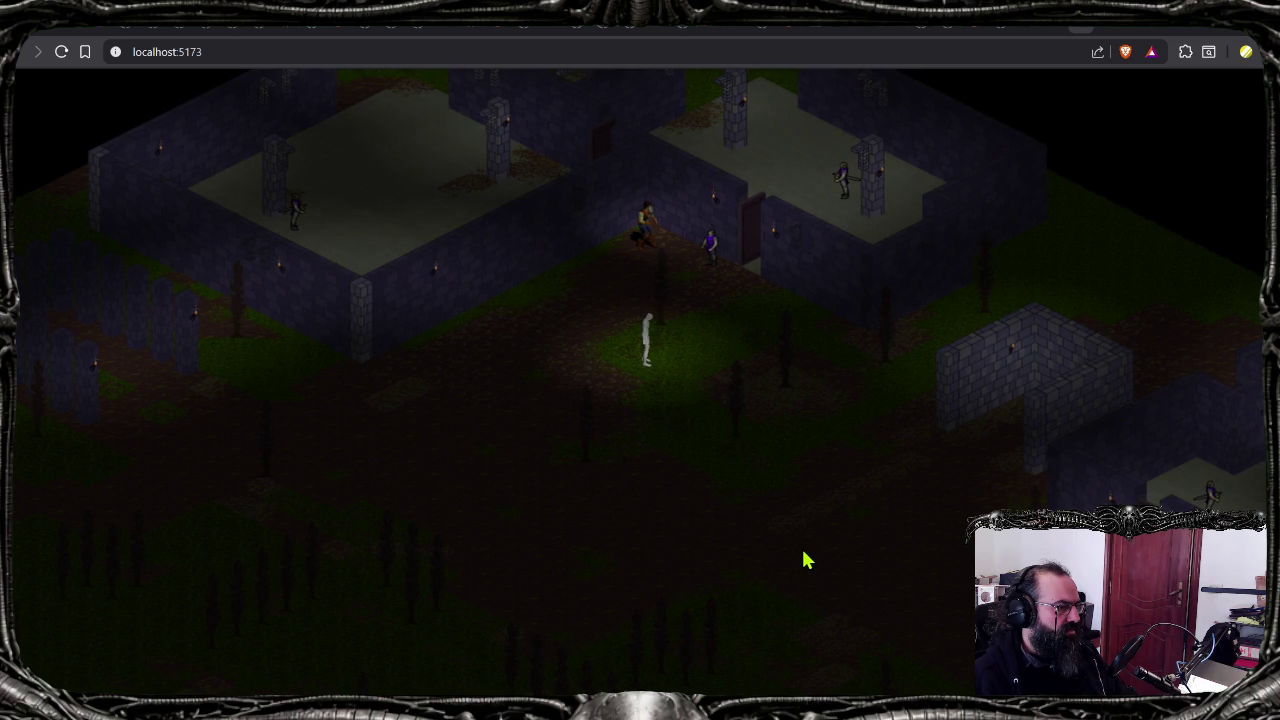
pyautogui.press('d')
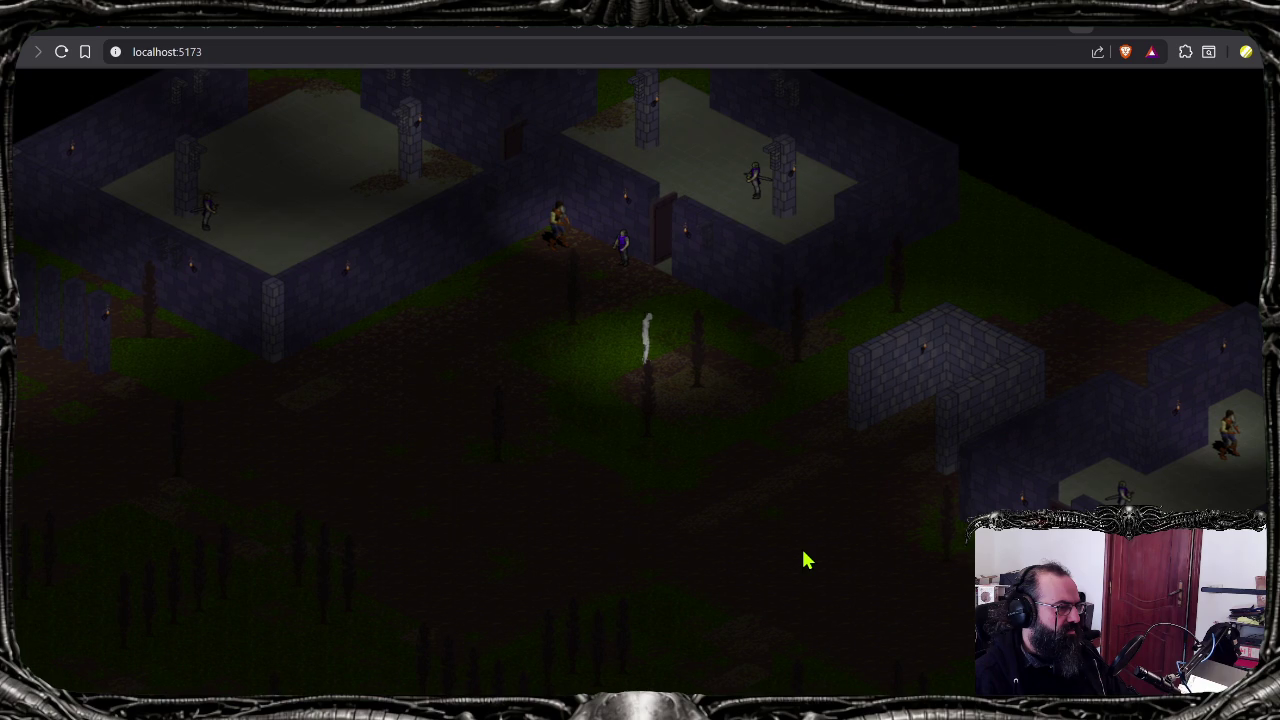
pyautogui.press('a')
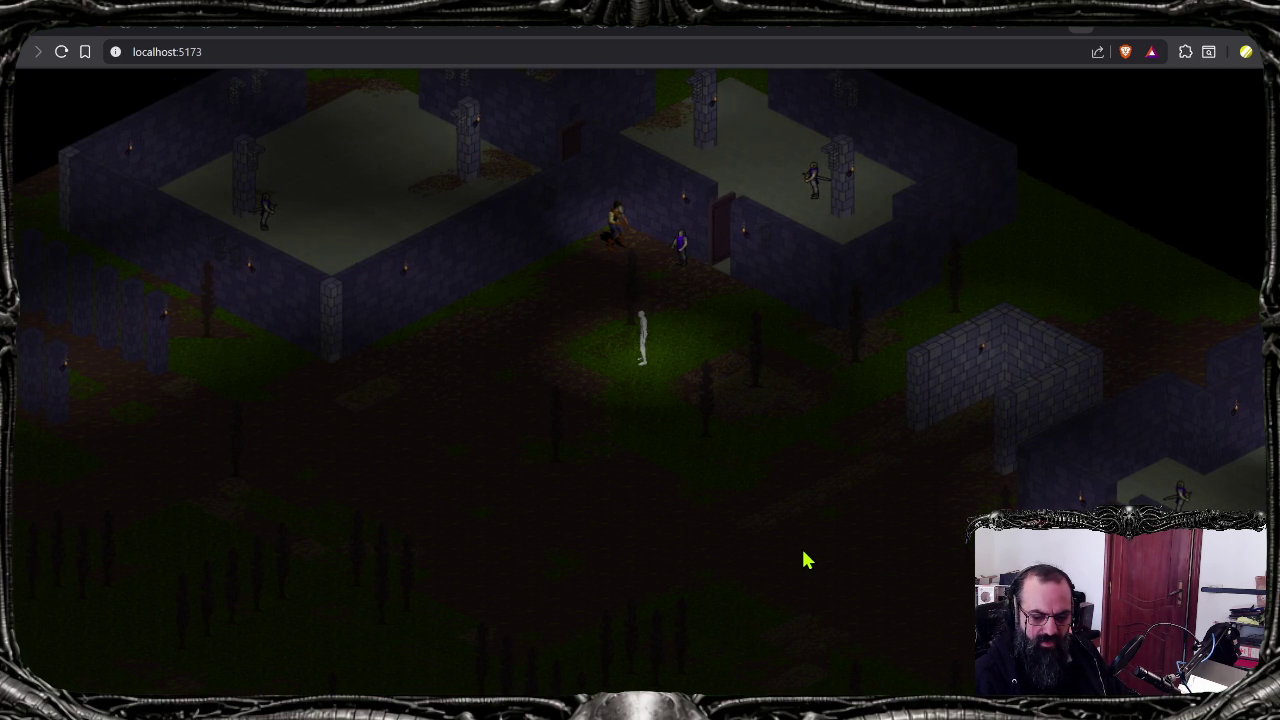
pyautogui.press('d')
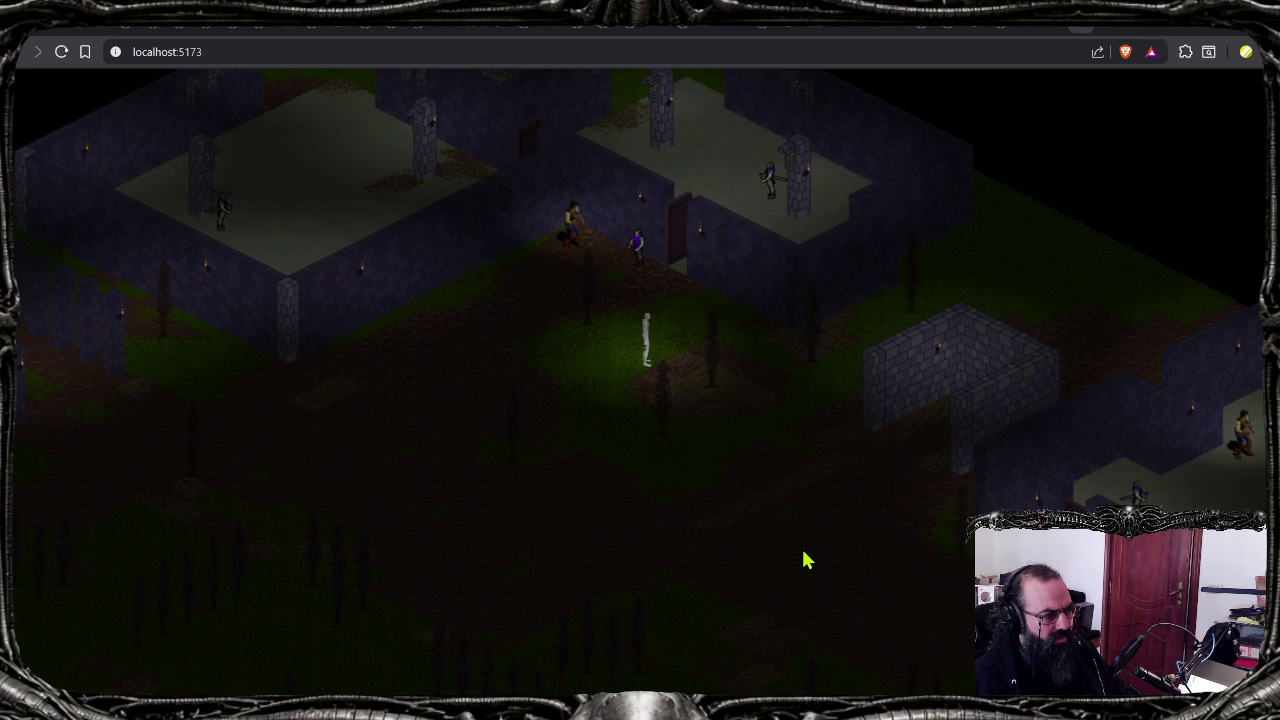
pyautogui.press('d')
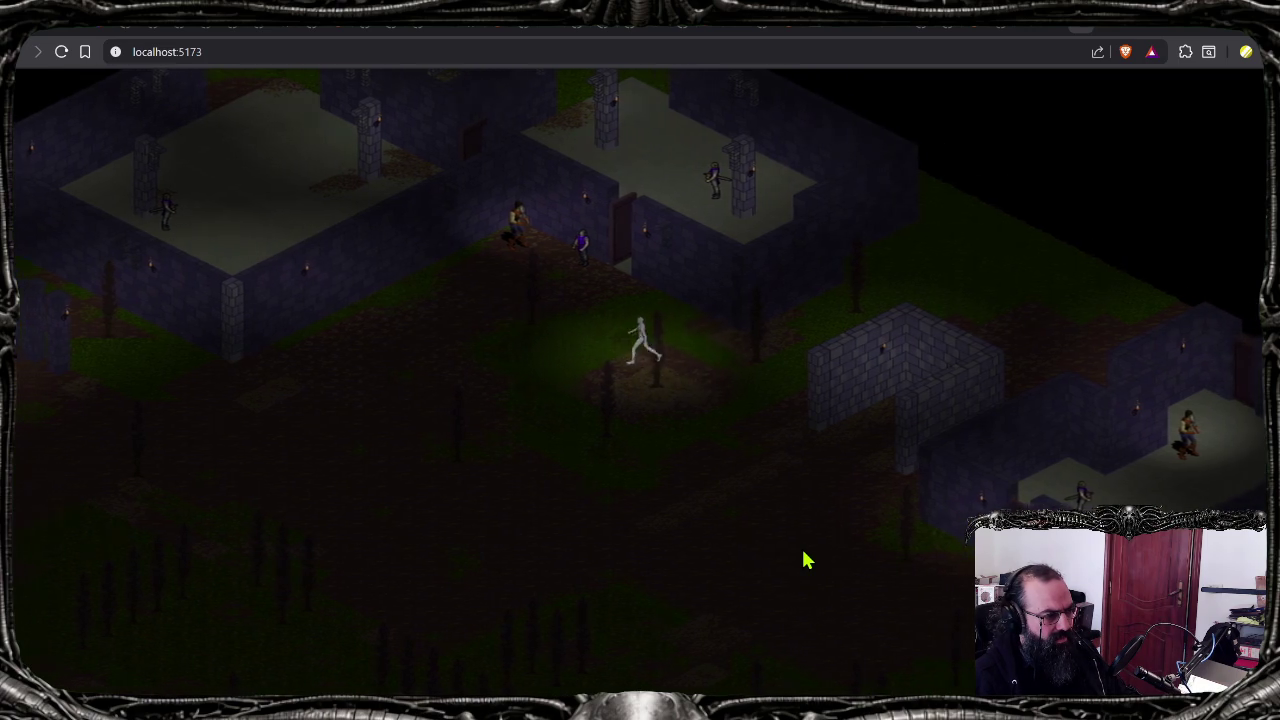
pyautogui.press('a')
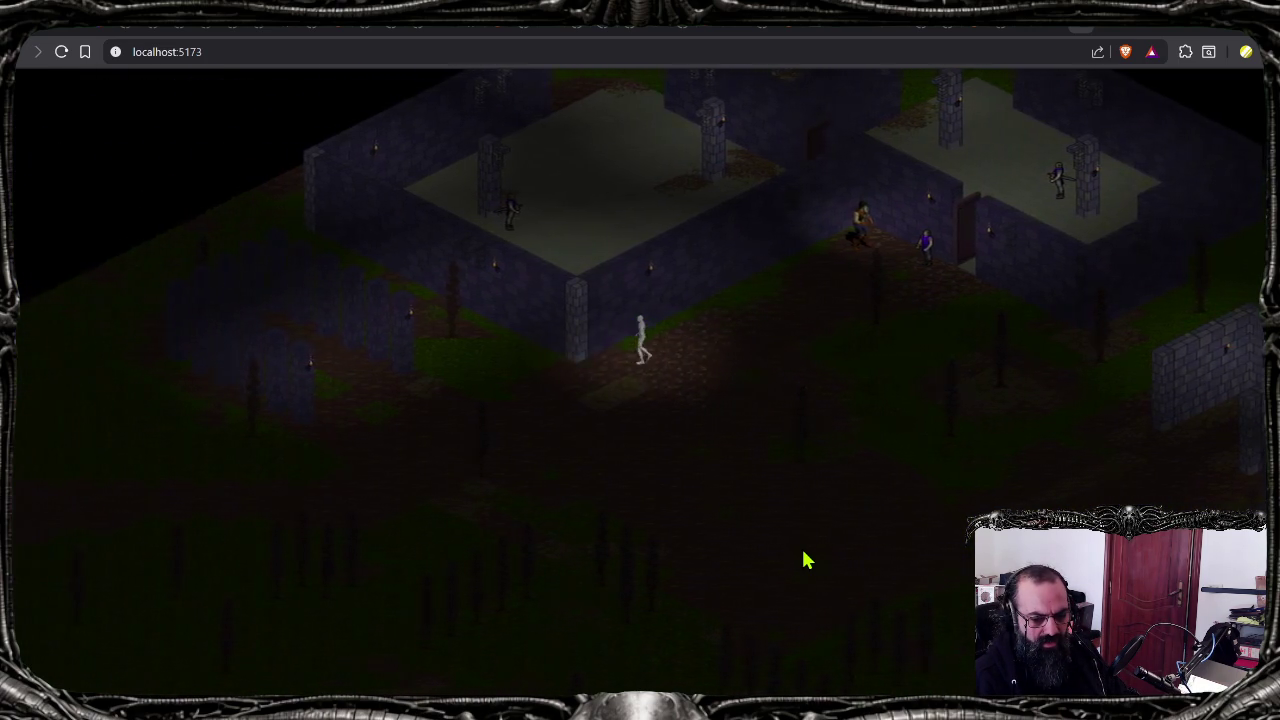
pyautogui.press('d')
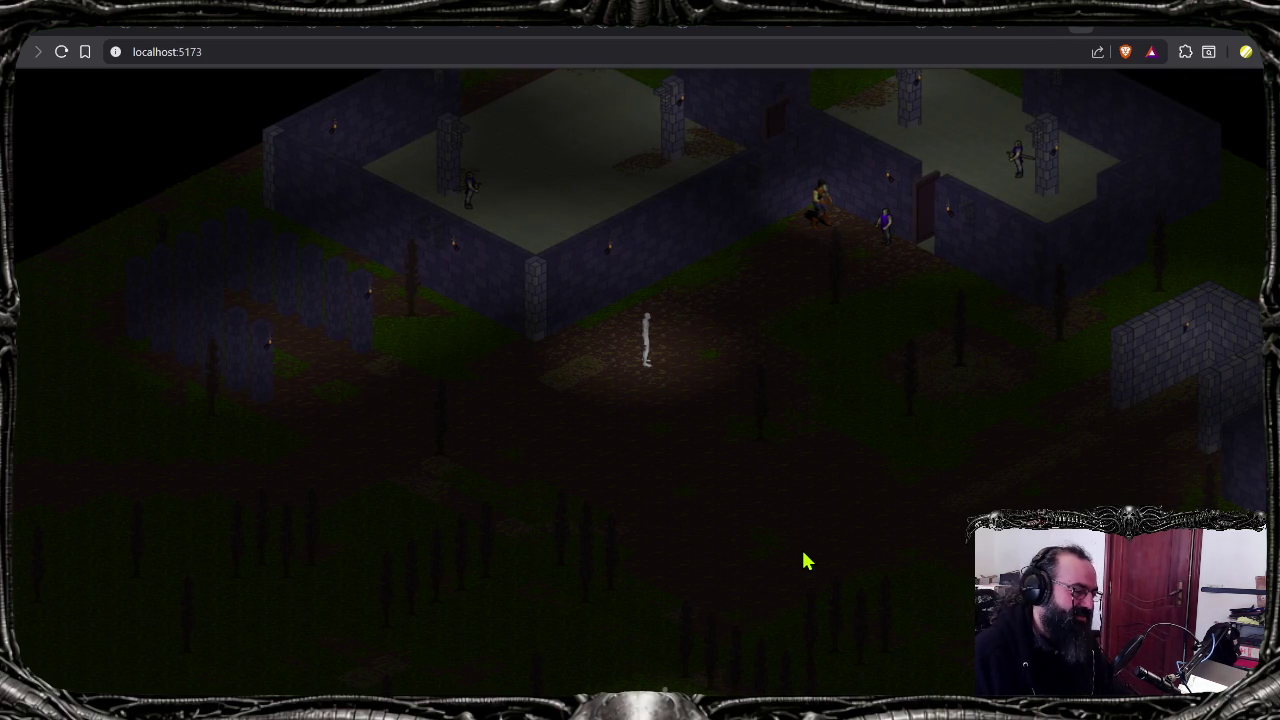
# Step: Walk the character up-right, back left and toward the camera, then let it idle
pyautogui.press('w')
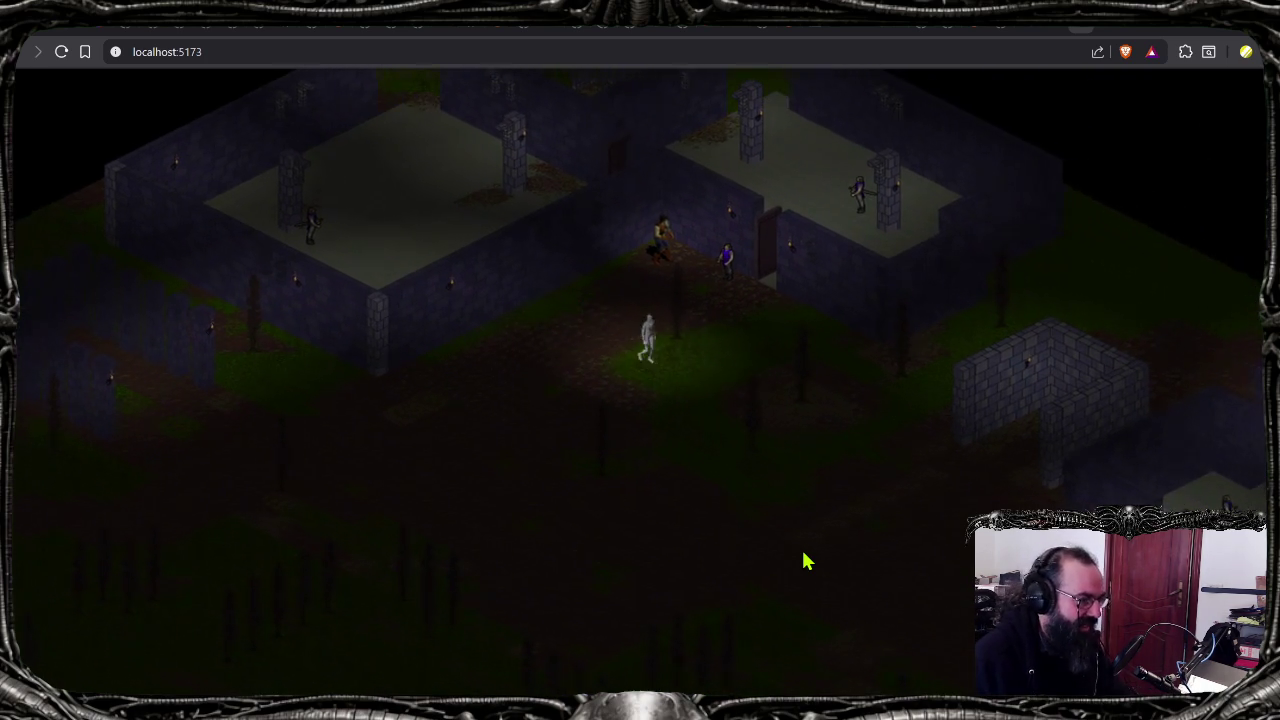
pyautogui.press('w')
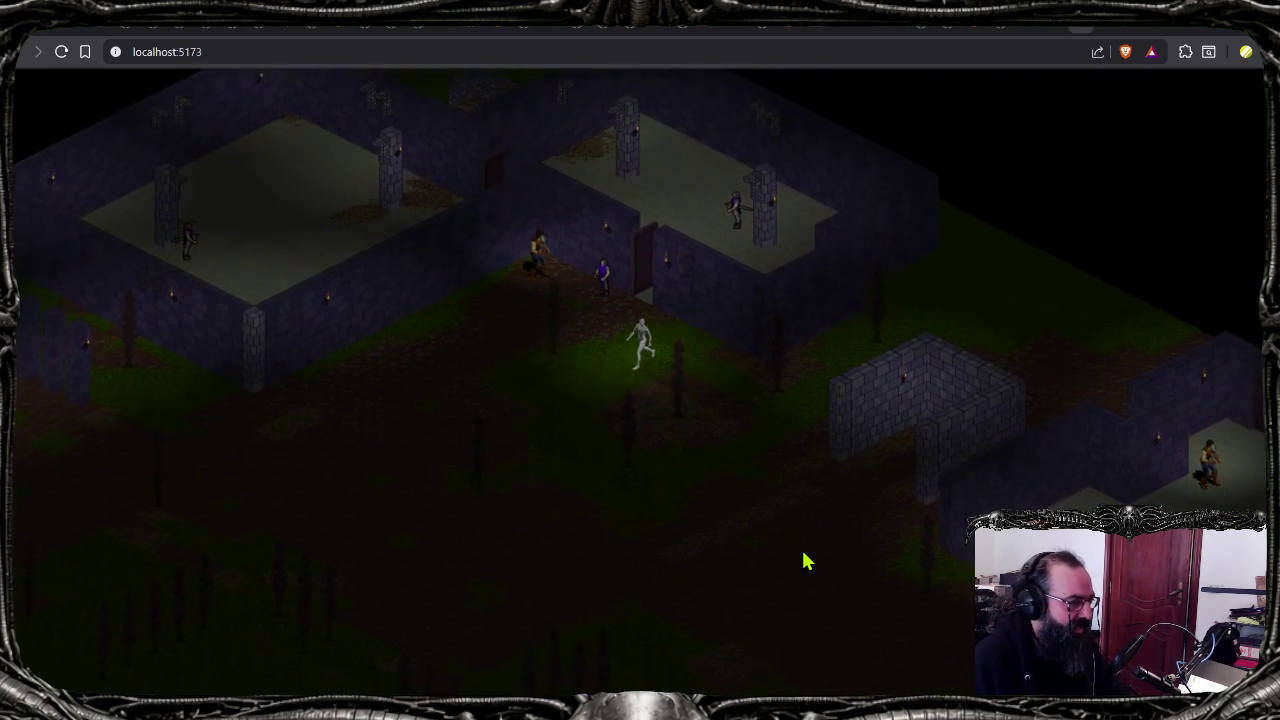
pyautogui.click(806, 562)
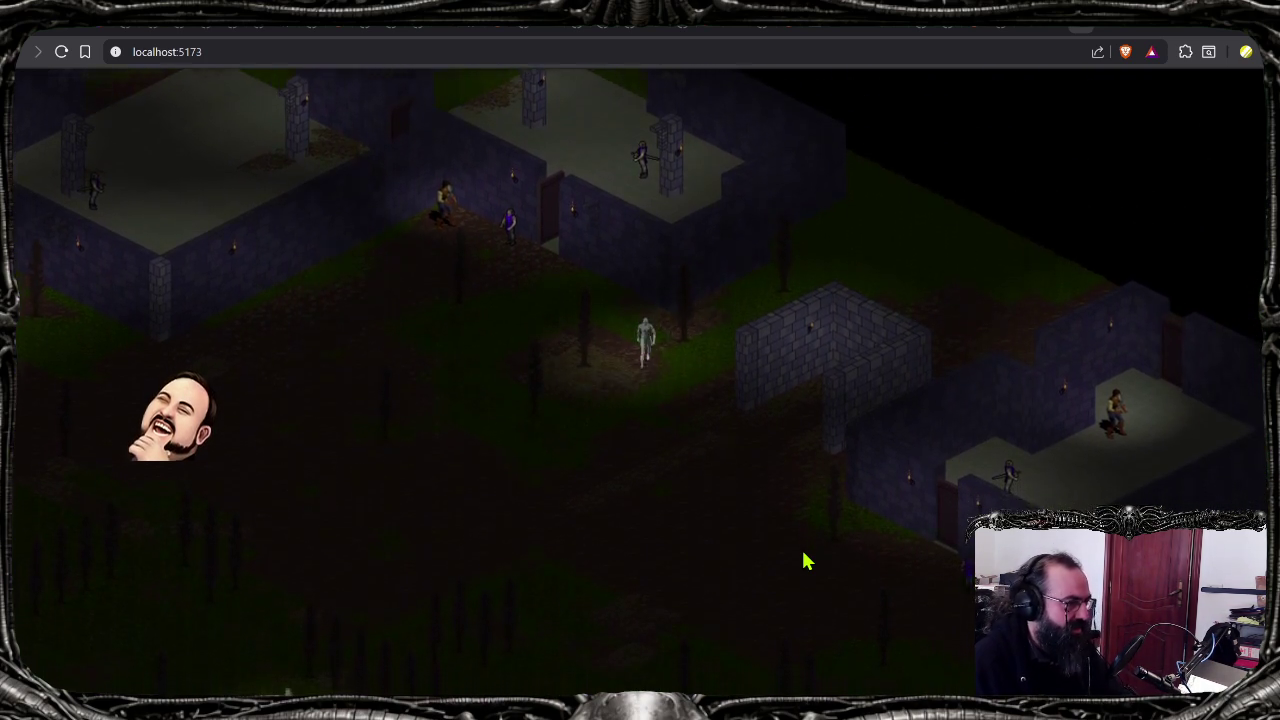
pyautogui.press('a')
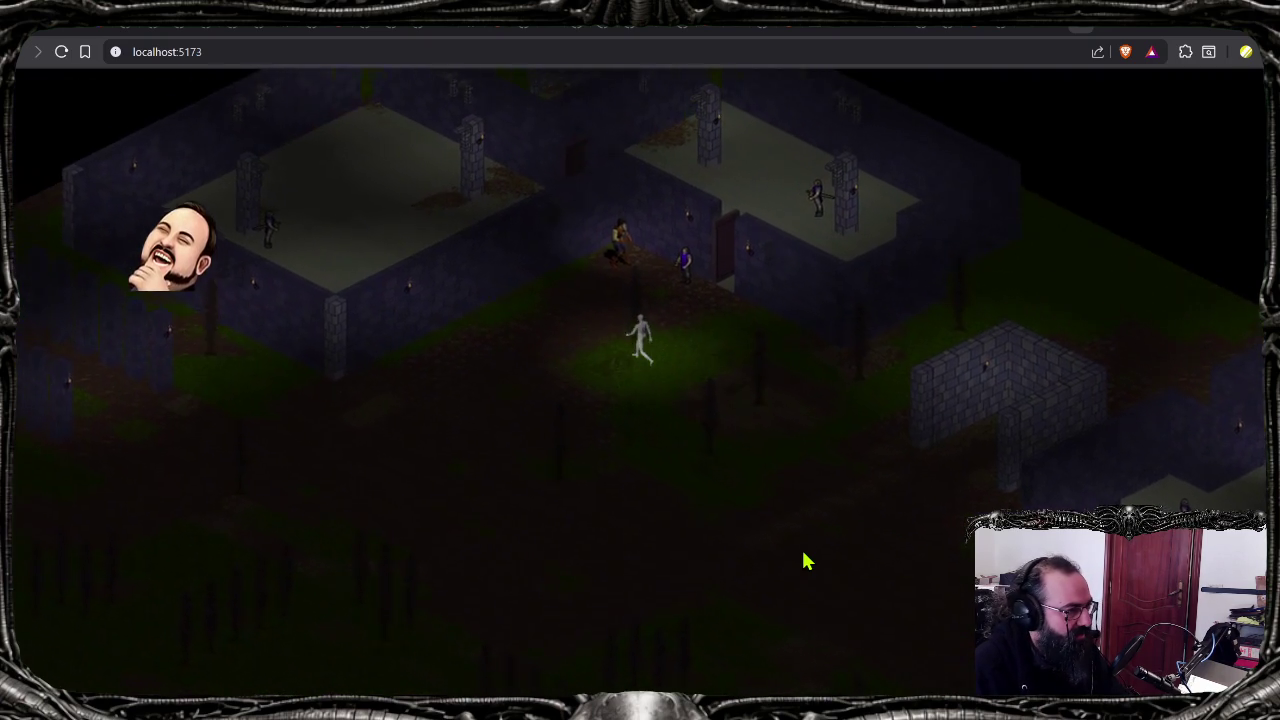
pyautogui.keyDown('ctrl'); pyautogui.scroll(3, 749, 492); pyautogui.keyUp('ctrl')
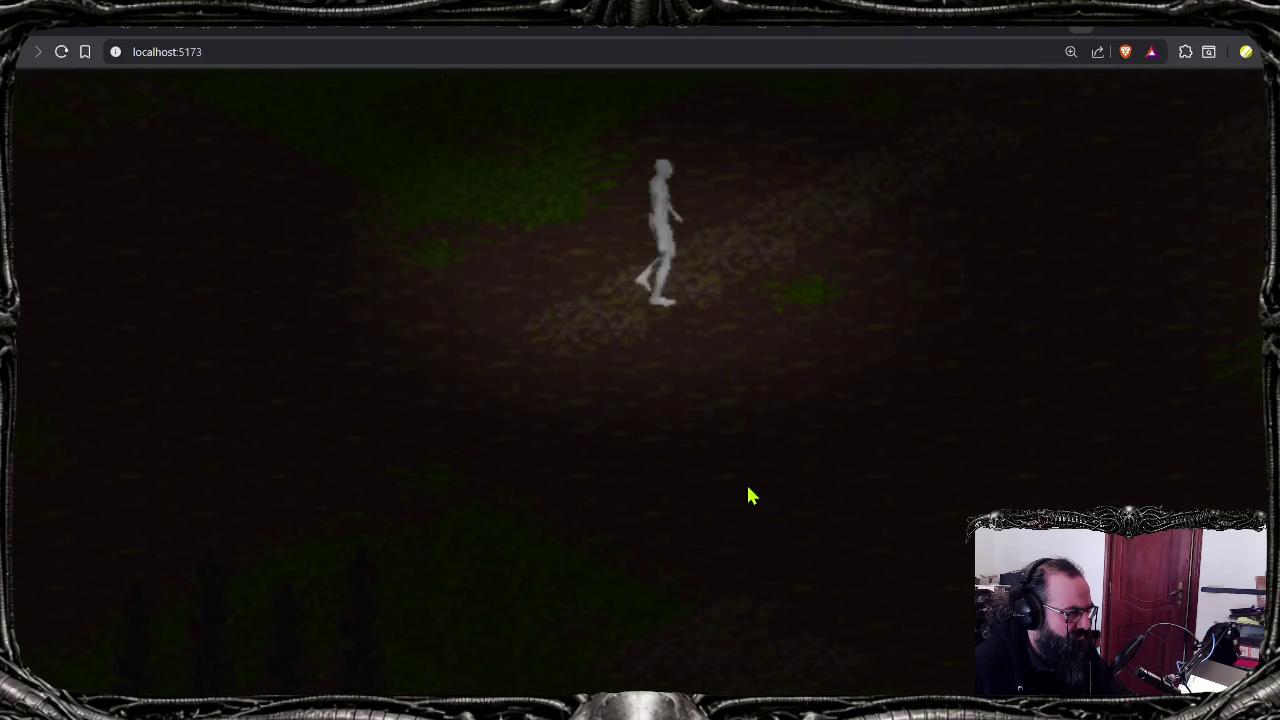
pyautogui.press('s')
pyautogui.press('a')
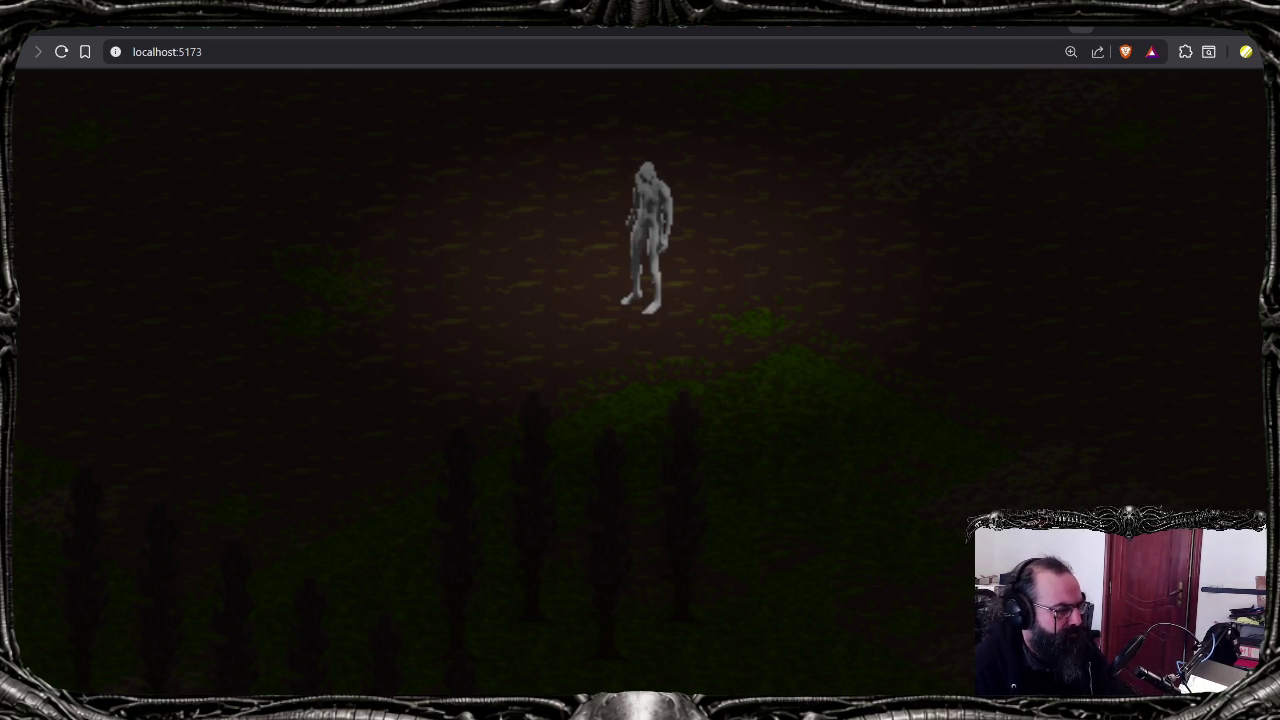
# Step: Check the Blender render script at line 38 before heading back to Aseprite
pyautogui.hotkey('alt', 'Tab')
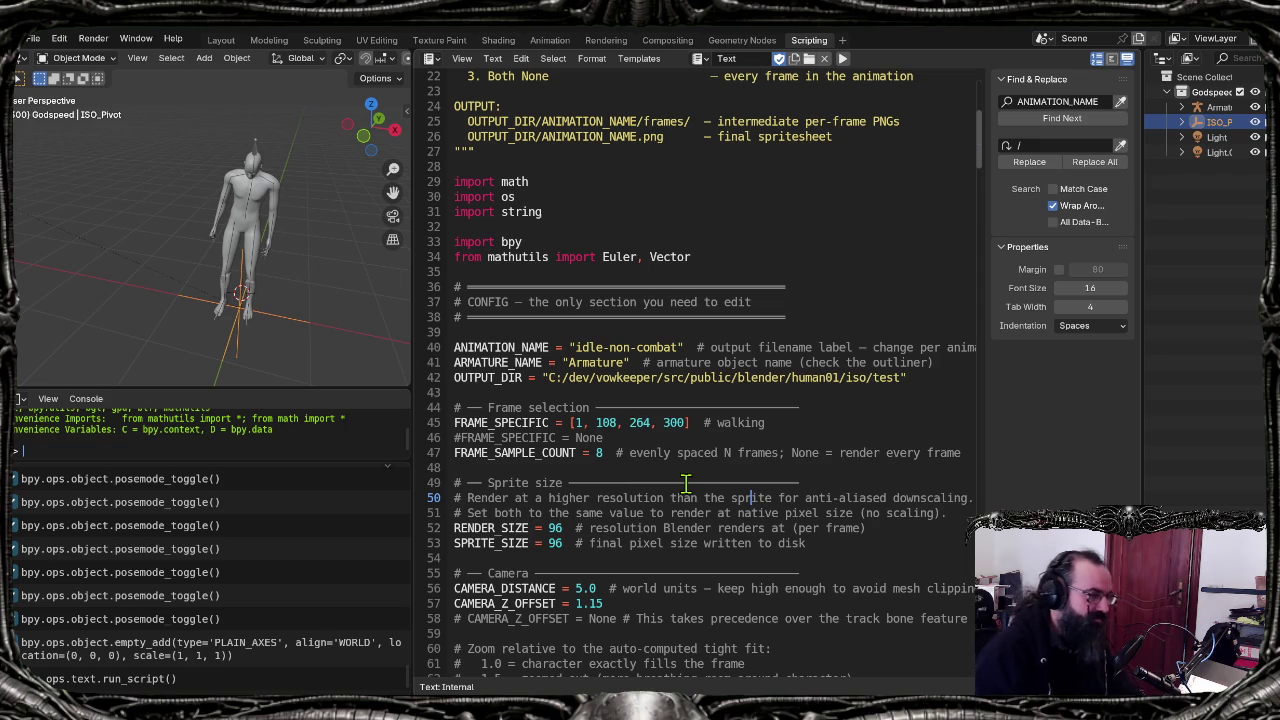
pyautogui.click(880, 317)
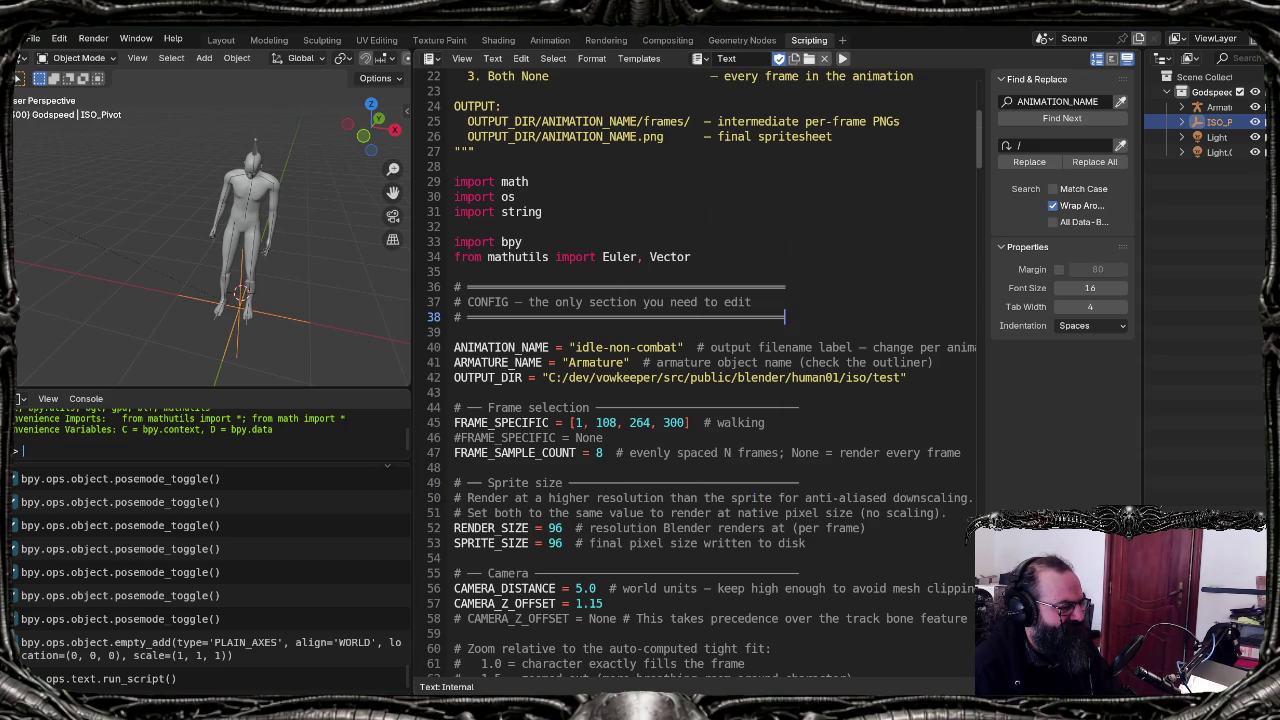
pyautogui.hotkey('alt', 'Tab')
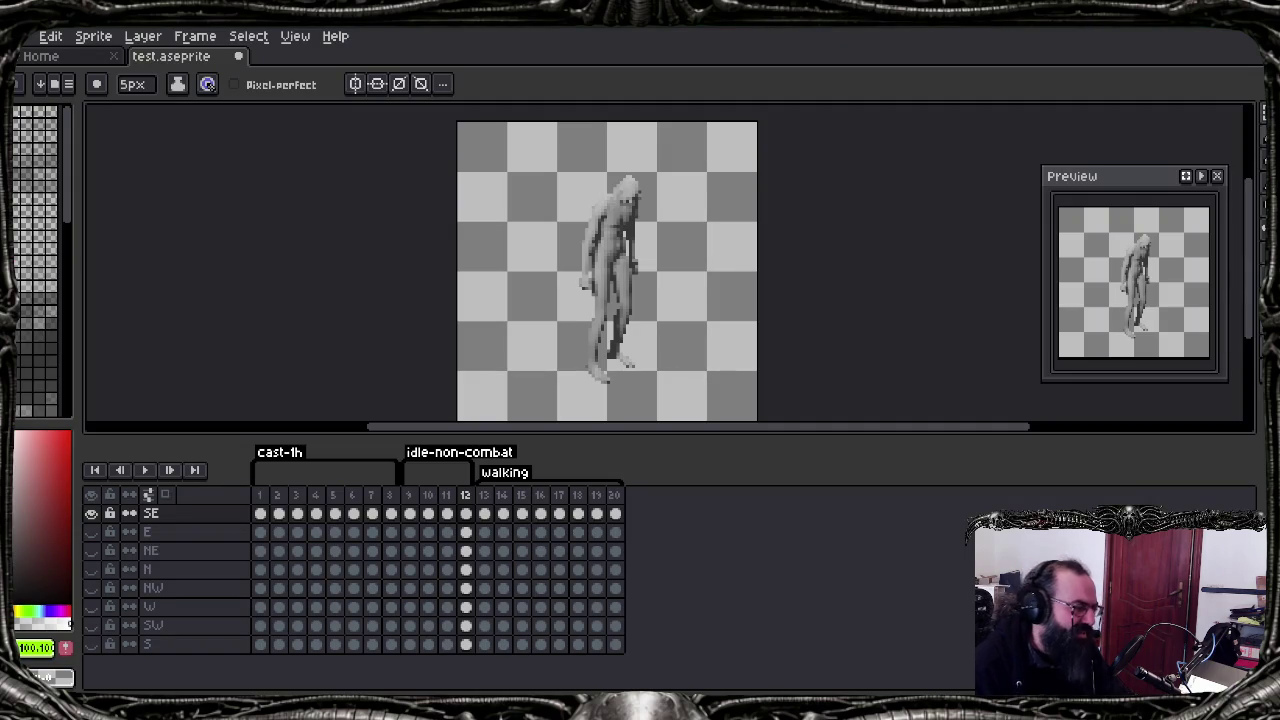
# Step: Step back and forth through test.aseprite's idle and walking frames, then bring Blender forward
pyautogui.press('Right')
pyautogui.press('Left')
pyautogui.press('Left')
pyautogui.press('Left')
pyautogui.press('Left')
pyautogui.press('Left')
pyautogui.press('Right')
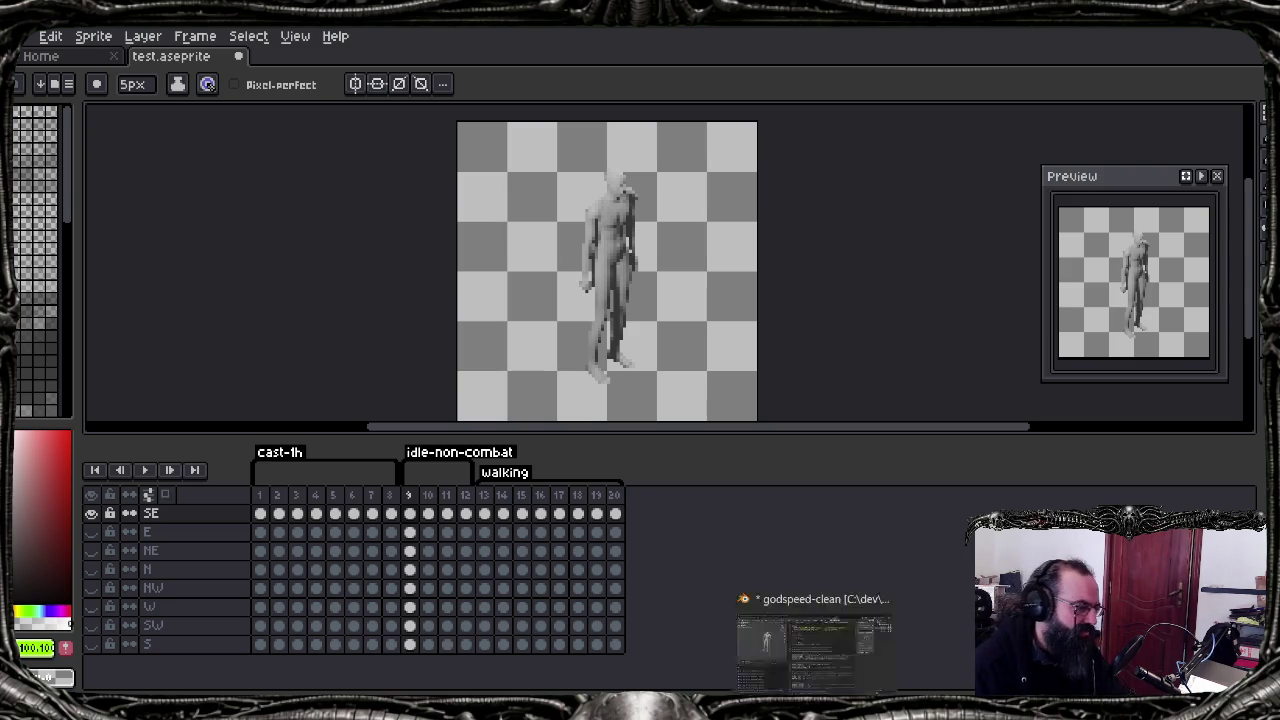
pyautogui.click(812, 640)
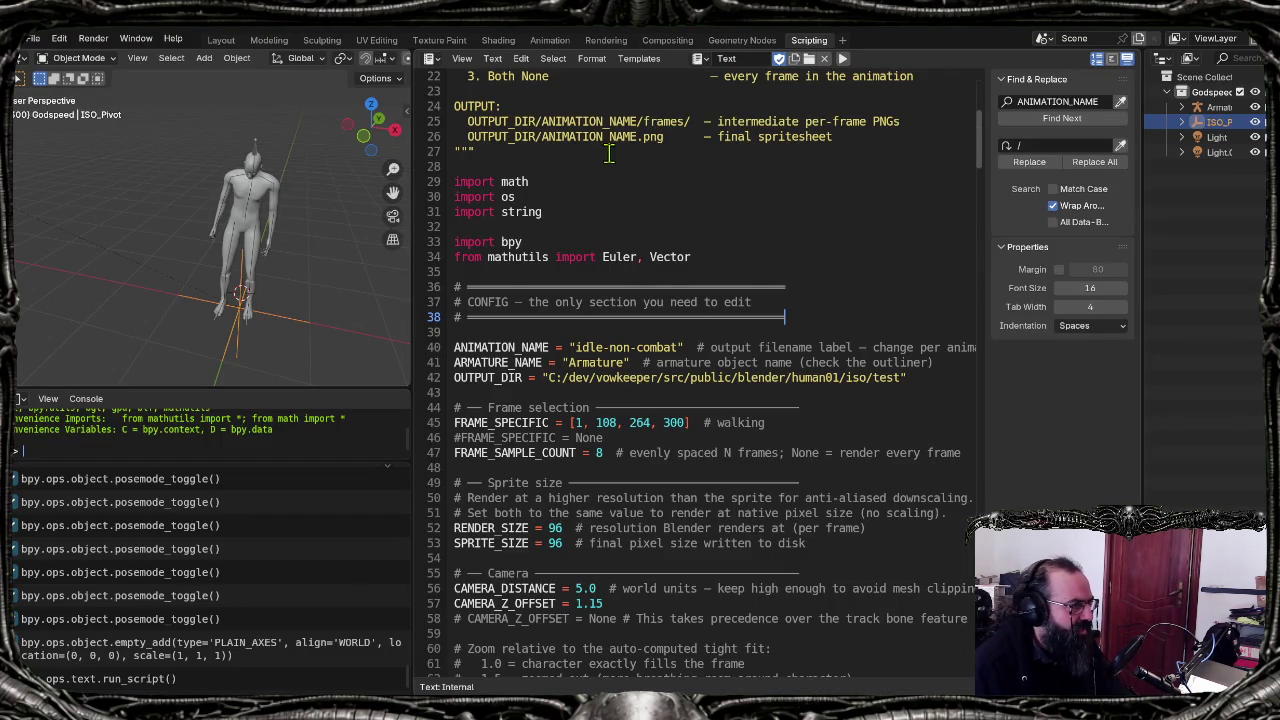
# Step: Show the Animation workspace through the scene camera, rewound from frame 300 to frame 1
pyautogui.click(221, 42)
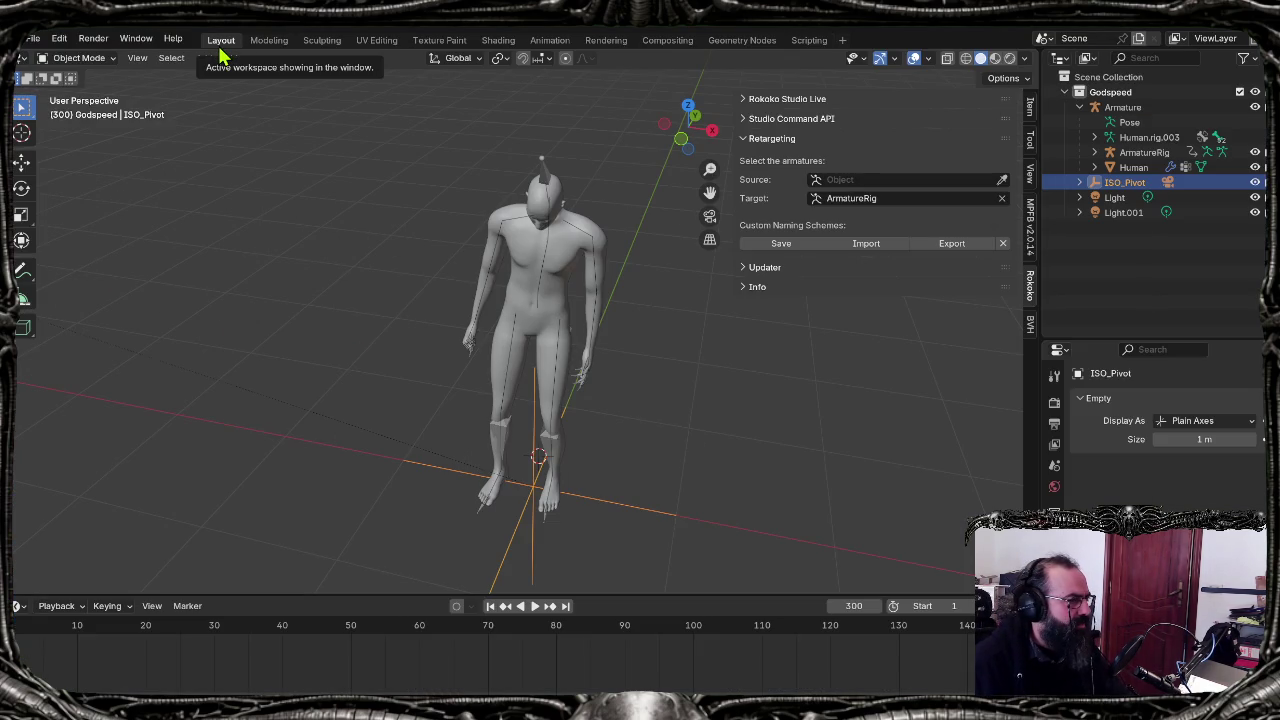
pyautogui.click(240, 318)
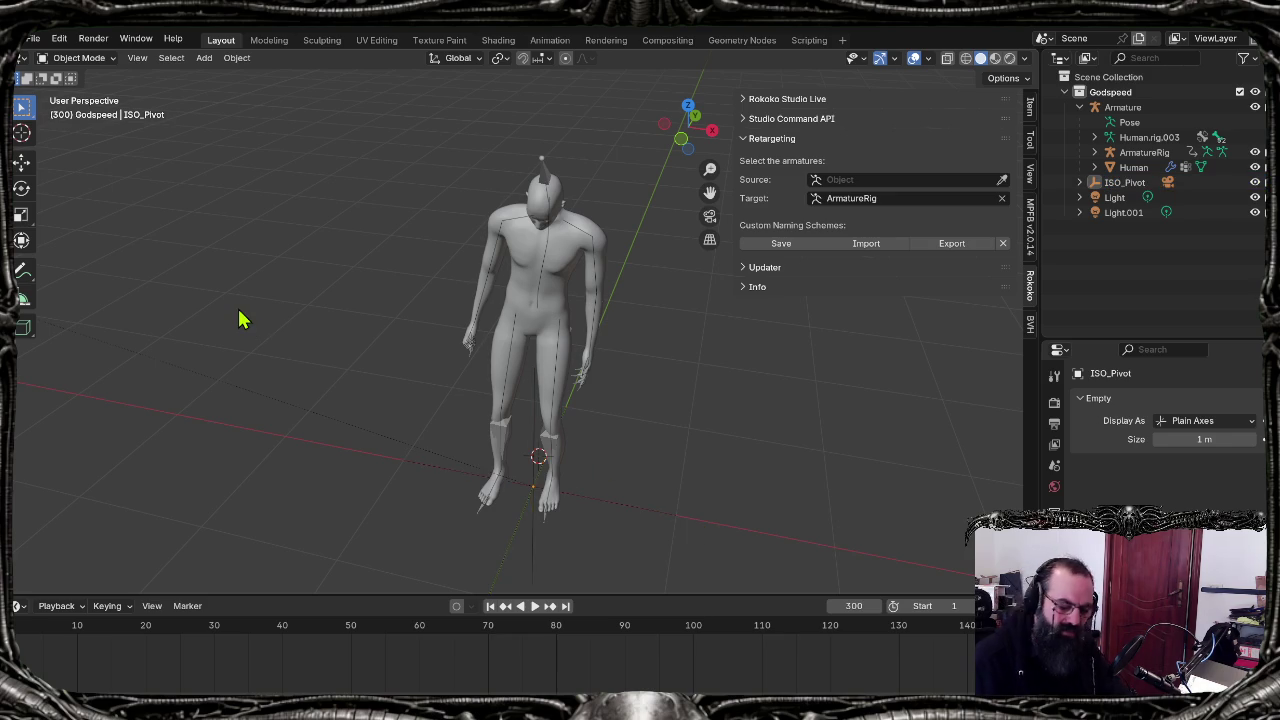
pyautogui.press('KP_0')
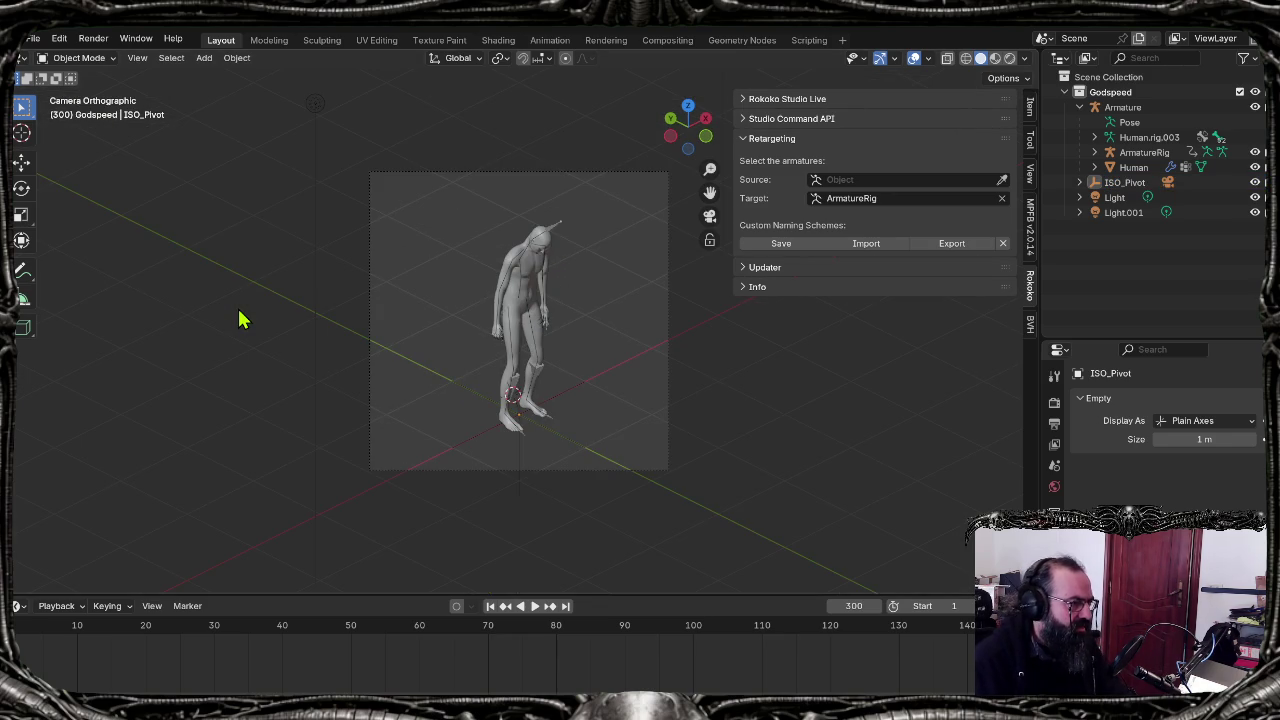
pyautogui.click(540, 42)
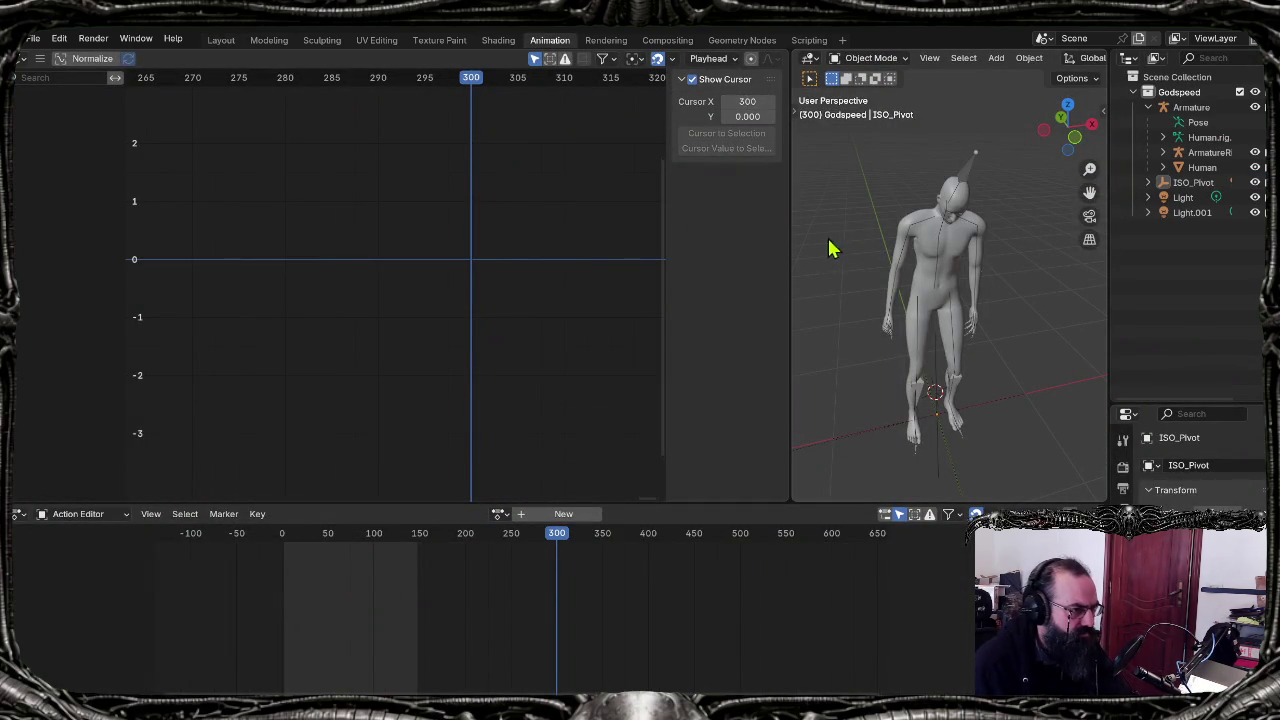
pyautogui.press('KP_0')
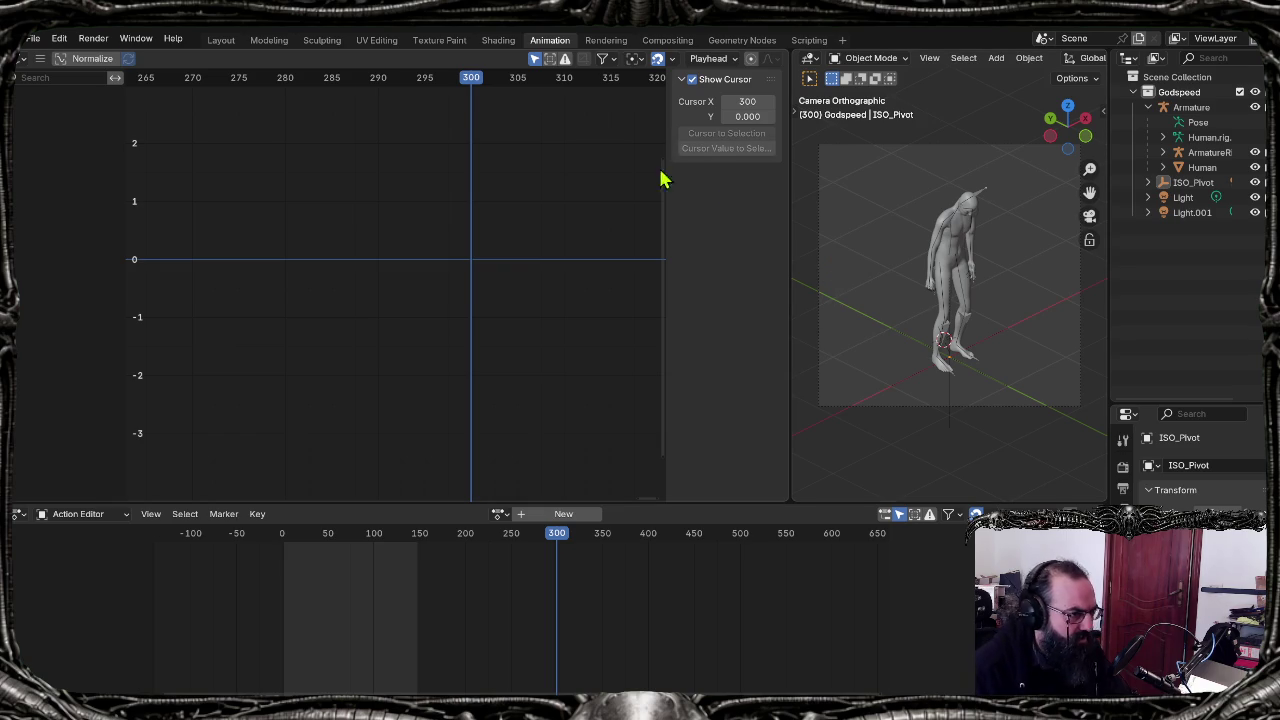
pyautogui.hotkey('shift', 'Left')
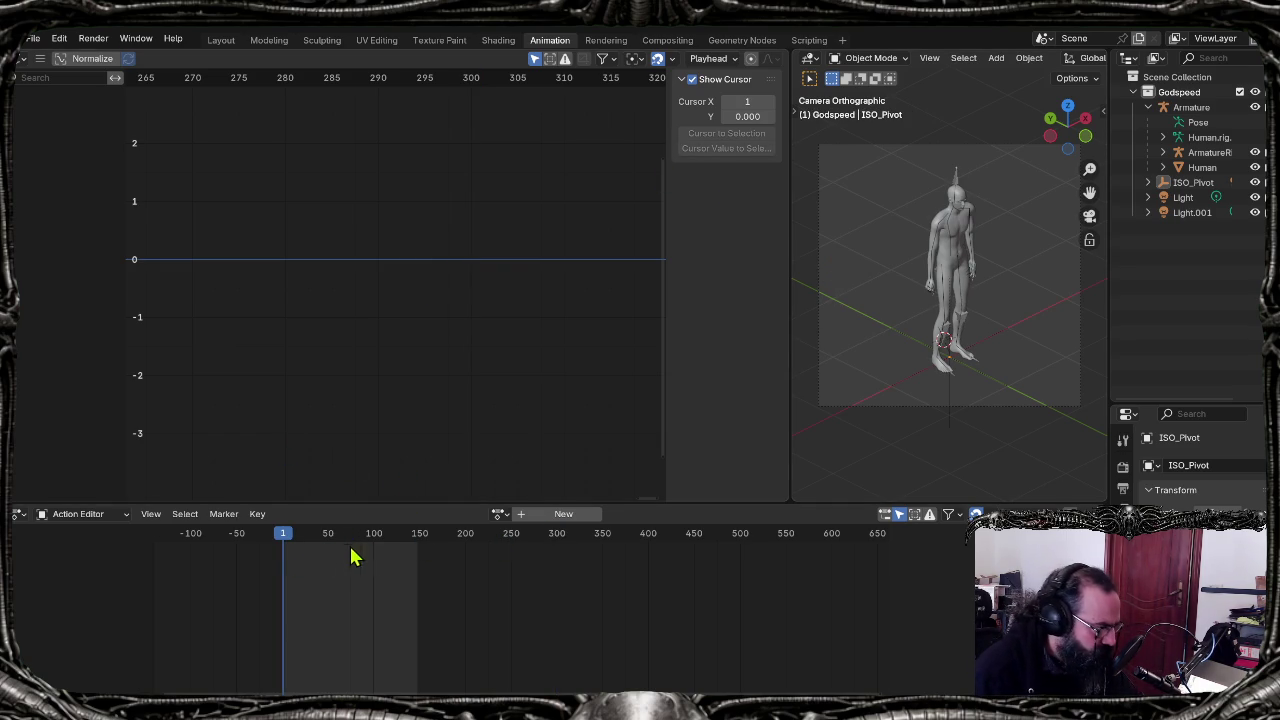
# Step: Select ArmatureRig and try the Layer0 Retarget action, then the Layer0.001 Retarget action
pyautogui.click(945, 220)
pyautogui.click(945, 220)
pyautogui.click(945, 224)
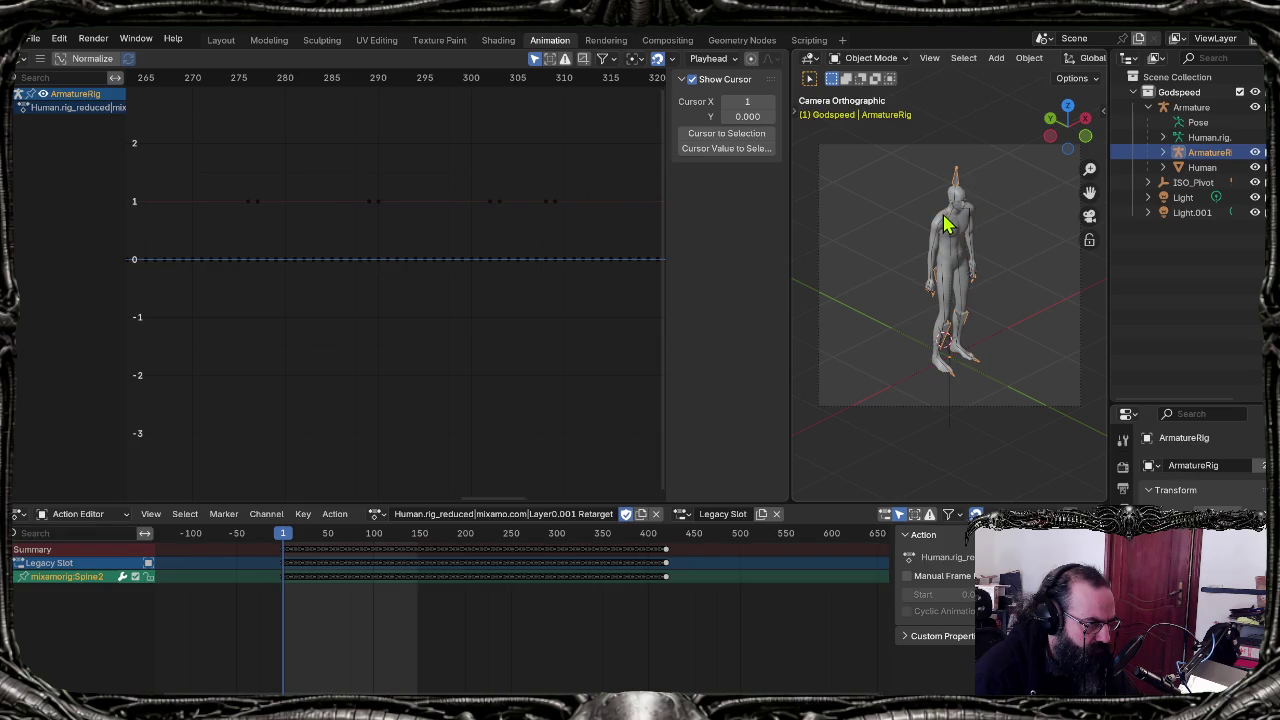
pyautogui.click(377, 514)
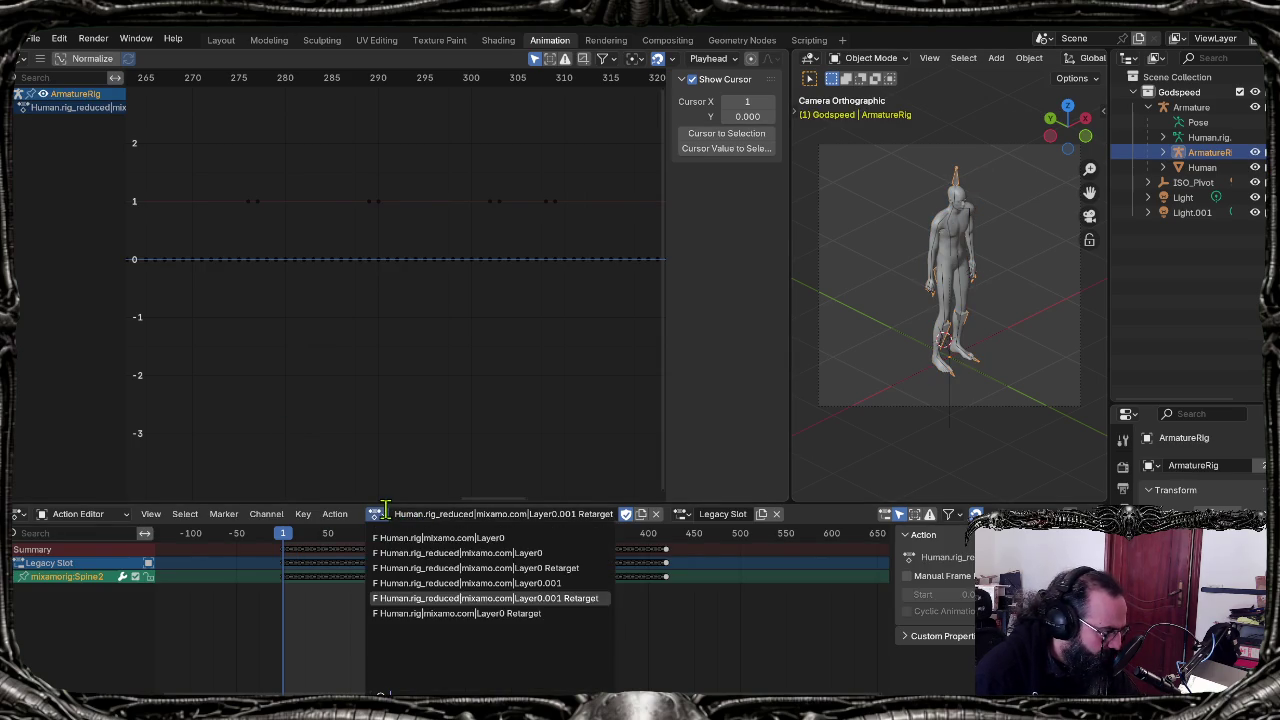
pyautogui.click(436, 568)
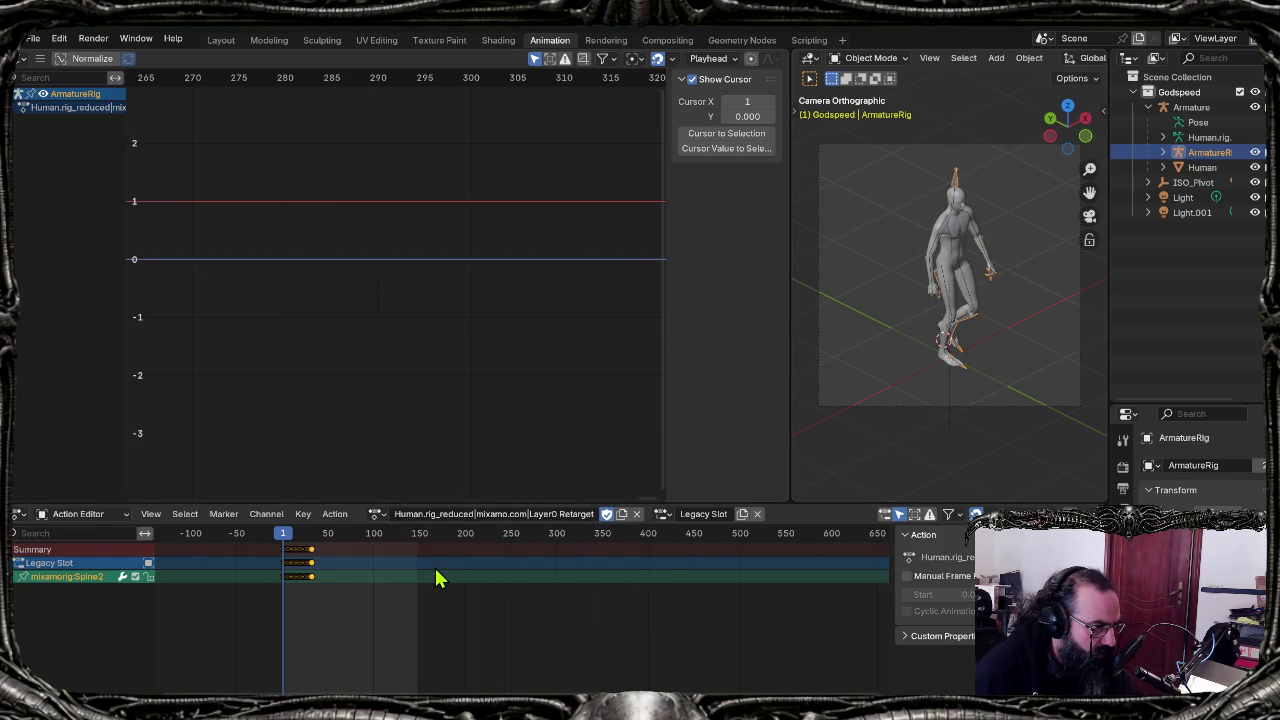
pyautogui.click(377, 514)
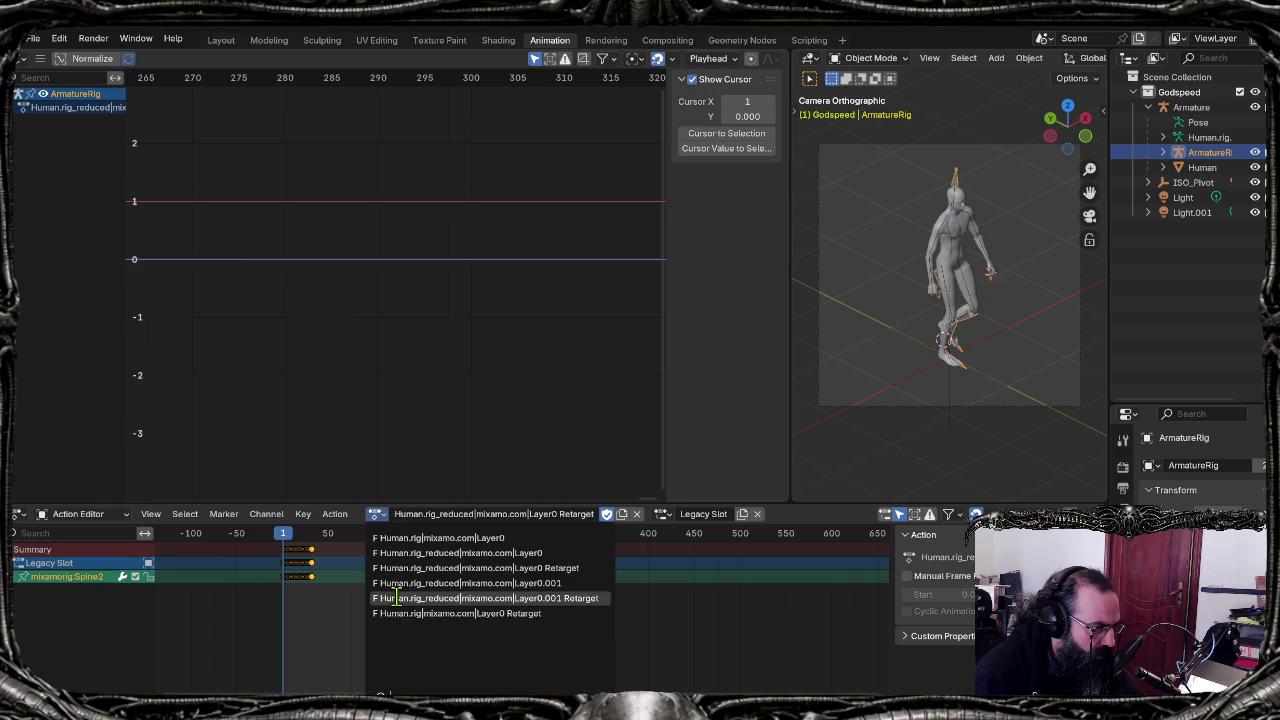
pyautogui.click(397, 598)
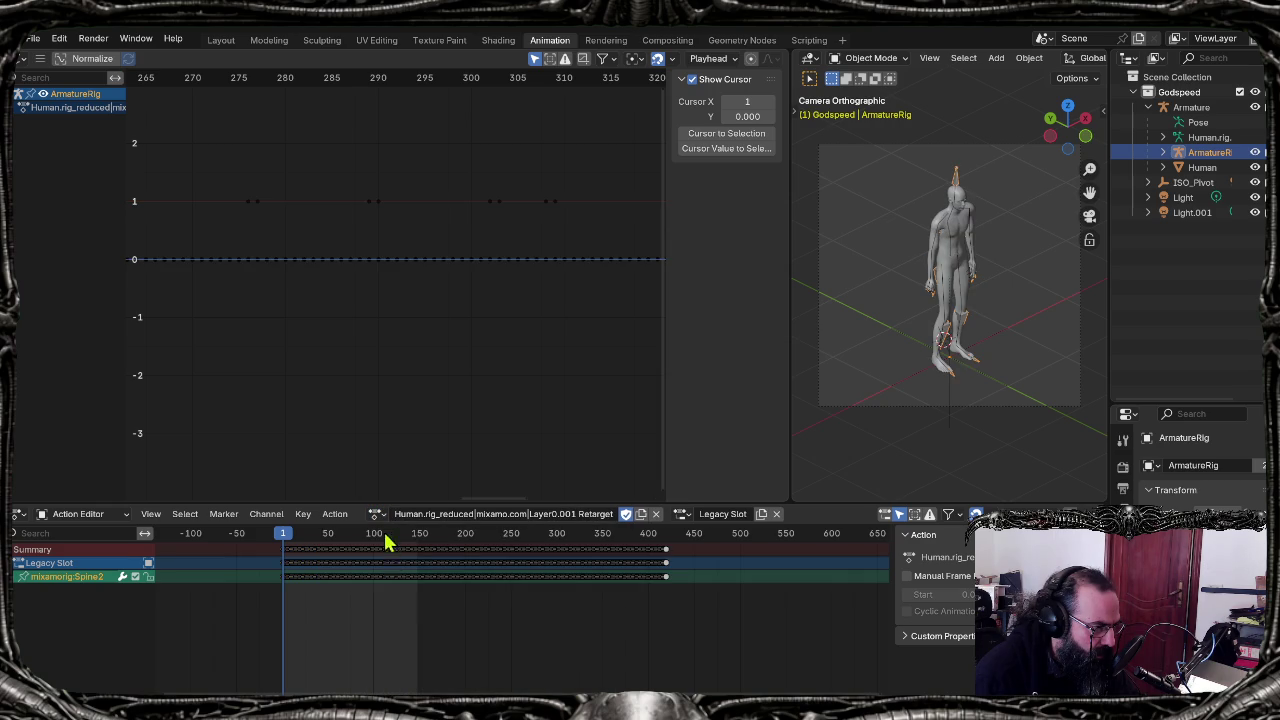
# Step: Alternate between the two Retarget actions, settle on Layer0.001 Retarget, and view the rig from the front
pyautogui.click(381, 516)
pyautogui.click(394, 567)
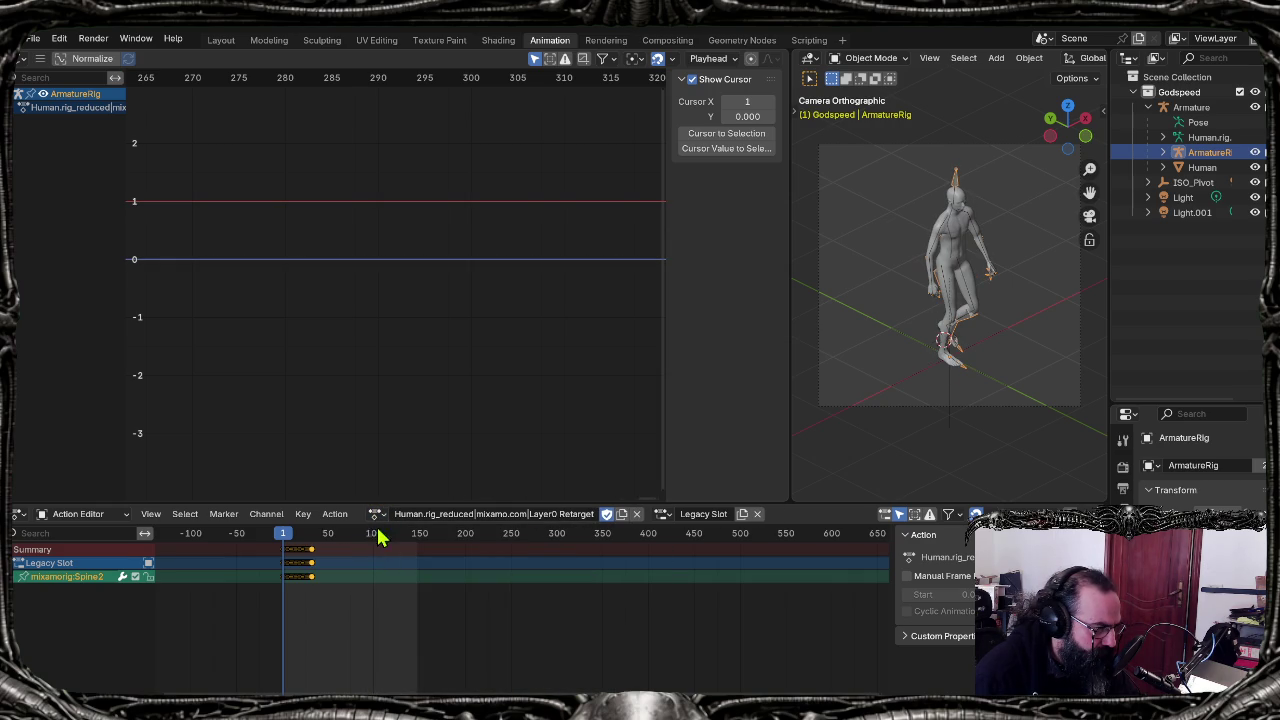
pyautogui.click(377, 515)
pyautogui.click(395, 598)
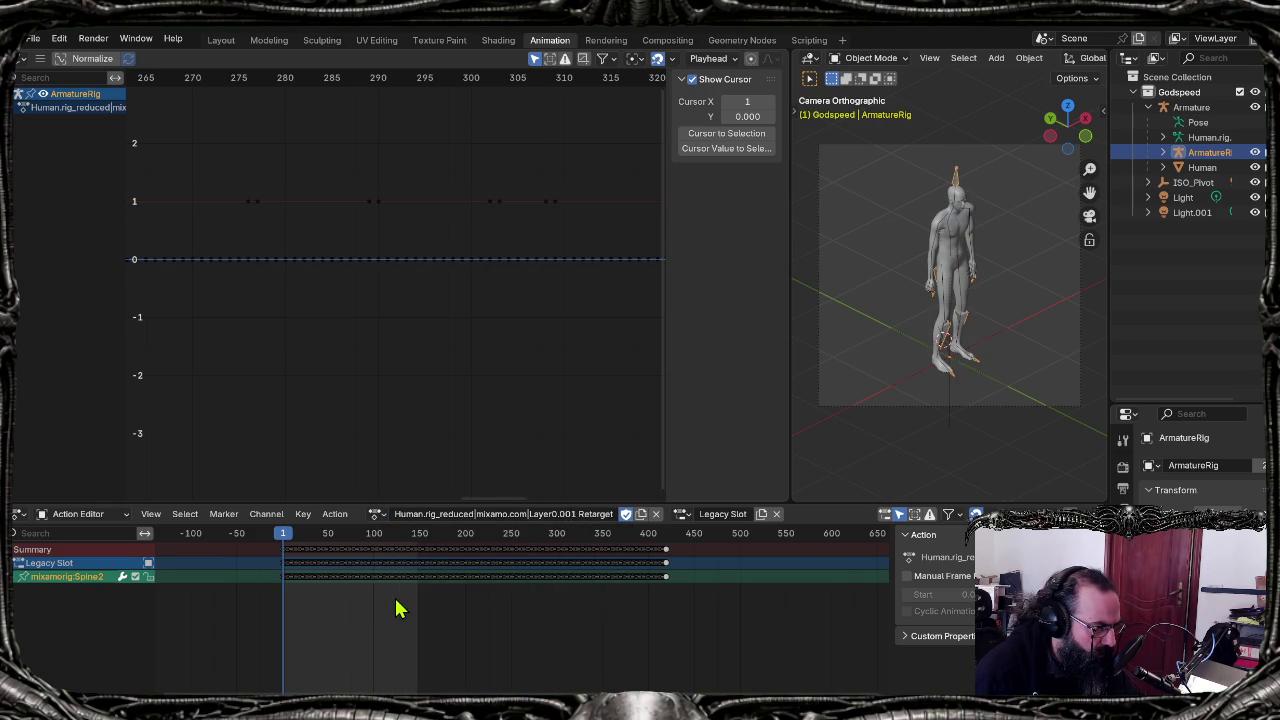
pyautogui.click(377, 515)
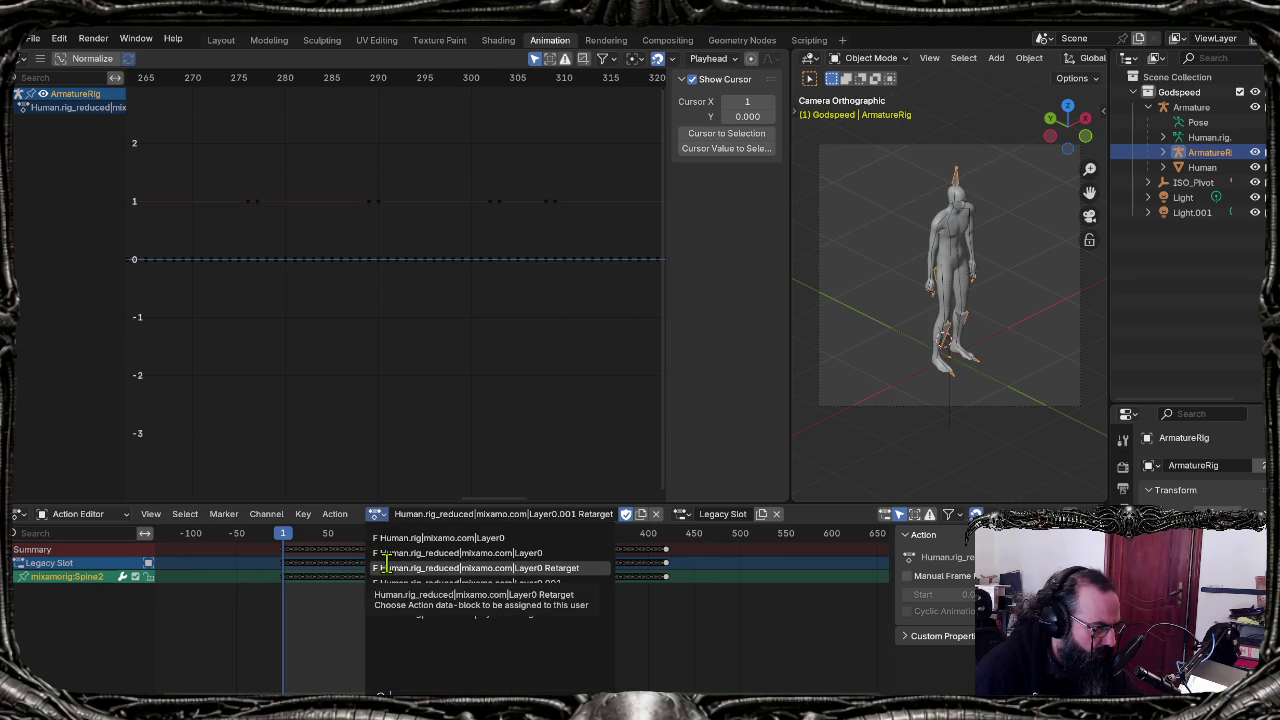
pyautogui.click(386, 566)
pyautogui.click(377, 515)
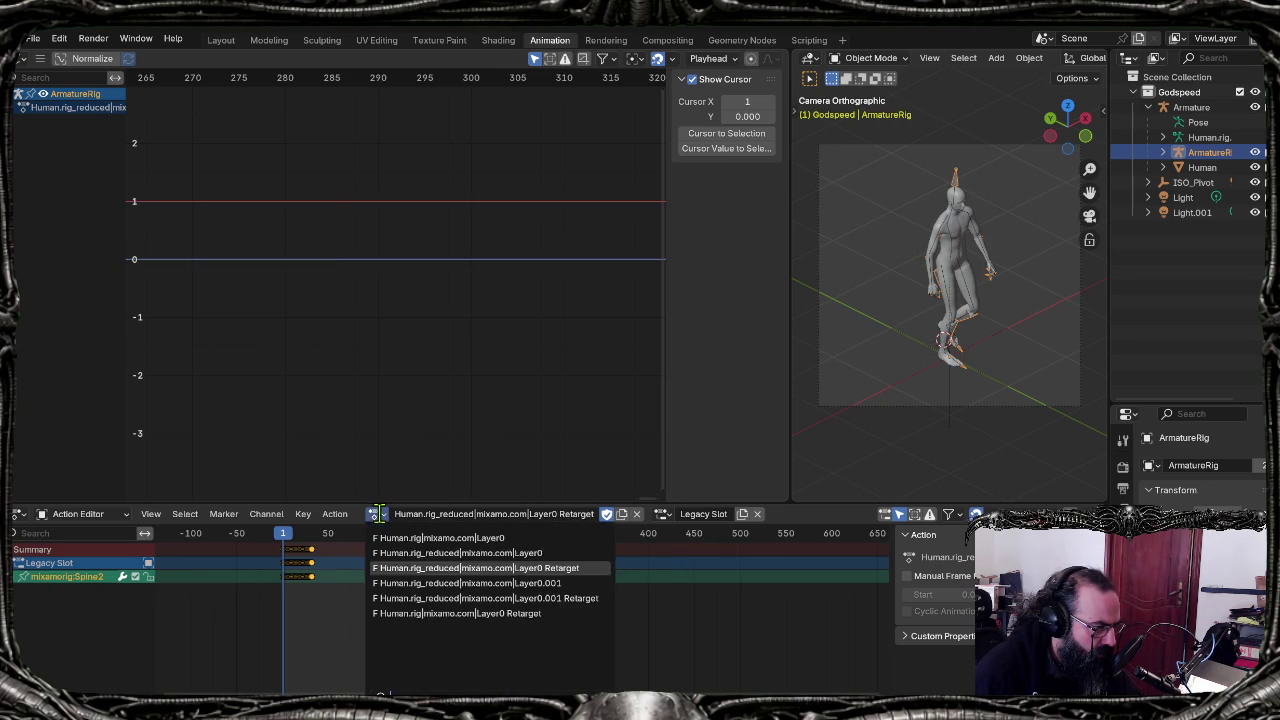
pyautogui.click(405, 598)
pyautogui.moveTo(954, 363)
pyautogui.mouseDown(button='middle')
pyautogui.moveTo(905, 300)
pyautogui.moveTo(923, 291)
pyautogui.moveTo(849, 249)
pyautogui.mouseUp(button='middle')
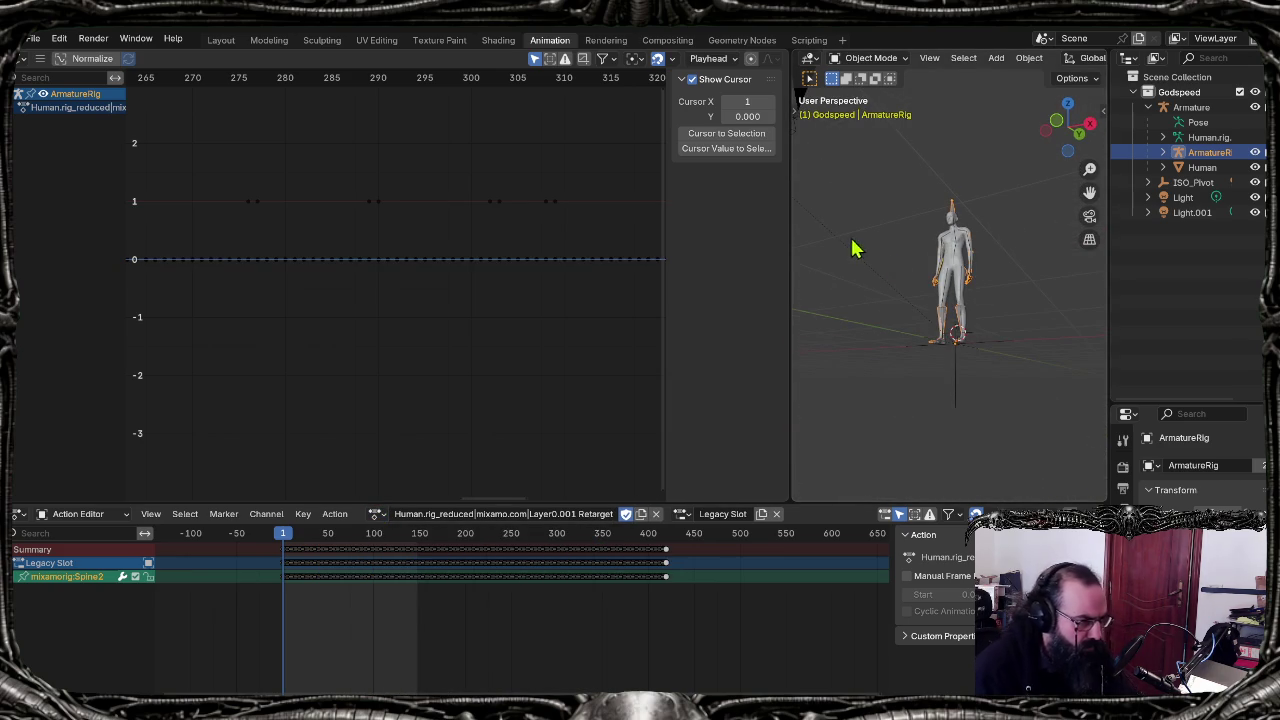
pyautogui.press('KP_1')
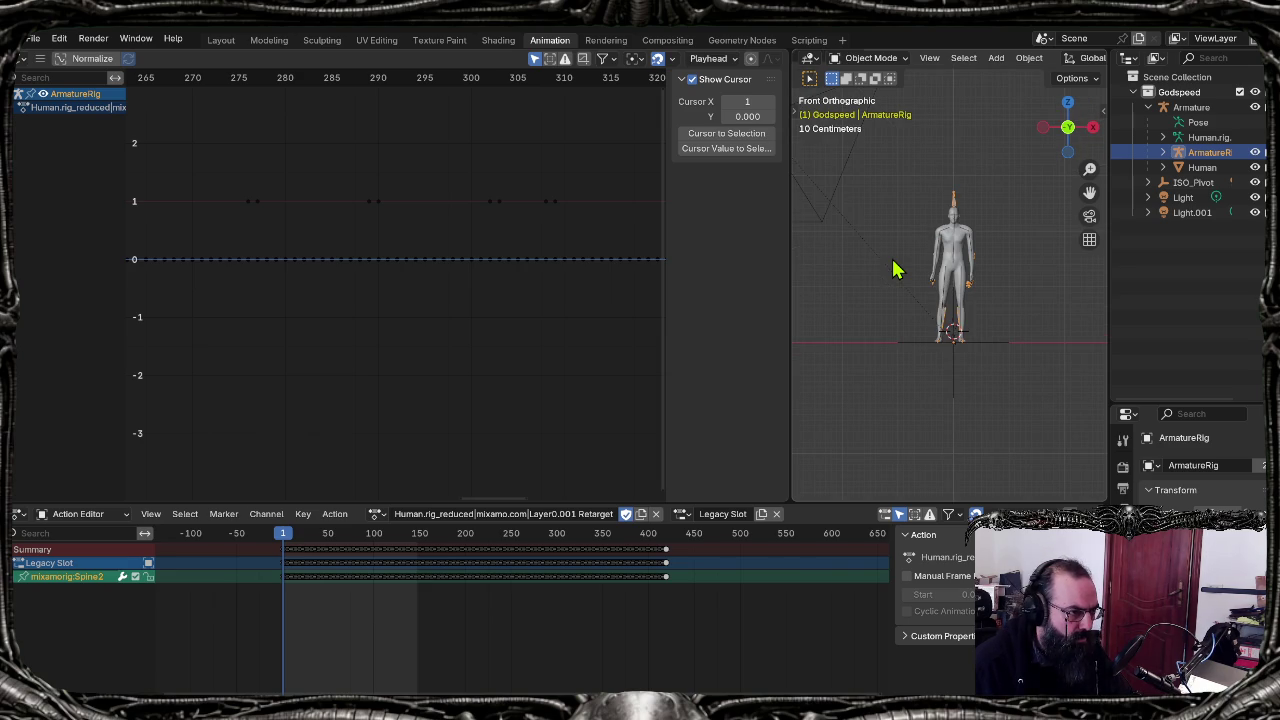
# Step: Switch the rig between the rig_reduced Layer0 and Layer0.001 Retarget actions
pyautogui.click(377, 513)
pyautogui.press('Up')
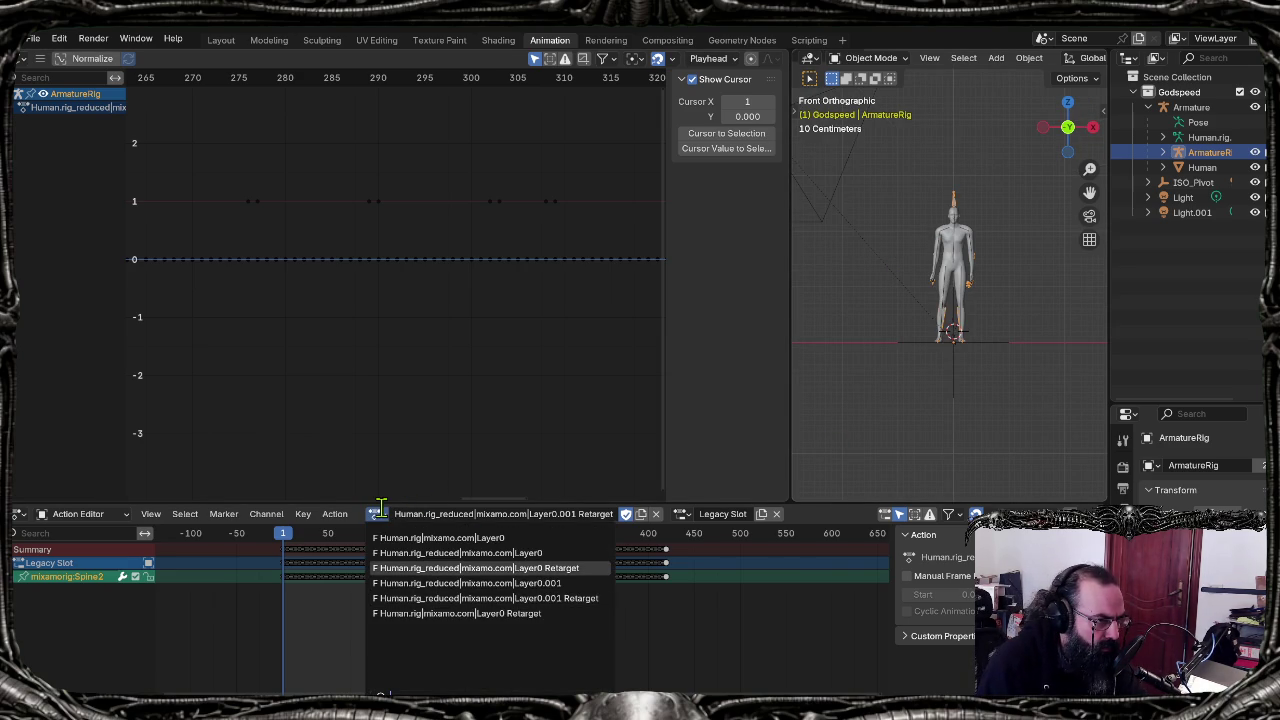
pyautogui.press('Return')
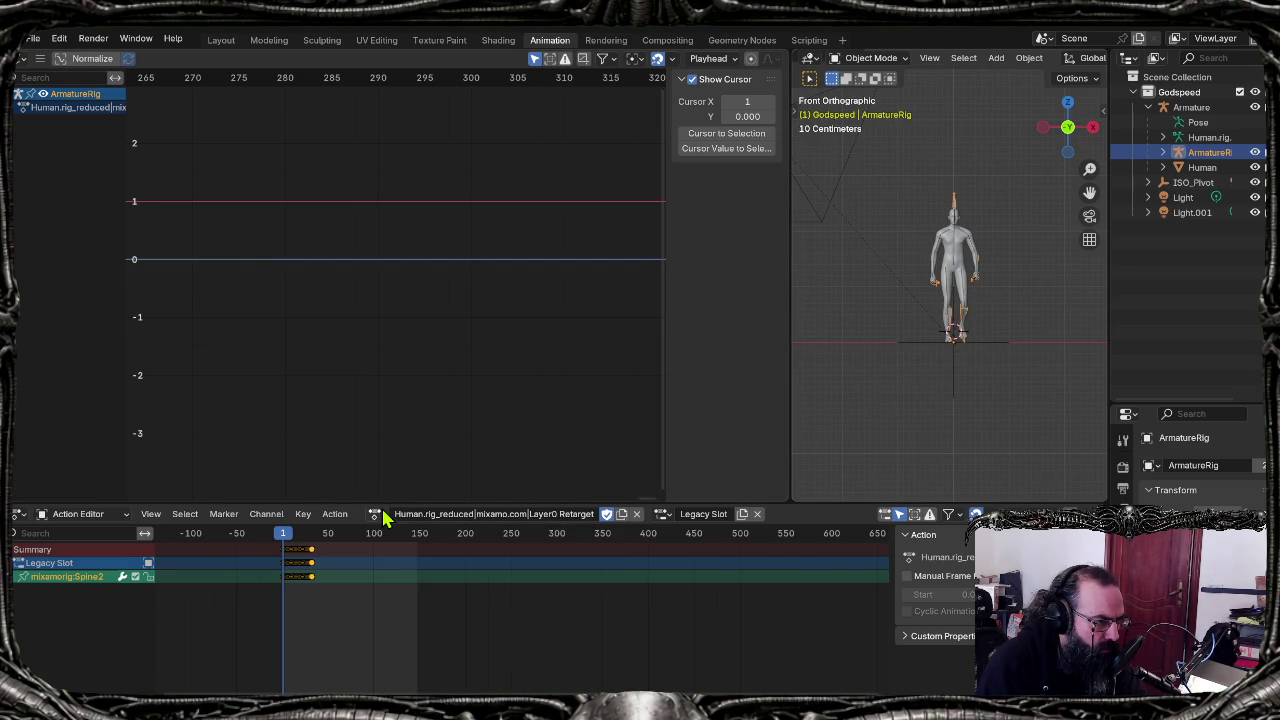
pyautogui.scroll(4, 940, 305)
pyautogui.scroll(1, 940, 305)
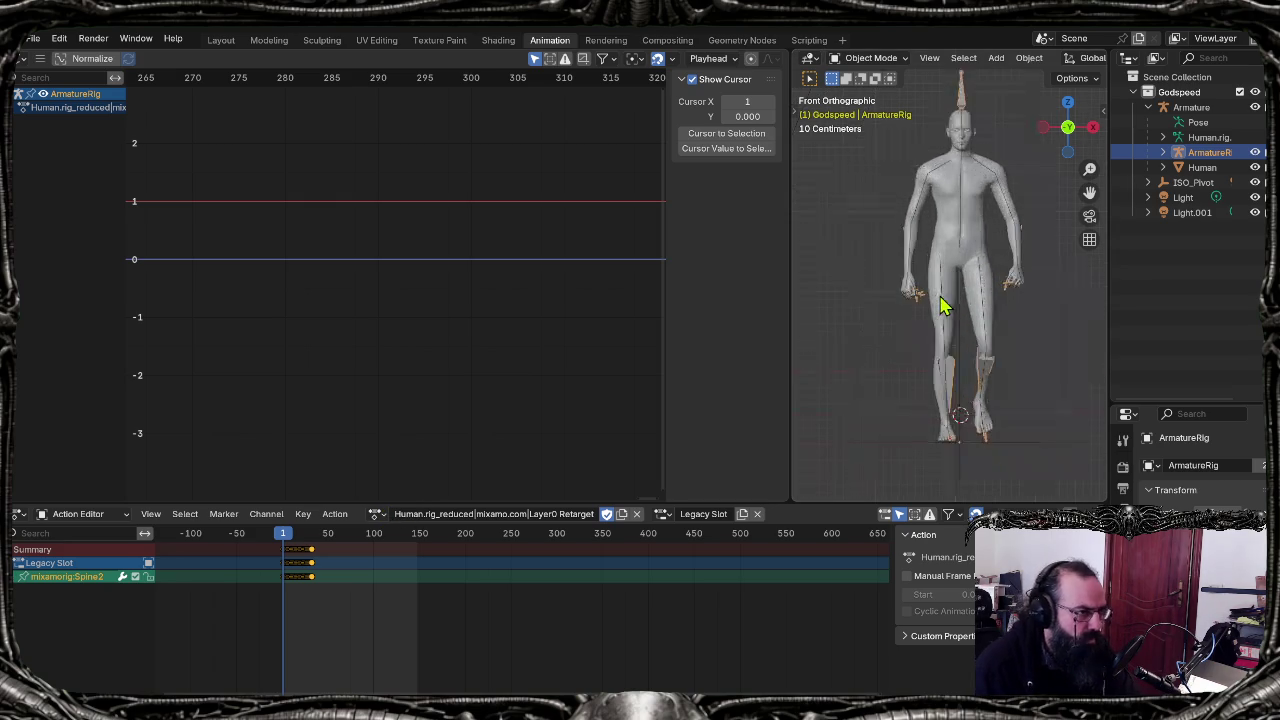
pyautogui.click(377, 513)
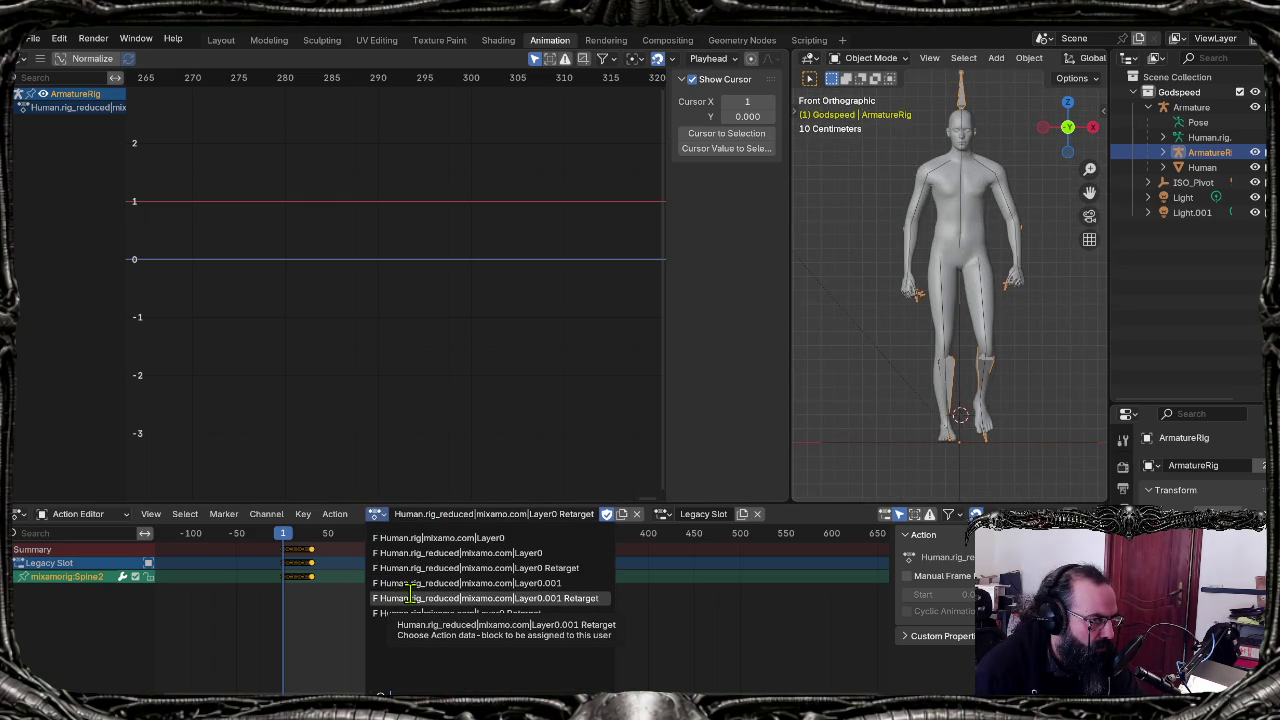
pyautogui.click(410, 598)
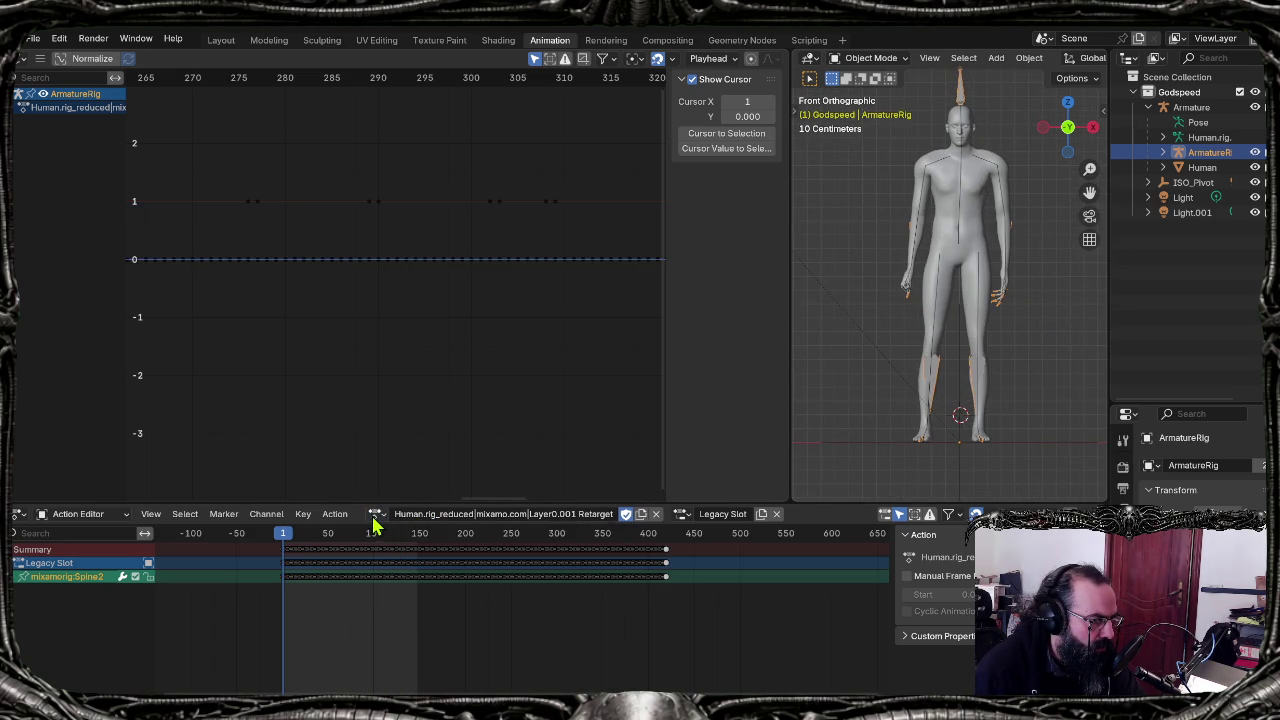
pyautogui.click(375, 513)
pyautogui.click(410, 568)
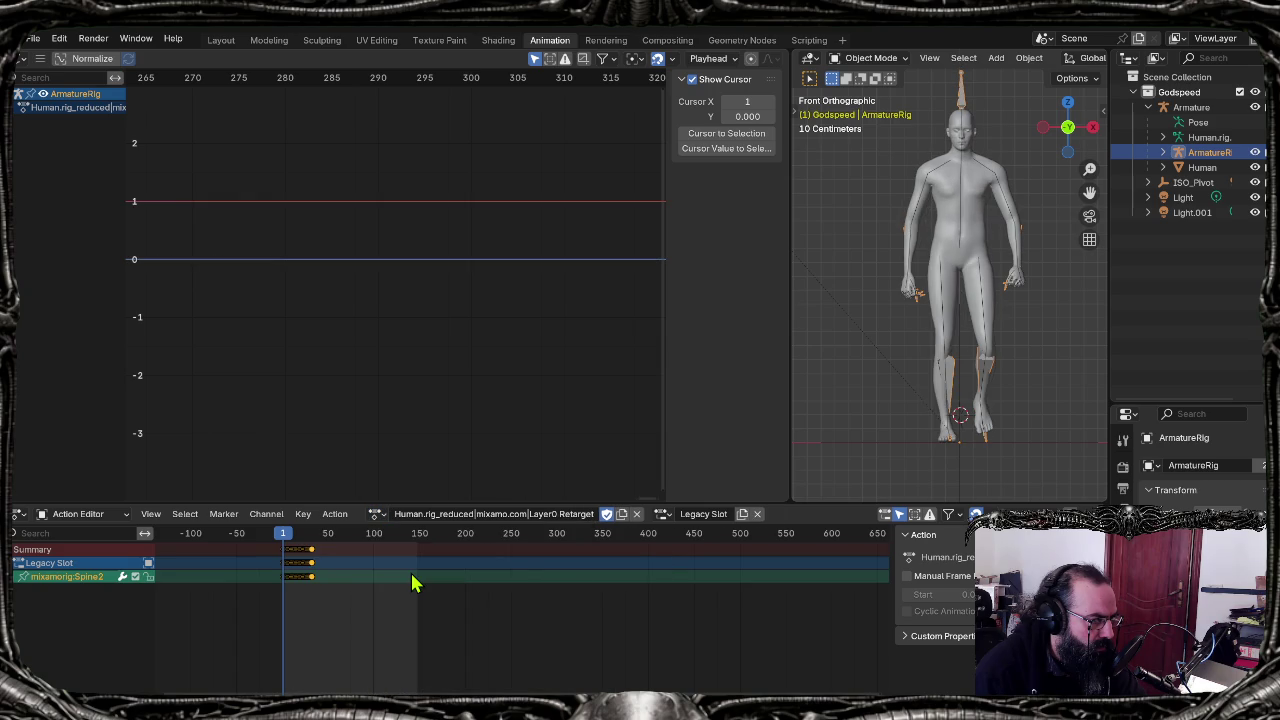
# Step: Keep comparing the long and short actions, finishing on Human.rig|mixamo.com|Layer0 Retarget
pyautogui.click(378, 514)
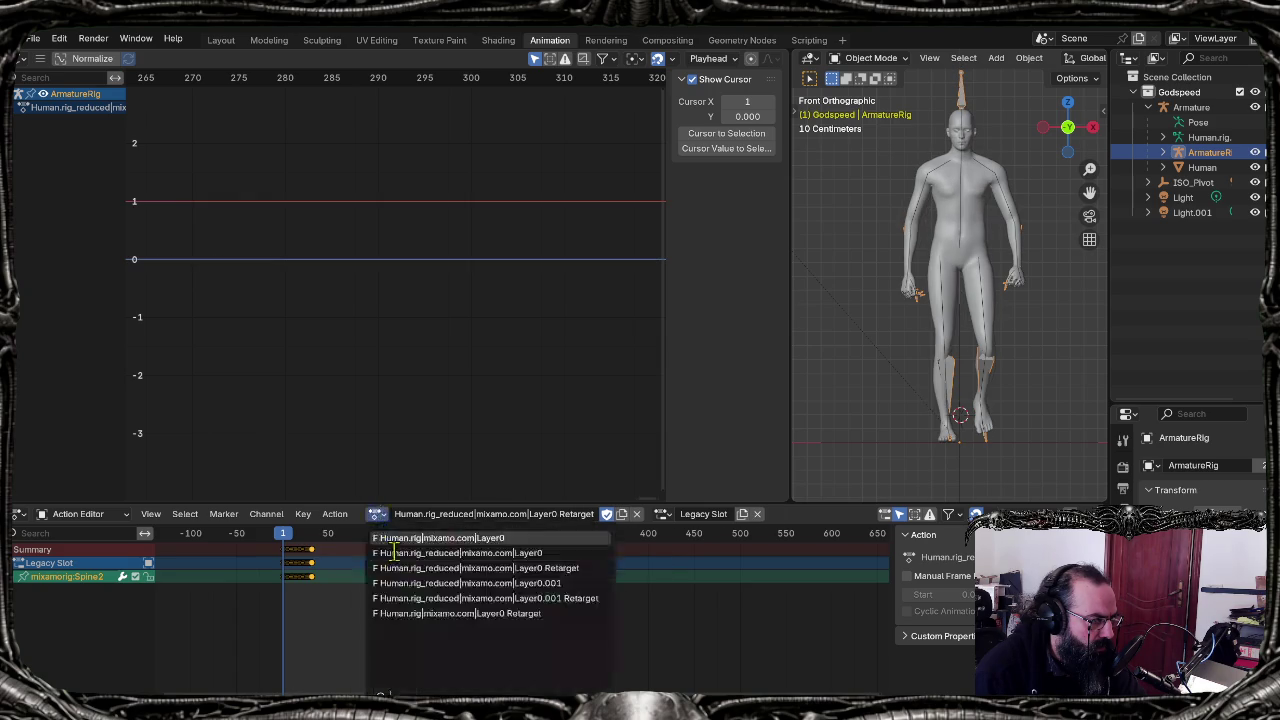
pyautogui.click(417, 600)
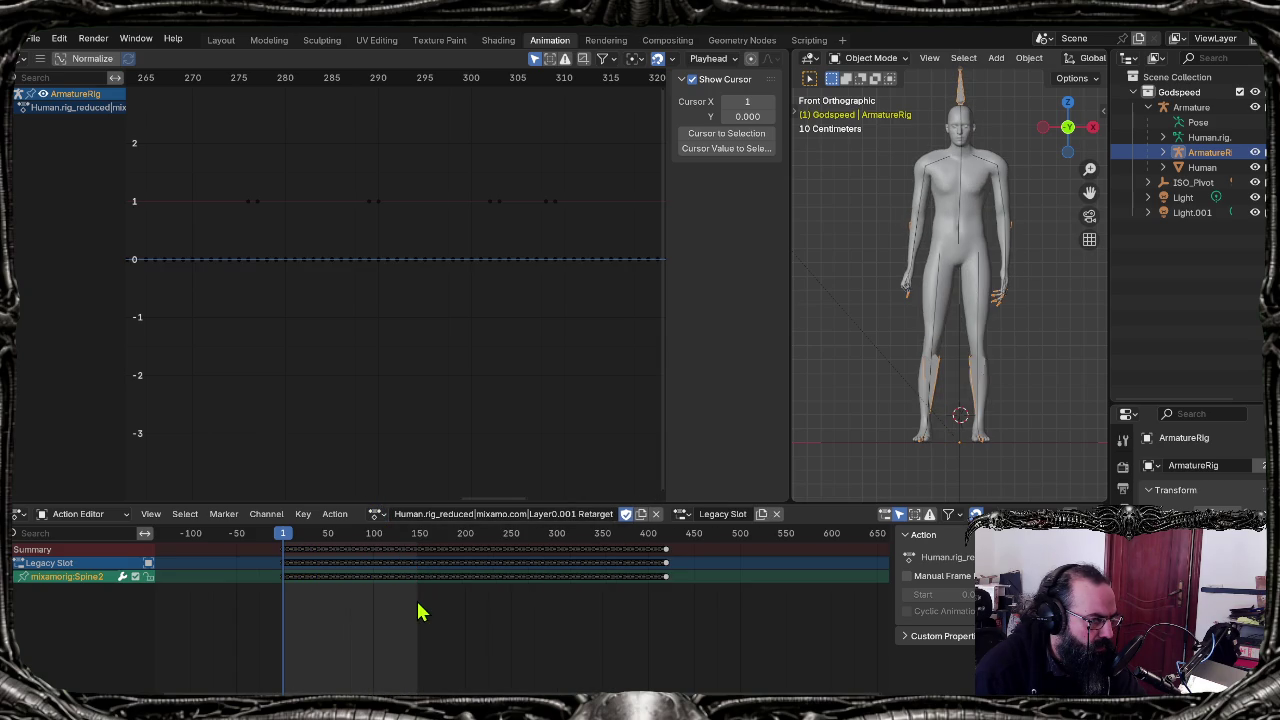
pyautogui.click(376, 514)
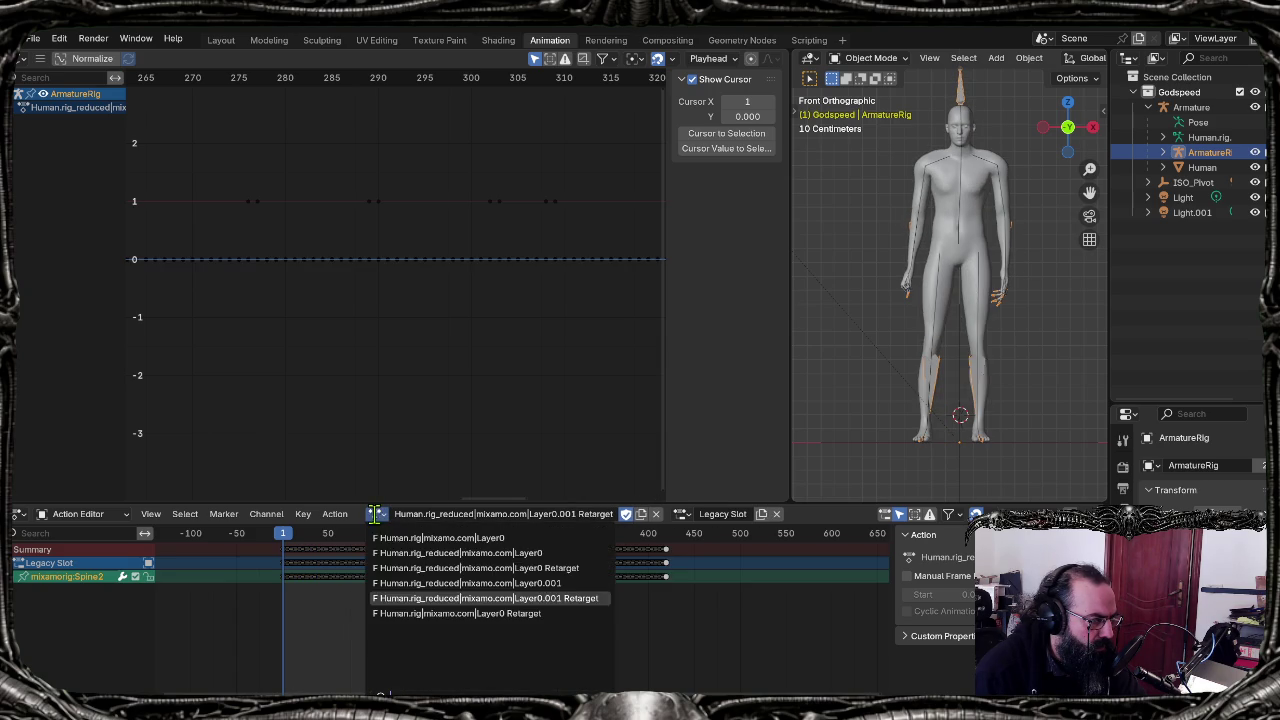
pyautogui.click(398, 568)
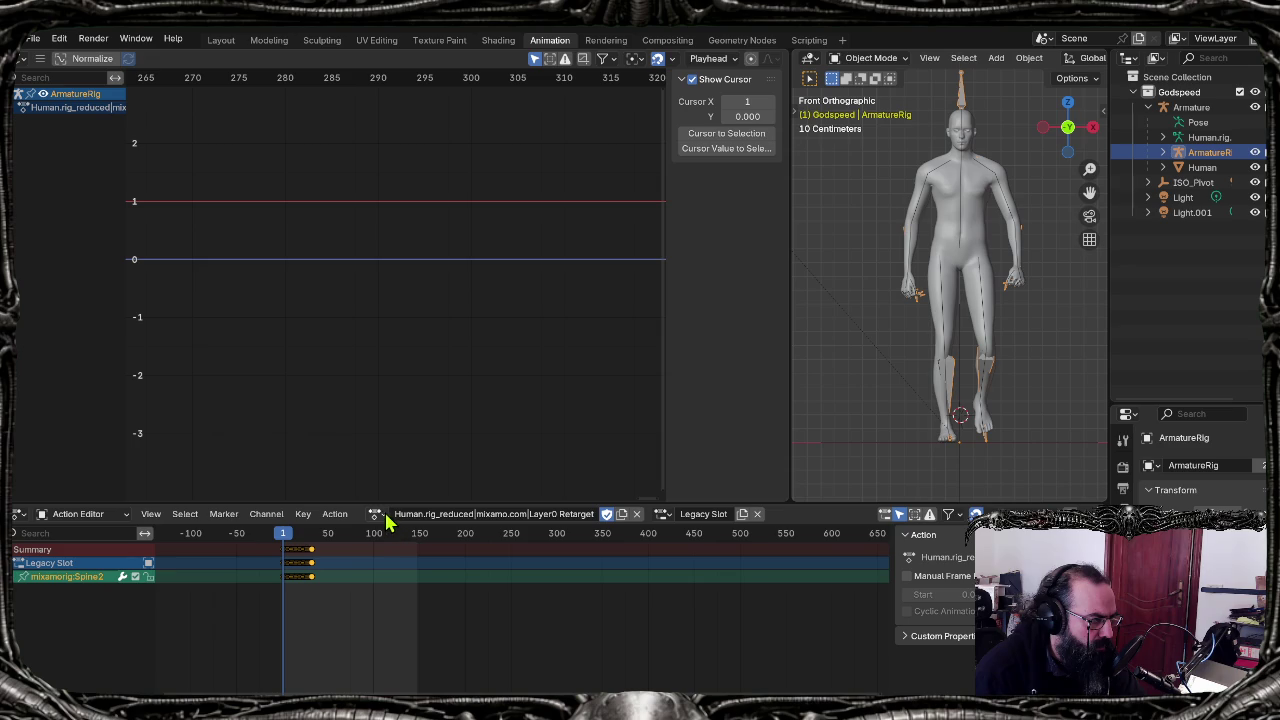
pyautogui.click(377, 515)
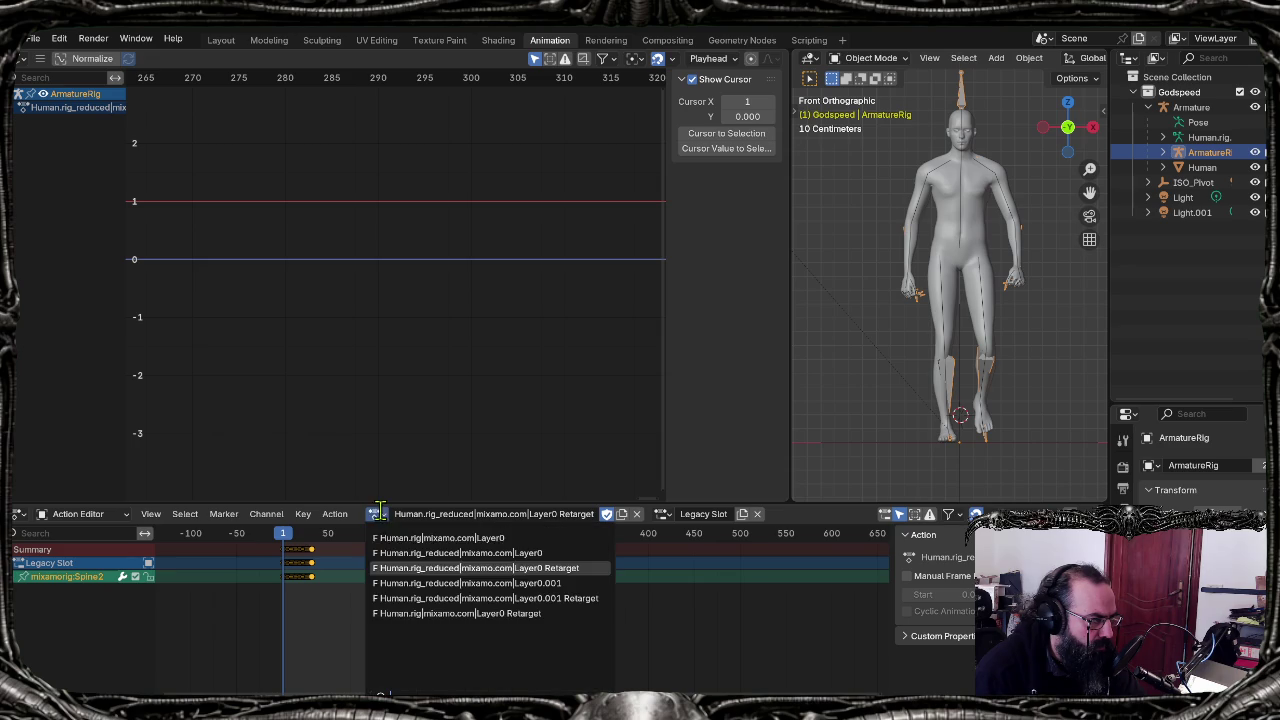
pyautogui.click(410, 598)
pyautogui.click(377, 515)
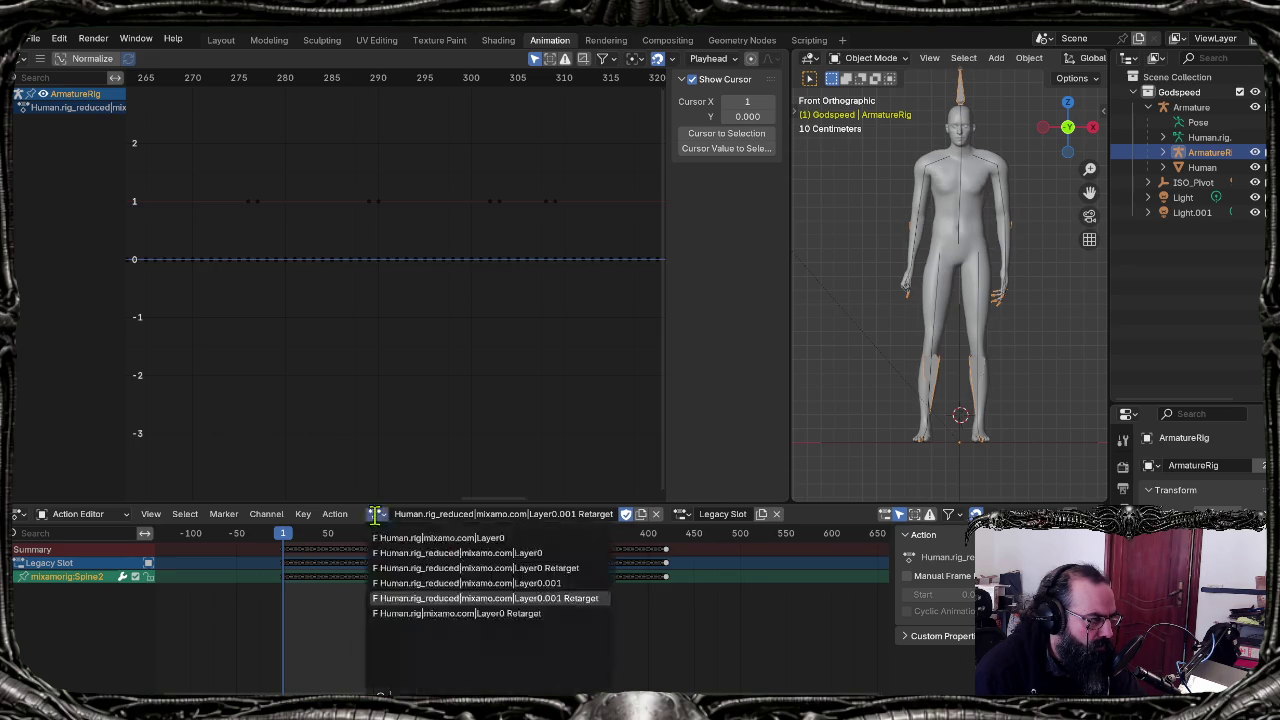
pyautogui.click(406, 568)
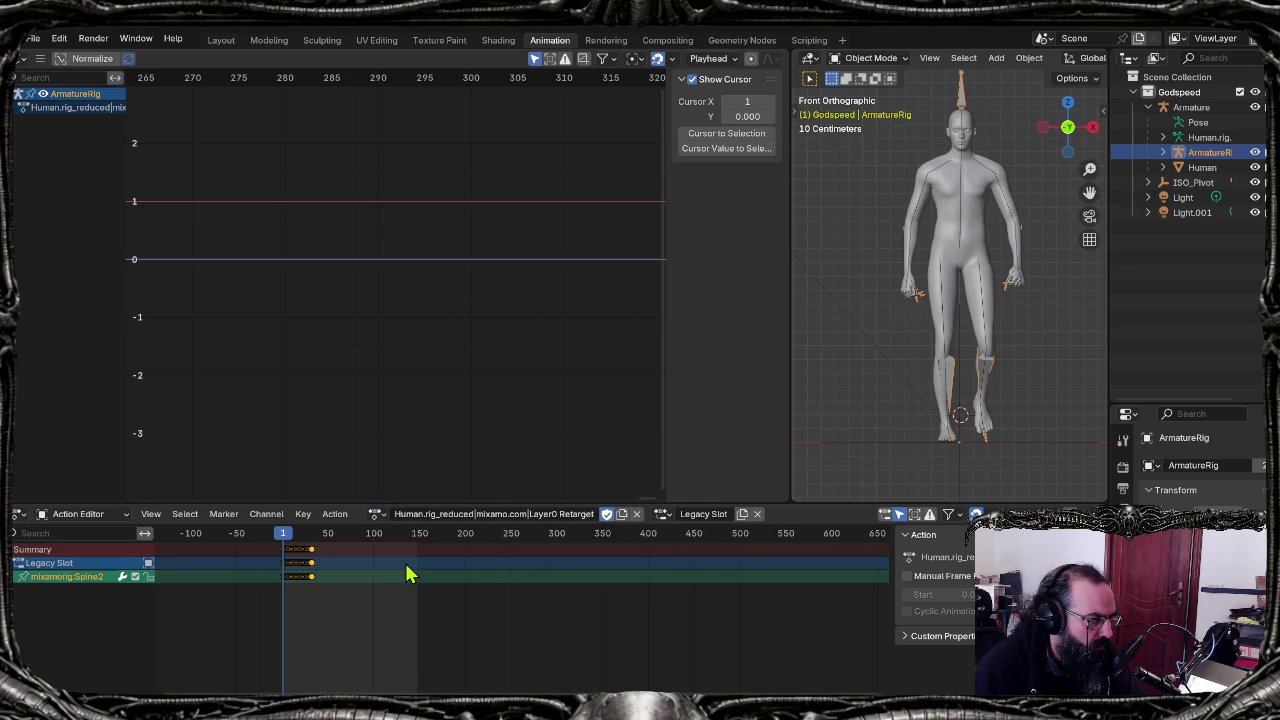
pyautogui.click(376, 514)
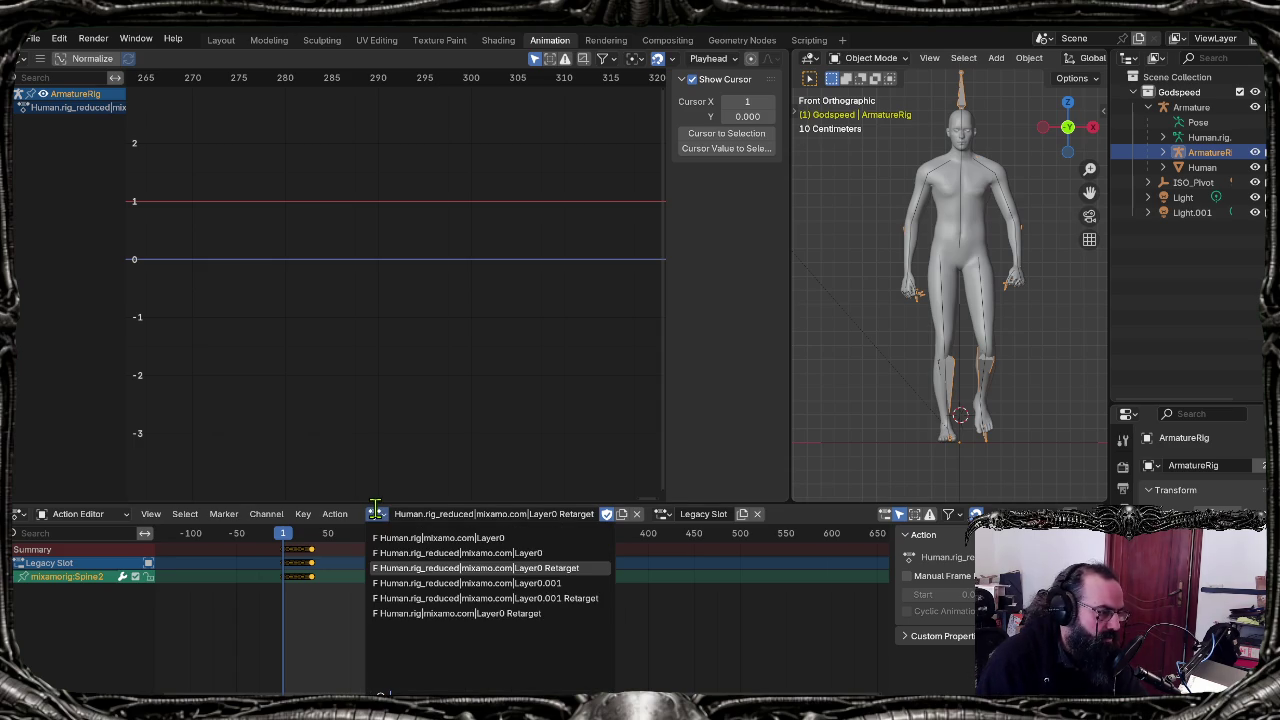
pyautogui.press('Down')
pyautogui.press('Down')
pyautogui.press('Down')
pyautogui.press('Return')
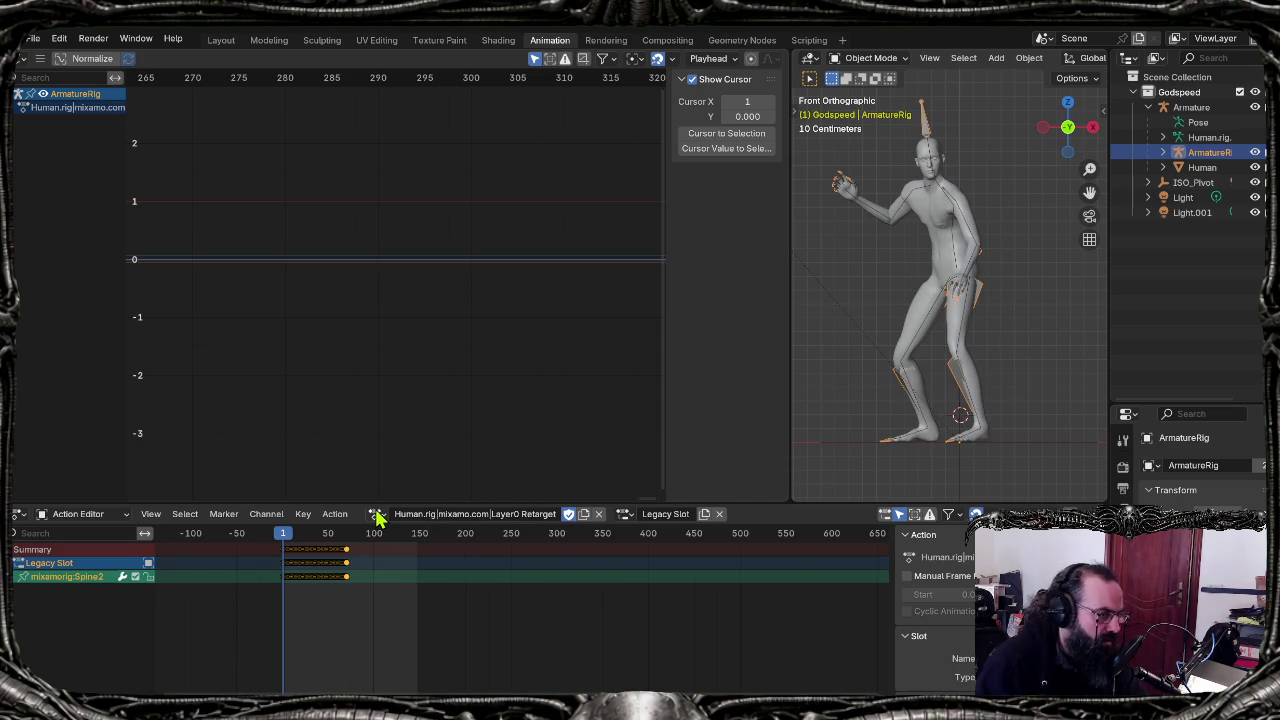
# Step: Reassign Human.rig_reduced|mixamo.com|Layer0 Retarget to the armature, then bring up the Vowkeeper game window
pyautogui.click(377, 515)
pyautogui.click(412, 566)
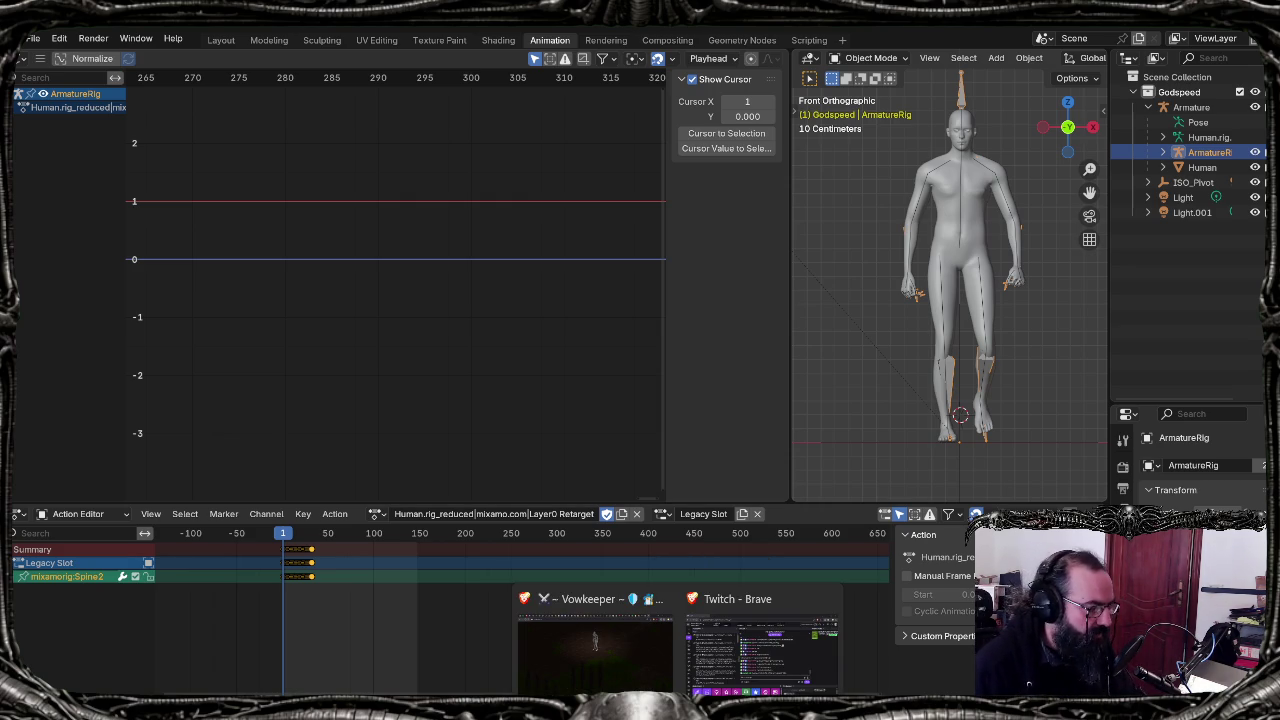
pyautogui.click(660, 652)
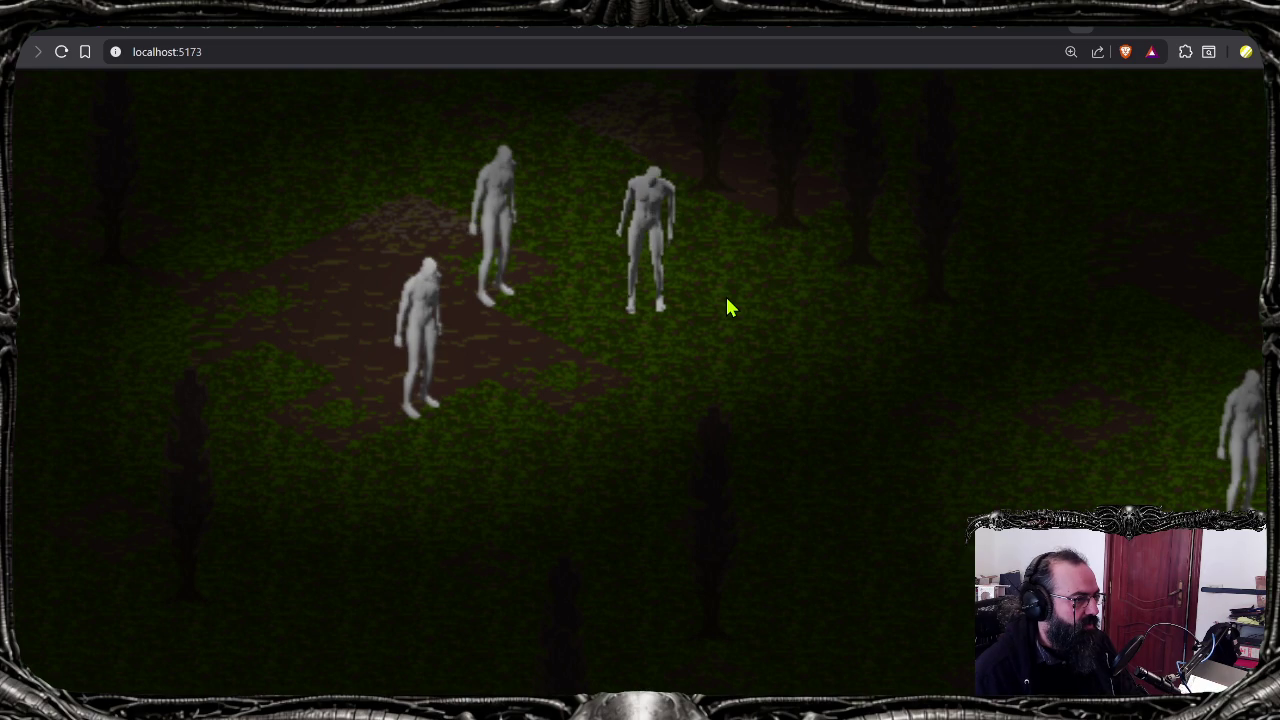
# Step: Pan the game view around the forest with WASD and zoom the page out
pyautogui.press('a')
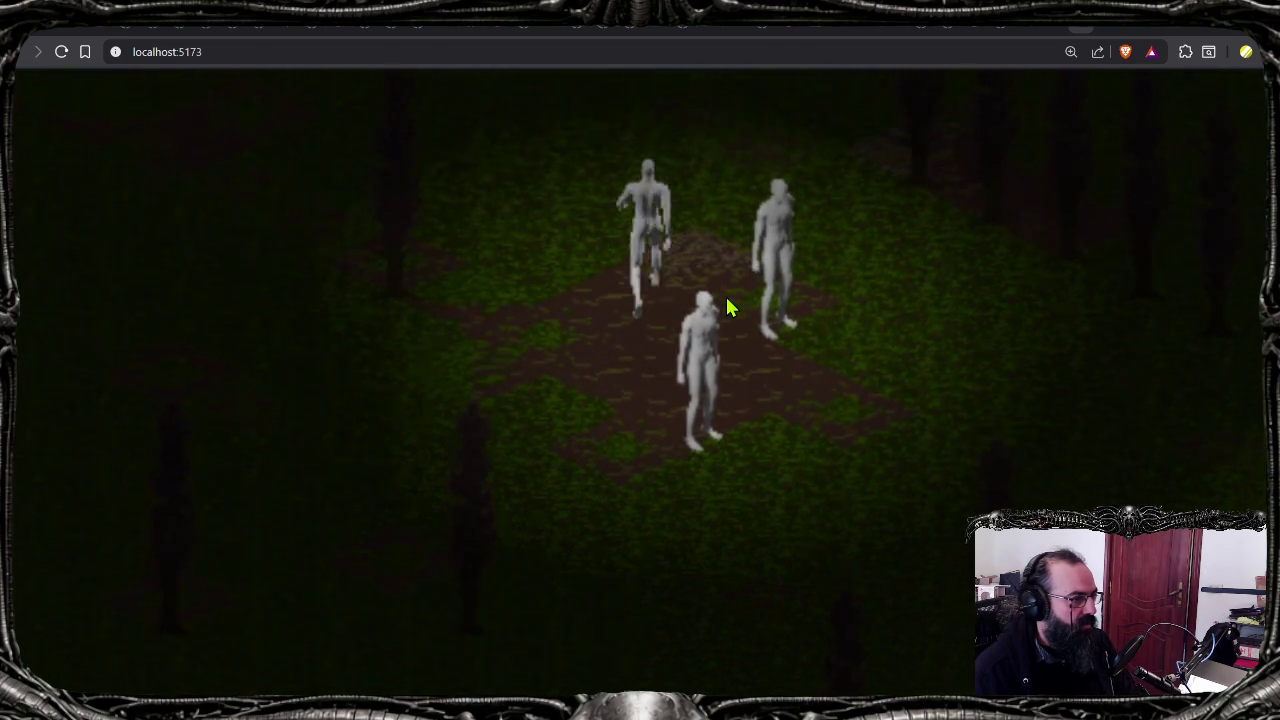
pyautogui.press('w')
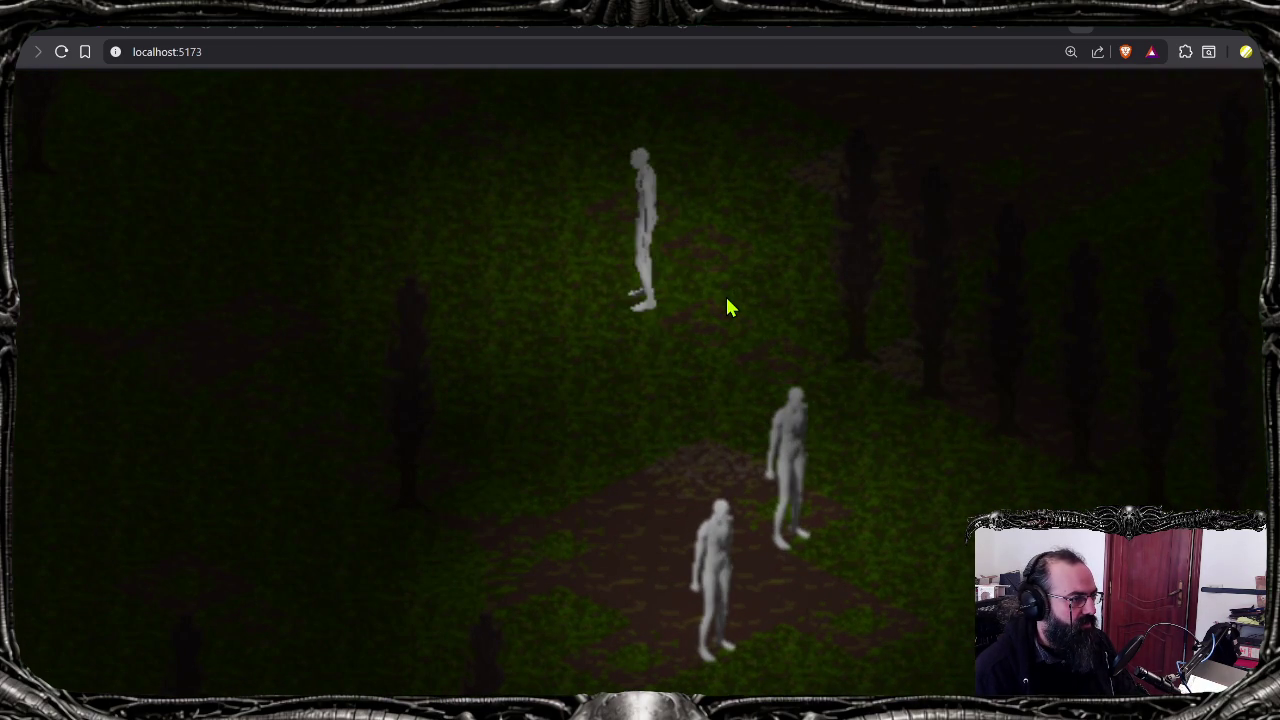
pyautogui.press('s')
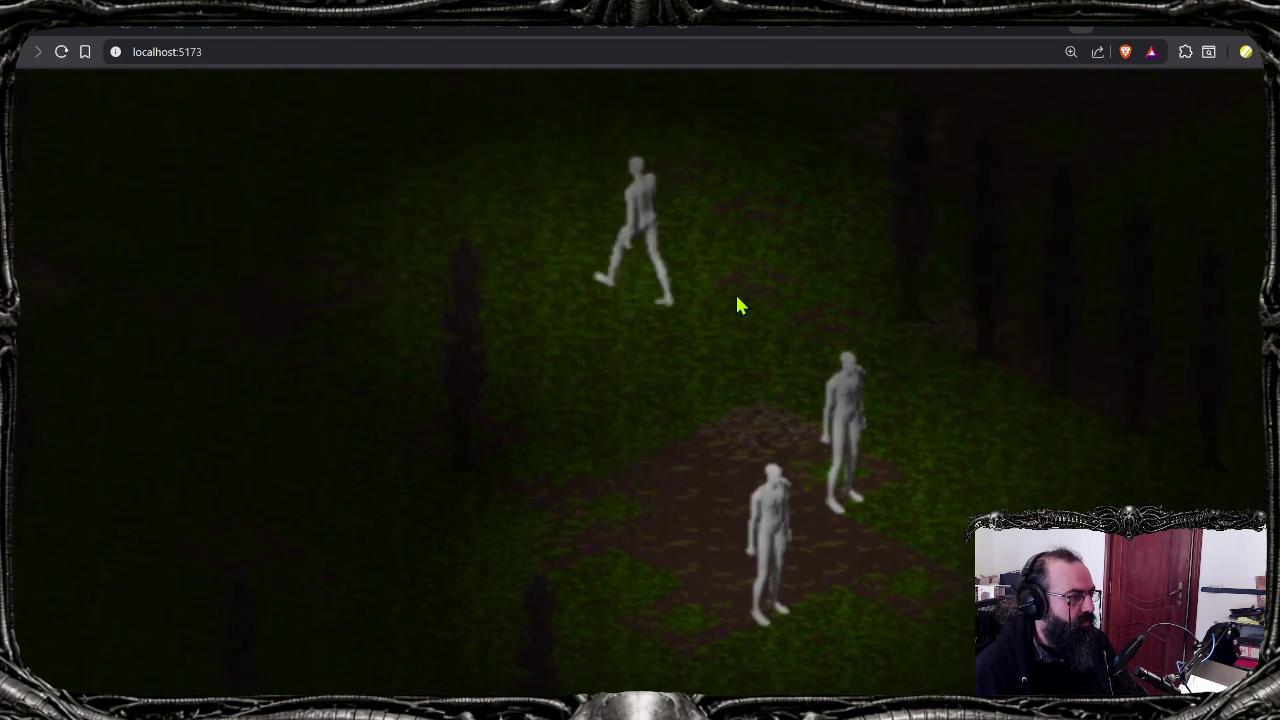
pyautogui.press('a')
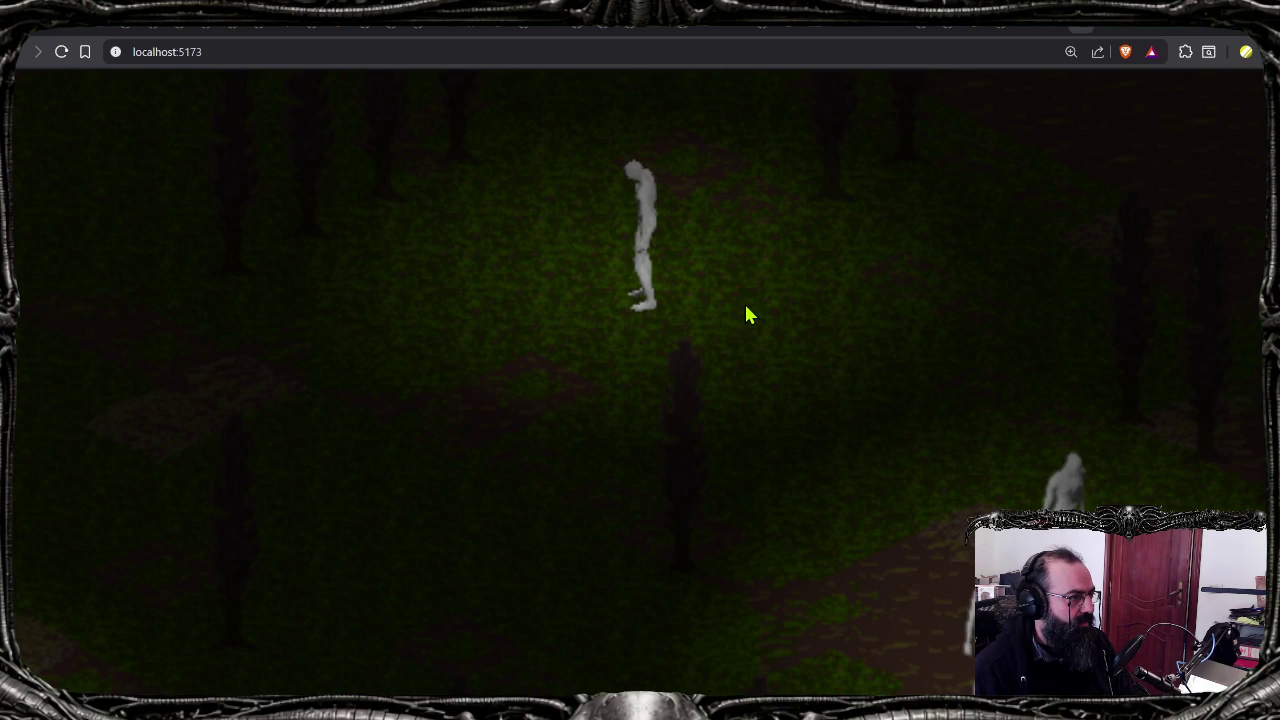
pyautogui.press('w')
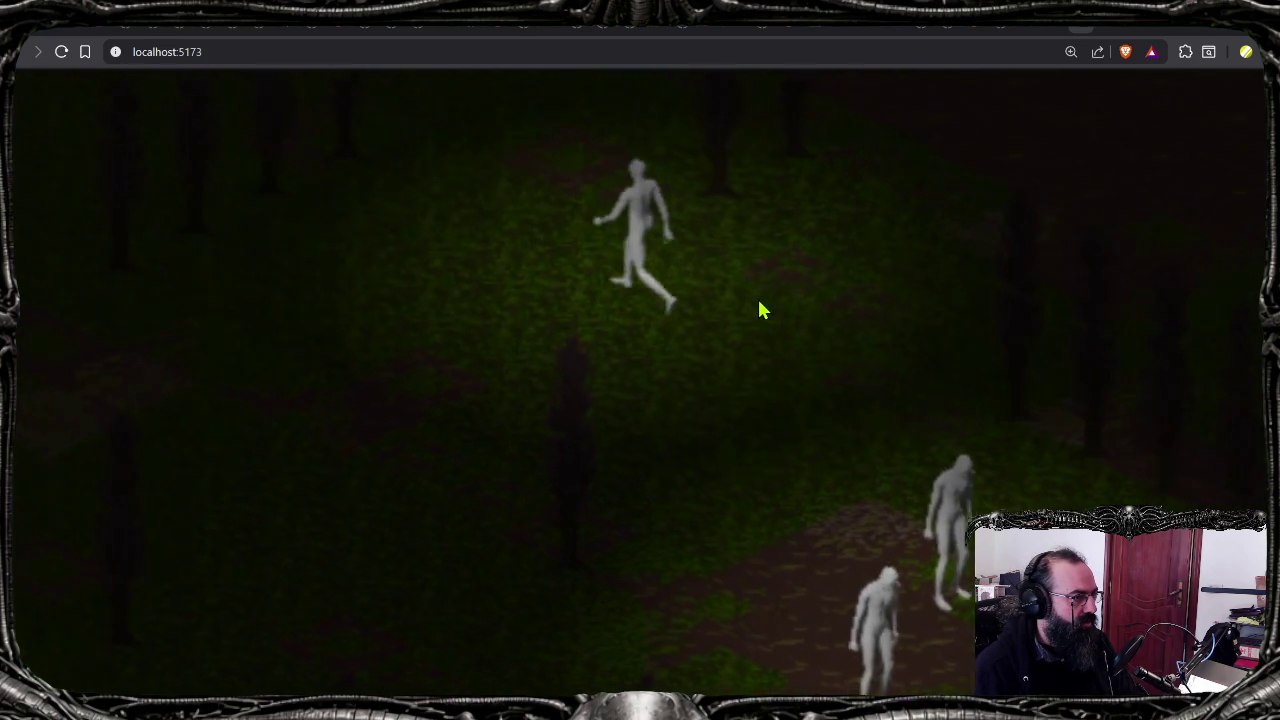
pyautogui.press('s')
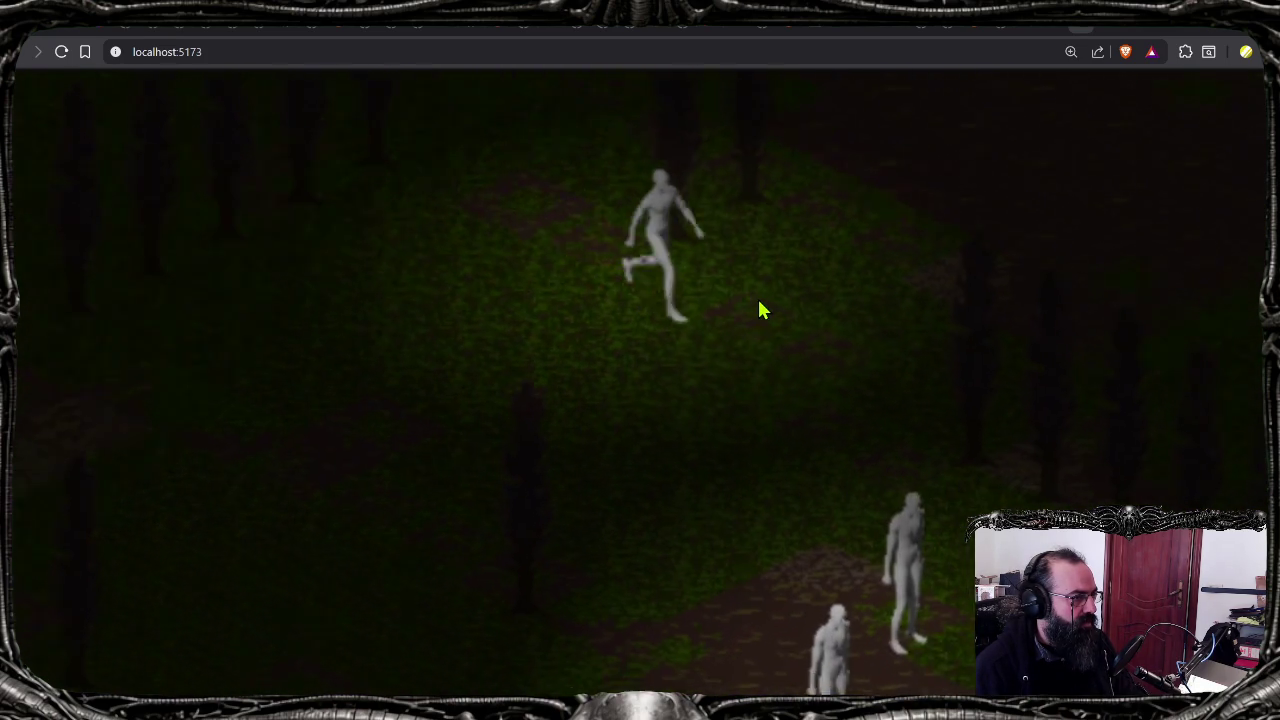
pyautogui.hotkey('ctrl', '-')
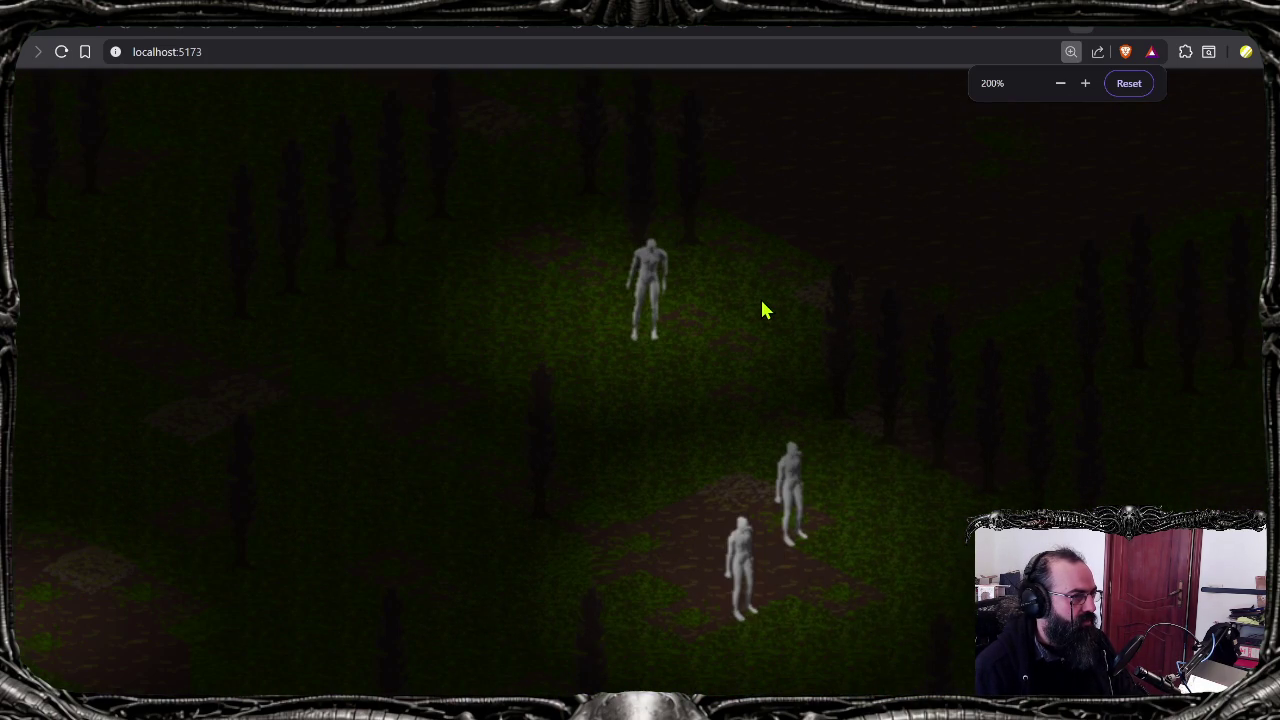
# Step: Walk the player character a little right, then down the forest path
pyautogui.press('d')
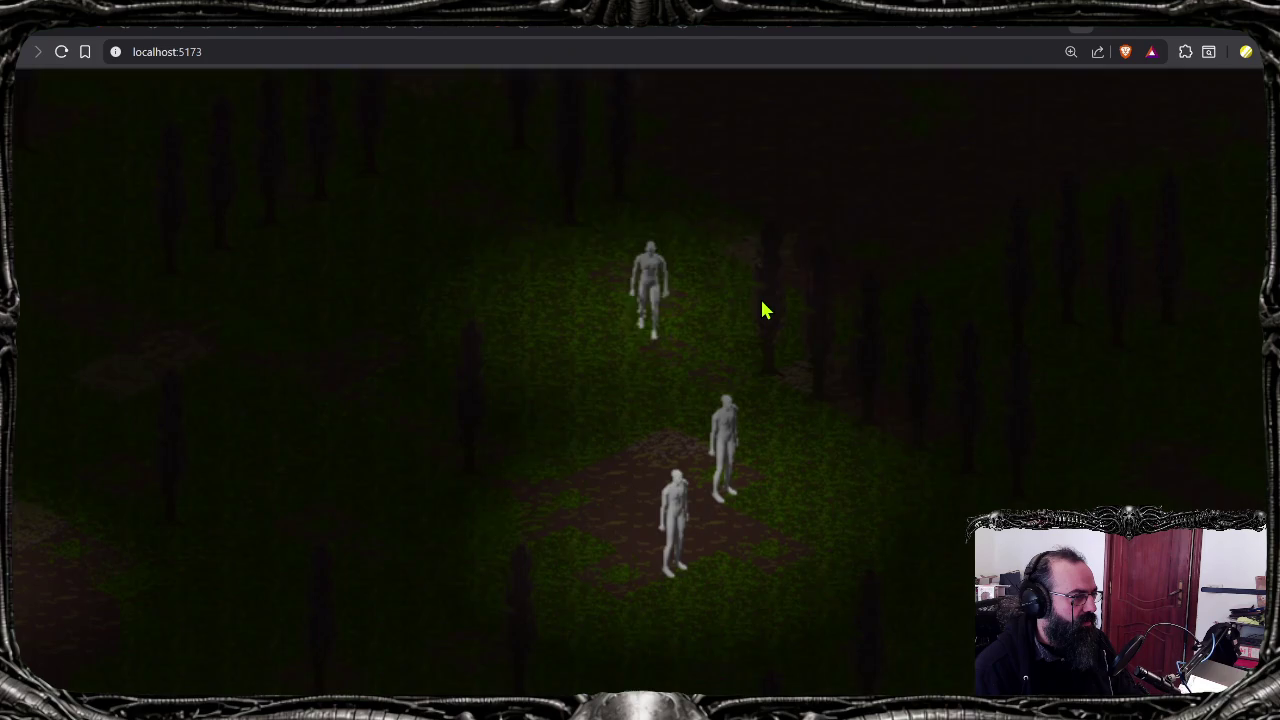
pyautogui.press('s')
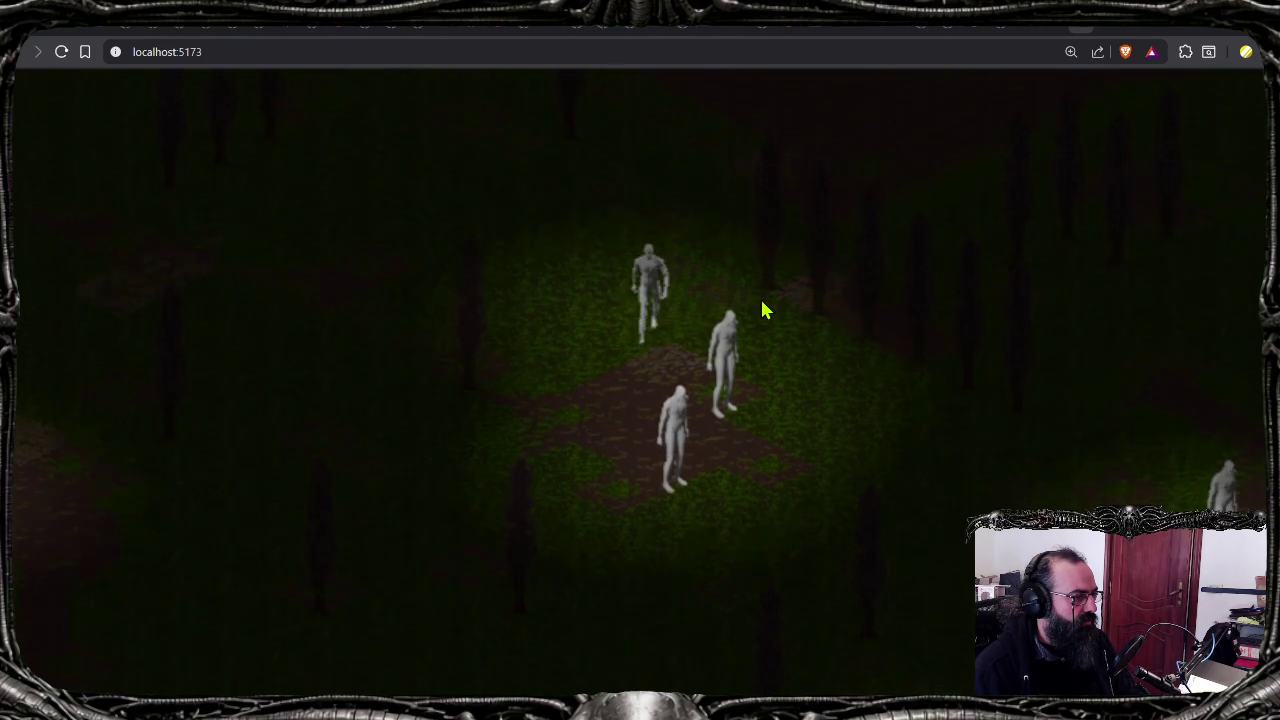
pyautogui.press('s')
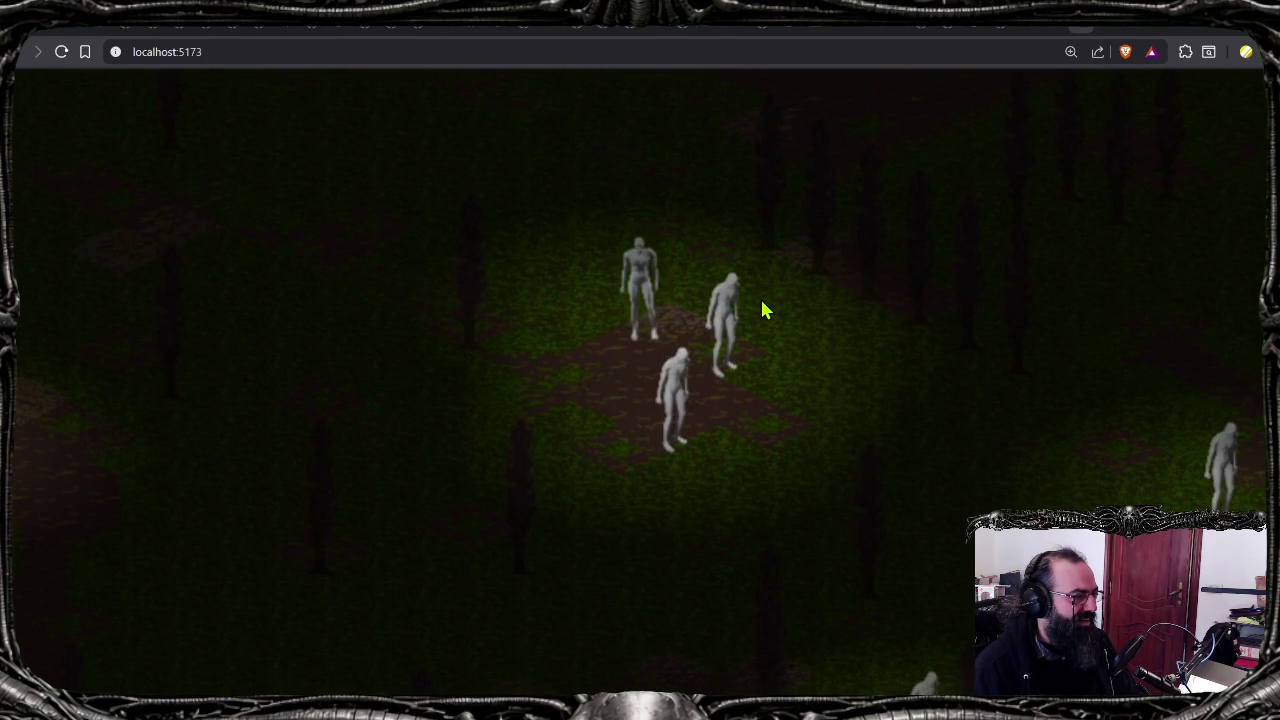
pyautogui.press('s')
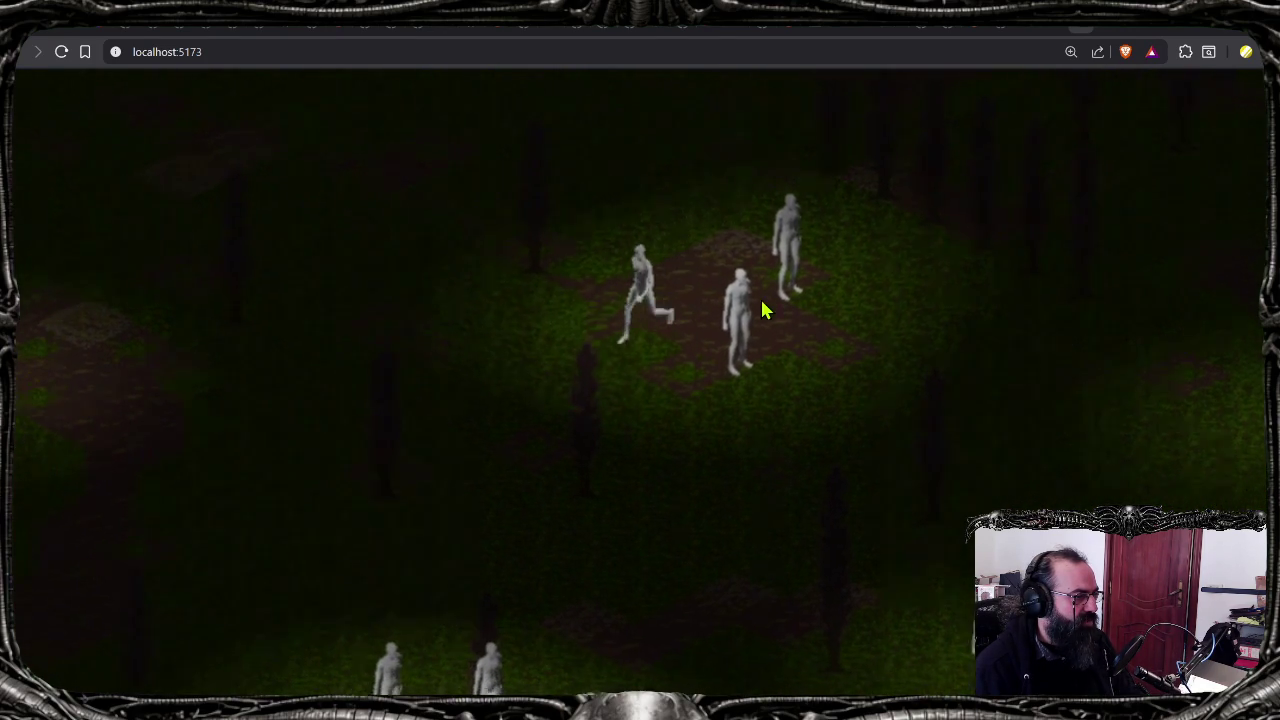
pyautogui.press('s')
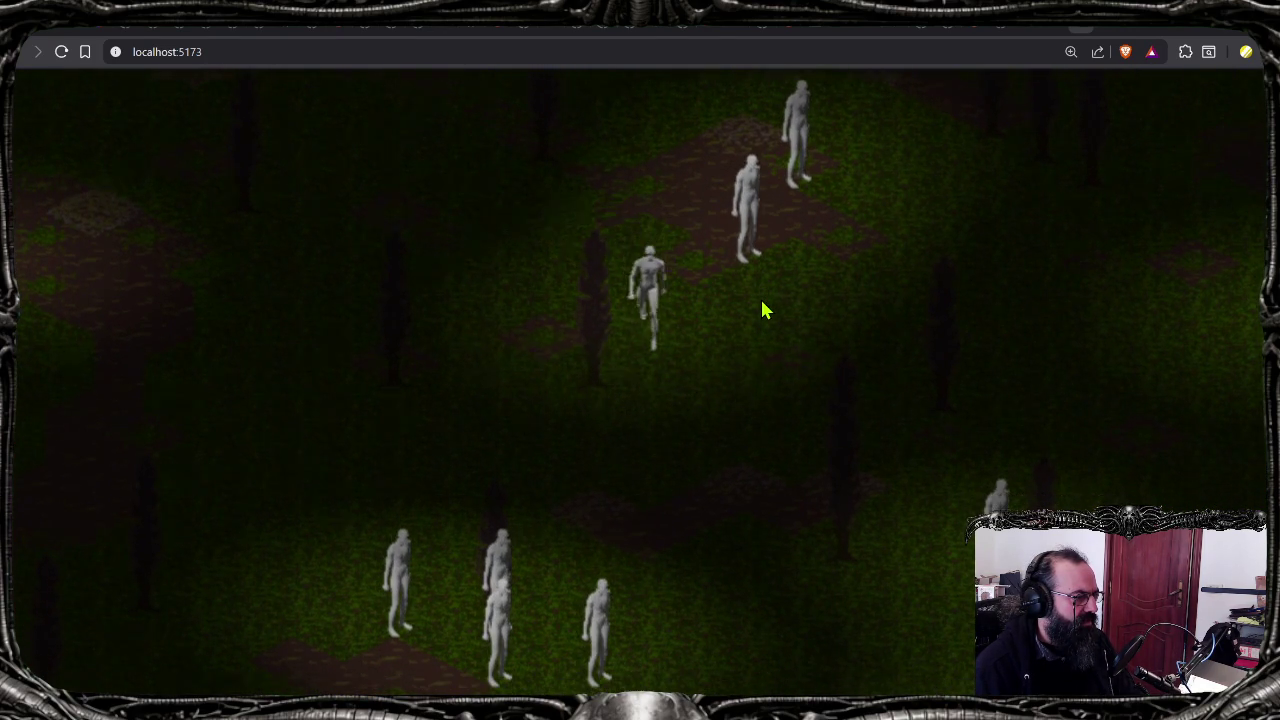
pyautogui.press('s')
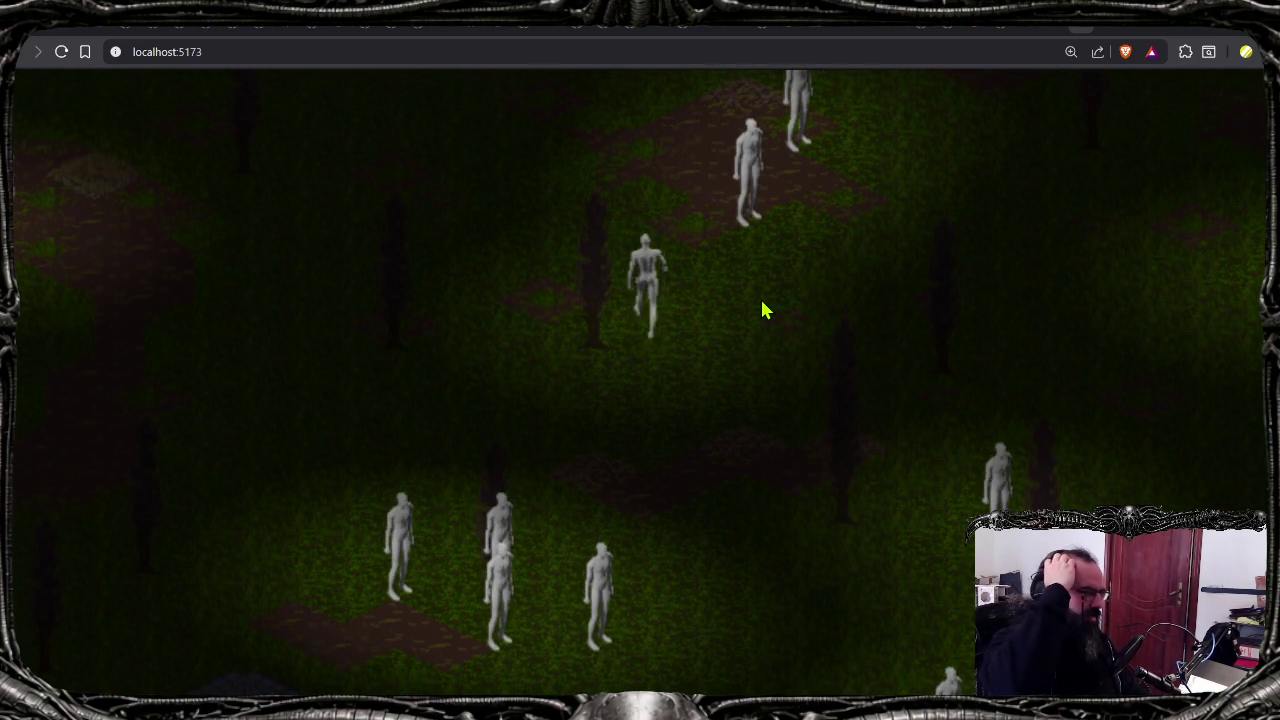
# Step: Pan the camera up and around, walk the central figure by clicking, then return to Aseprite
pyautogui.press('w')
pyautogui.press('w')
pyautogui.press('w')
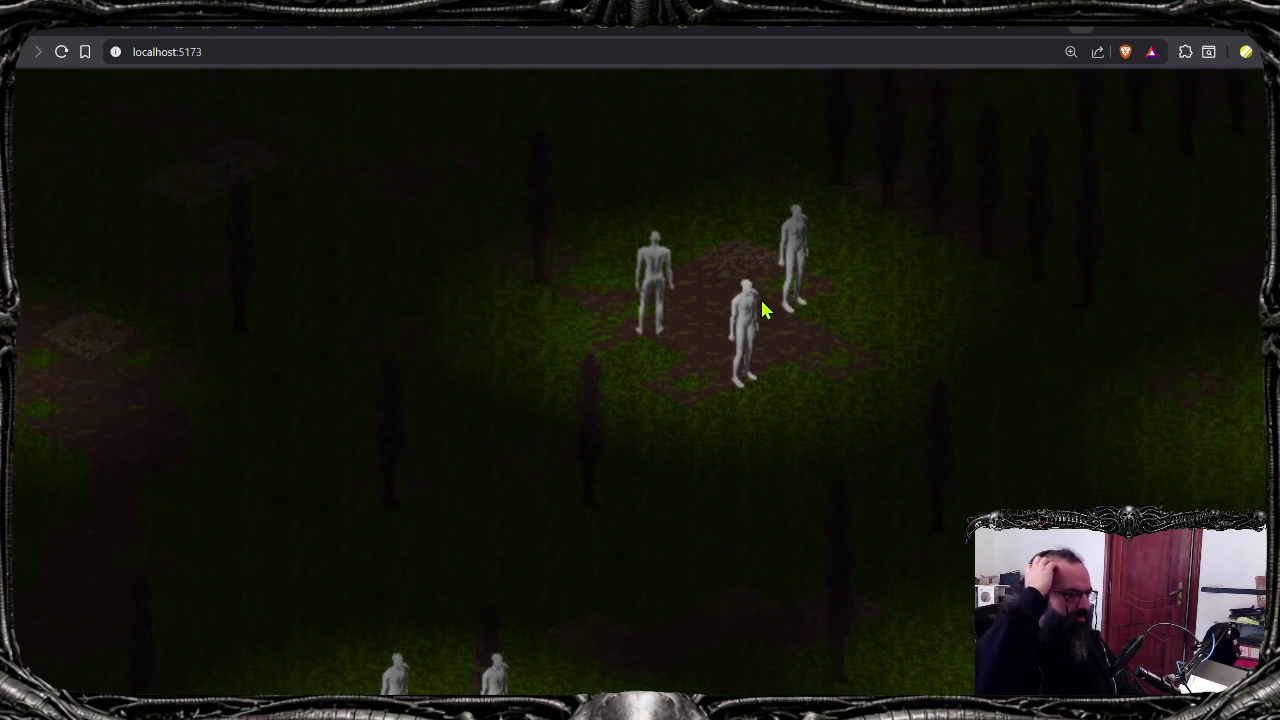
pyautogui.press('w')
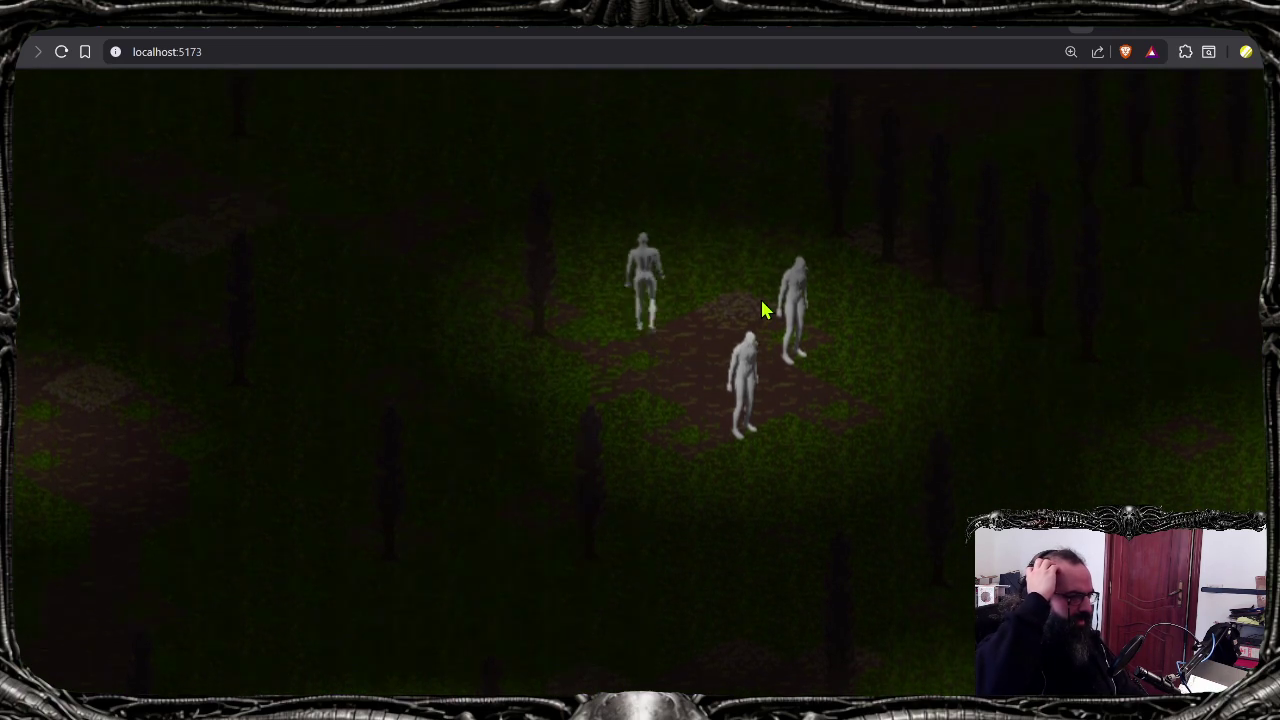
pyautogui.press('w')
pyautogui.press('a')
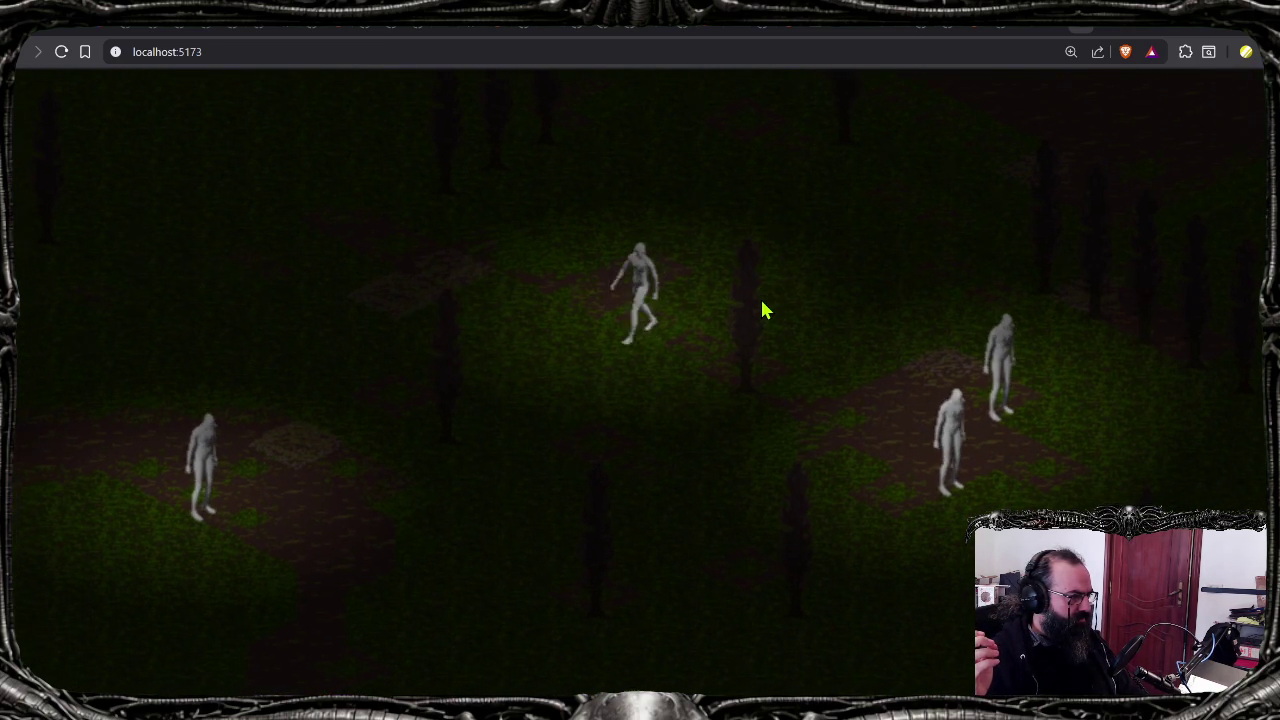
pyautogui.press('s')
pyautogui.press('a')
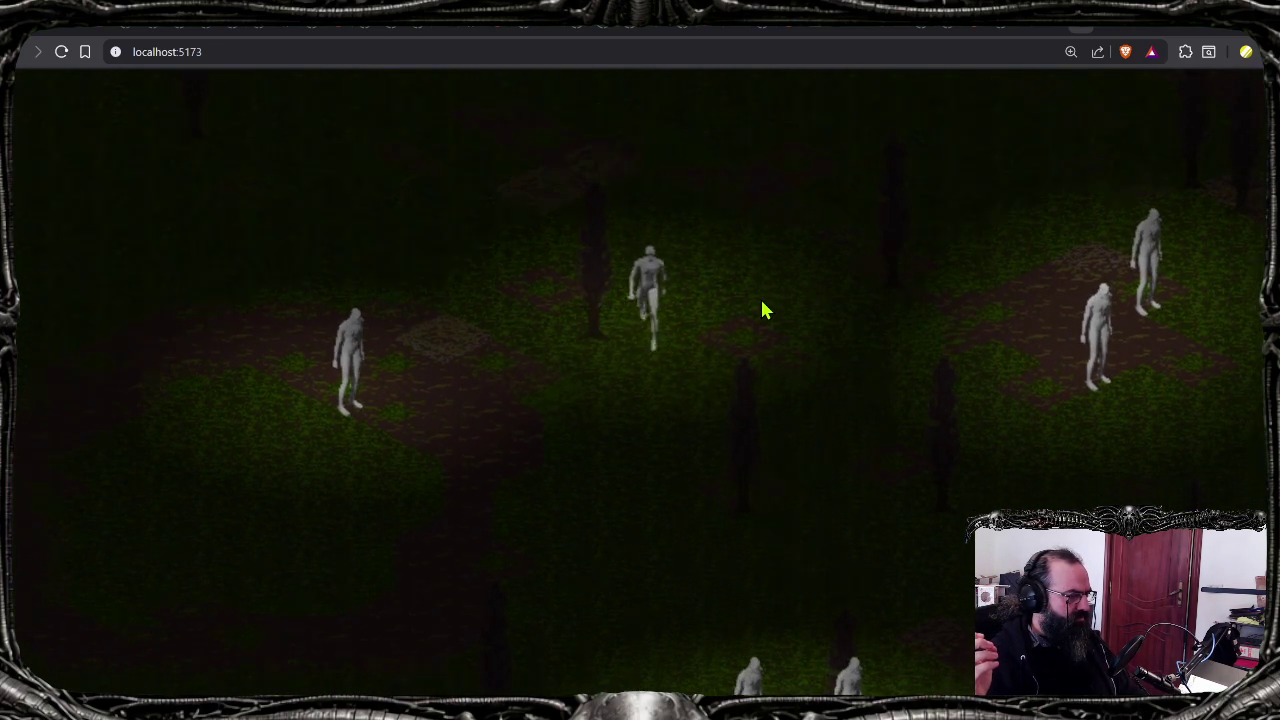
pyautogui.press('s')
pyautogui.press('a')
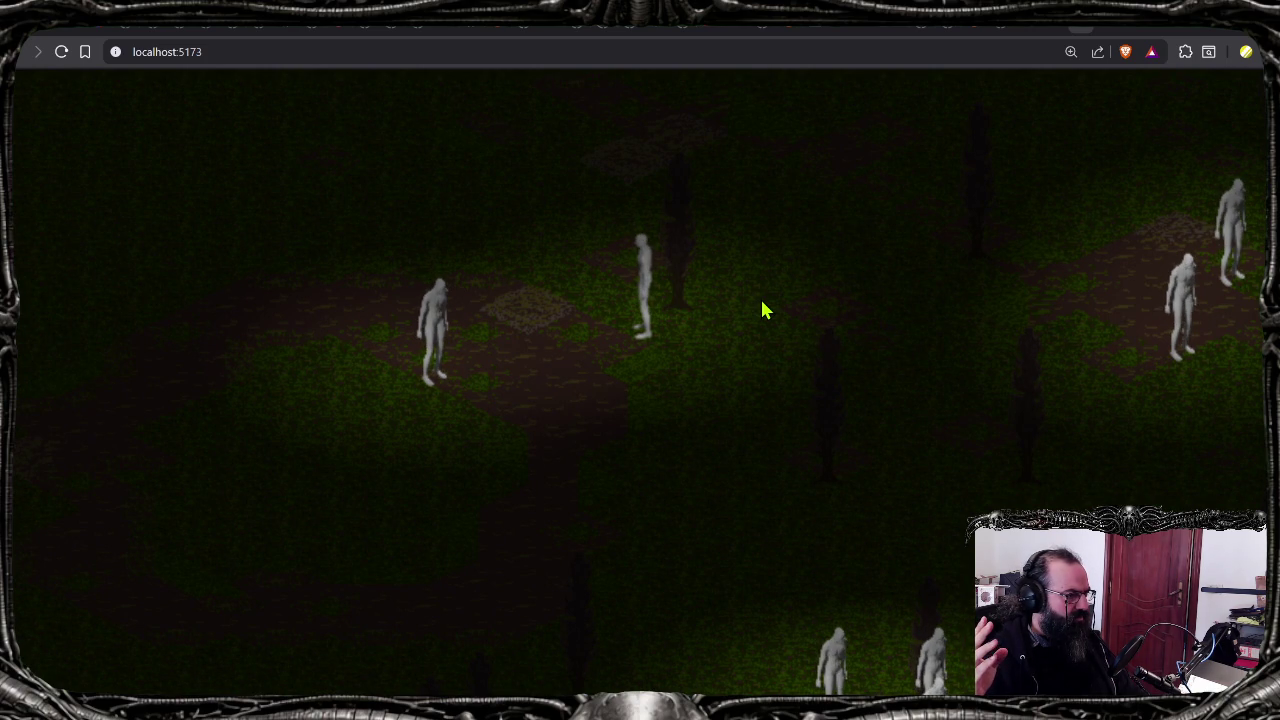
pyautogui.press('d')
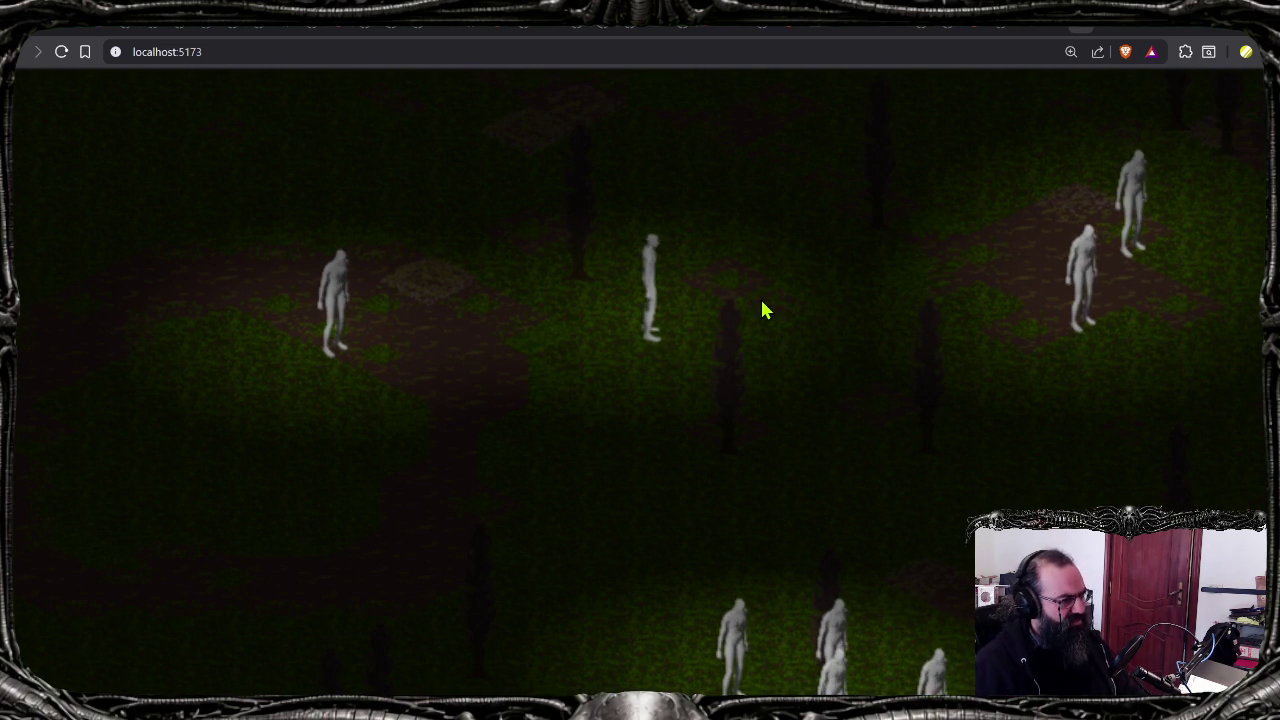
pyautogui.press('a')
pyautogui.click(762, 310)
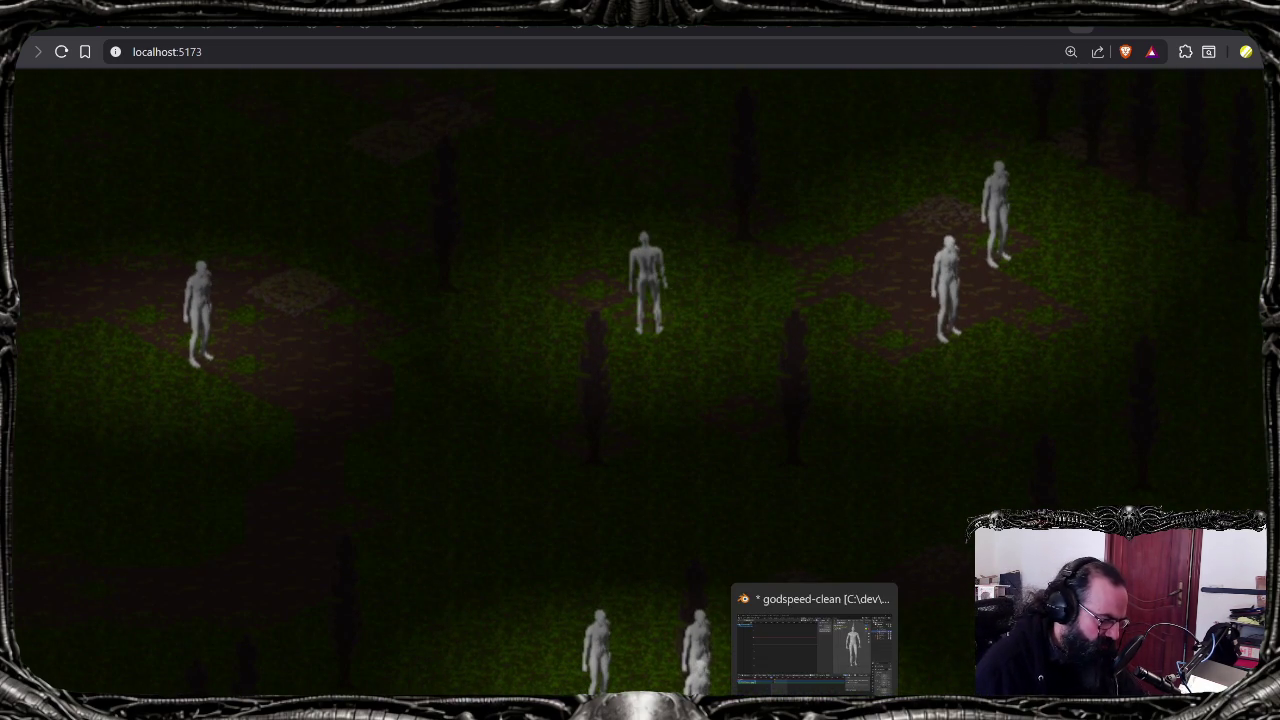
pyautogui.click(814, 650)
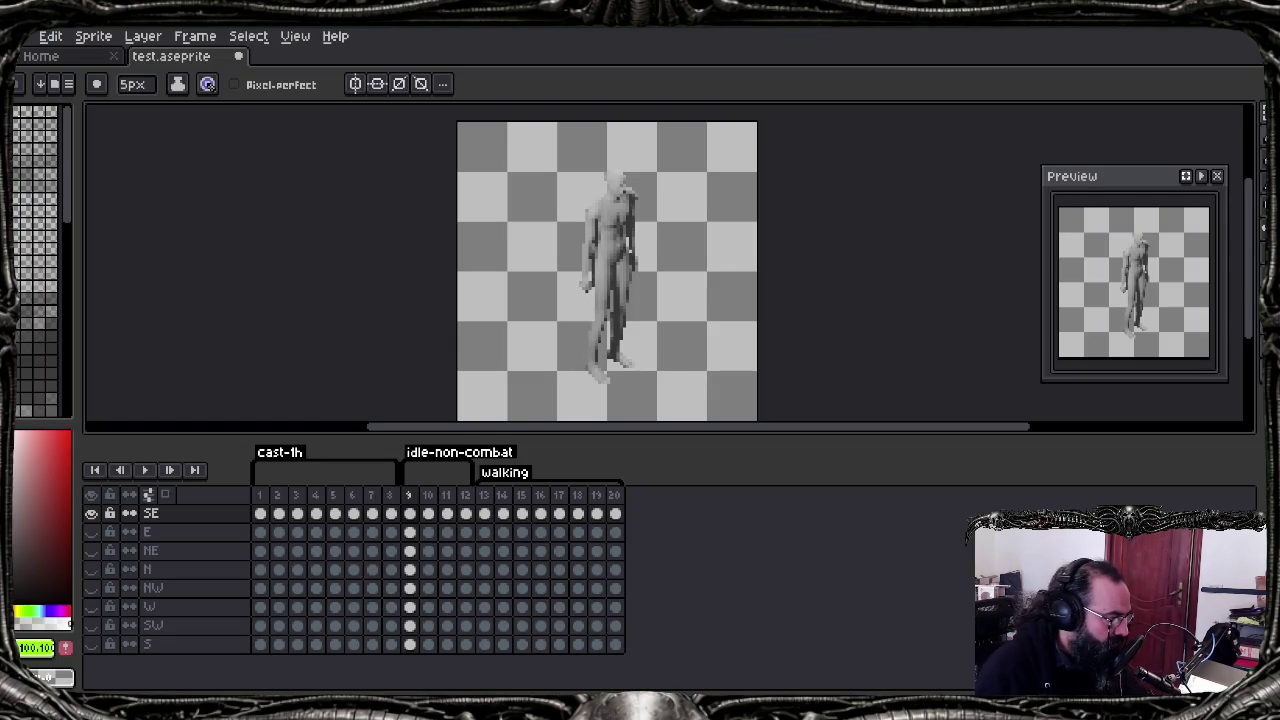
# Step: Hide the SE layer, show the E layer, and play the animation
pyautogui.click(91, 514)
pyautogui.click(90, 532)
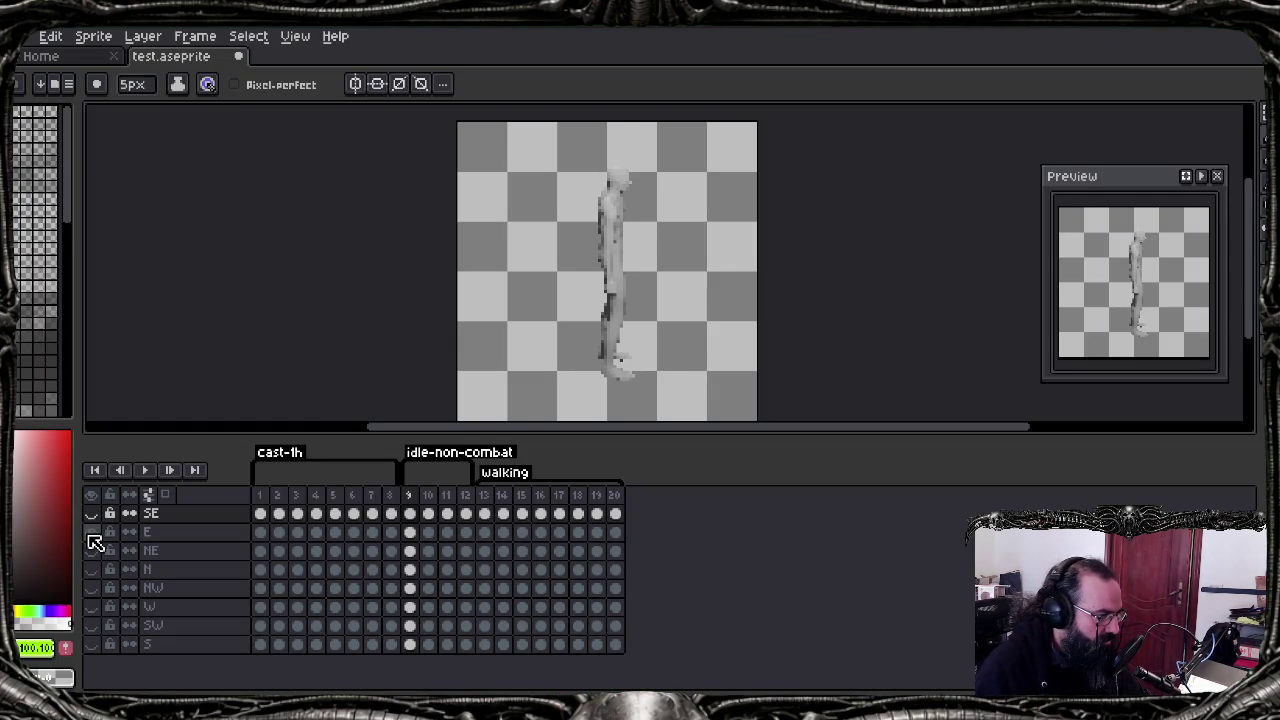
pyautogui.press('Return')
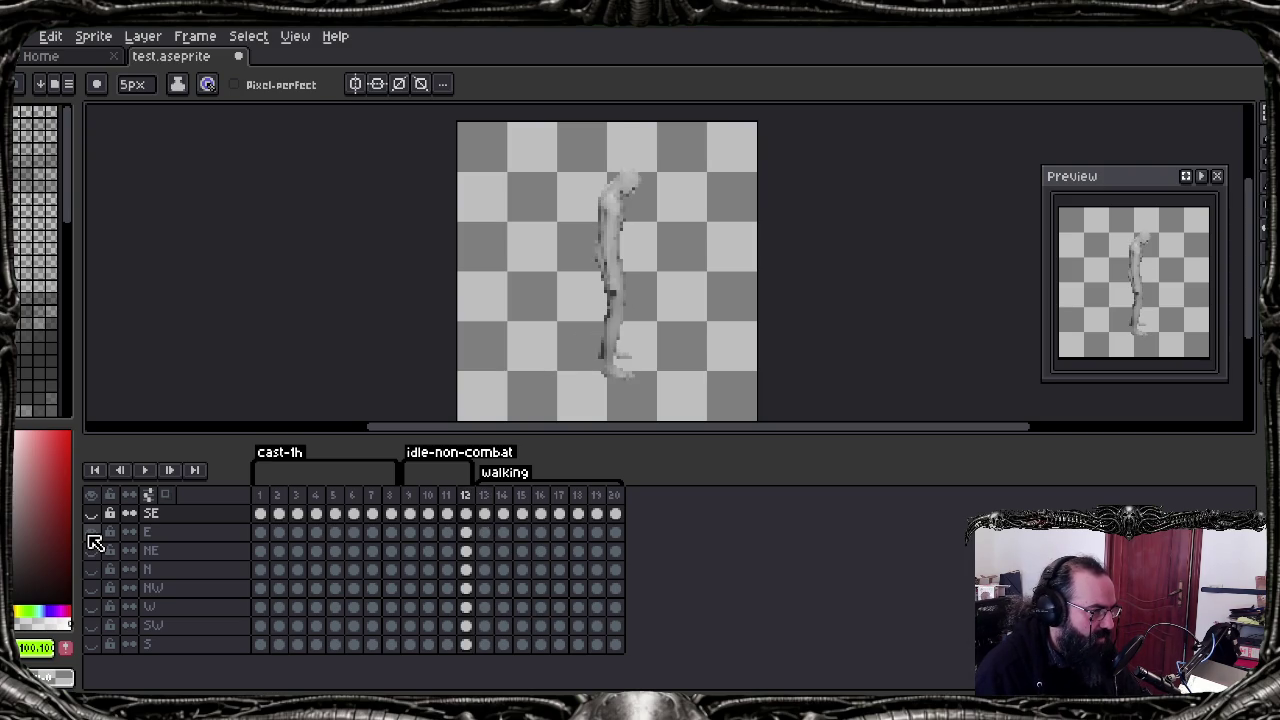
# Step: Flip back and forth between frames 12 and 13 to compare the side-facing poses
pyautogui.press('Right')
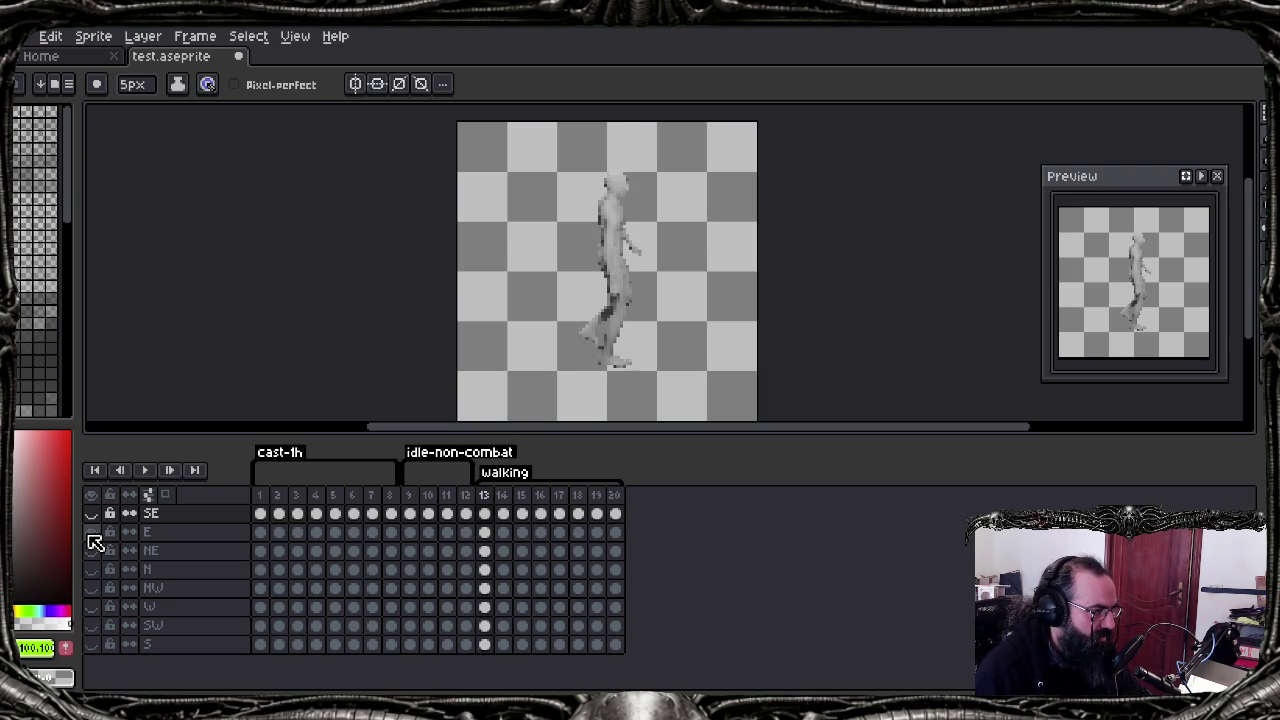
pyautogui.press('Left')
pyautogui.press('Right')
pyautogui.press('Left')
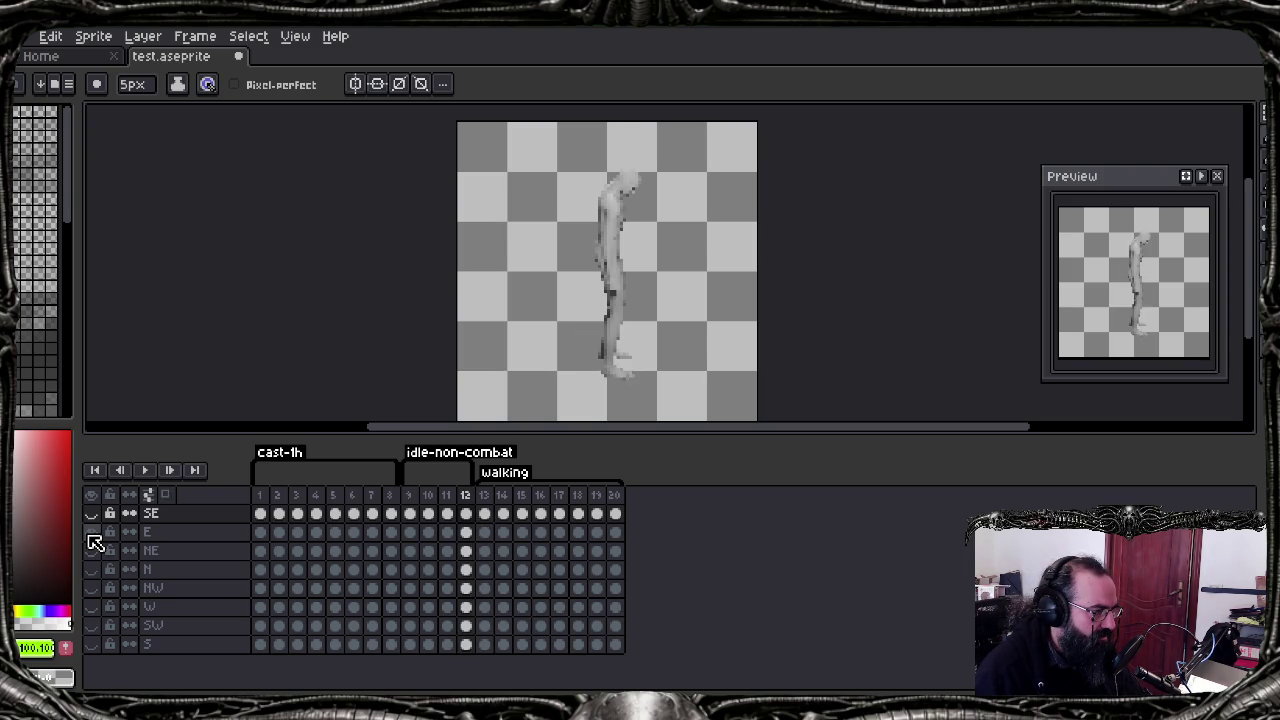
pyautogui.press('Right')
pyautogui.press('Left')
pyautogui.press('Right')
pyautogui.press('Right')
pyautogui.press('Right')
pyautogui.press('Right')
pyautogui.press('Left')
pyautogui.press('Left')
pyautogui.press('Left')
pyautogui.press('Left')
pyautogui.press('Left')
pyautogui.press('Left')
pyautogui.press('Left')
pyautogui.press('Right')
pyautogui.press('Right')
pyautogui.press('Right')
pyautogui.press('Right')
pyautogui.press('Right')
pyautogui.press('Right')
pyautogui.press('Right')
pyautogui.press('Right')
pyautogui.press('Right')
pyautogui.press('Left')
pyautogui.press('Left')
pyautogui.press('Left')
pyautogui.press('Left')
pyautogui.press('Left')
pyautogui.press('Left')
pyautogui.press('Left')
pyautogui.press('Right')
pyautogui.press('Right')
pyautogui.scroll(1, 634, 191)
pyautogui.scroll(2, 623, 220)
pyautogui.scroll(-2, 629, 283)
pyautogui.scroll(-4, 612, 292)
pyautogui.scroll(4, 608, 284)
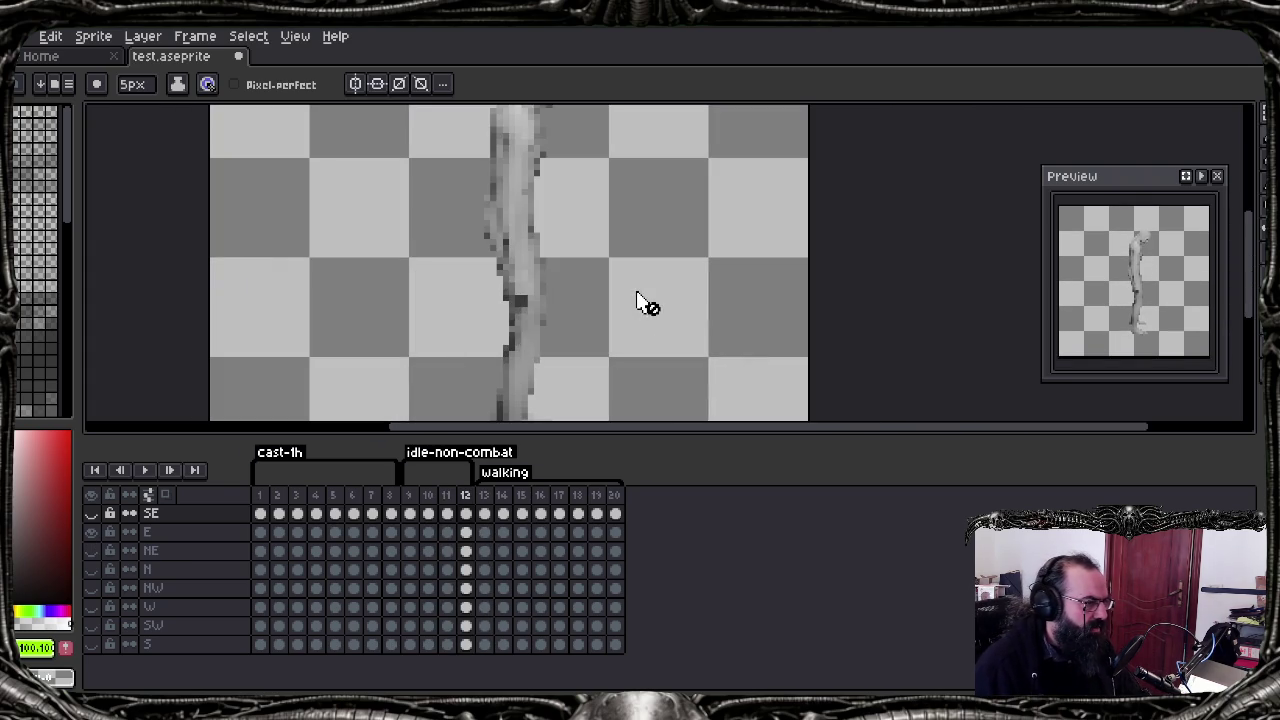
pyautogui.scroll(-2, 650, 258)
pyautogui.press('Right')
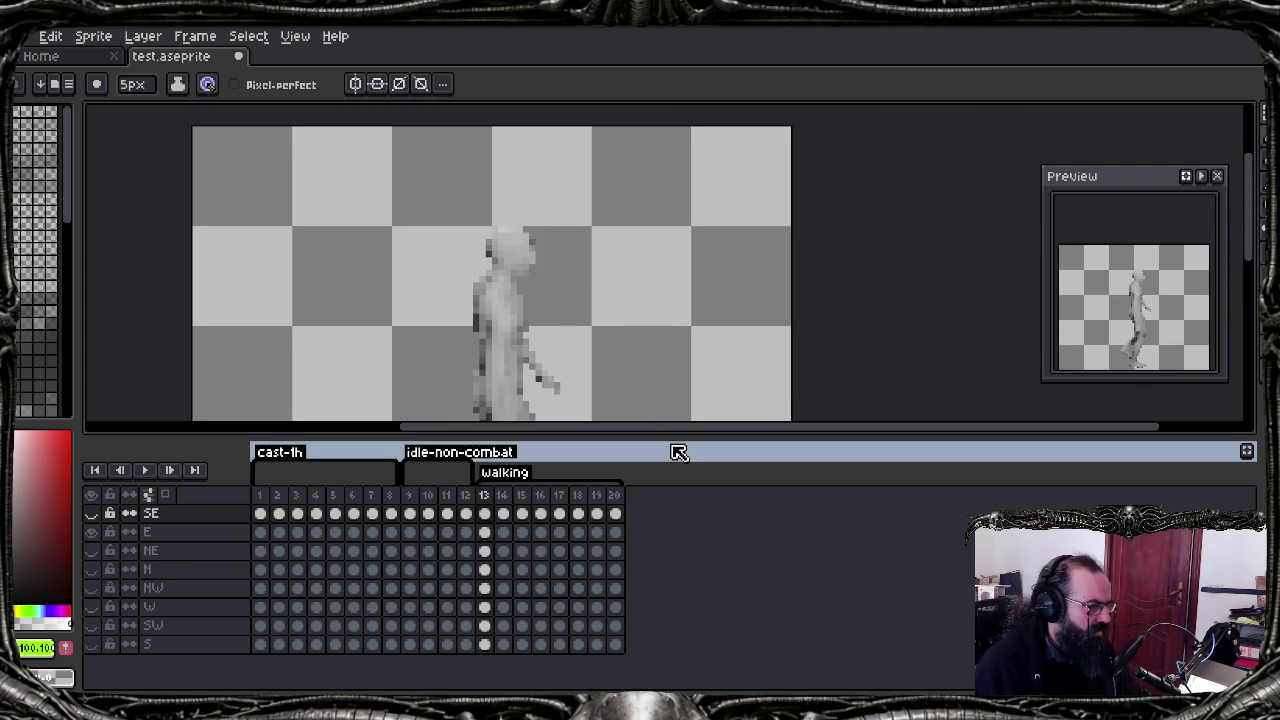
pyautogui.press('Left')
pyautogui.press('Right')
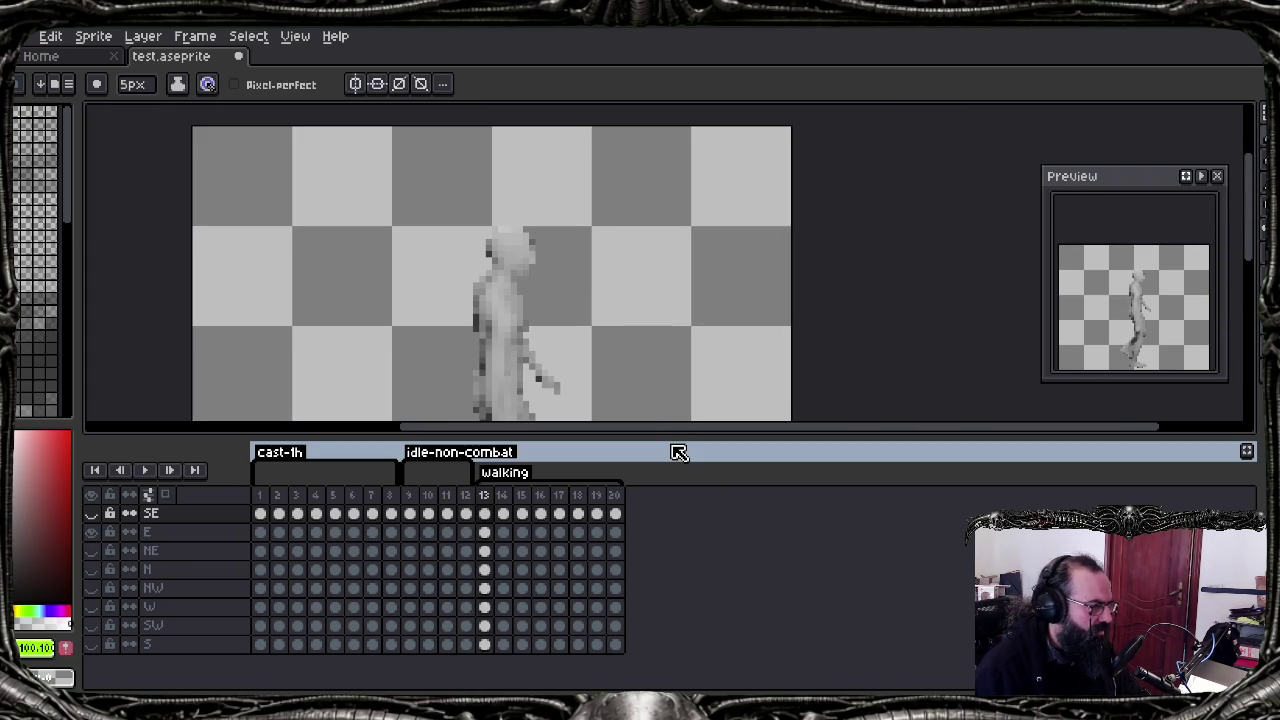
pyautogui.scroll(-1, 660, 292)
pyautogui.scroll(-1, 672, 290)
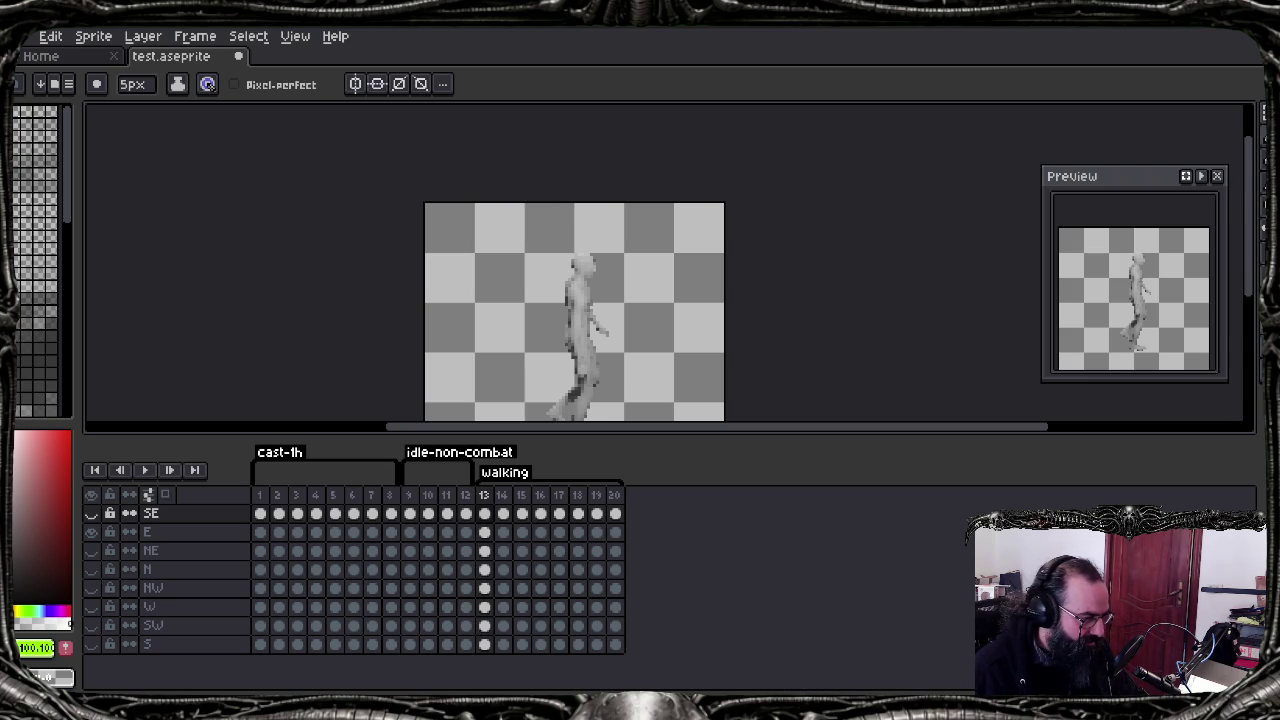
pyautogui.hotkey('alt', 'Tab')
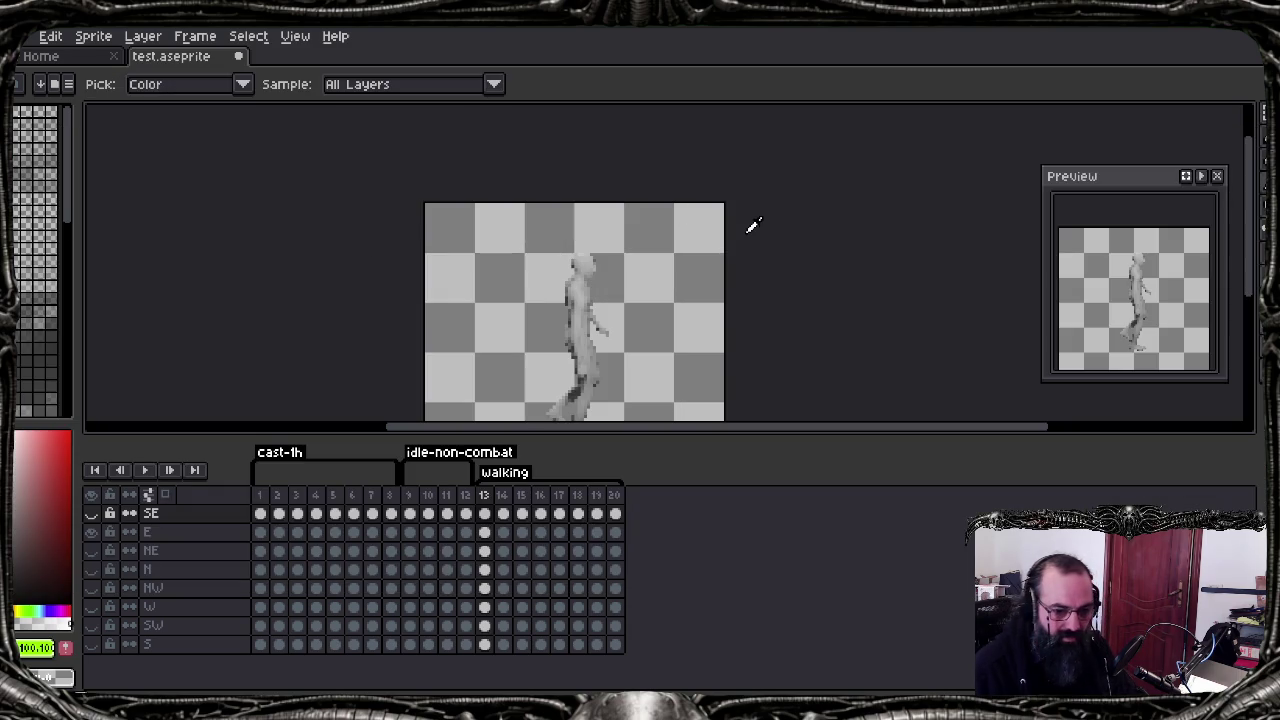
pyautogui.press('b')
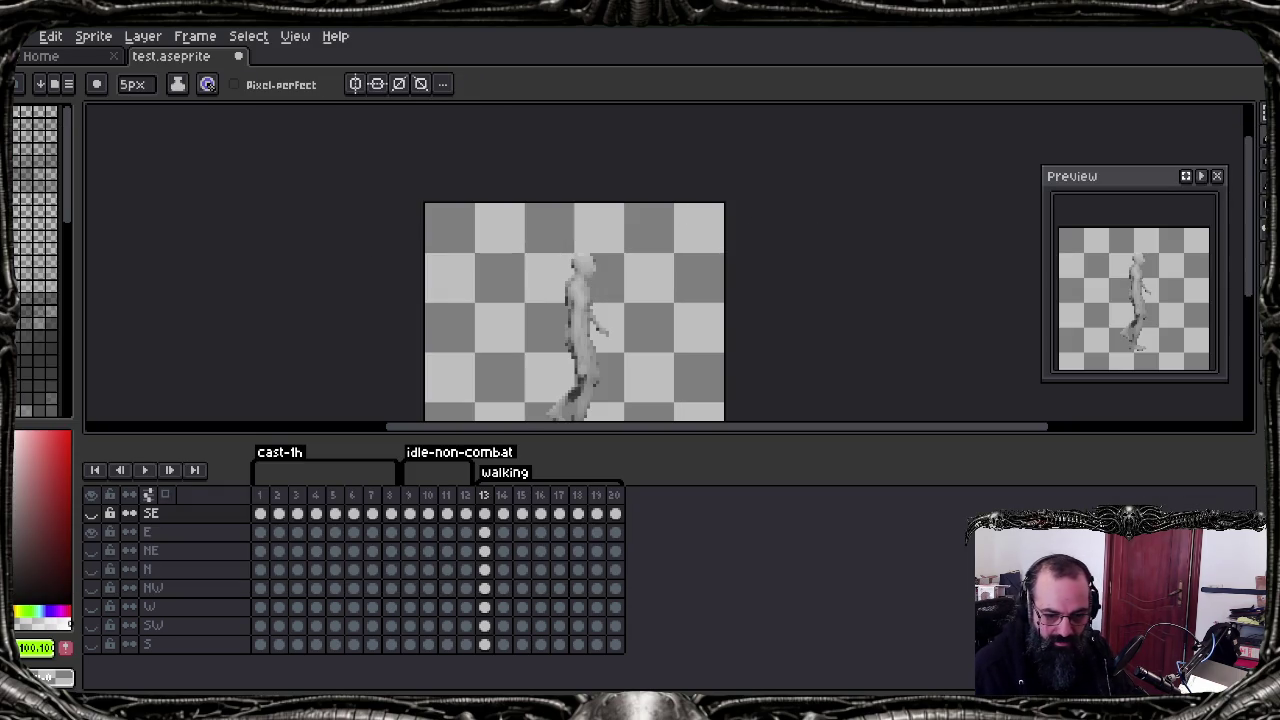
pyautogui.hotkey('alt', 'Tab')
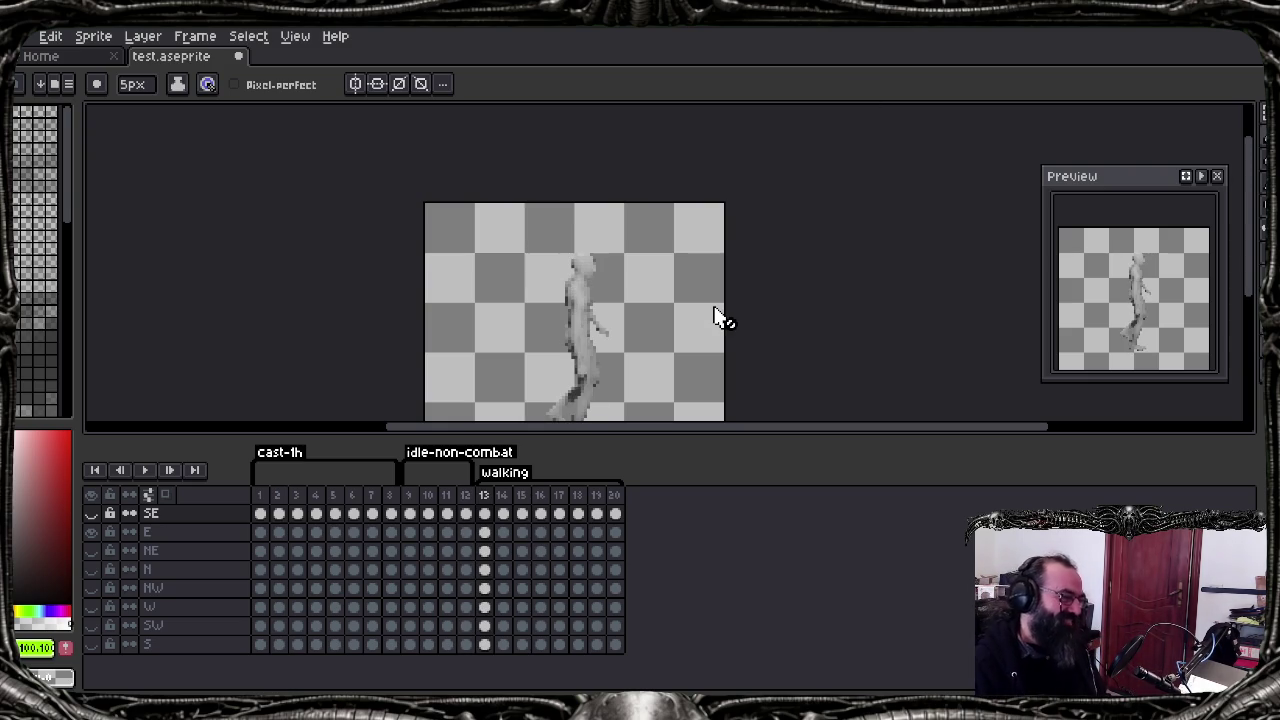
pyautogui.moveTo(766, 430); pyautogui.dragTo(771, 441)
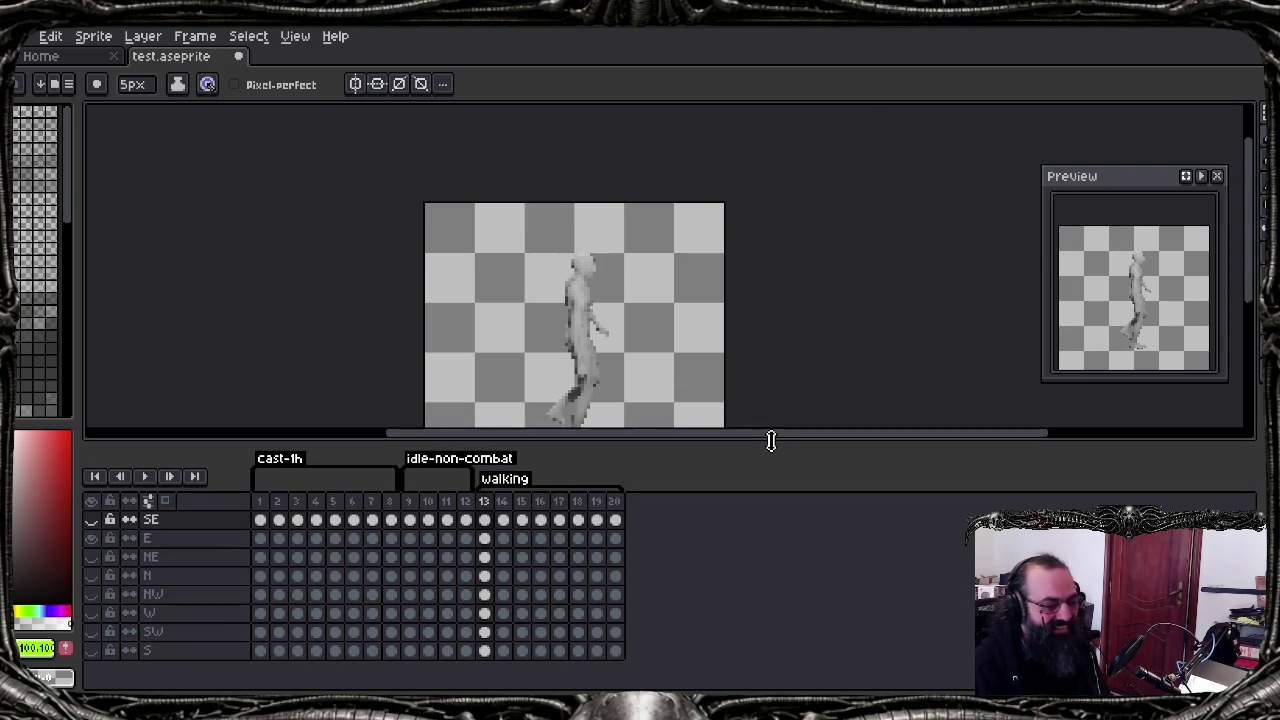
pyautogui.scroll(-1, 800, 370)
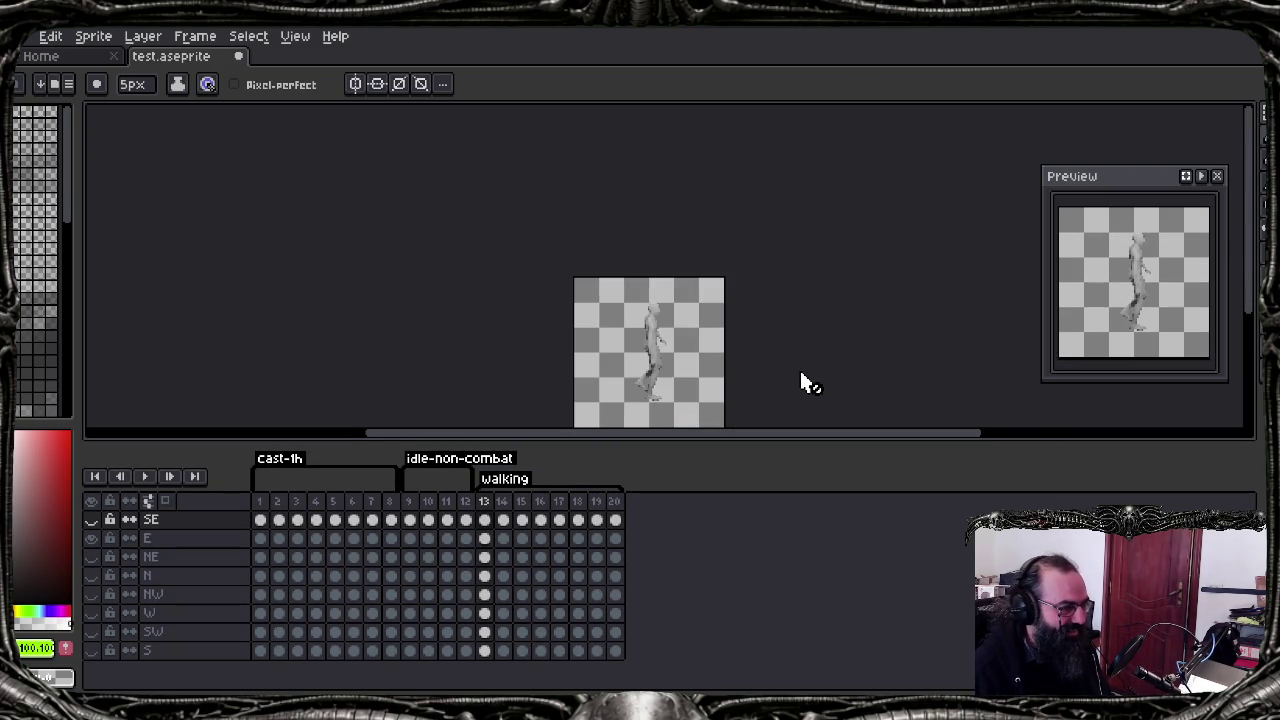
pyautogui.scroll(1, 700, 388)
pyautogui.moveTo(679, 350); pyautogui.dragTo(650, 310, button='middle')
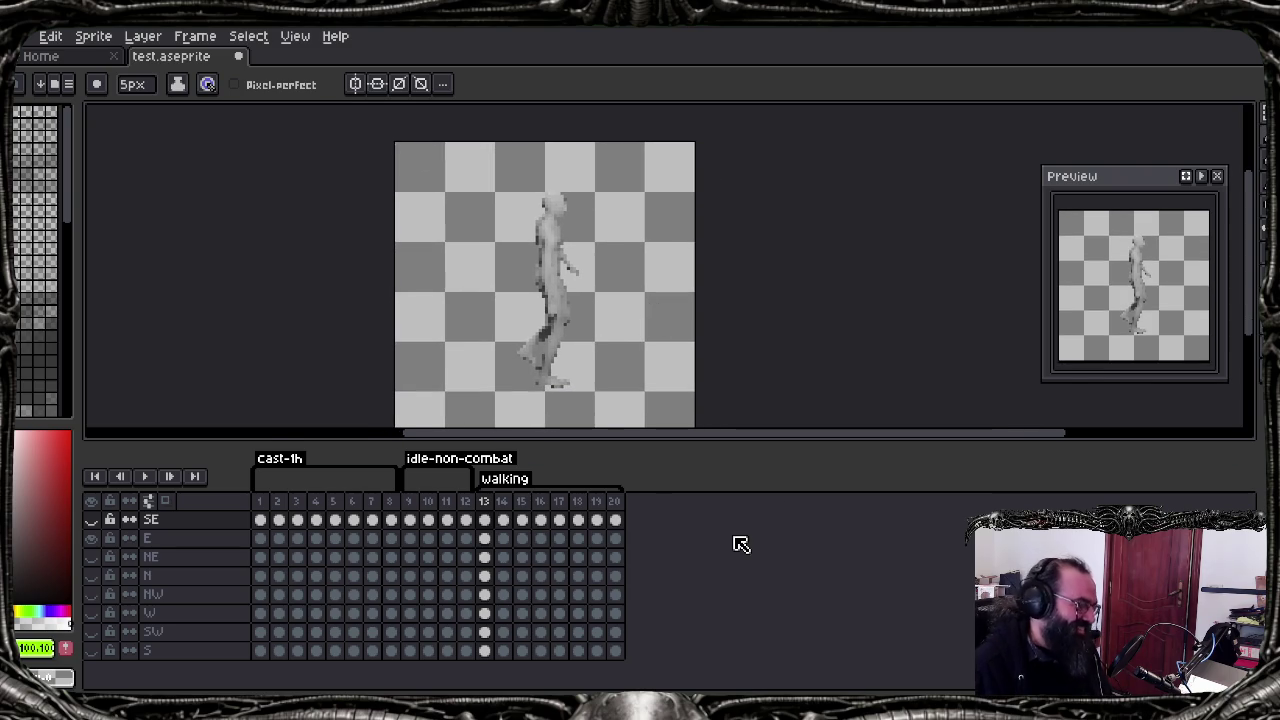
pyautogui.press('Left')
pyautogui.press('Right')
pyautogui.press('Left')
pyautogui.press('Left')
pyautogui.press('Left')
pyautogui.press('Left')
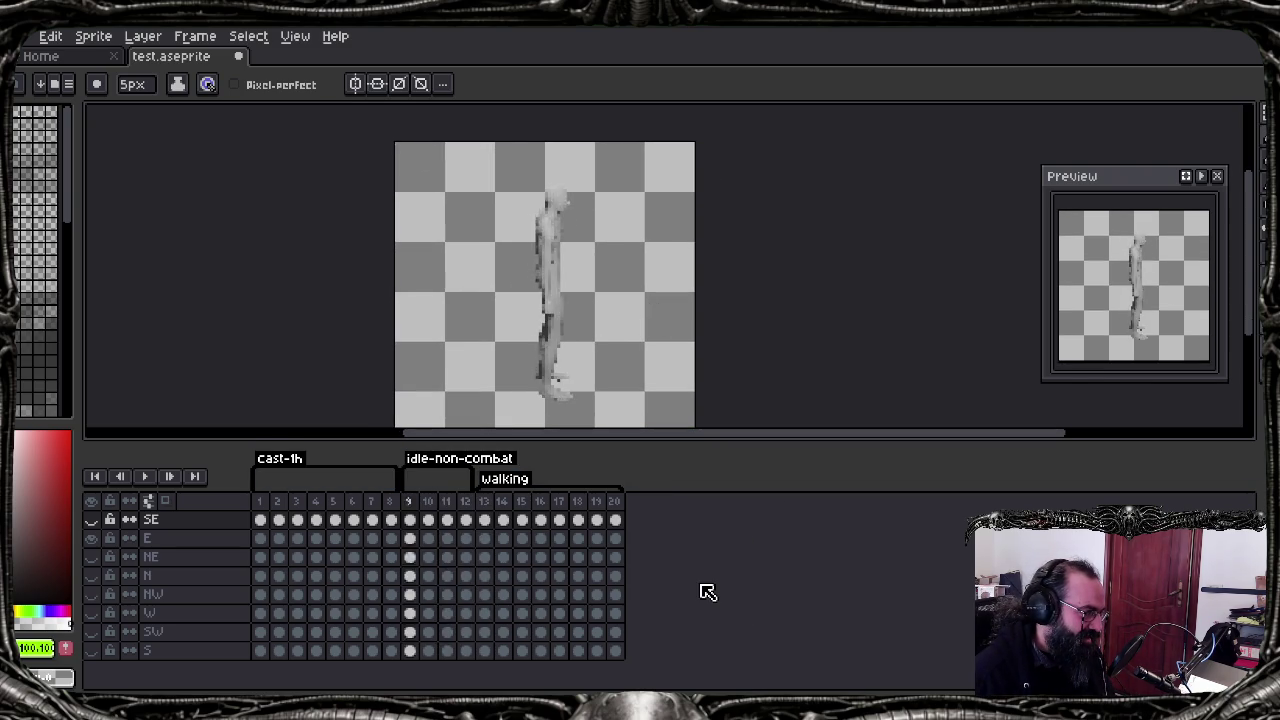
pyautogui.press('Right')
pyautogui.press('Right')
pyautogui.press('Right')
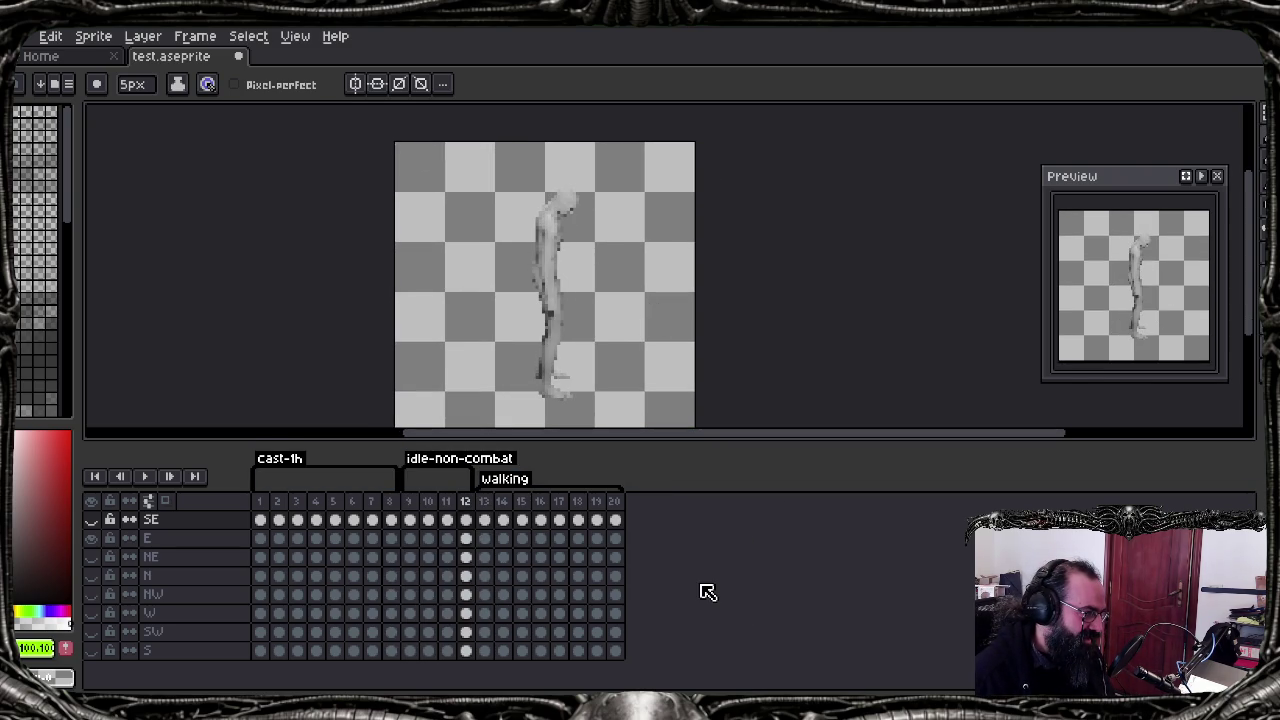
pyautogui.press('Left')
pyautogui.press('Right')
pyautogui.press('Left')
pyautogui.press('Right')
pyautogui.press('Left')
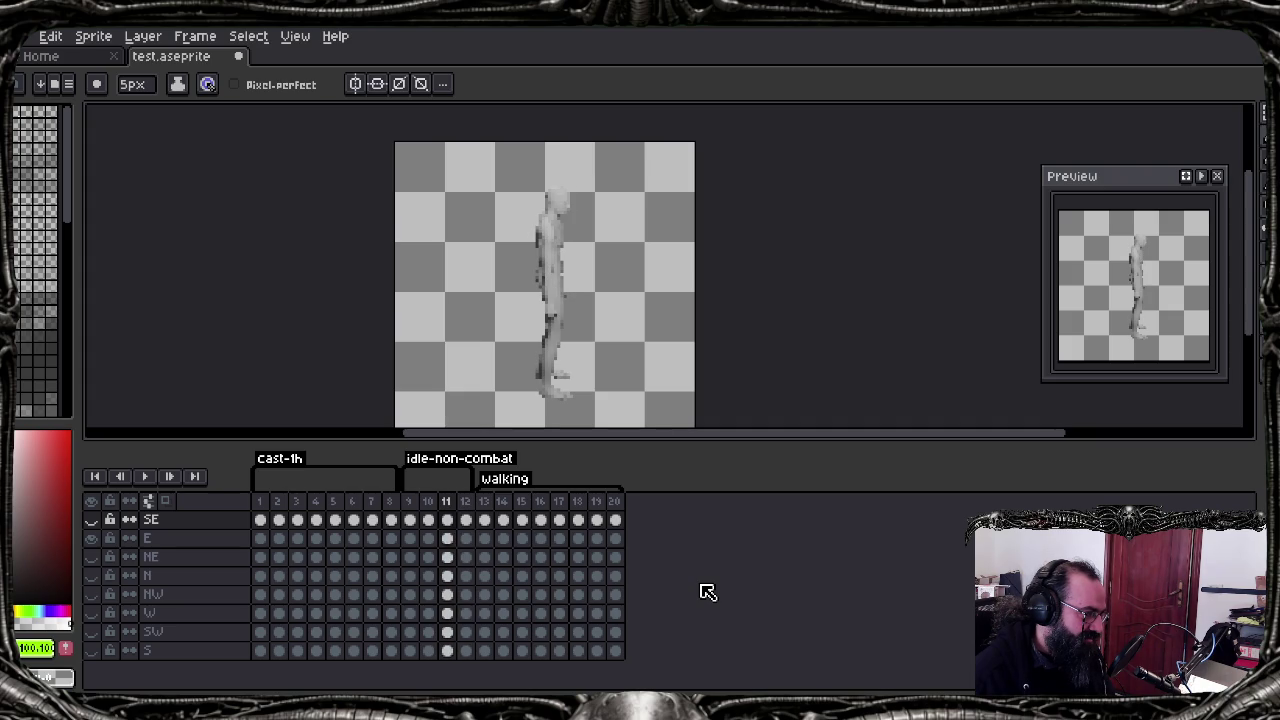
pyautogui.press('Right')
pyautogui.press('Left')
pyautogui.press('Right')
pyautogui.press('Right')
pyautogui.press('Left')
pyautogui.press('Left')
pyautogui.press('Left')
pyautogui.press('Right')
pyautogui.press('Left')
pyautogui.press('Left')
pyautogui.press('Right')
pyautogui.press('Right')
pyautogui.press('Right')
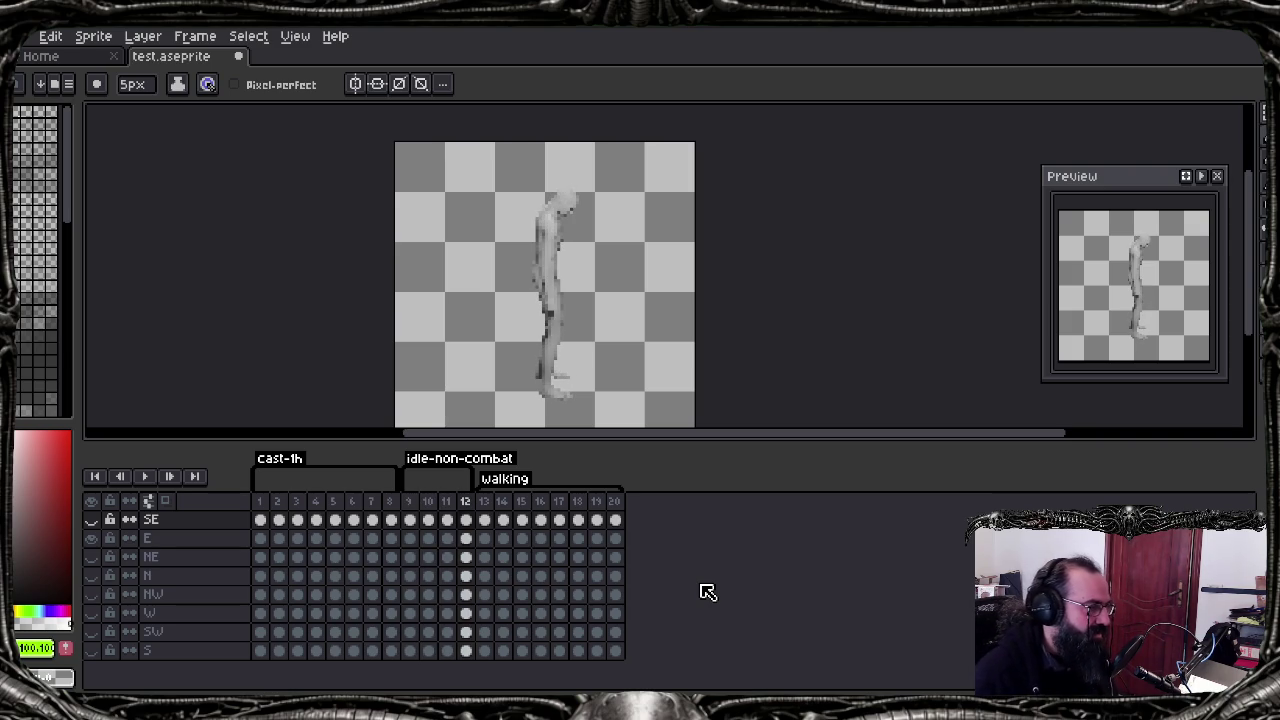
pyautogui.press('Return')
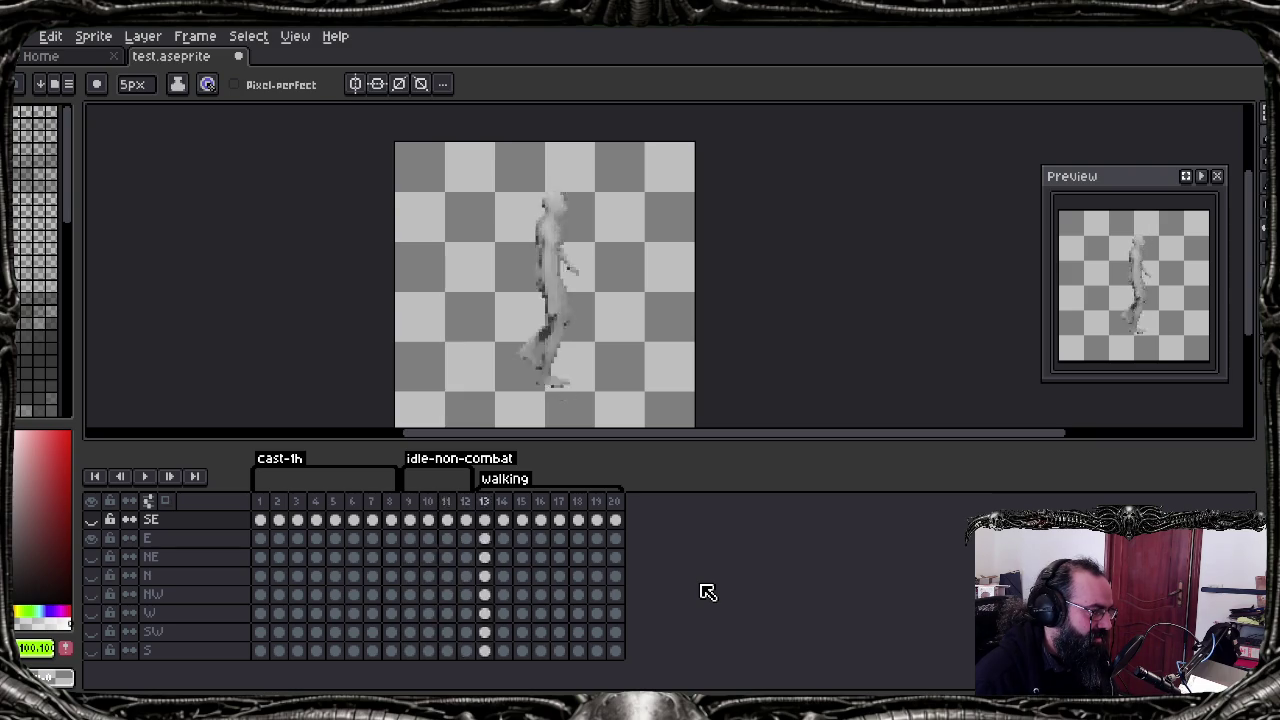
# Step: Delete frame 12 across all layers
pyautogui.click(467, 500)
pyautogui.rightClick(470, 500)
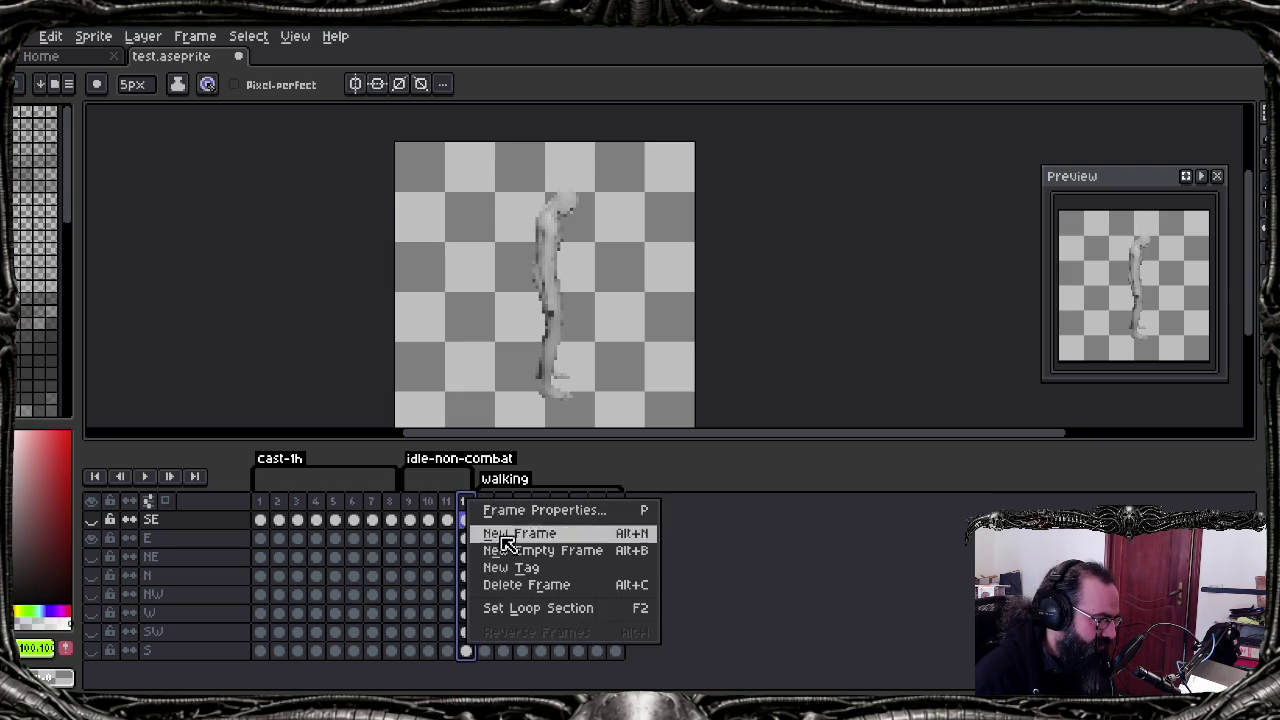
pyautogui.click(568, 596)
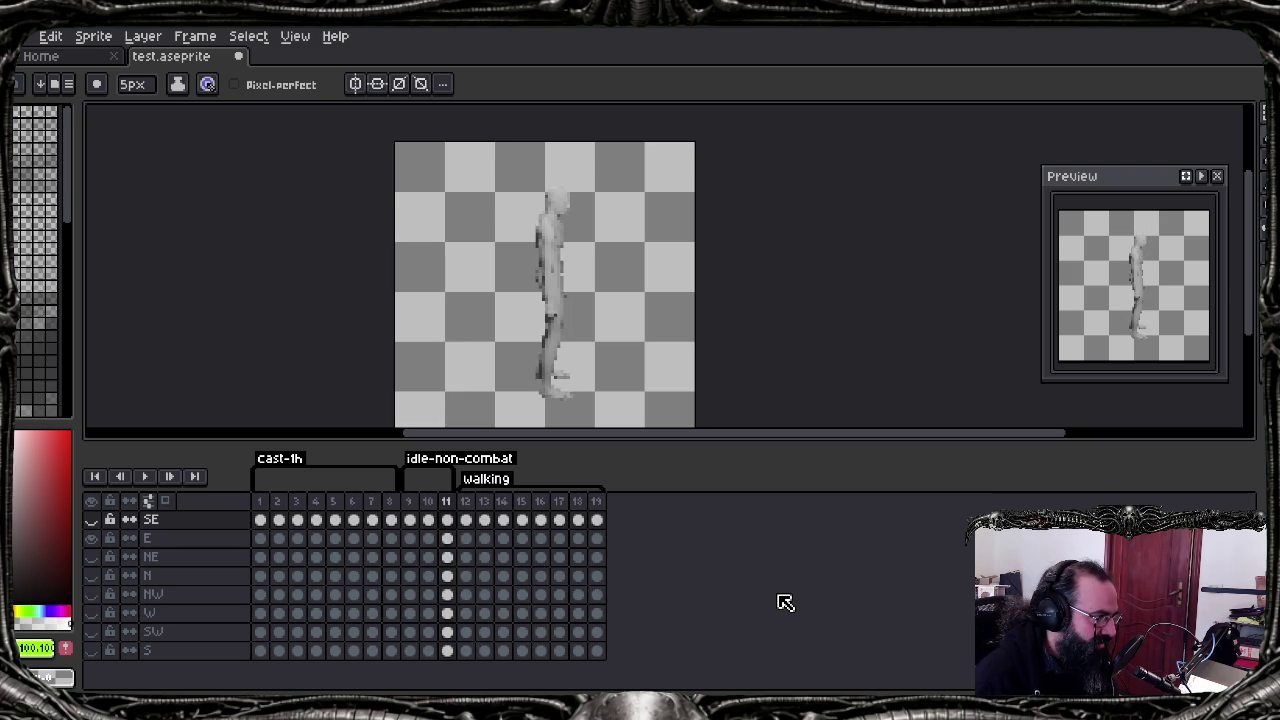
# Step: Step between frames 8 and 12 to compare the remaining poses
pyautogui.press('Right')
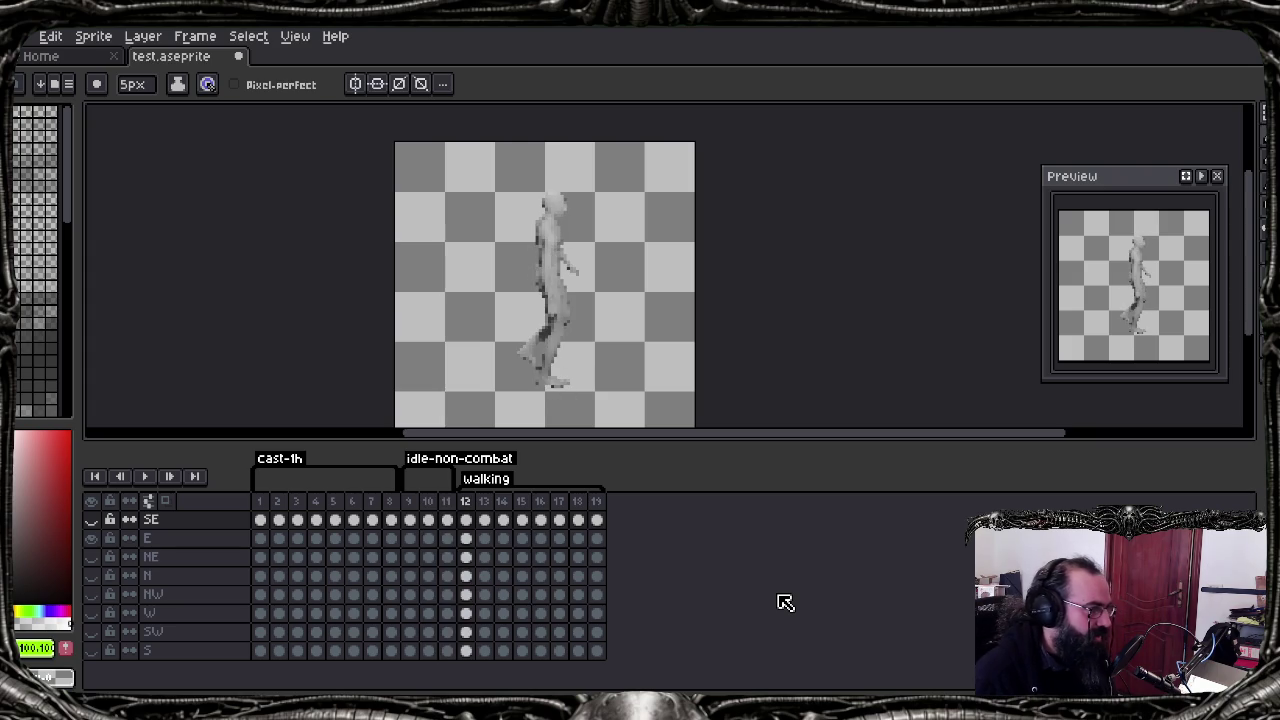
pyautogui.press('Left')
pyautogui.press('Left')
pyautogui.press('Right')
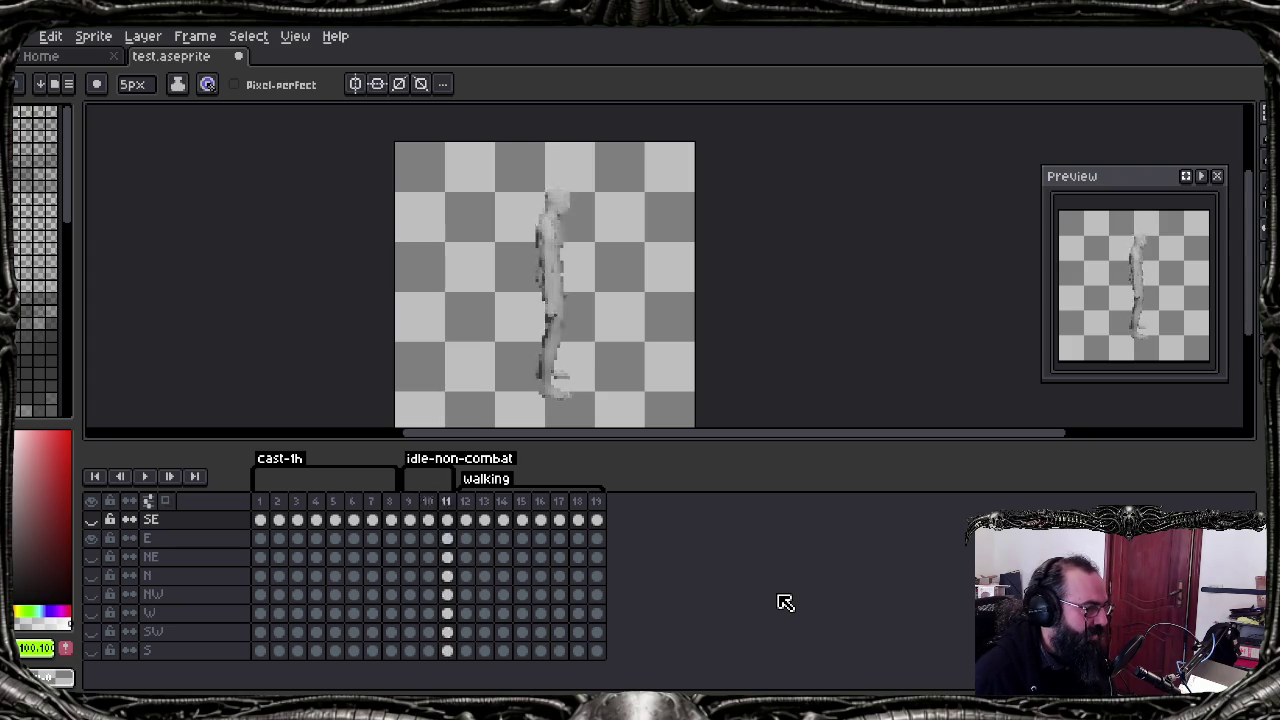
pyautogui.press('Right')
pyautogui.press('Left')
pyautogui.press('Right')
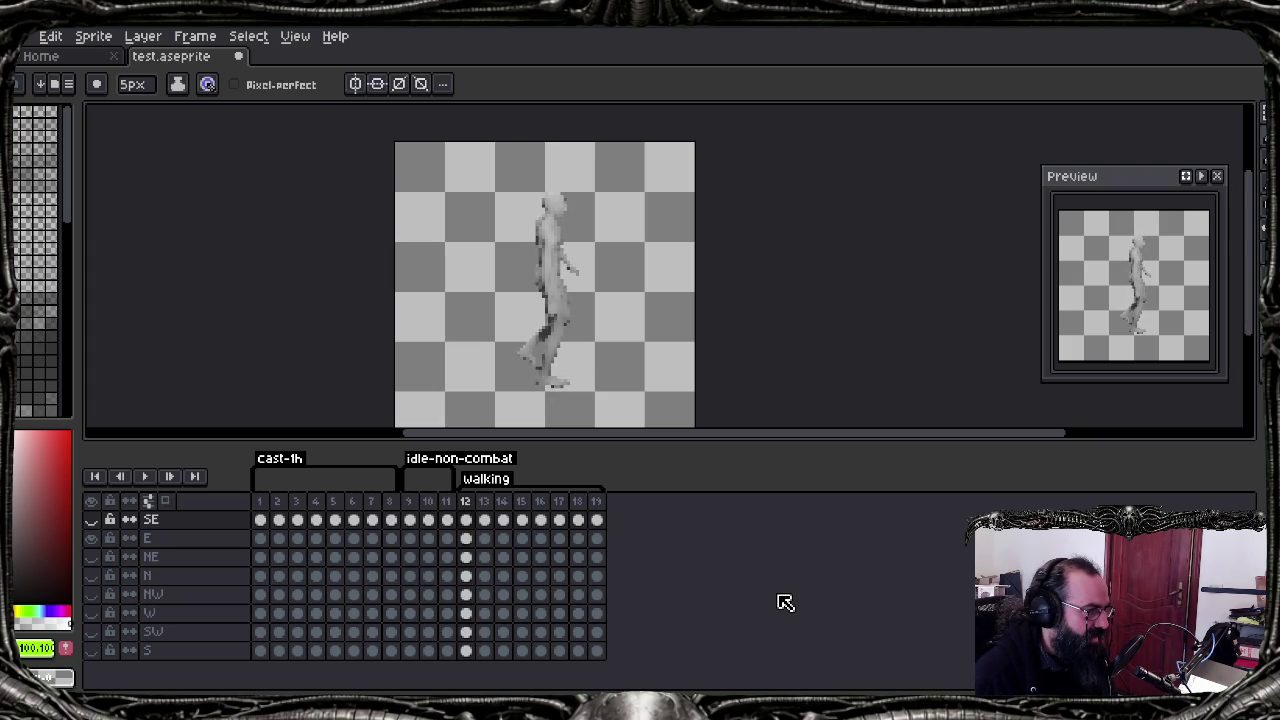
pyautogui.press('Right')
pyautogui.press('Left')
pyautogui.press('Left')
pyautogui.press('Left')
pyautogui.press('Left')
pyautogui.press('Left')
pyautogui.press('Right')
pyautogui.press('Right')
pyautogui.press('Right')
pyautogui.press('Right')
pyautogui.press('Right')
pyautogui.press('Right')
pyautogui.press('Left')
pyautogui.press('Left')
pyautogui.press('Left')
pyautogui.press('Left')
pyautogui.press('Right')
pyautogui.press('Right')
pyautogui.press('Right')
pyautogui.press('Right')
pyautogui.press('Left')
pyautogui.press('Left')
pyautogui.press('Left')
pyautogui.press('Left')
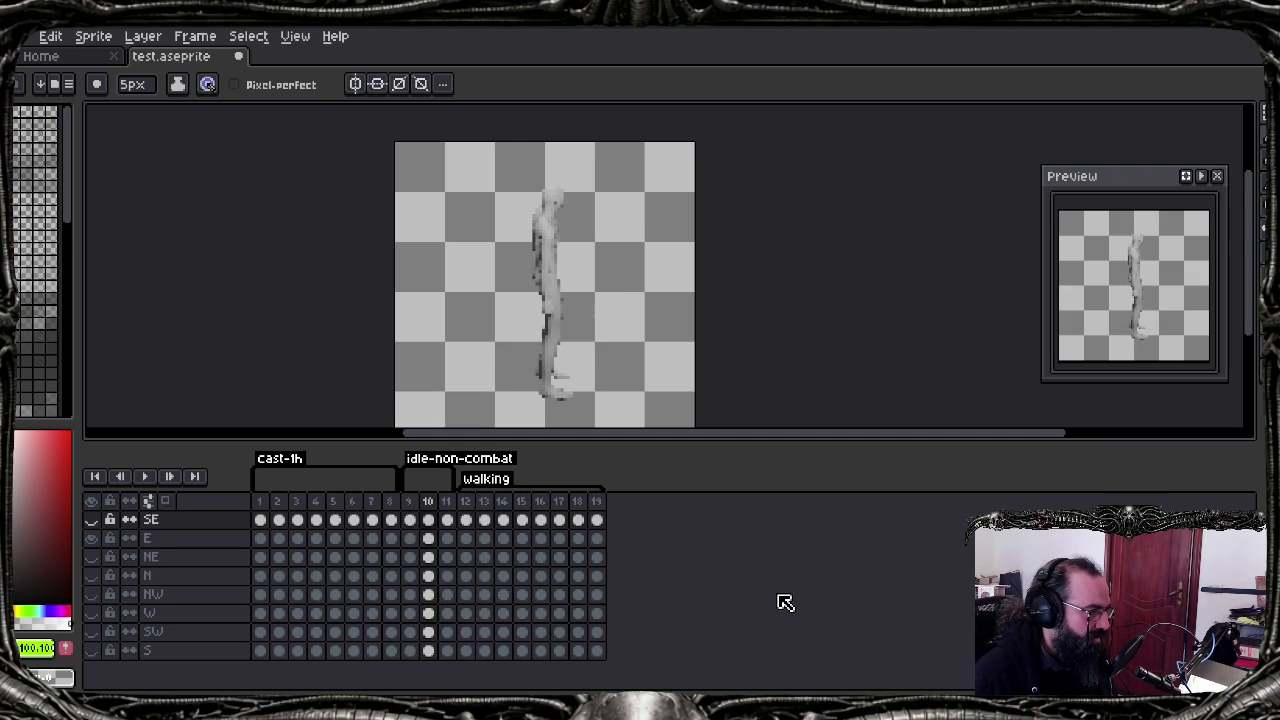
# Step: Insert a new frame after frame 11 with Alt+N, then delete it again
pyautogui.press('Right')
pyautogui.hotkey('alt', 'n')
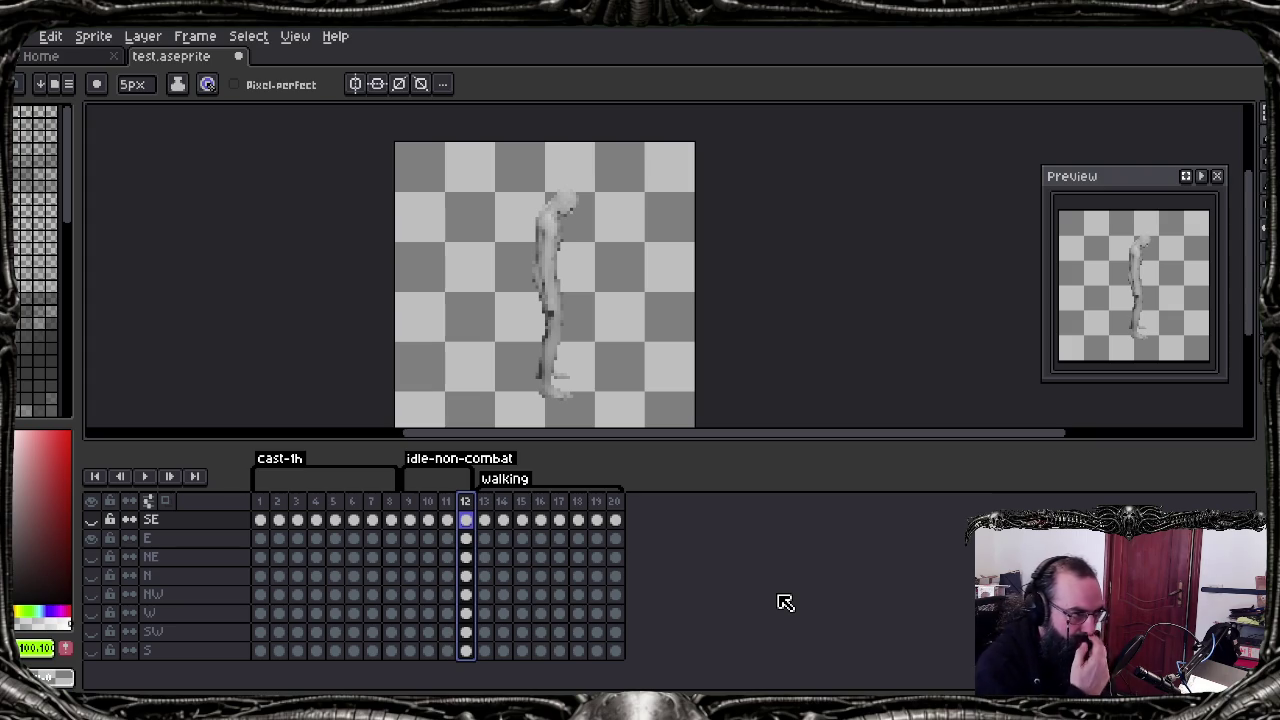
pyautogui.rightClick(466, 503)
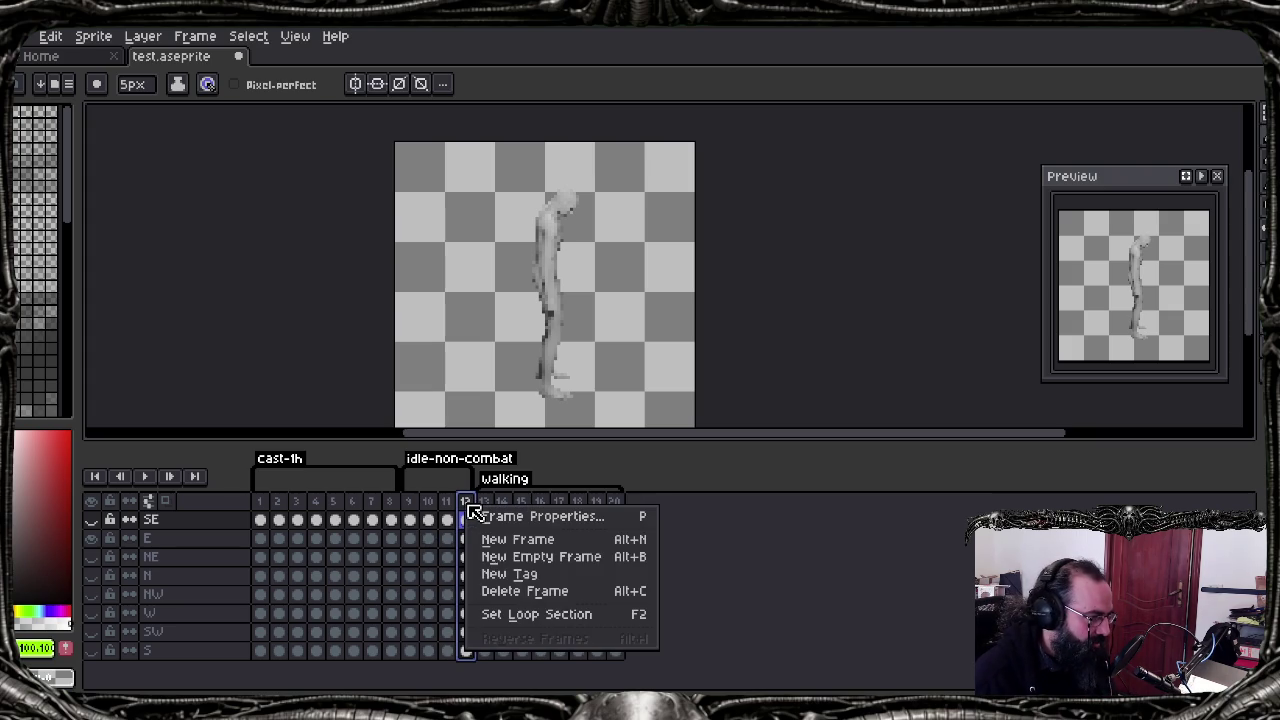
pyautogui.click(507, 591)
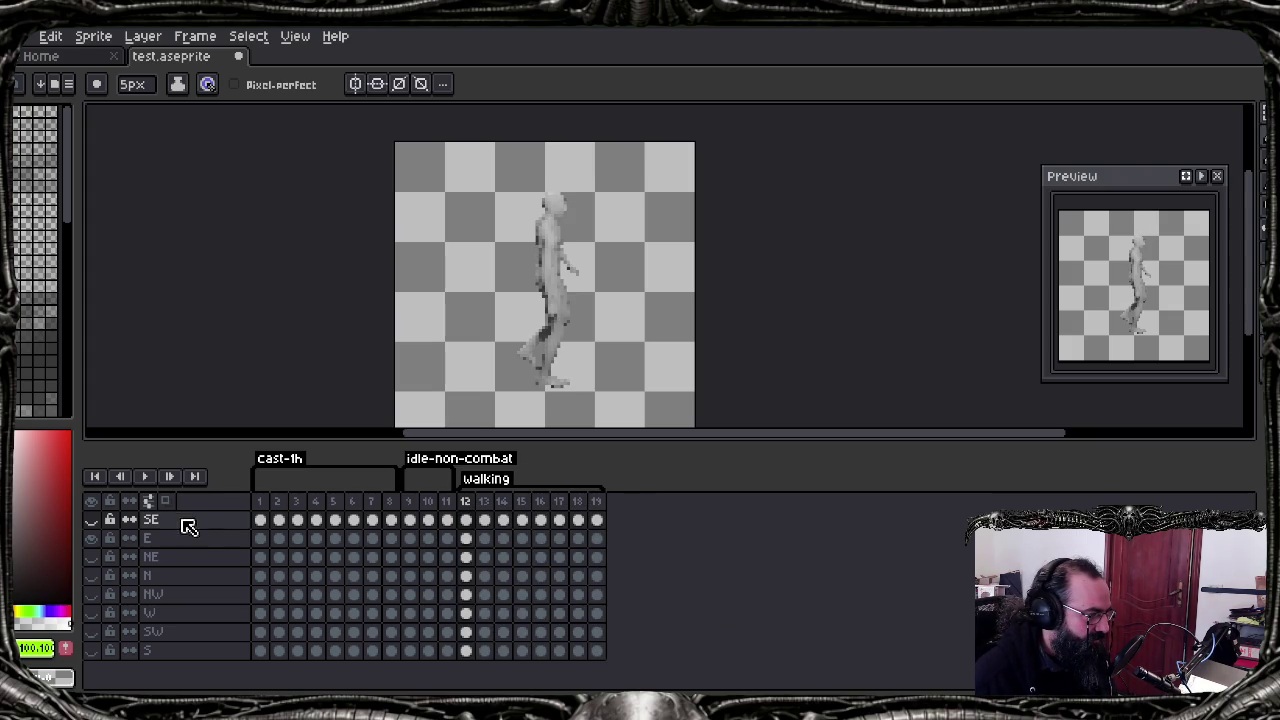
# Step: Hide the E layer, show the NE layer, and flip between frames 11 and 12
pyautogui.click(100, 542)
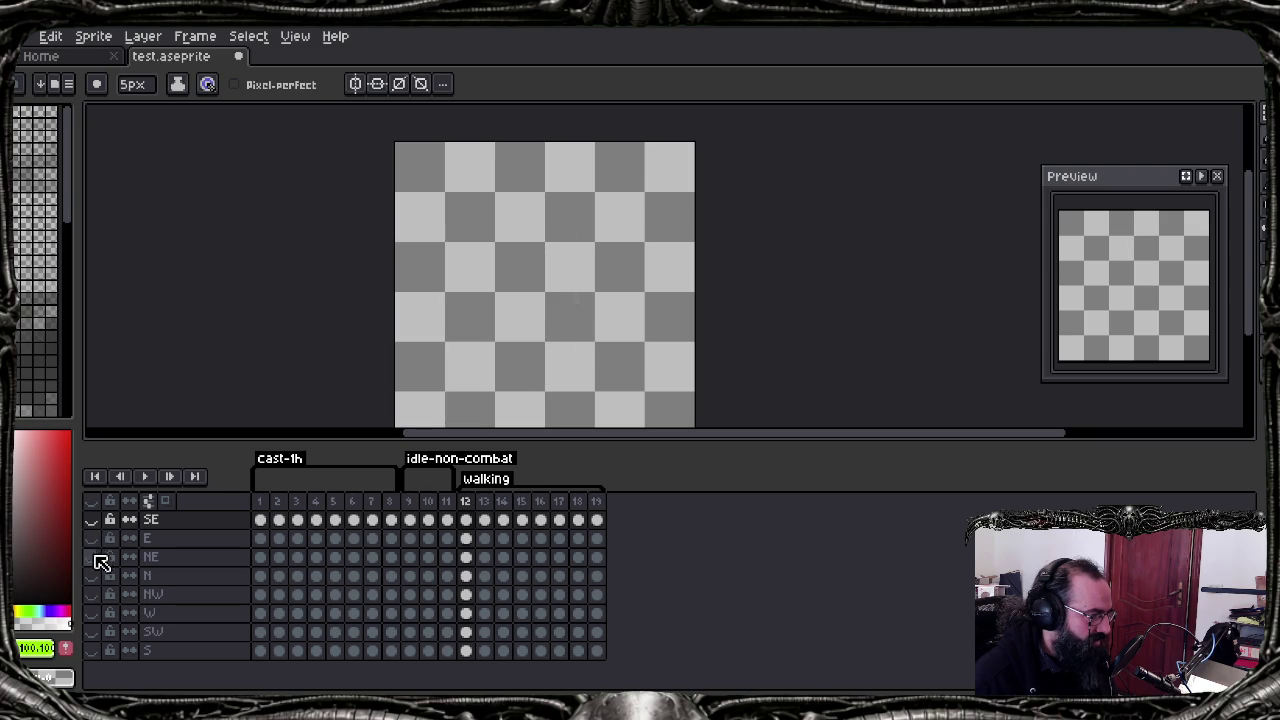
pyautogui.click(96, 557)
pyautogui.press('Left')
pyautogui.press('Right')
pyautogui.press('Left')
pyautogui.press('Right')
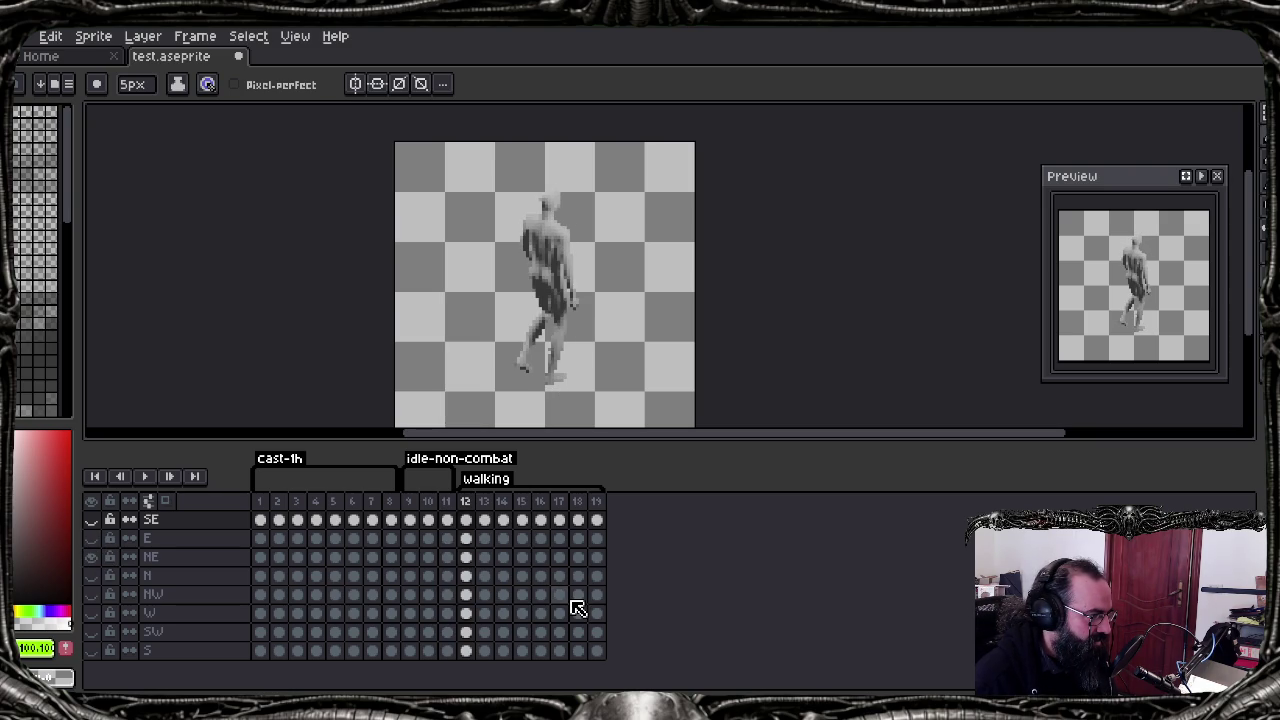
# Step: Pan the canvas slightly and cycle through NE walk frames 10 to 12
pyautogui.press('Left')
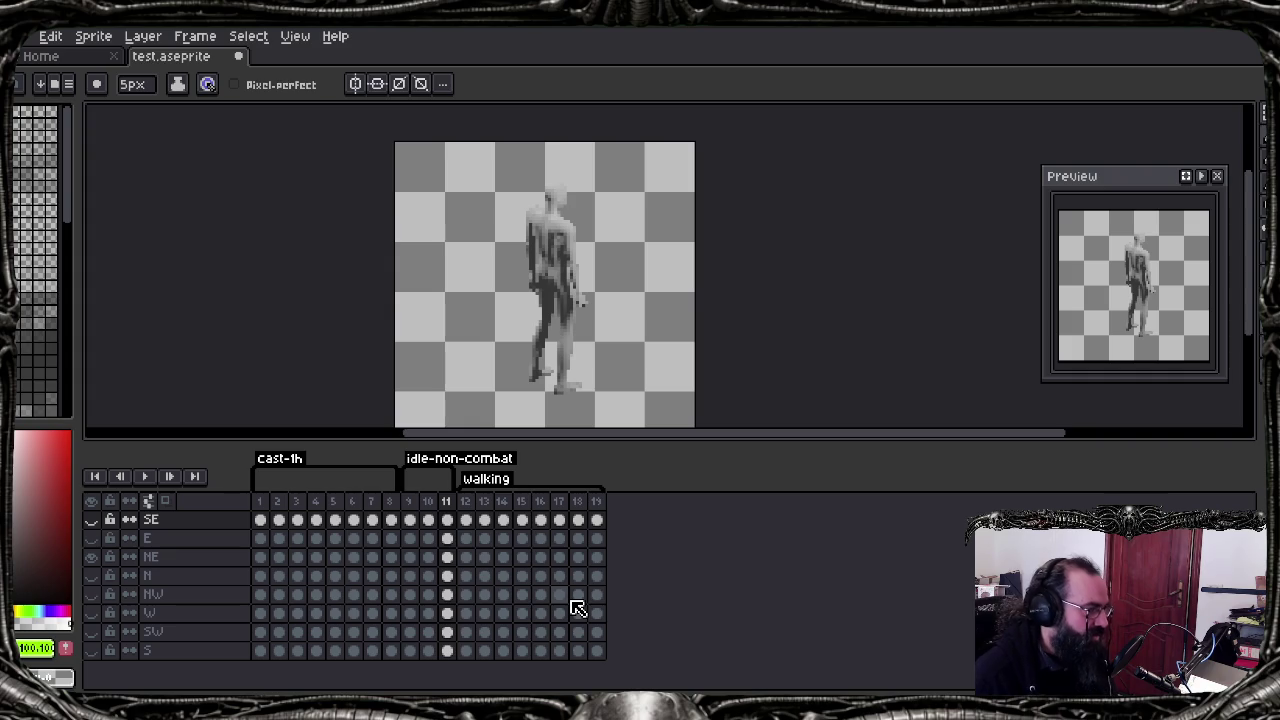
pyautogui.moveTo(700, 350); pyautogui.dragTo(676, 323, button='middle')
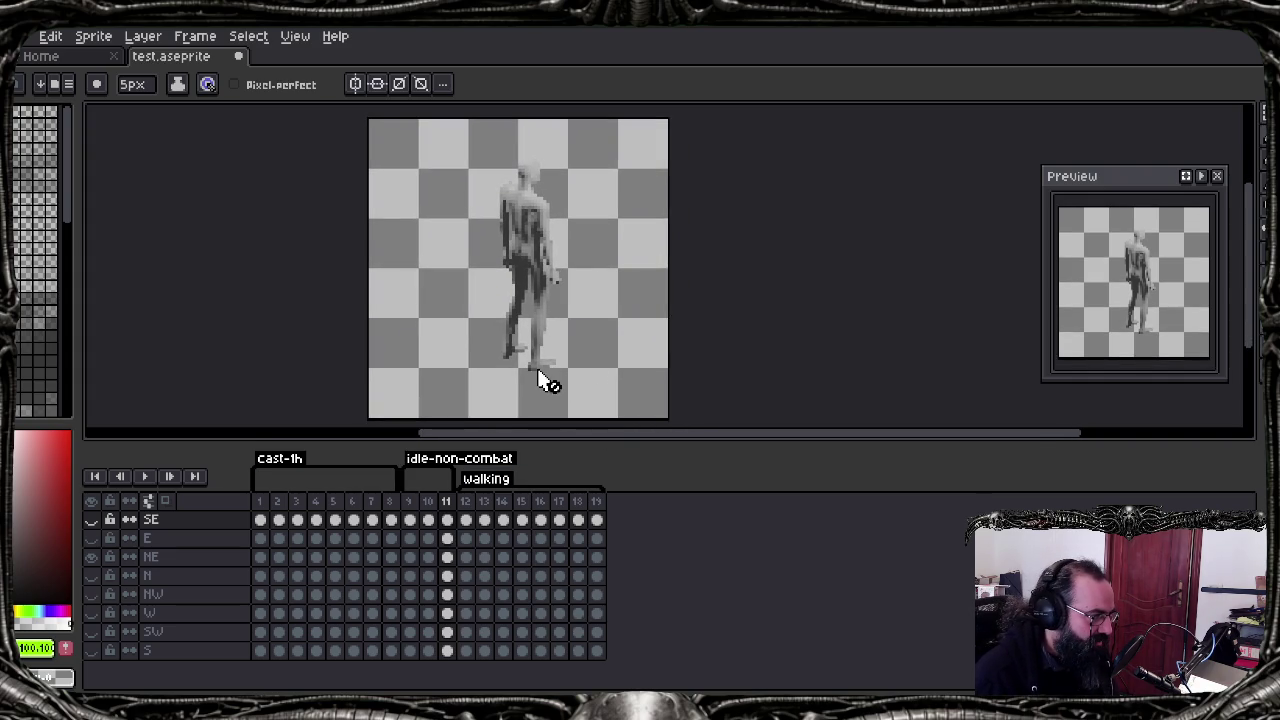
pyautogui.press('Left')
pyautogui.press('Right')
pyautogui.press('Right')
pyautogui.press('Left')
pyautogui.press('Right')
pyautogui.press('Left')
pyautogui.press('Right')
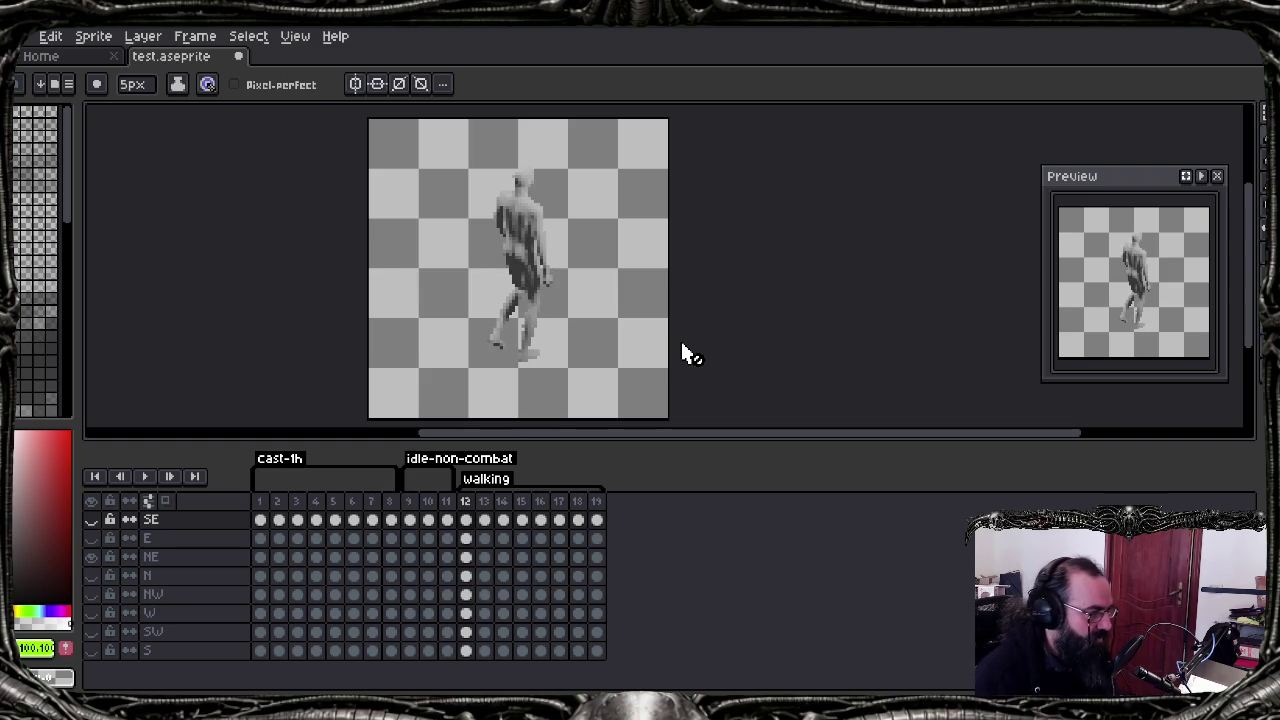
# Step: Step through frames 9 to 13, settle on frame 12, and Alt+Tab to Blender
pyautogui.press('Left')
pyautogui.press('Right')
pyautogui.press('Left')
pyautogui.press('Right')
pyautogui.press('Left')
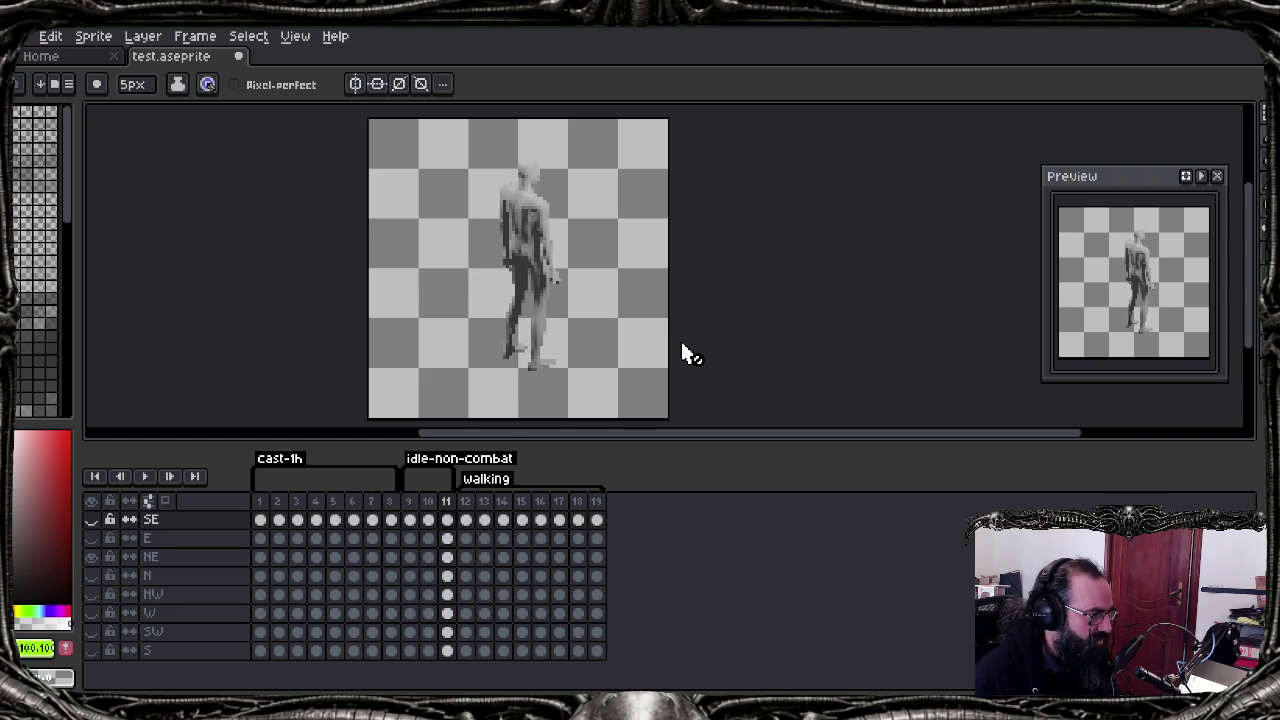
pyautogui.press('Left')
pyautogui.press('Left')
pyautogui.press('Right')
pyautogui.press('Right')
pyautogui.press('Right')
pyautogui.press('Right')
pyautogui.press('Left')
pyautogui.press('Left')
pyautogui.press('Right')
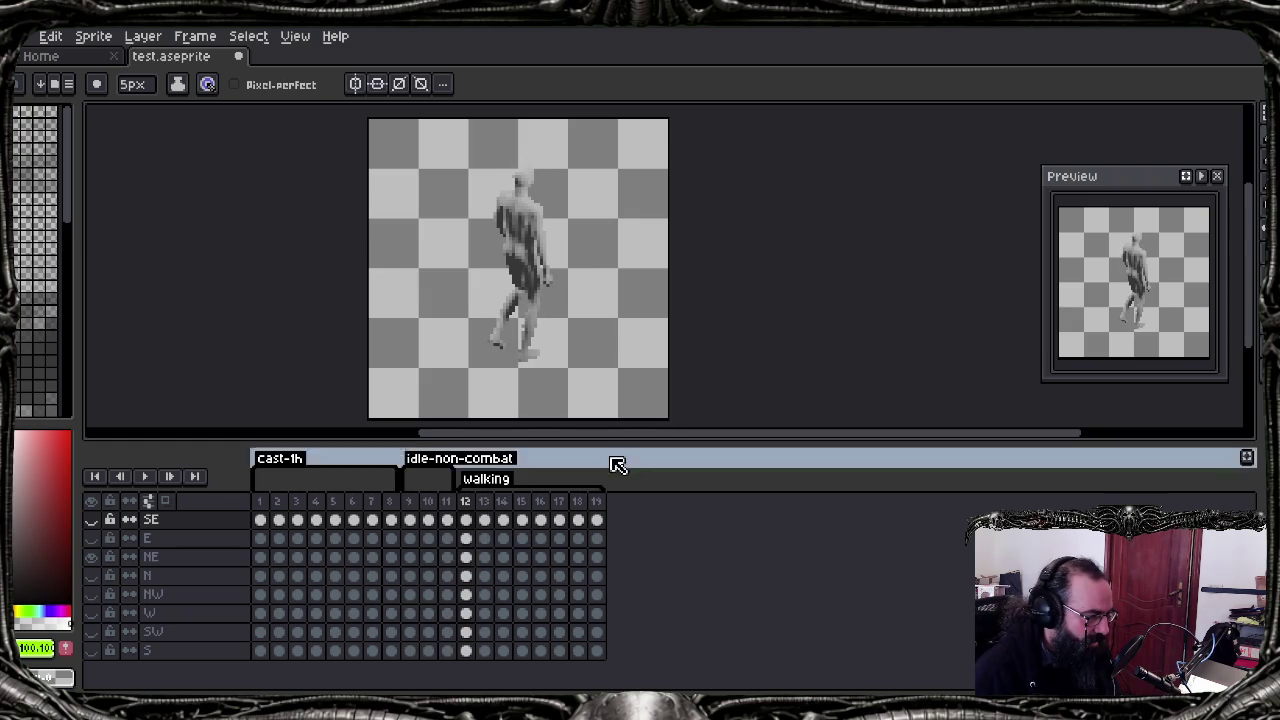
pyautogui.hotkey('alt', 'Tab')
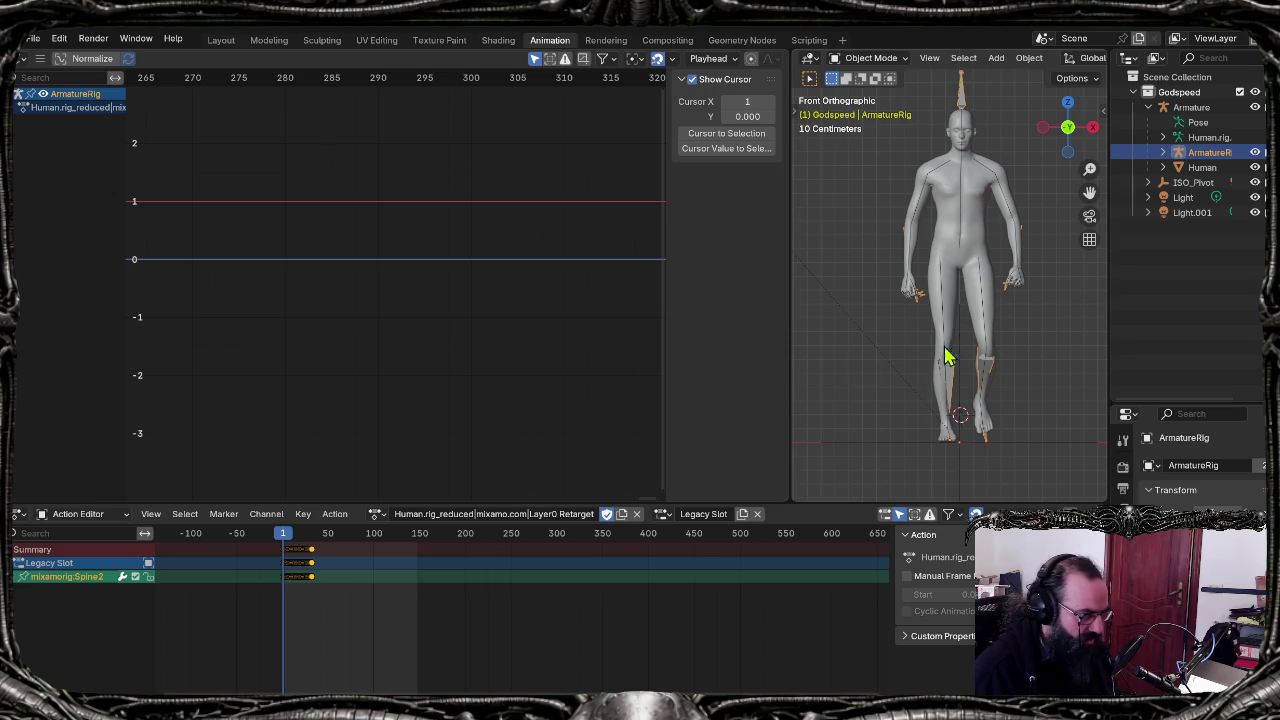
# Step: Inspect the character from a low angle and the camera view, ending in front orthographic view
pyautogui.scroll(3, 963, 455)
pyautogui.moveTo(963, 458)
pyautogui.mouseDown(button='middle')
pyautogui.moveTo(951, 374)
pyautogui.moveTo(971, 329)
pyautogui.moveTo(971, 343)
pyautogui.mouseUp(button='middle')
pyautogui.press('KP_0')
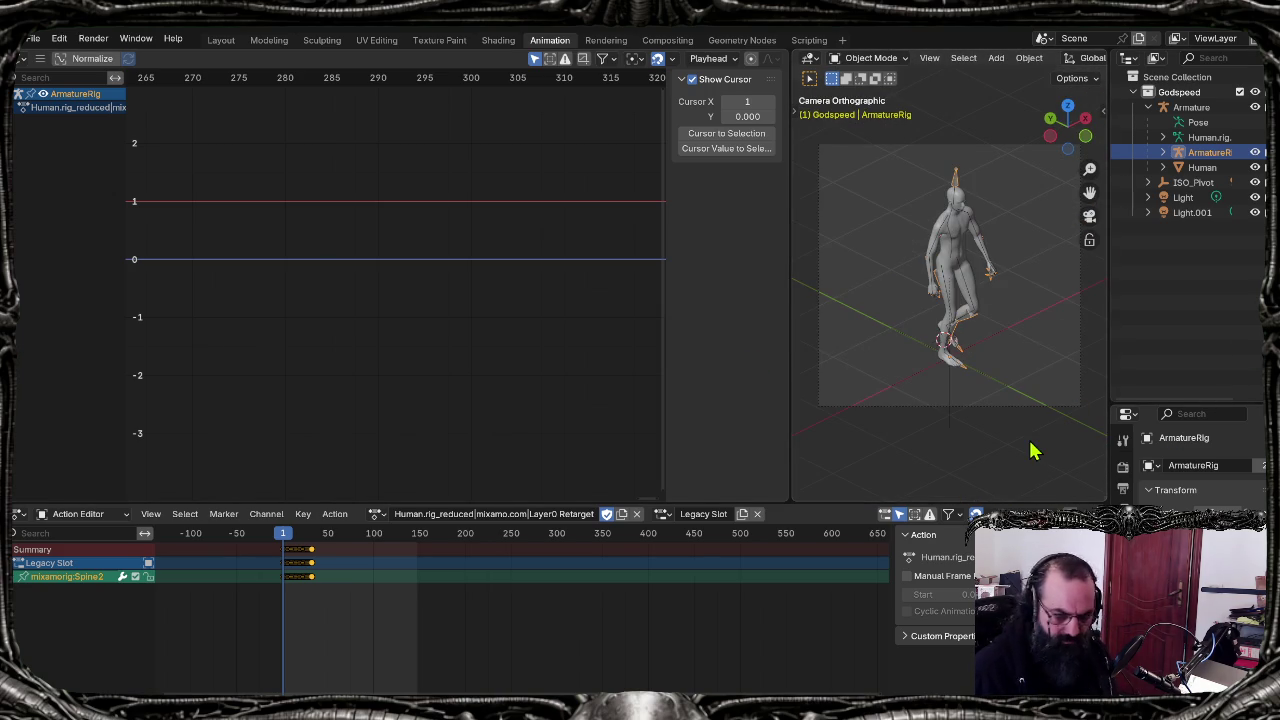
pyautogui.press('KP_1')
pyautogui.scroll(-1, 970, 353)
pyautogui.scroll(-1, 970, 353)
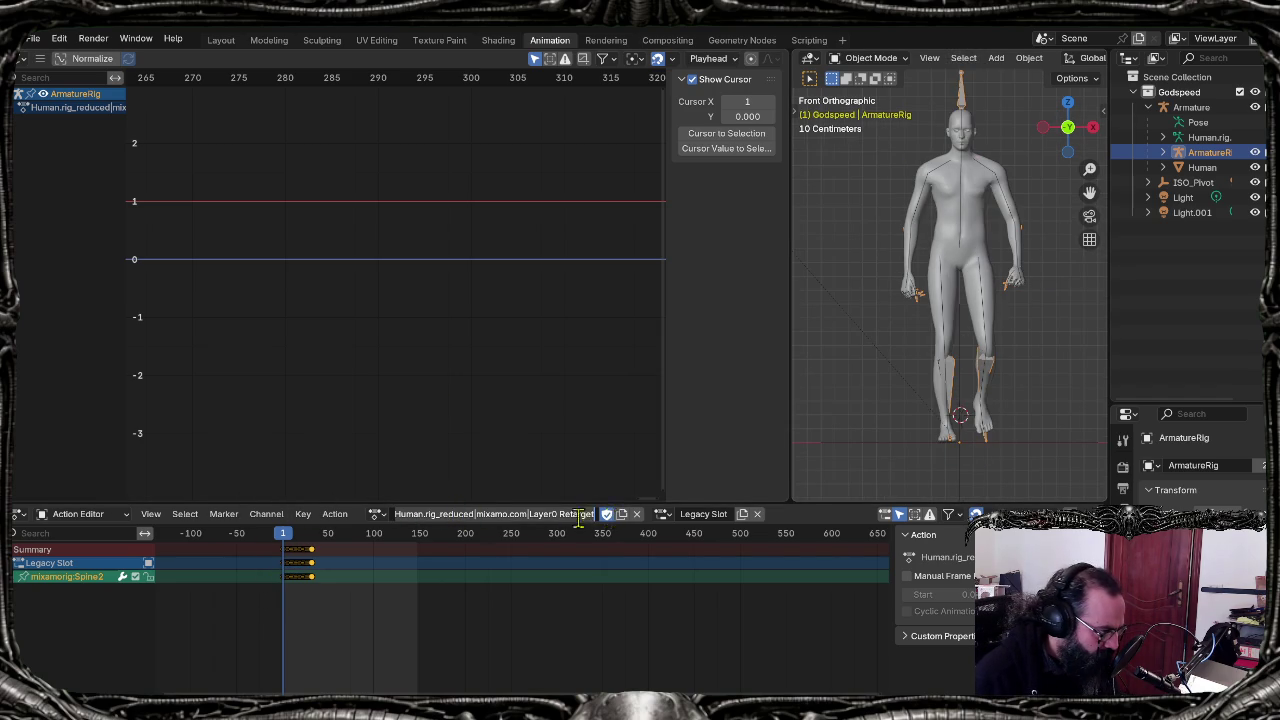
# Step: Switch the rig's action to Layer0.001 Retarget, then back to Layer0 Retarget
pyautogui.click(376, 514)
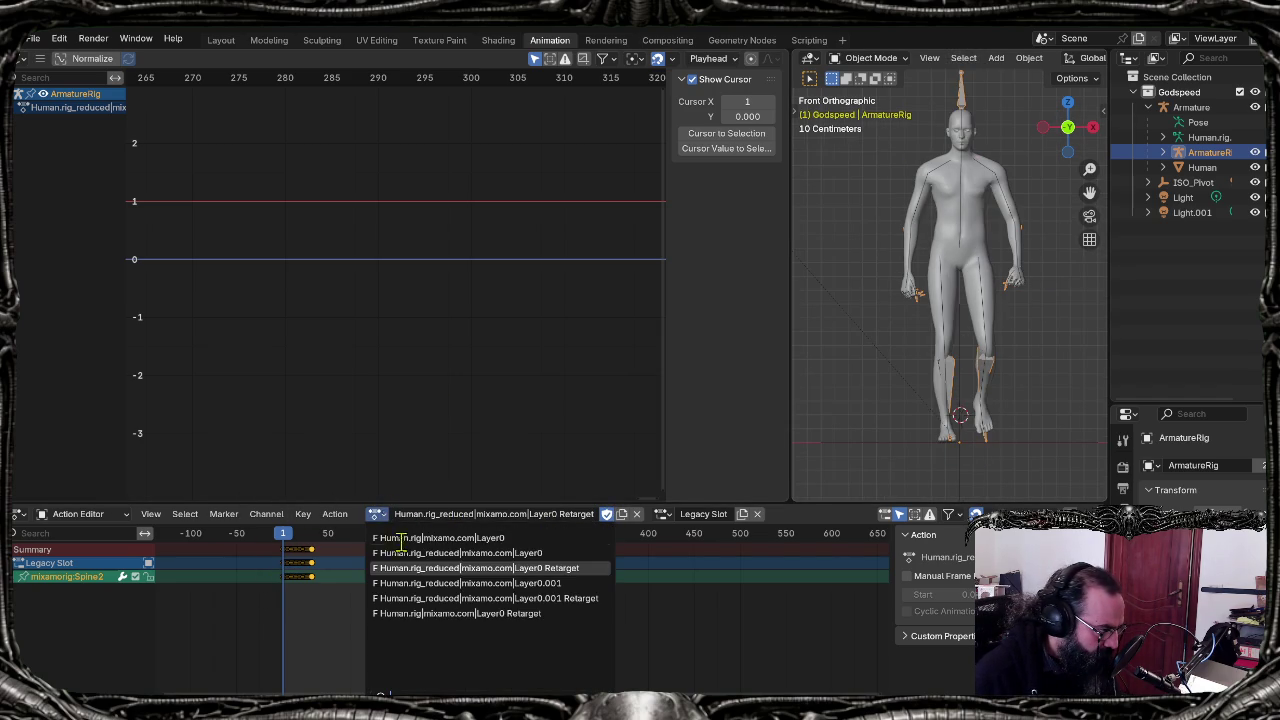
pyautogui.click(443, 568)
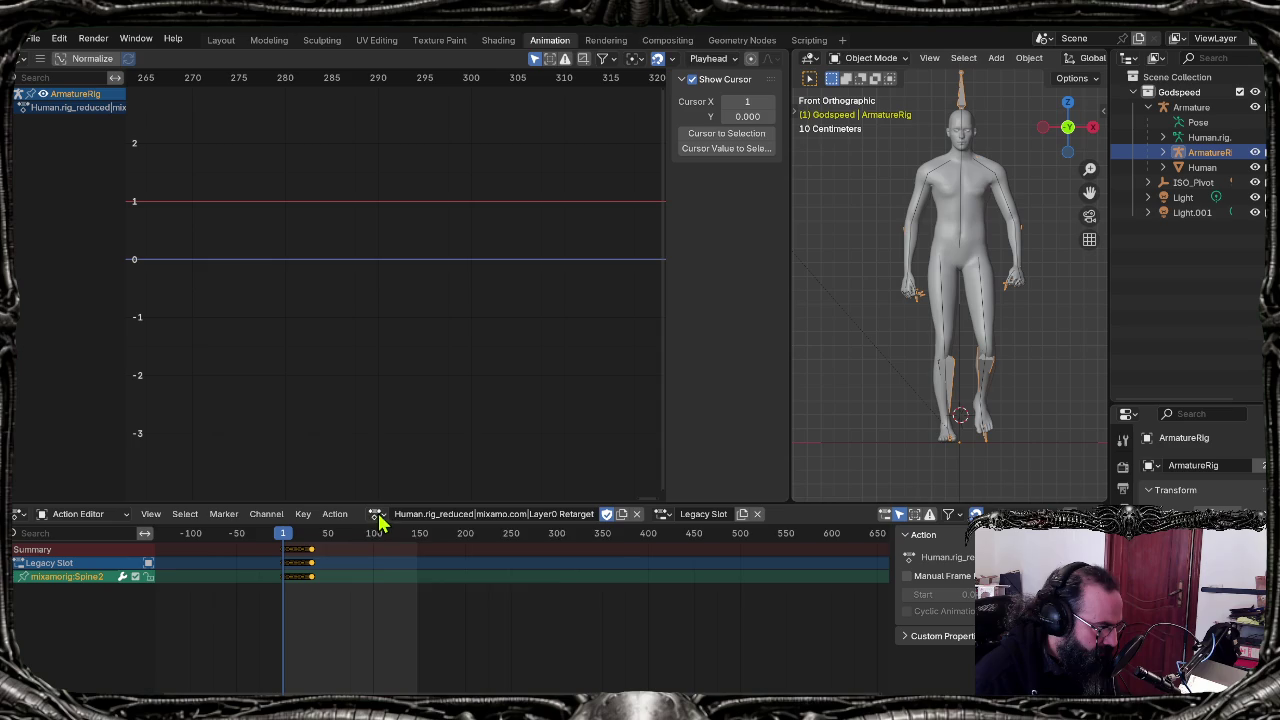
pyautogui.click(378, 520)
pyautogui.click(390, 603)
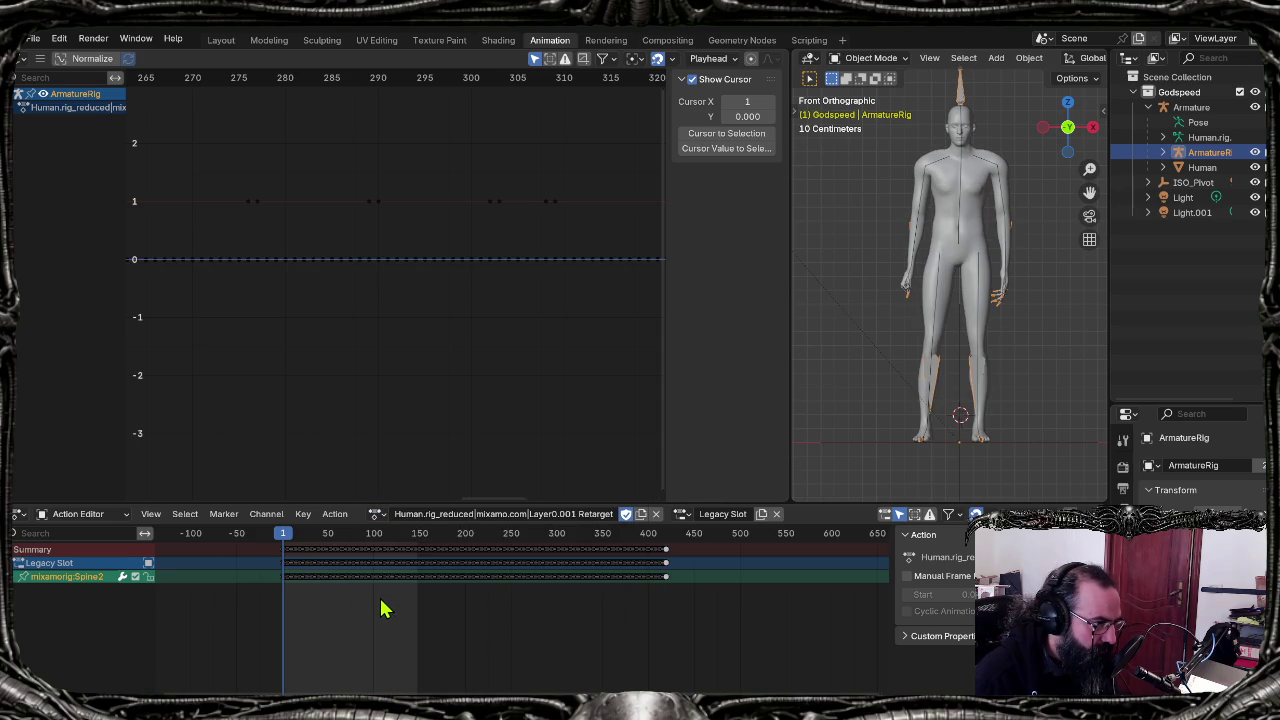
pyautogui.click(375, 515)
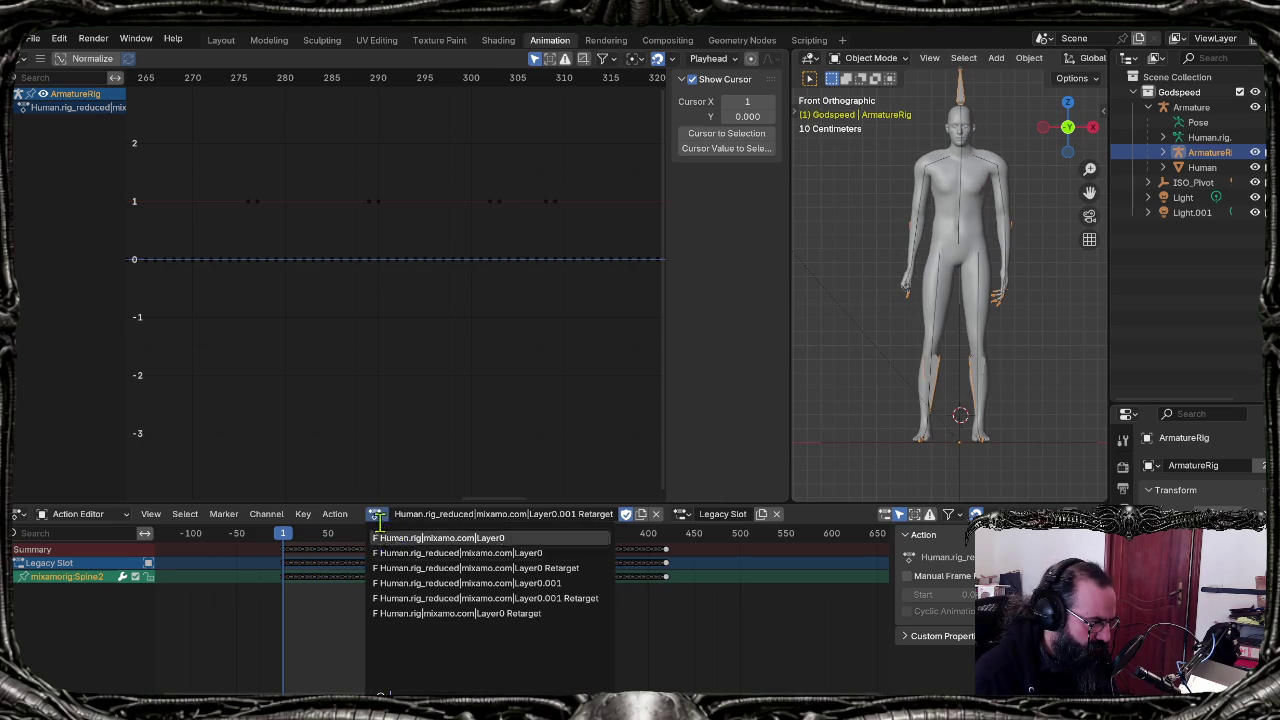
pyautogui.click(404, 567)
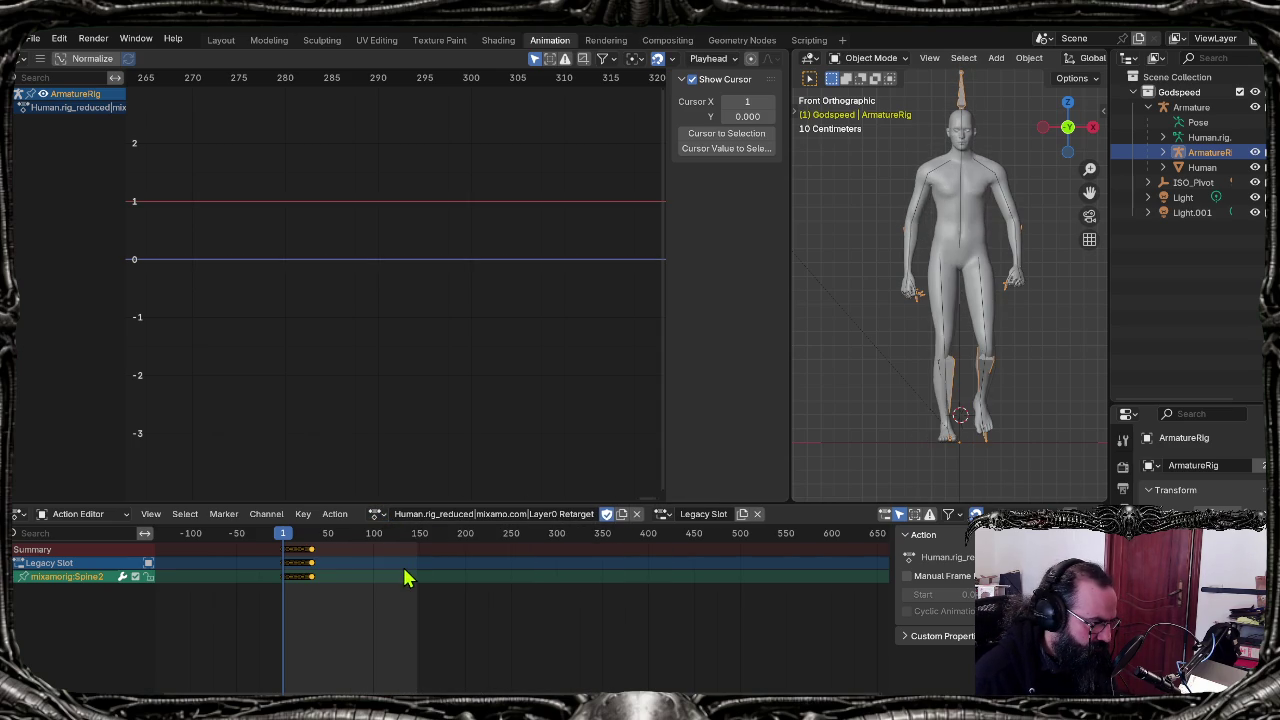
# Step: Deselect the armature, frame the feet in front view, and switch to Layer0.001 Retarget
pyautogui.scroll(3, 945, 455)
pyautogui.moveTo(945, 463)
pyautogui.mouseDown(button='middle')
pyautogui.moveTo(929, 337)
pyautogui.moveTo(929, 471)
pyautogui.mouseUp(button='middle')
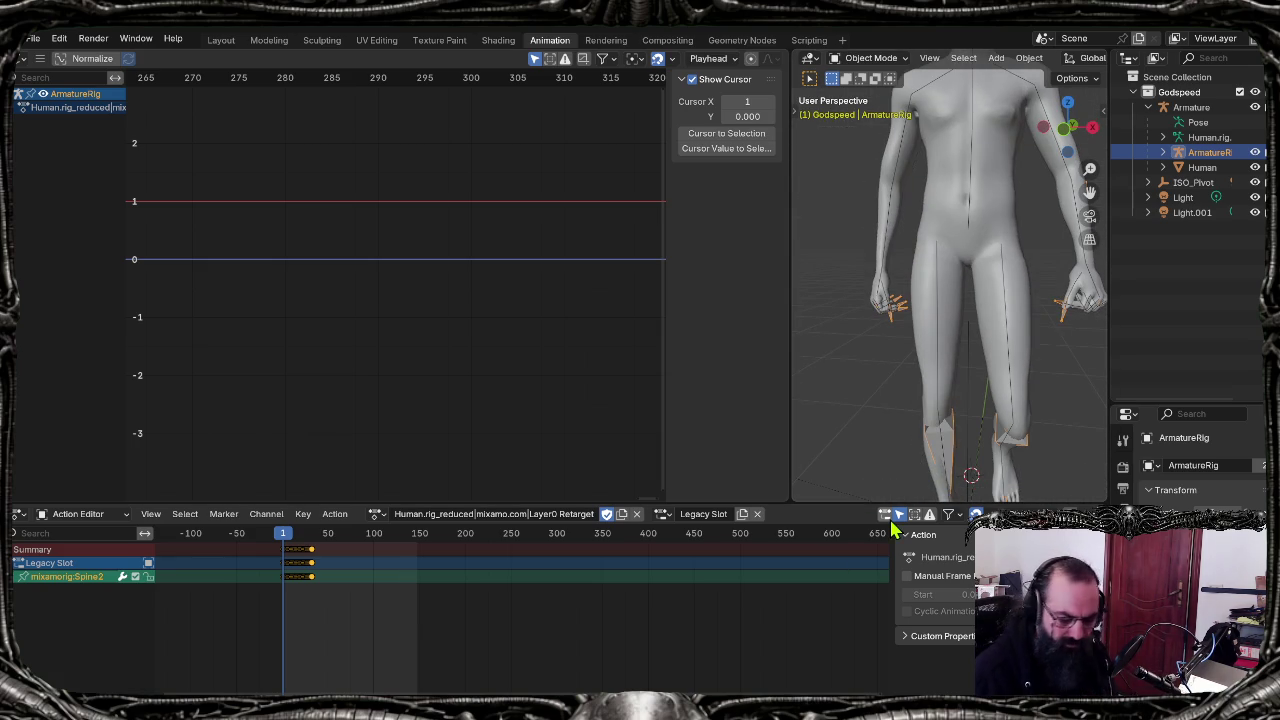
pyautogui.click(868, 432)
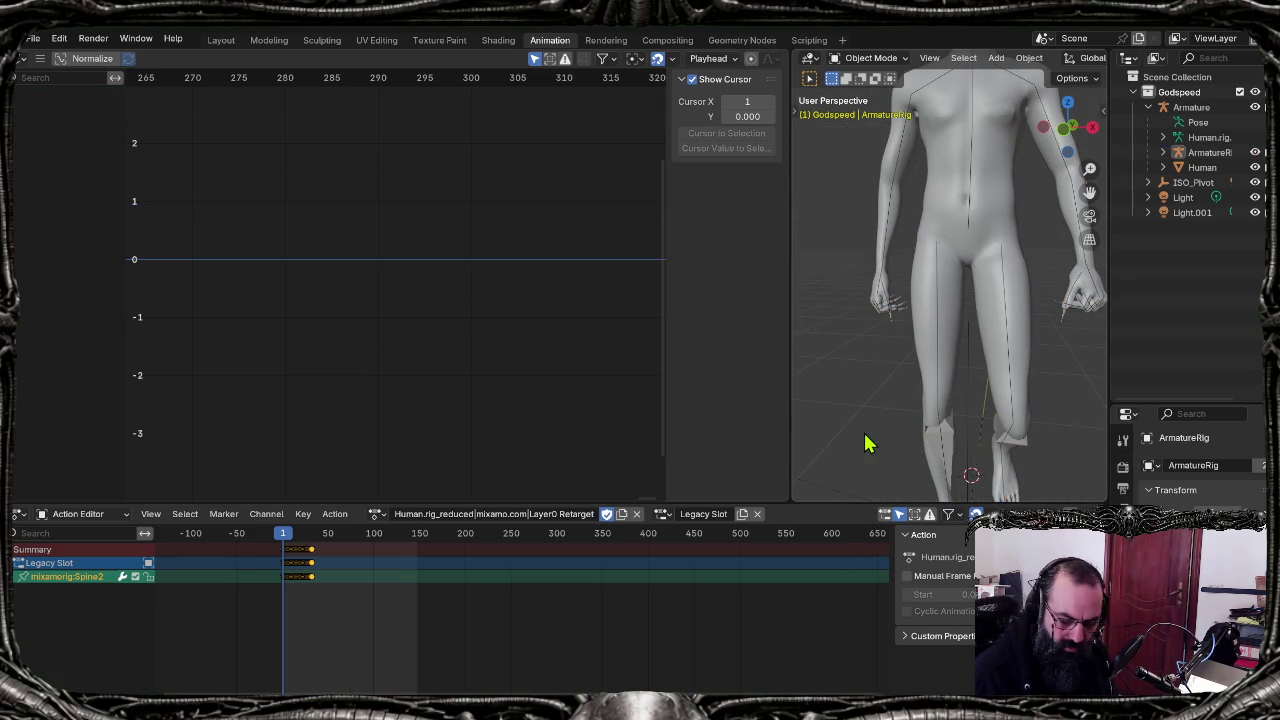
pyautogui.press('KP_1')
pyautogui.moveTo(868, 443)
pyautogui.keyDown('shift'); pyautogui.mouseDown(button='middle')
pyautogui.moveTo(843, 329)
pyautogui.moveTo(849, 289)
pyautogui.moveTo(874, 323)
pyautogui.mouseUp(button='middle'); pyautogui.keyUp('shift')
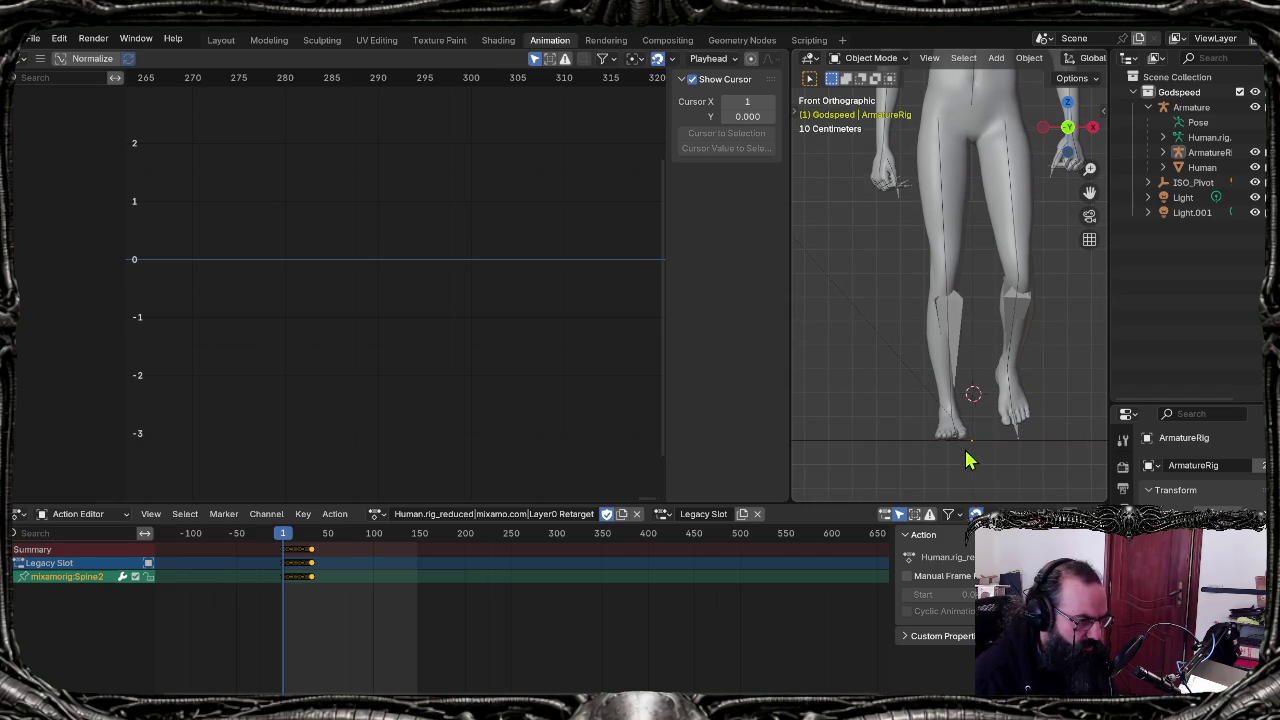
pyautogui.click(378, 515)
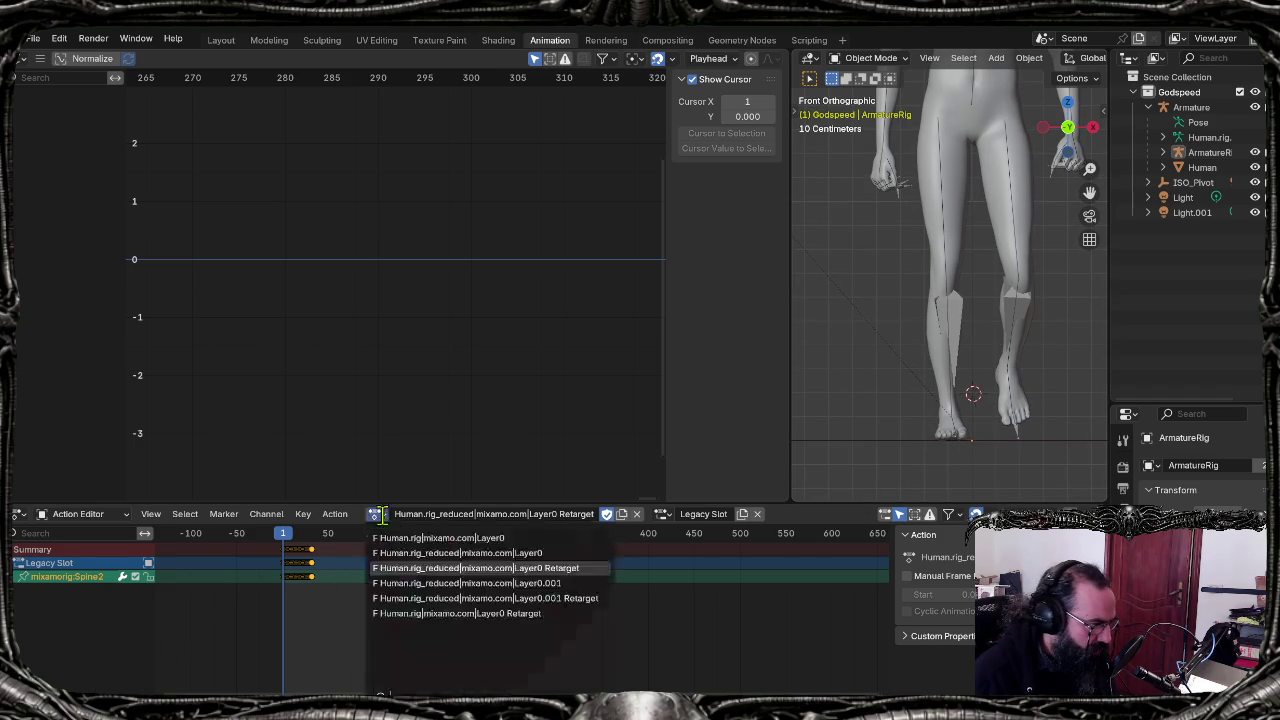
pyautogui.click(419, 598)
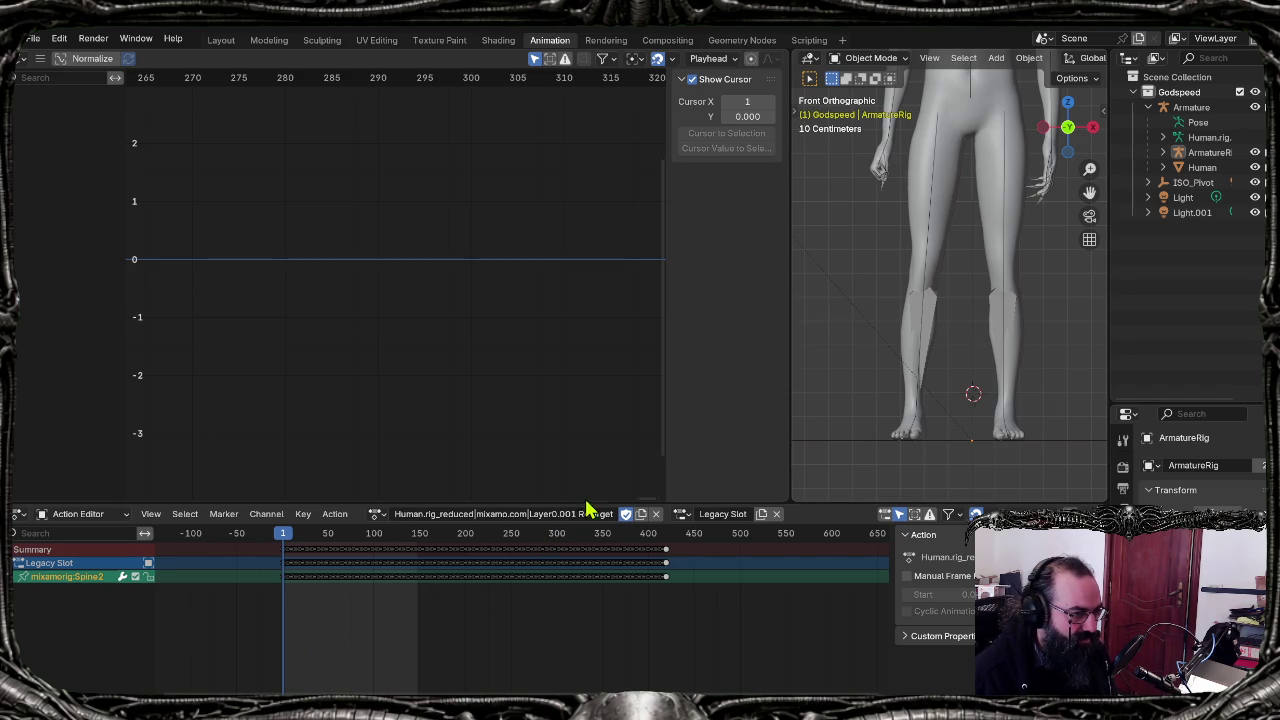
# Step: Show the whole body and toggle the rig through Layer0, Layer0.001, then Layer0 Retarget
pyautogui.scroll(-3, 870, 373)
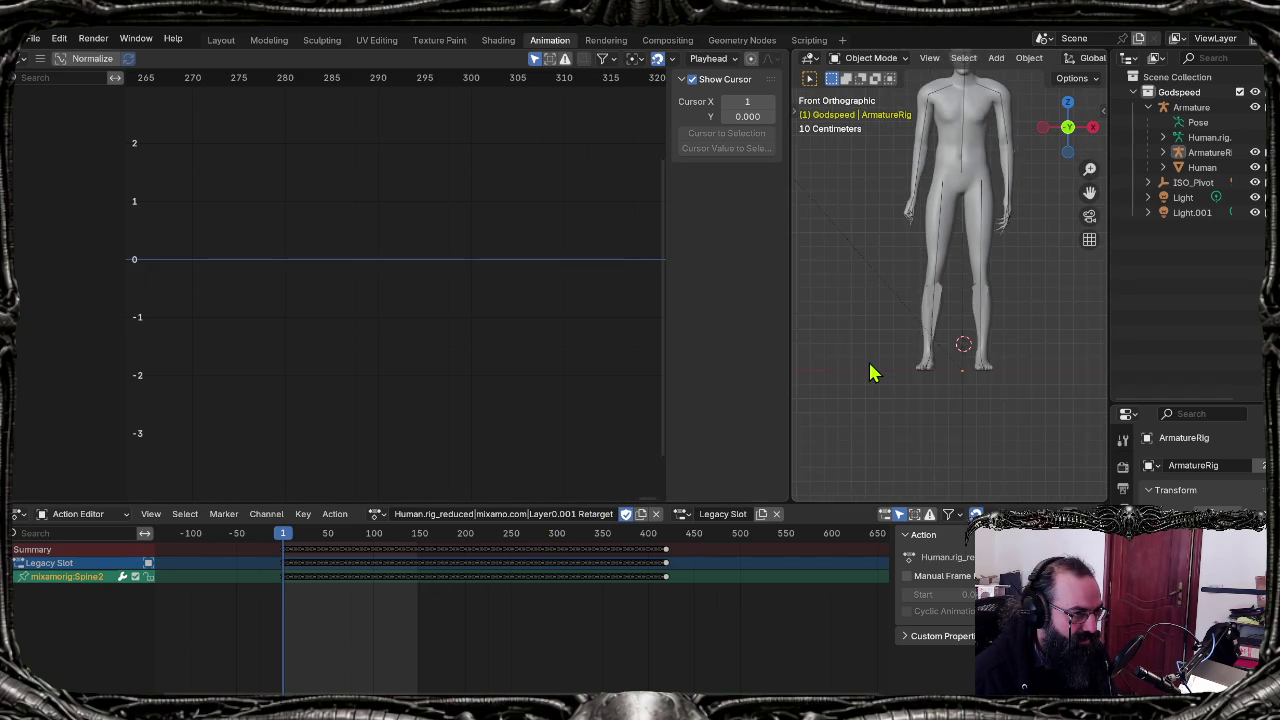
pyautogui.scroll(1, 870, 373)
pyautogui.keyDown('shift'); pyautogui.moveTo(878, 369); pyautogui.dragTo(857, 434, button='middle'); pyautogui.keyUp('shift')
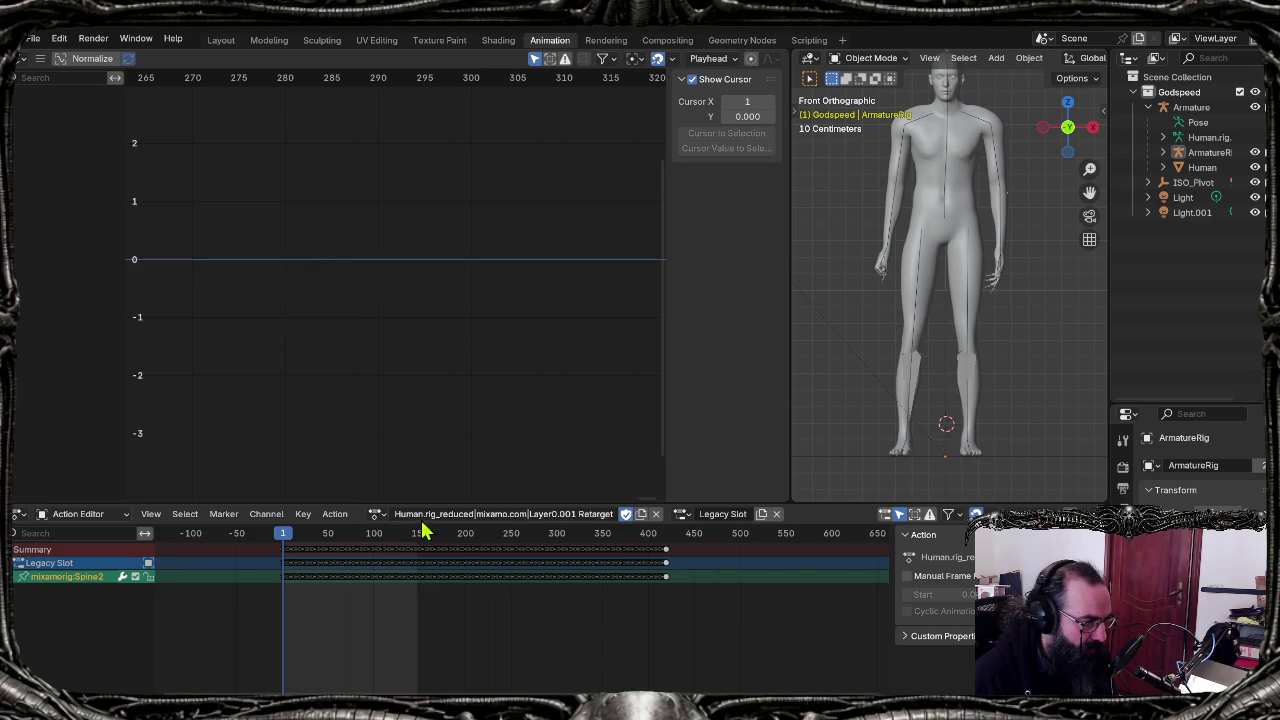
pyautogui.click(375, 514)
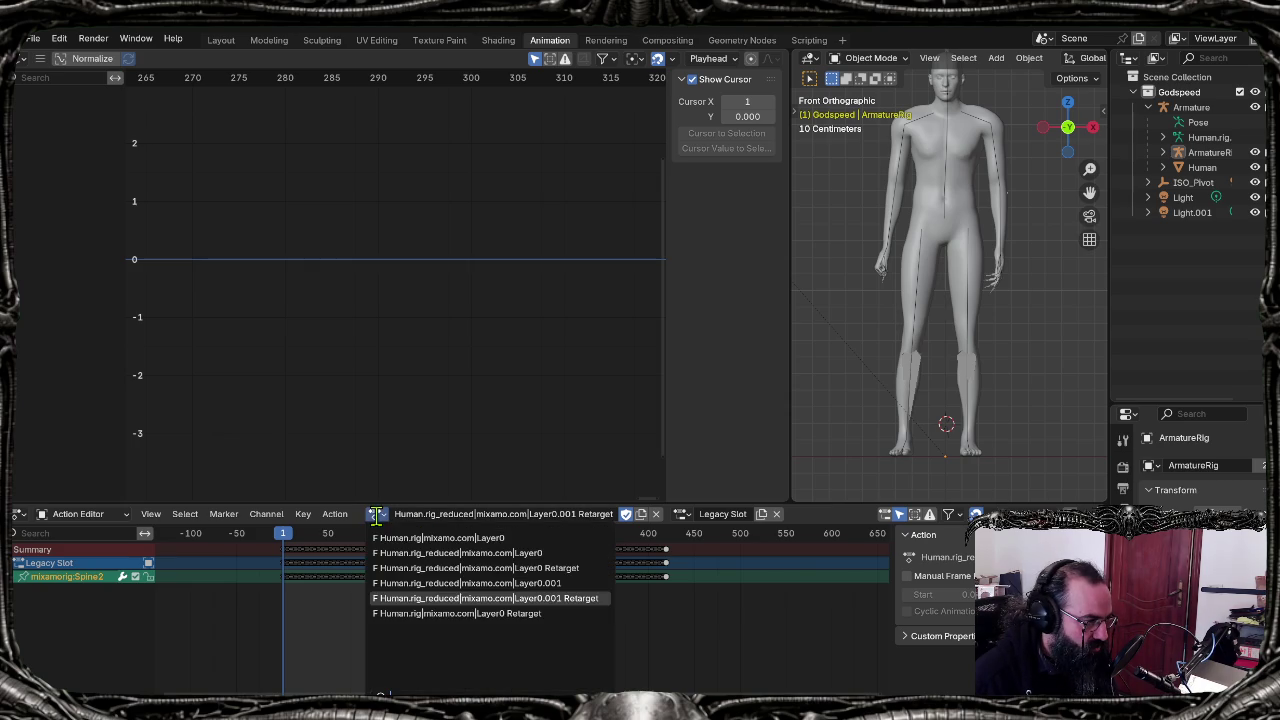
pyautogui.click(430, 568)
pyautogui.click(376, 514)
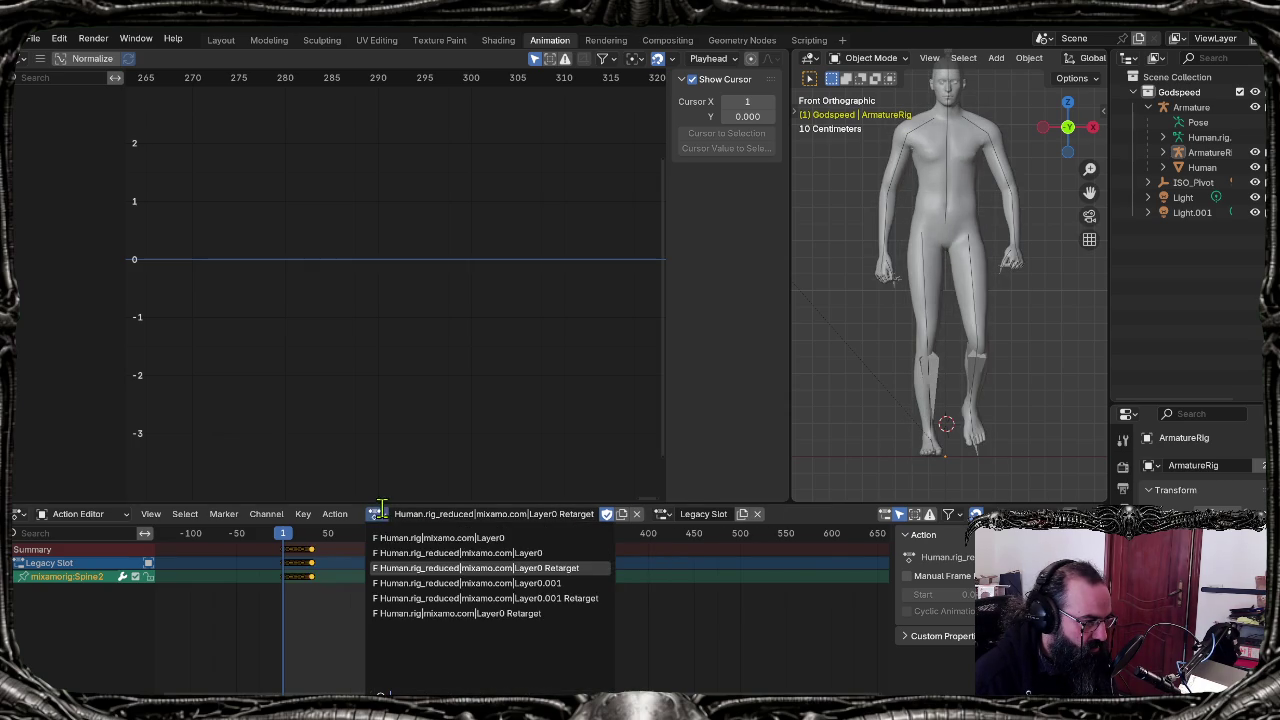
pyautogui.click(410, 597)
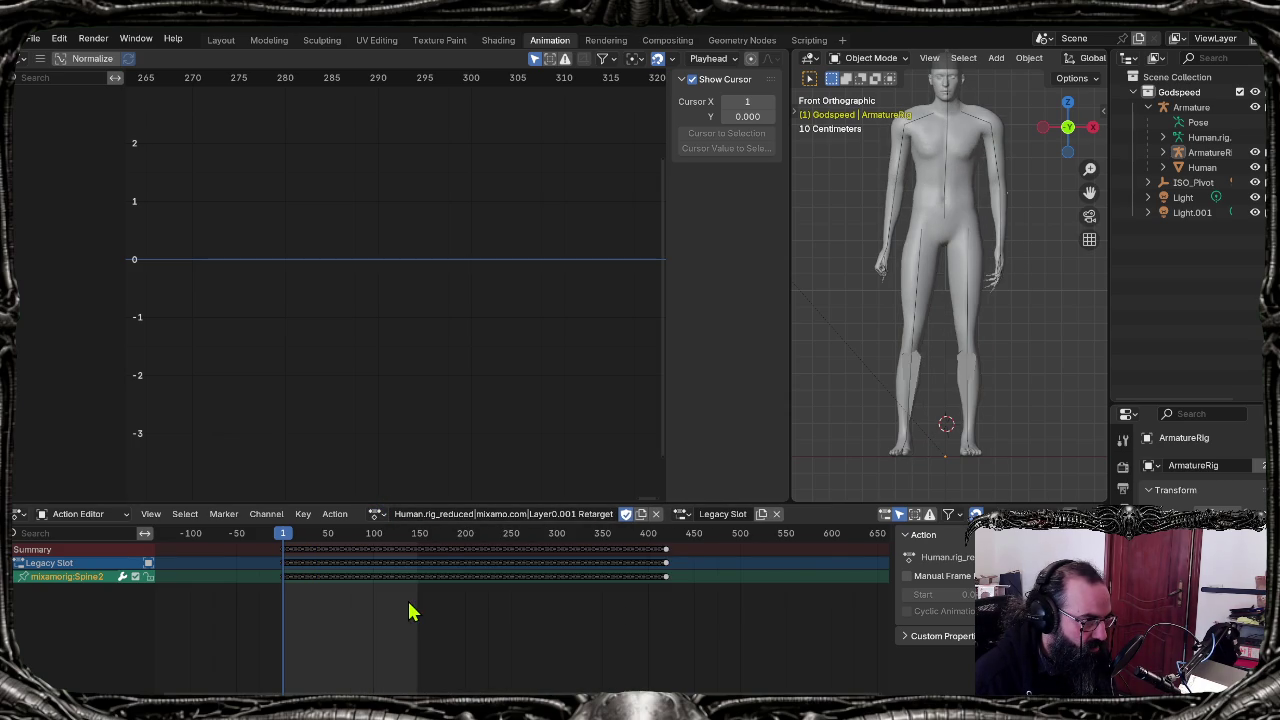
pyautogui.click(377, 514)
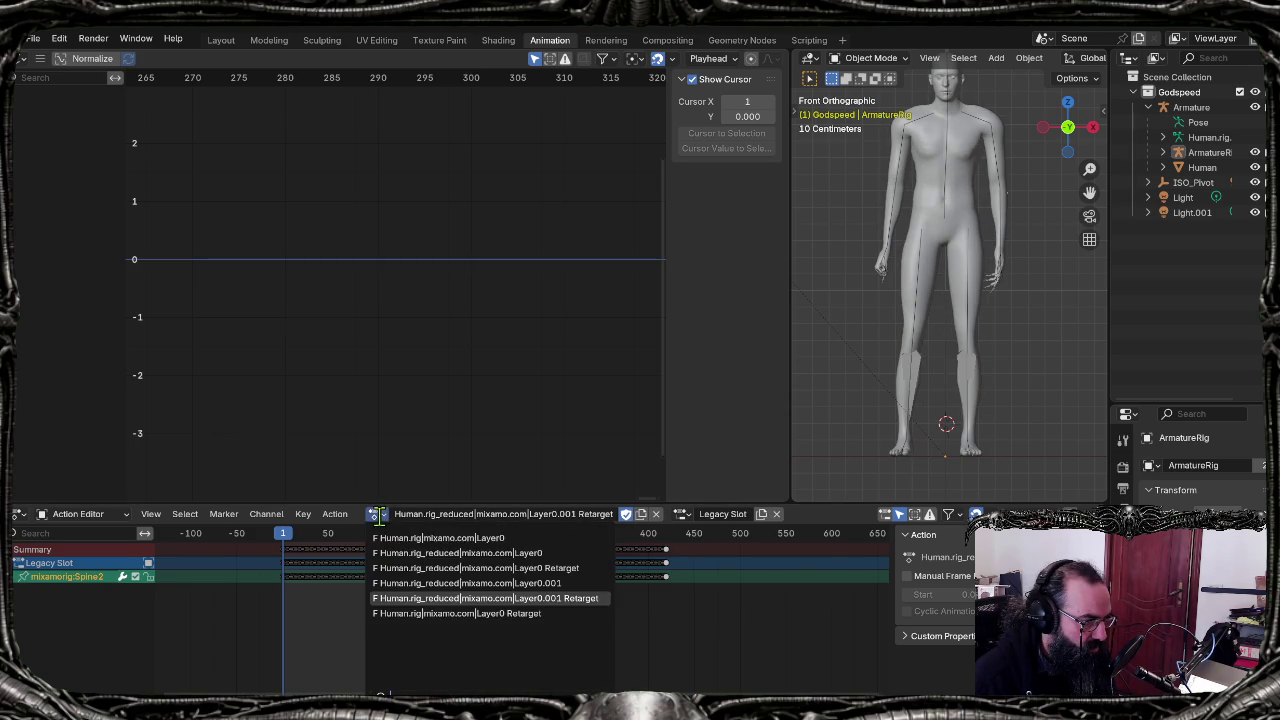
pyautogui.click(397, 568)
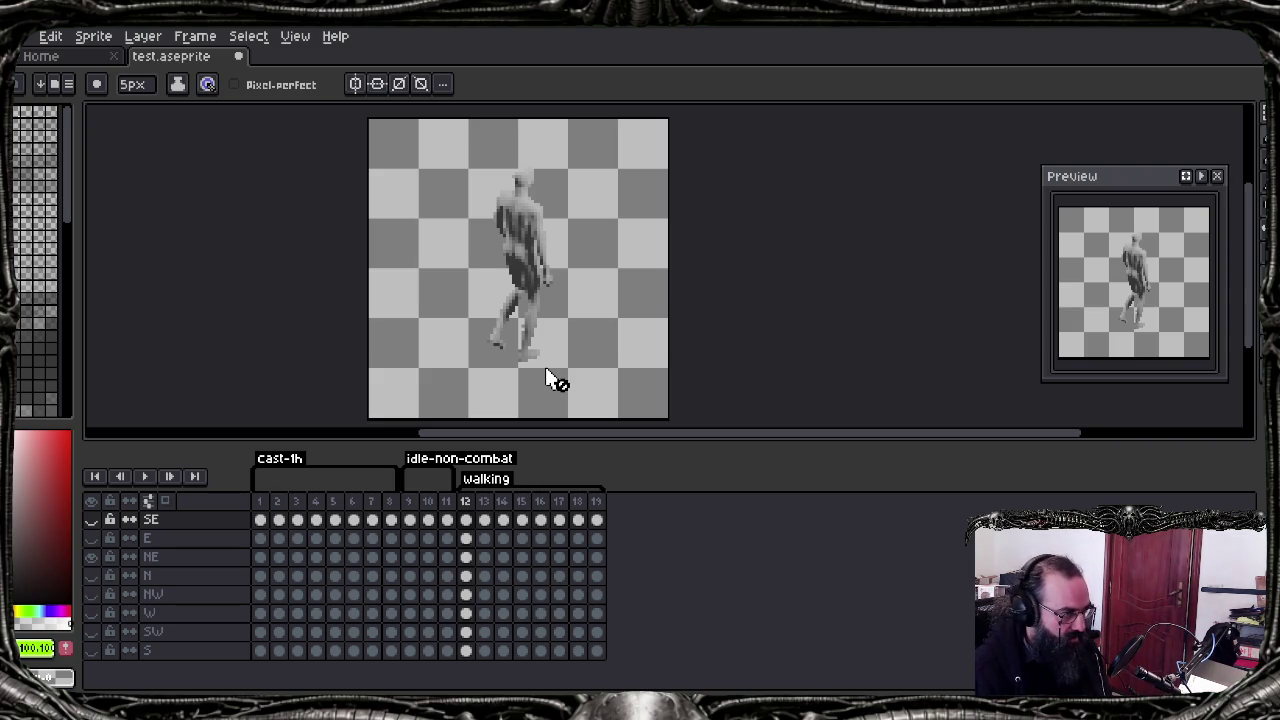
# Step: Hide the SE layer, show the SW layer, and return to Blender
pyautogui.click(91, 557)
pyautogui.click(92, 632)
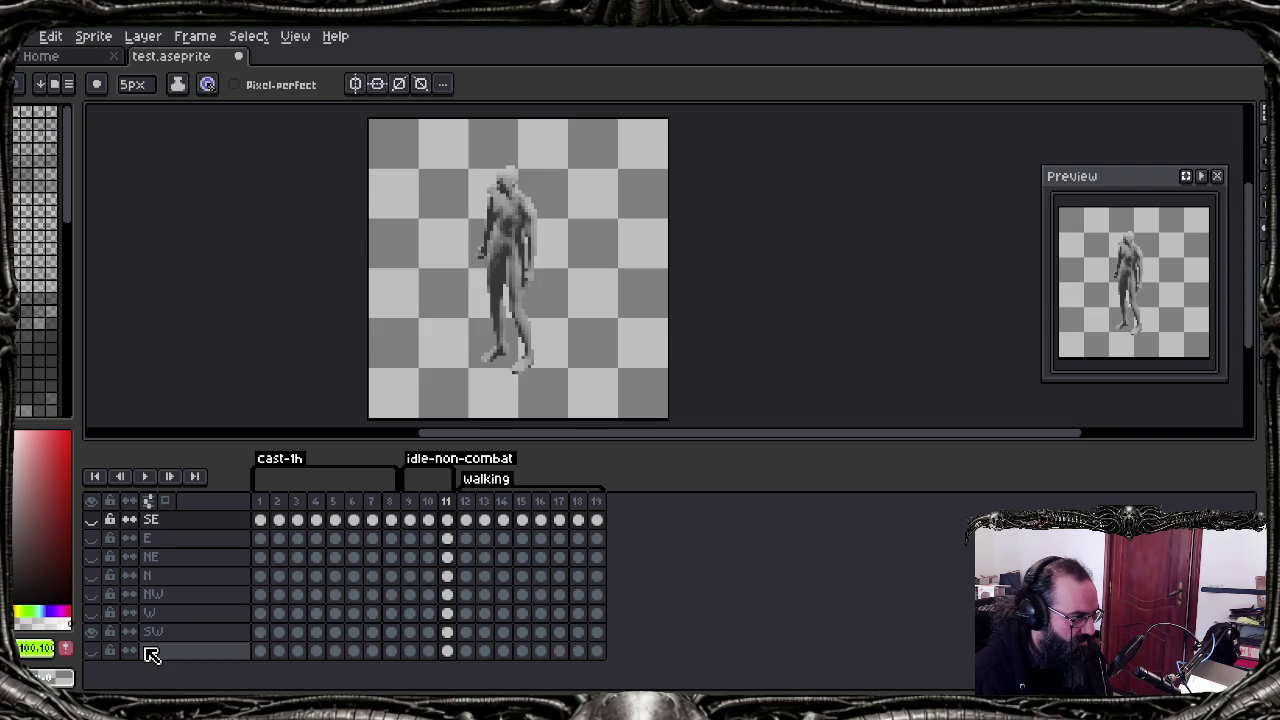
pyautogui.hotkey('alt', 'Tab')
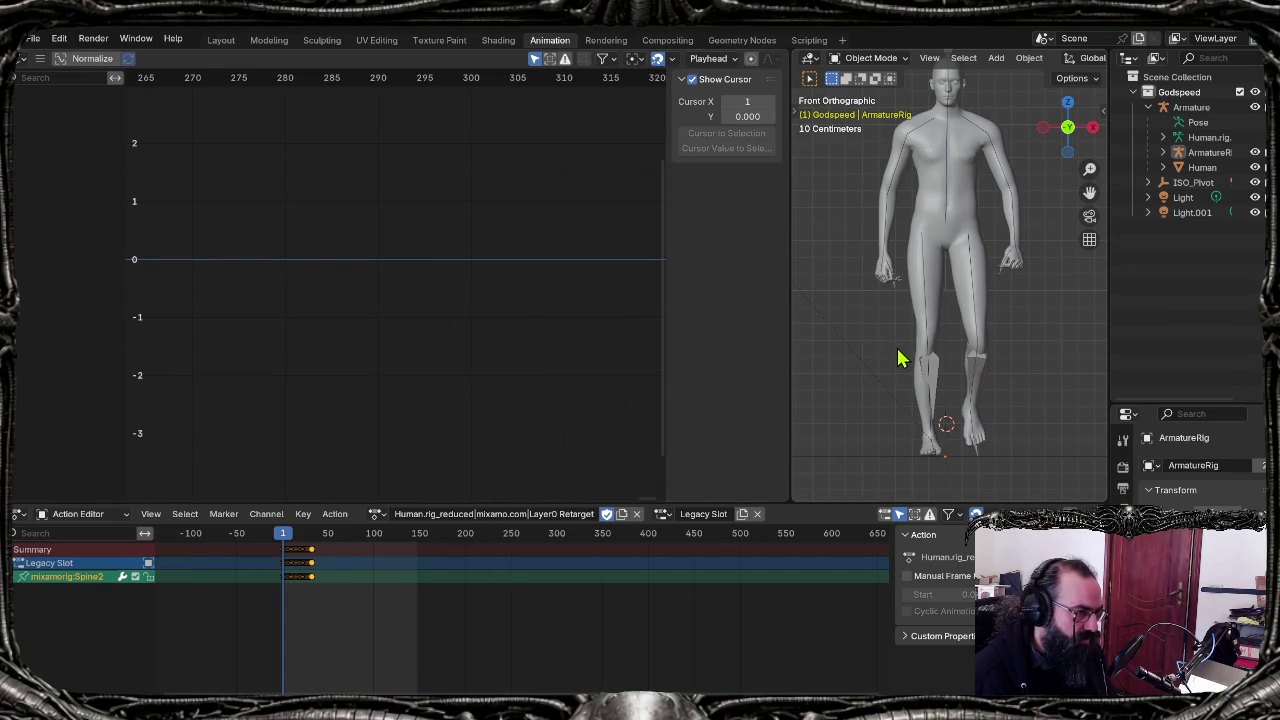
# Step: Select the Armature in the outliner and return to the Animation workspace
pyautogui.scroll(-1, 885, 340)
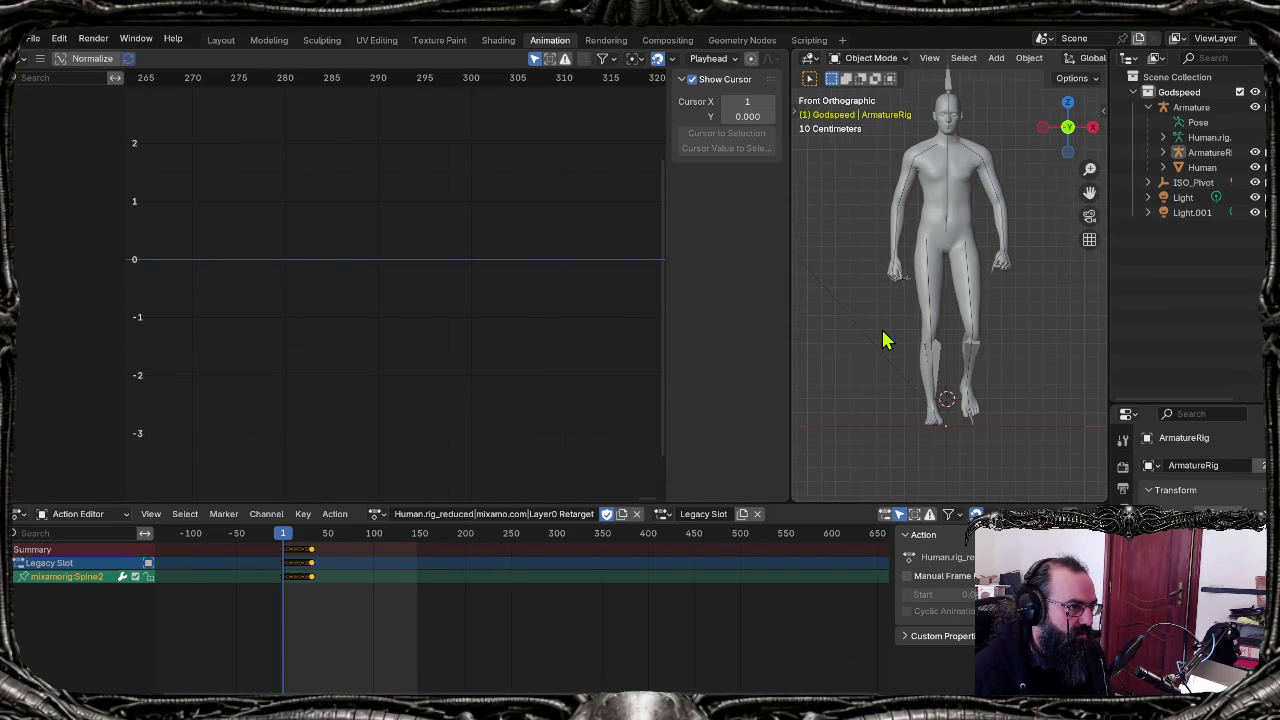
pyautogui.scroll(-1, 885, 338)
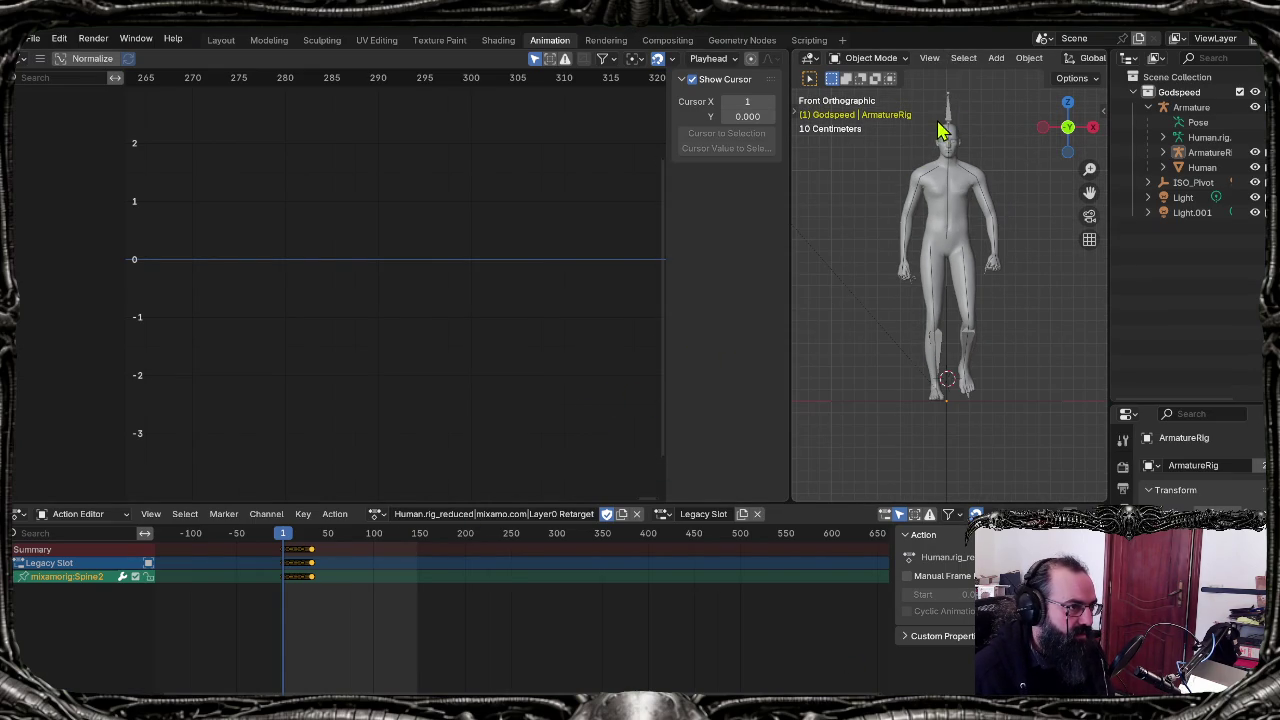
pyautogui.click(1190, 108)
pyautogui.click(809, 40)
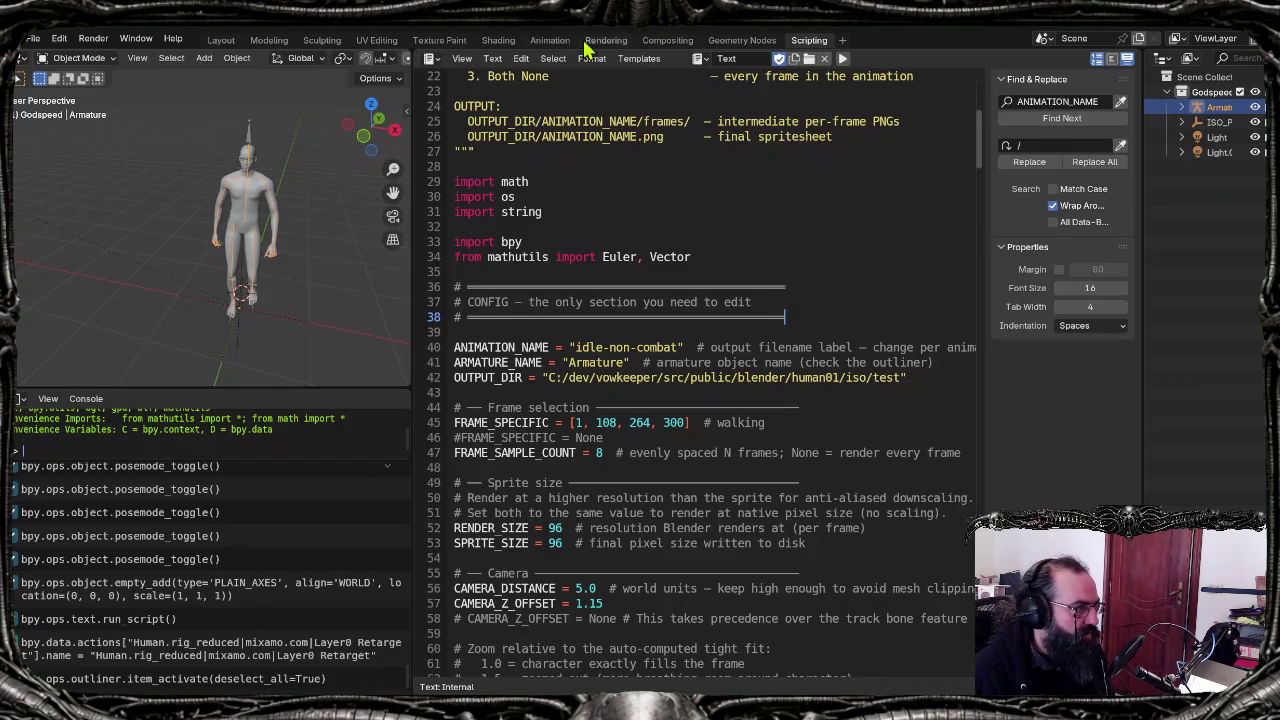
pyautogui.click(550, 40)
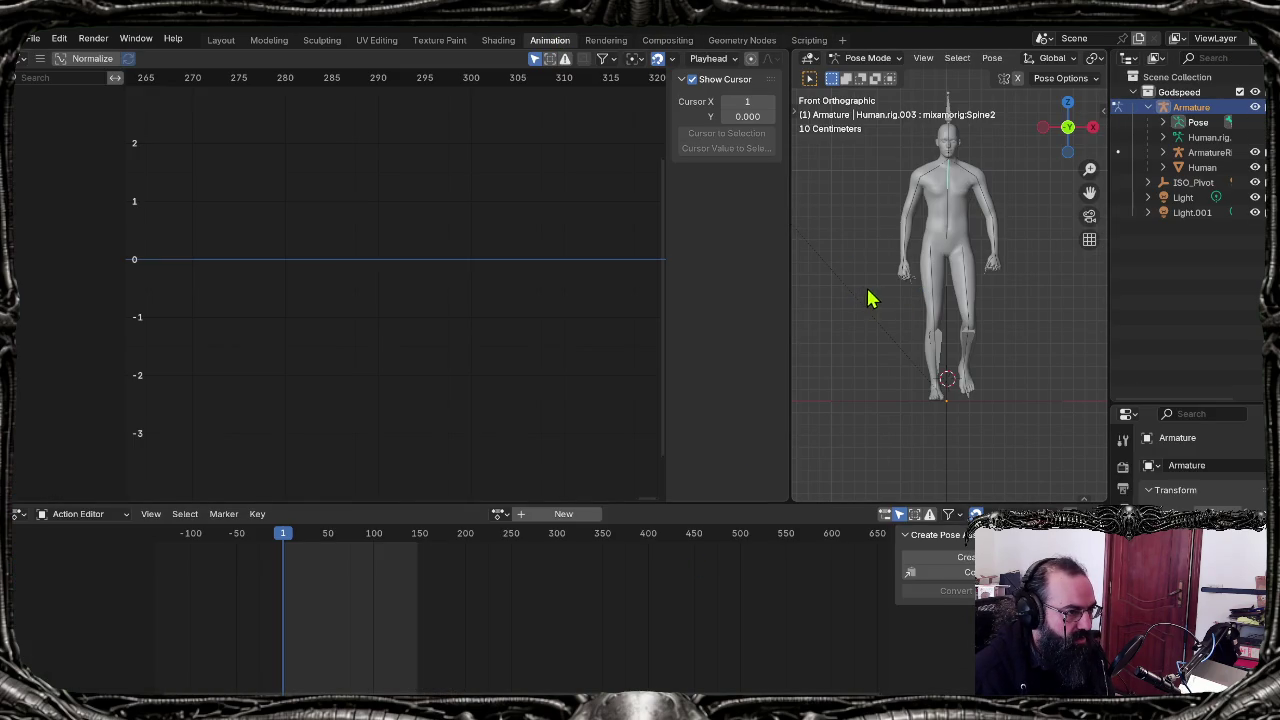
# Step: Play the Armature's animation from frame 1, stopping at frame 35
pyautogui.press('space')
pyautogui.press('space')
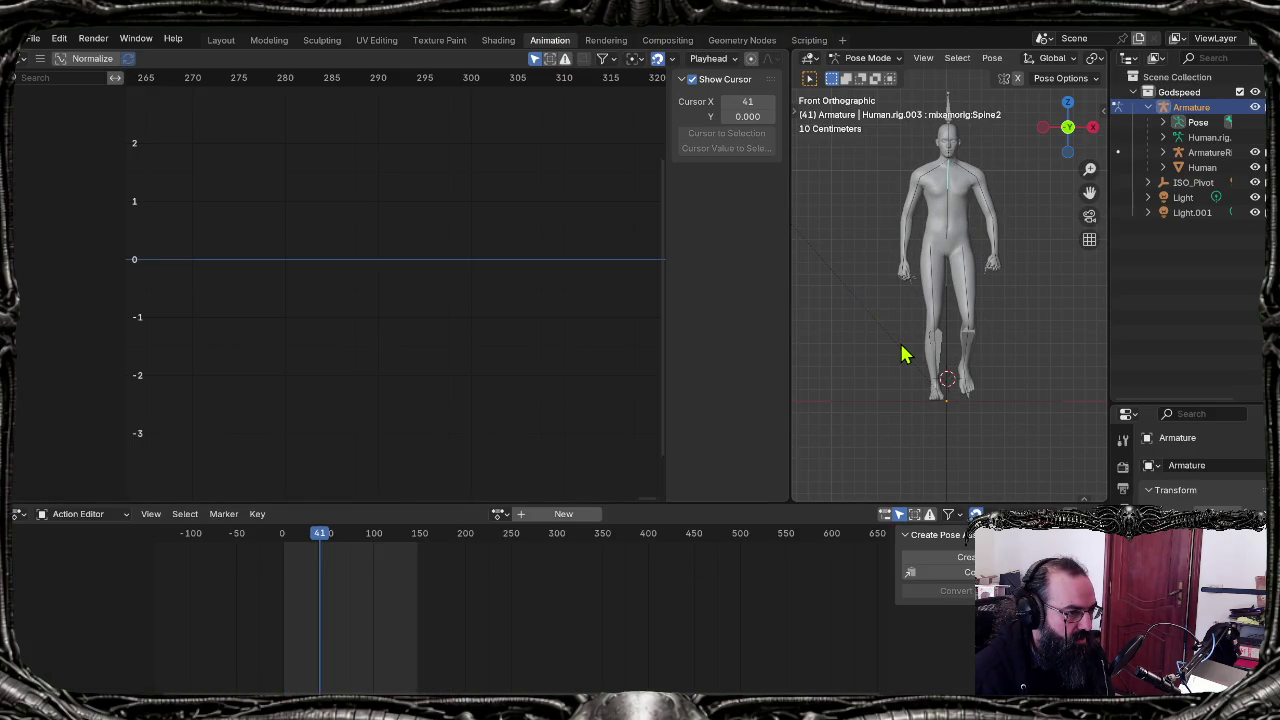
pyautogui.hotkey('shift', 'Left')
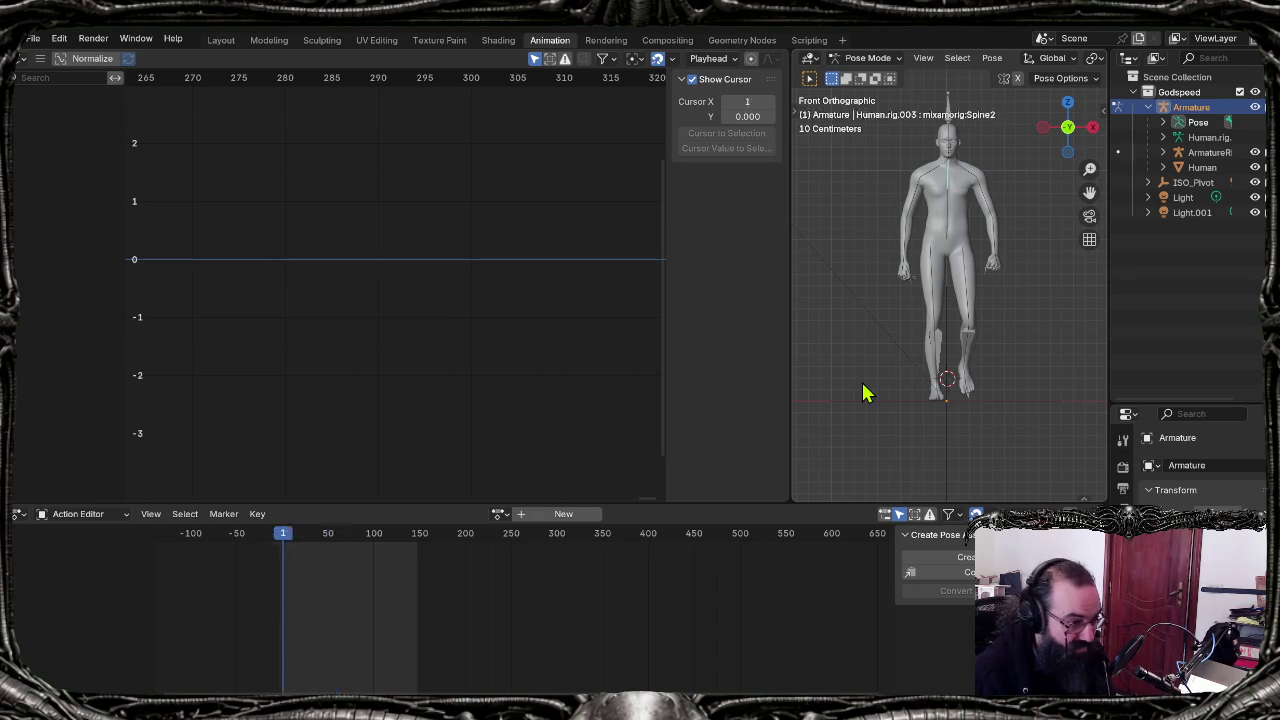
pyautogui.press('space')
pyautogui.hotkey('shift', 'Left')
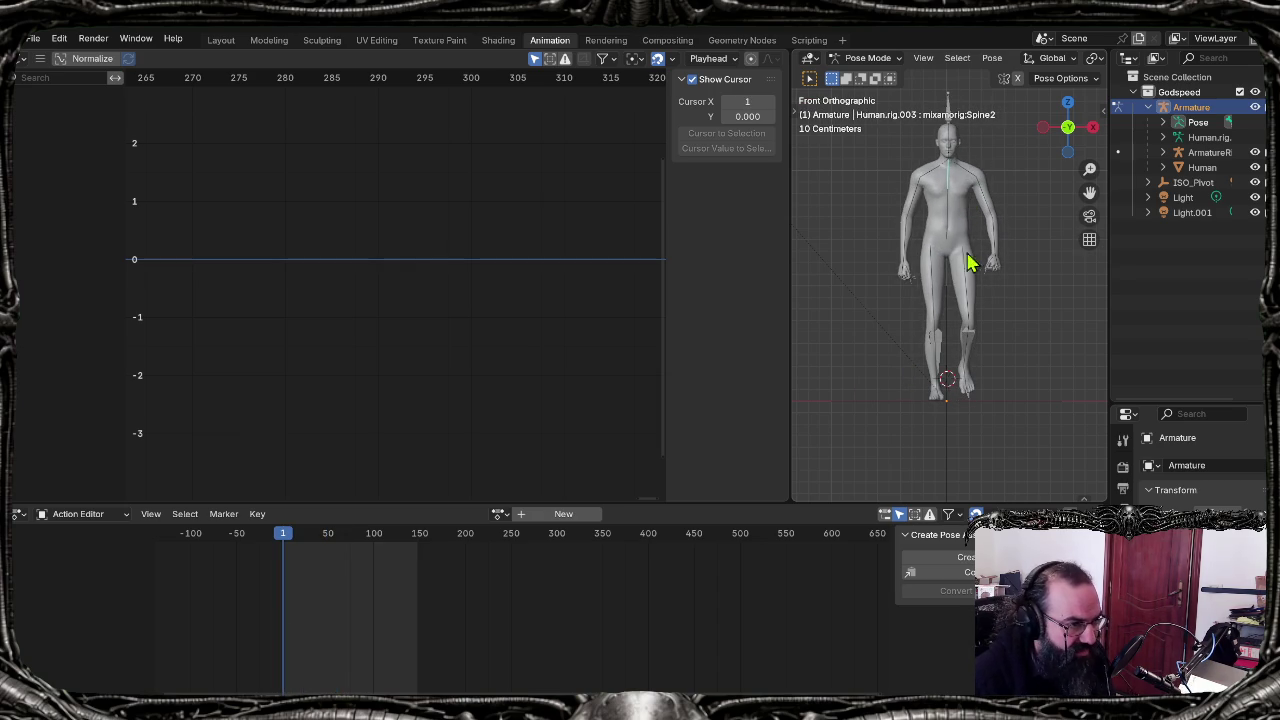
pyautogui.press('space')
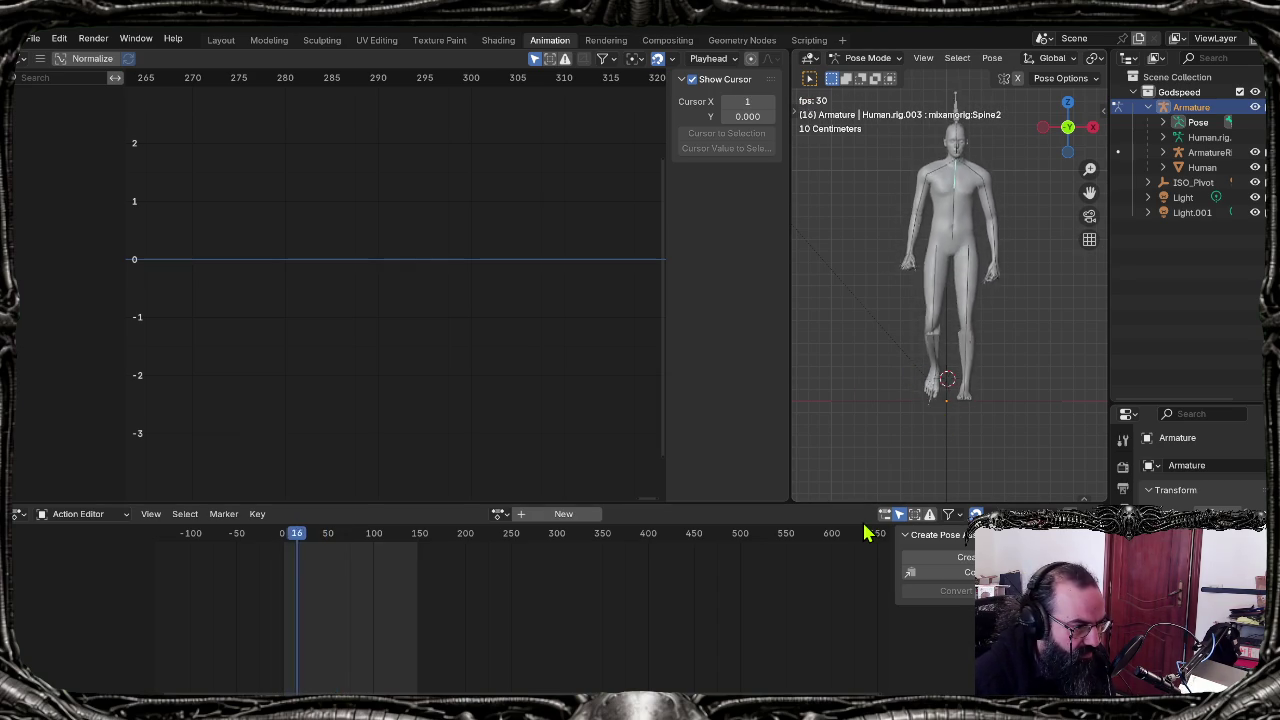
# Step: Zoom and orbit in close on the character's shins and feet
pyautogui.scroll(5, 955, 421)
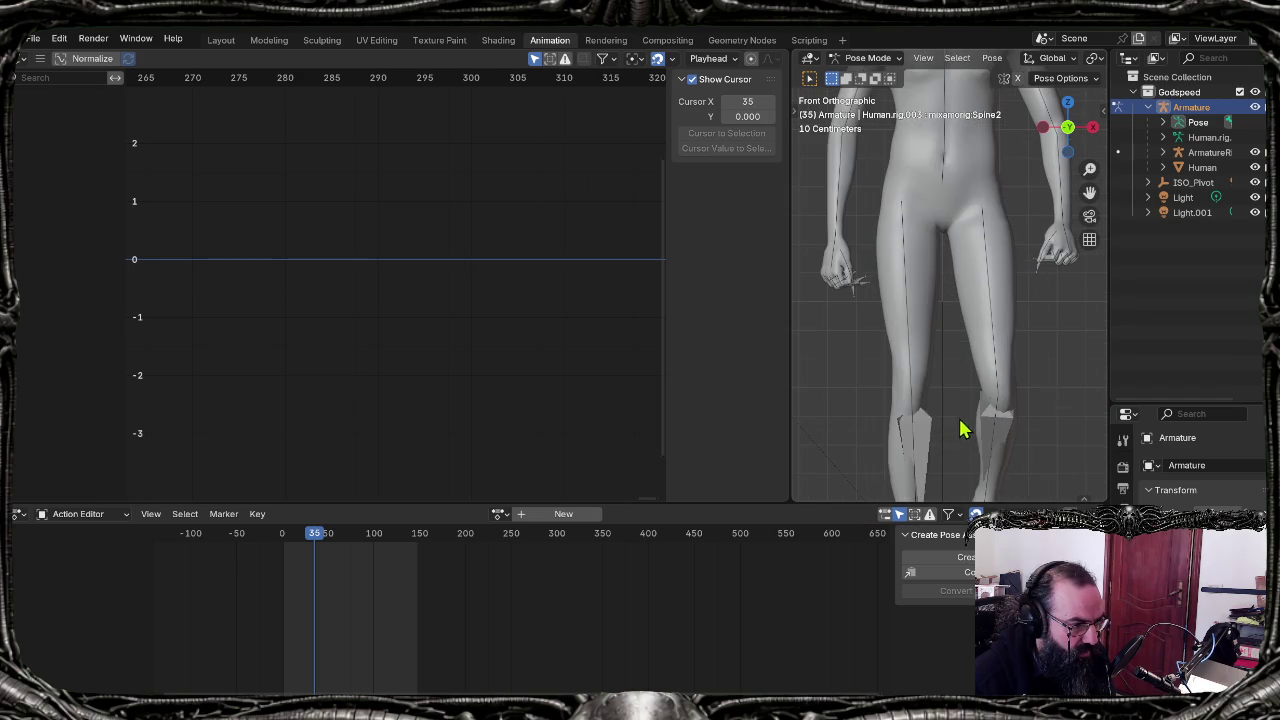
pyautogui.keyDown('shift'); pyautogui.moveTo(970, 462); pyautogui.dragTo(963, 320, button='middle'); pyautogui.keyUp('shift')
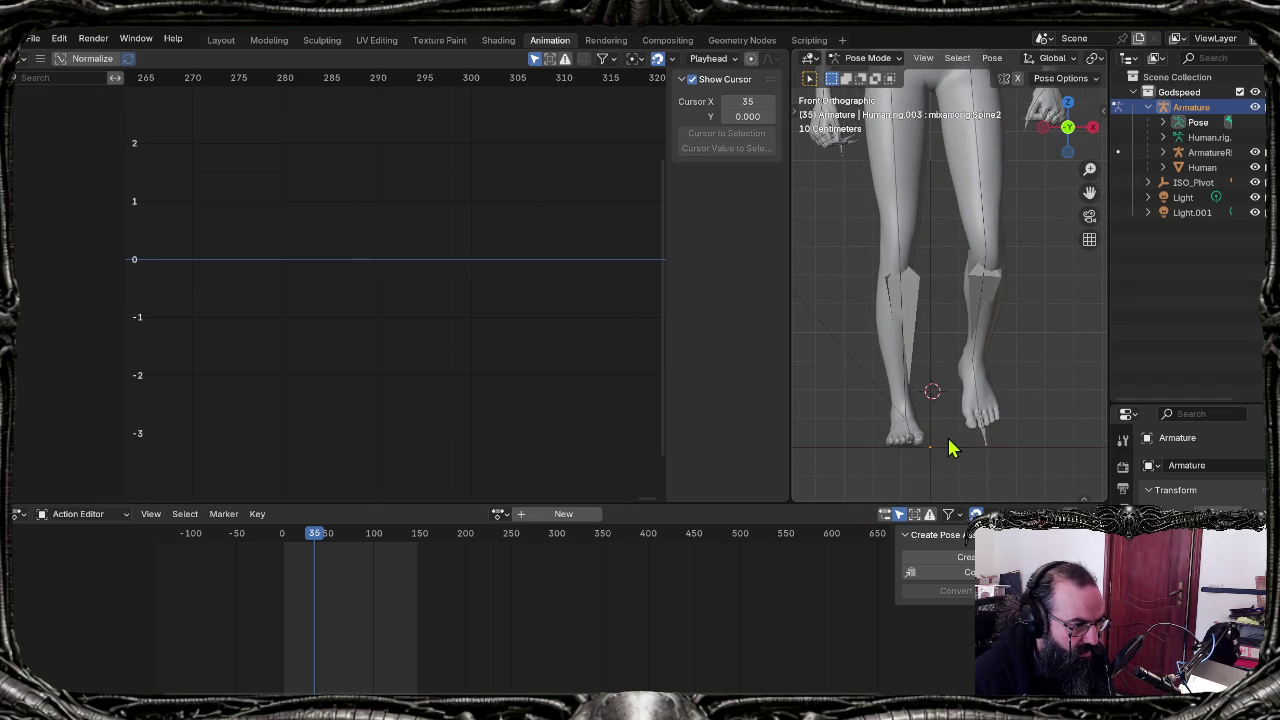
pyautogui.scroll(3, 950, 449)
pyautogui.moveTo(950, 449); pyautogui.dragTo(957, 392, button='middle')
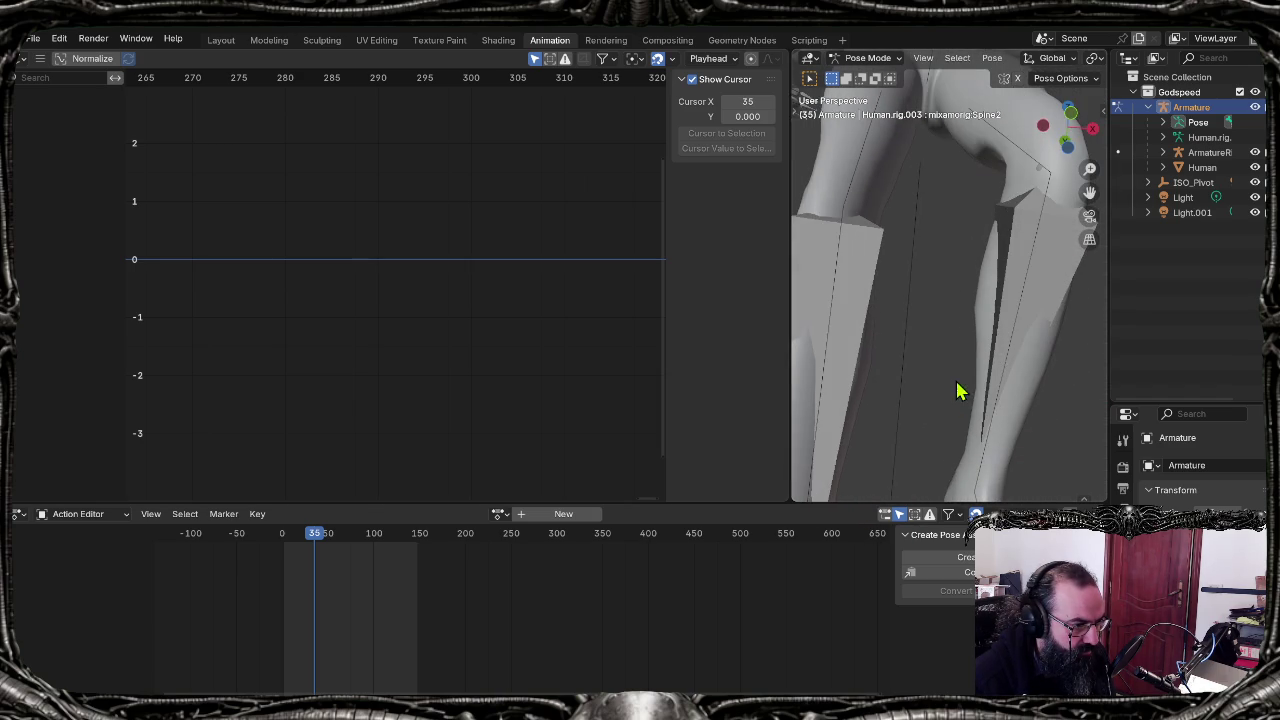
pyautogui.scroll(-2, 934, 428)
pyautogui.keyDown('shift'); pyautogui.moveTo(934, 428); pyautogui.dragTo(988, 249, button='middle'); pyautogui.keyUp('shift')
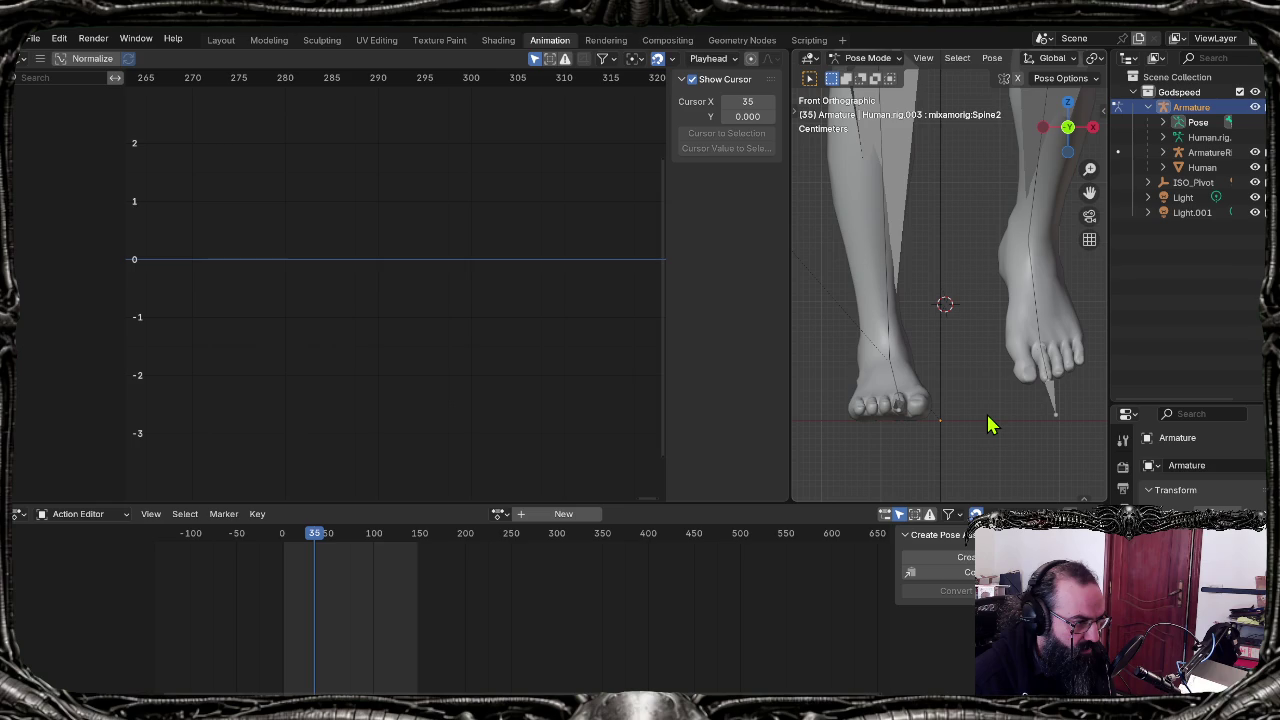
pyautogui.click(885, 58)
pyautogui.click(886, 76)
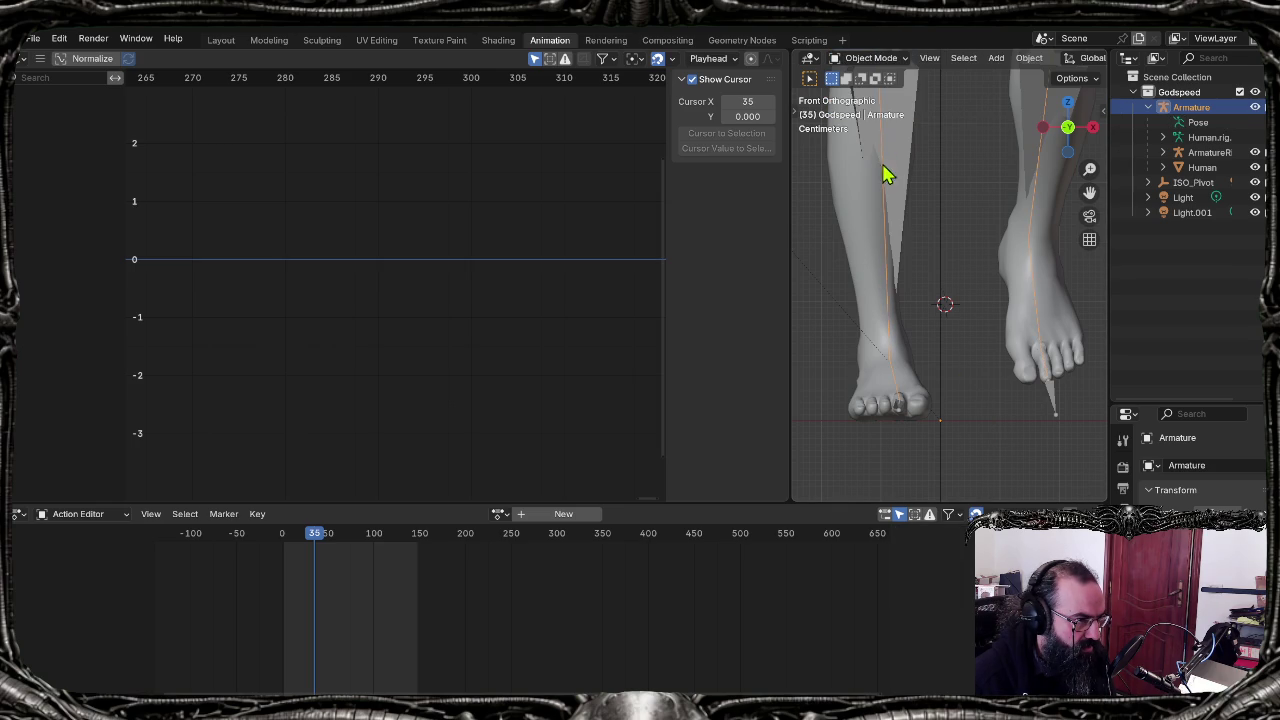
pyautogui.click(893, 59)
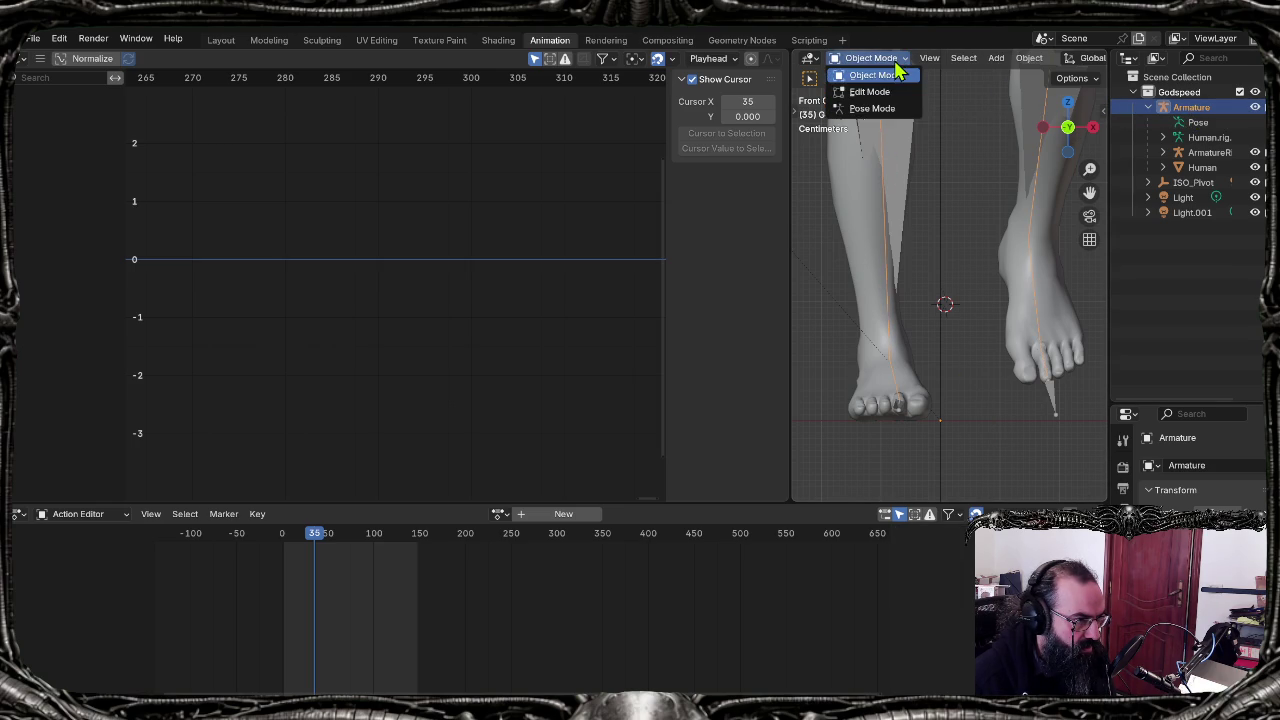
pyautogui.click(887, 92)
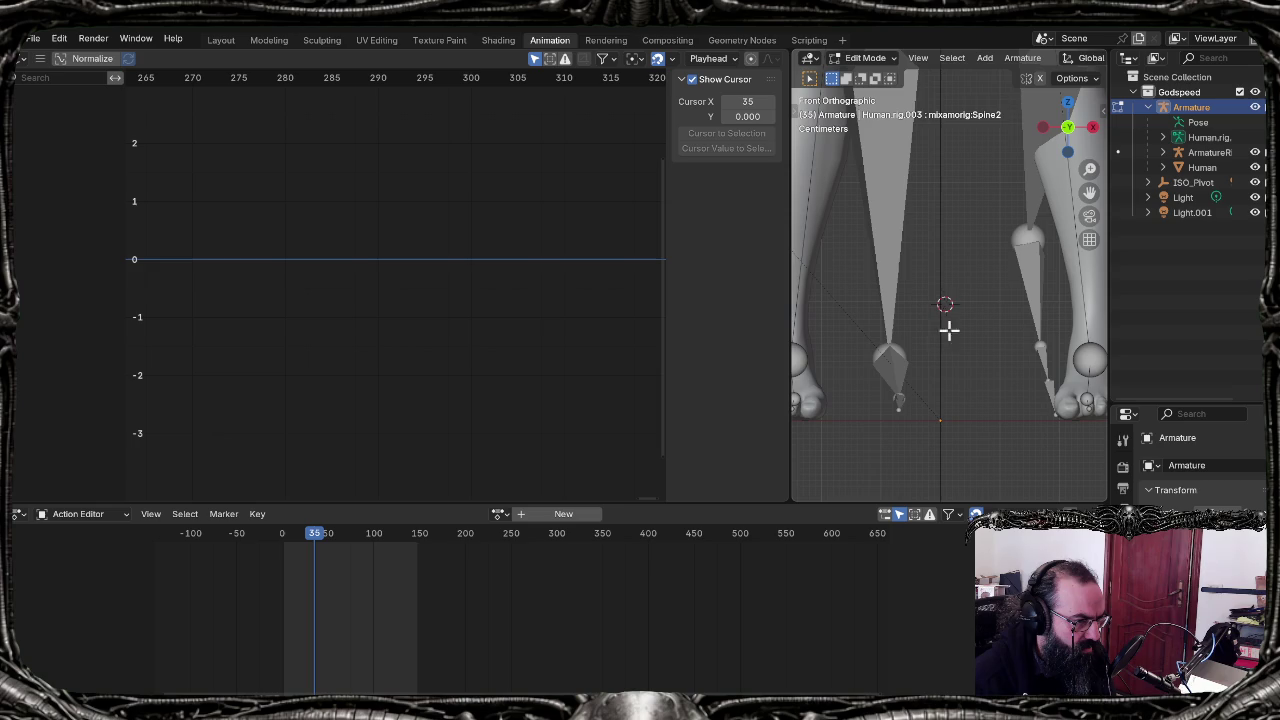
pyautogui.scroll(-2, 934, 343)
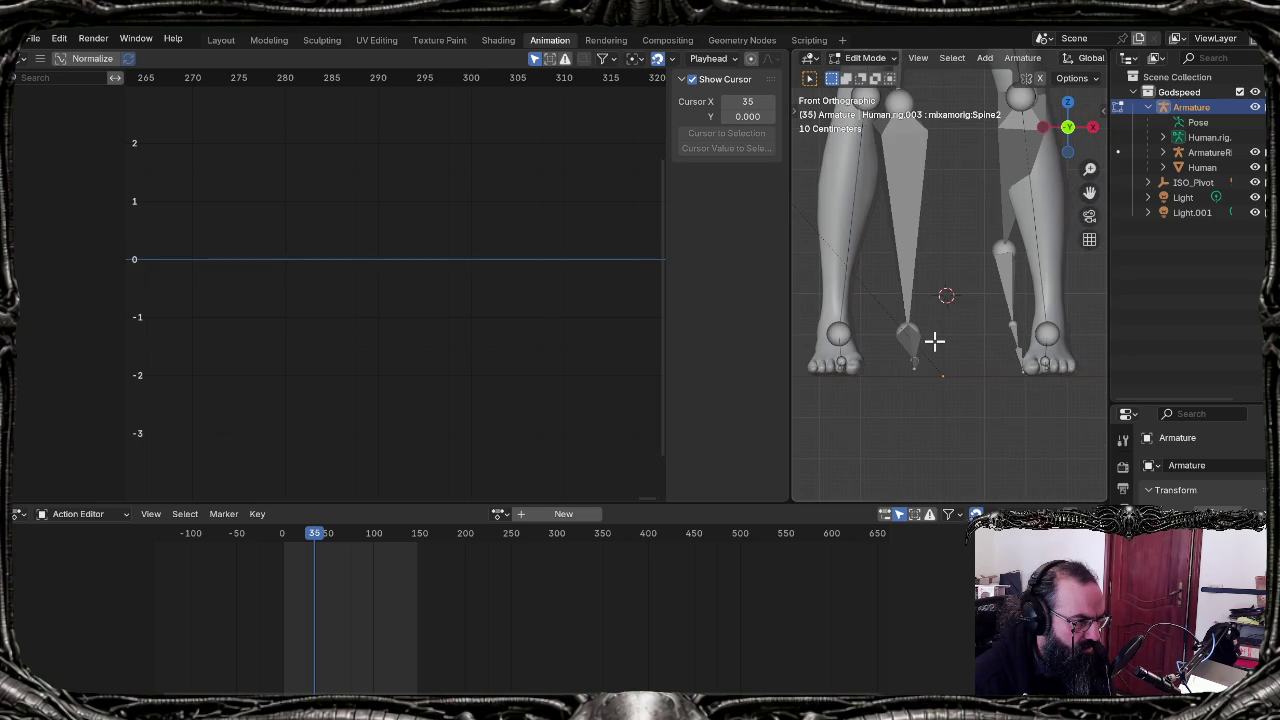
pyautogui.click(876, 59)
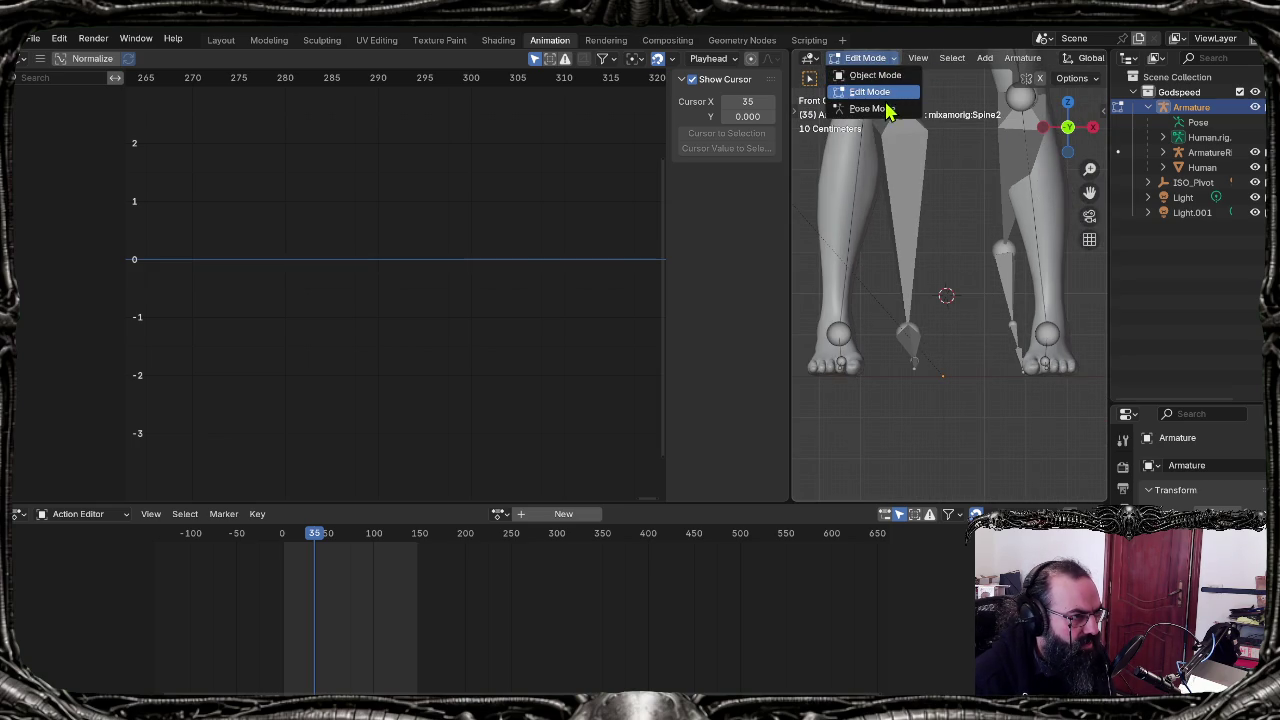
pyautogui.click(886, 110)
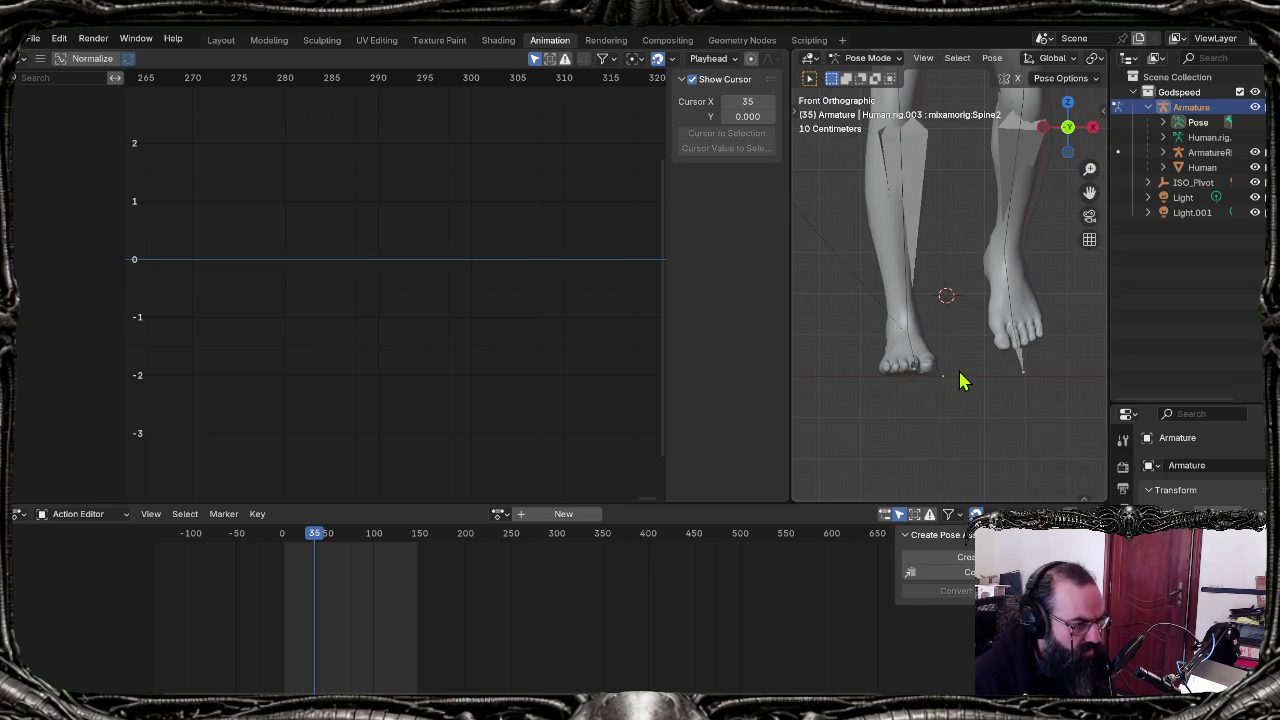
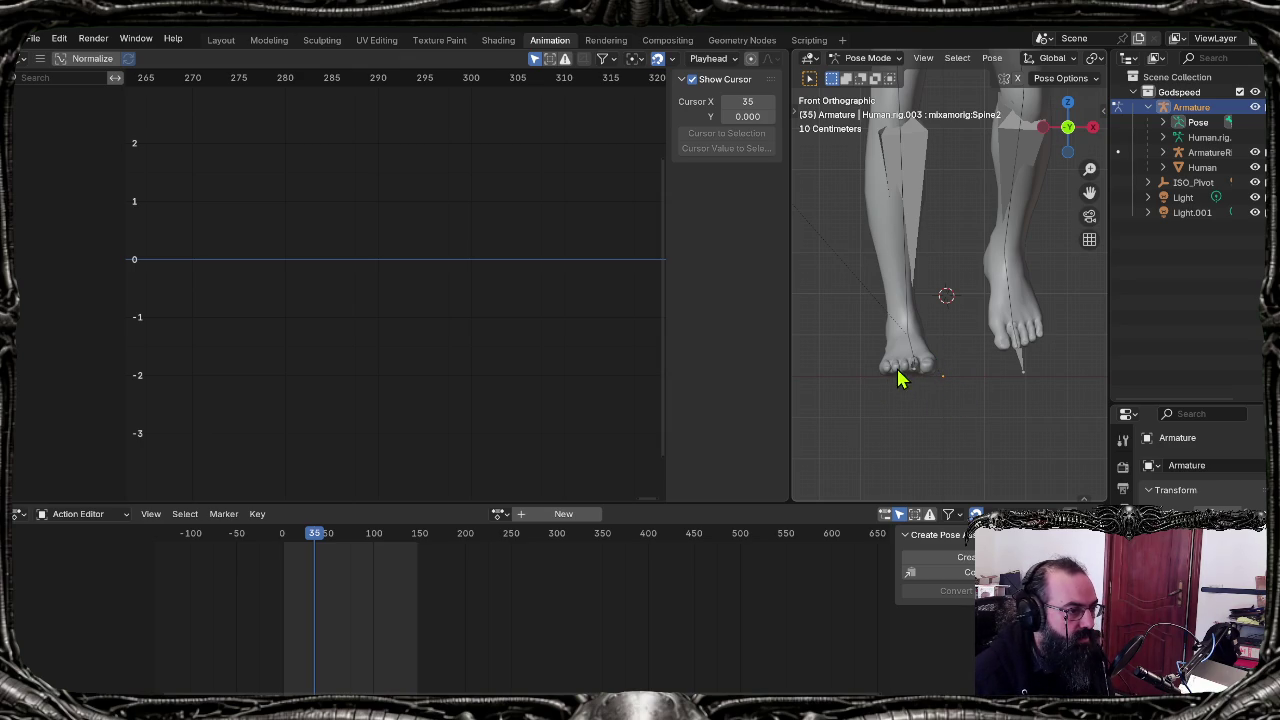
# Step: Rewind the animation to frame 0 and frame the whole figure in the viewport
pyautogui.scroll(-1, 900, 380)
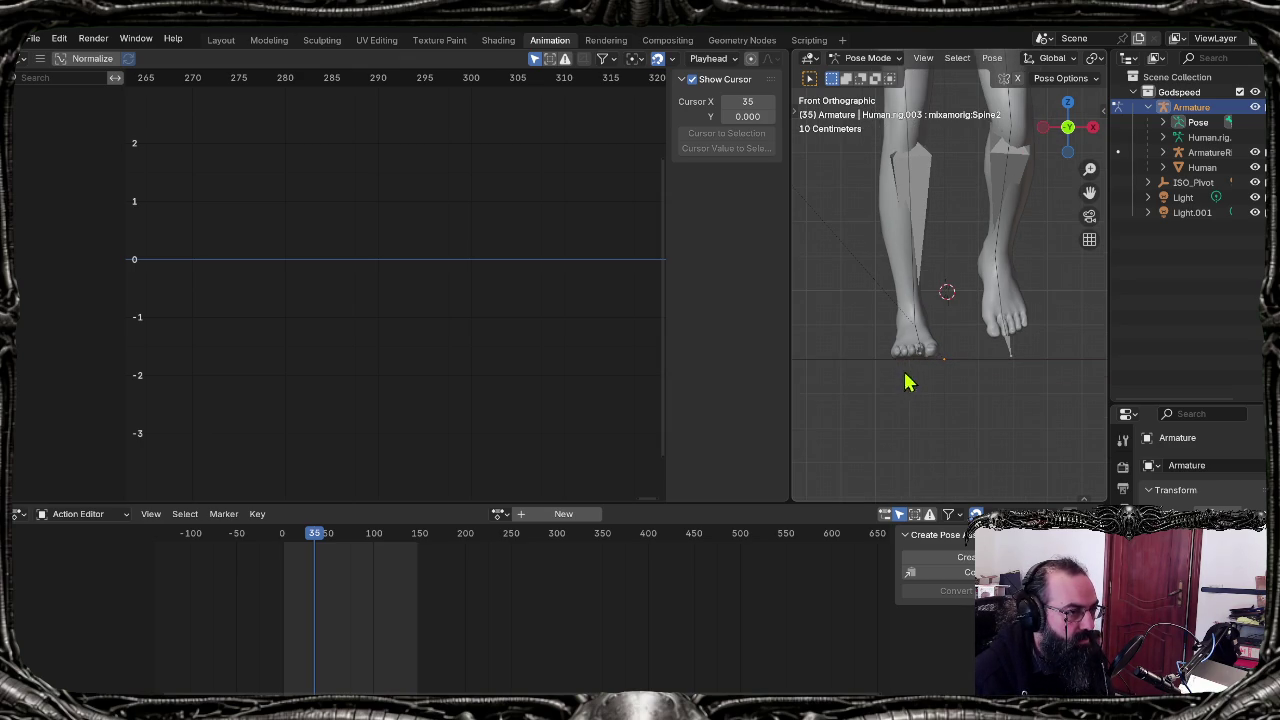
pyautogui.keyDown('shift'); pyautogui.moveTo(904, 381); pyautogui.dragTo(912, 406, button='middle'); pyautogui.keyUp('shift')
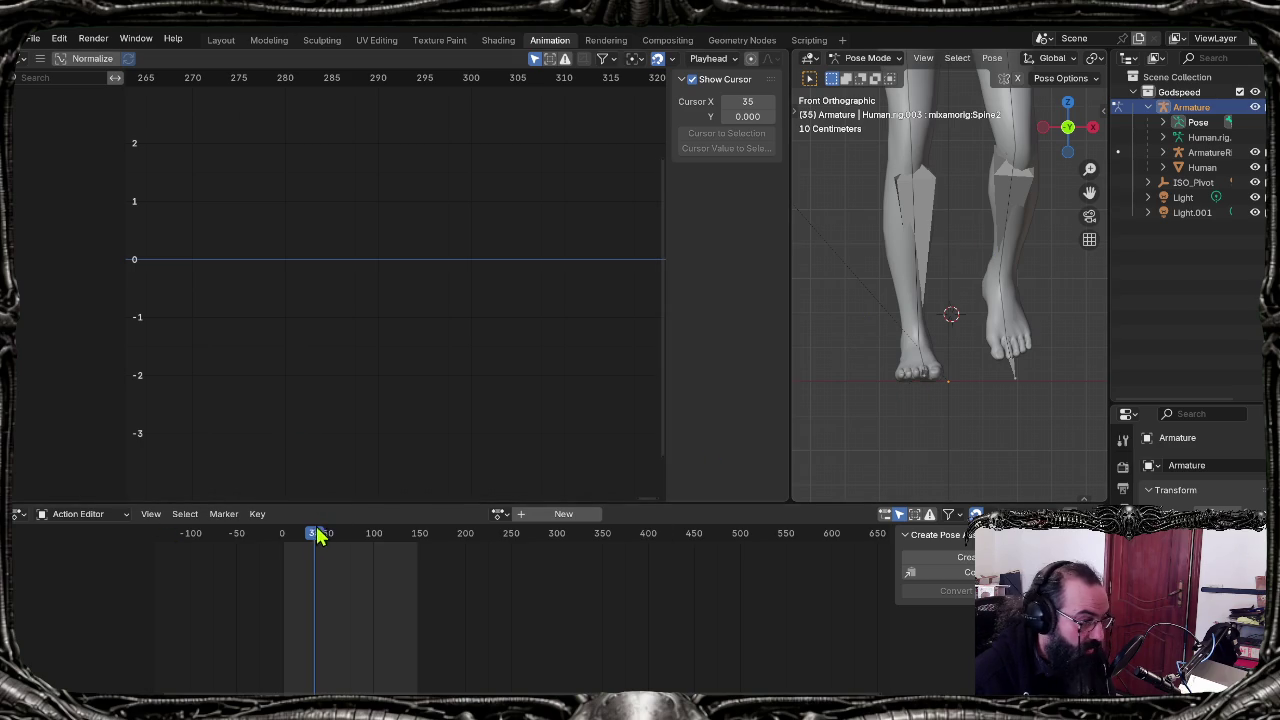
pyautogui.moveTo(314, 538); pyautogui.dragTo(281, 537)
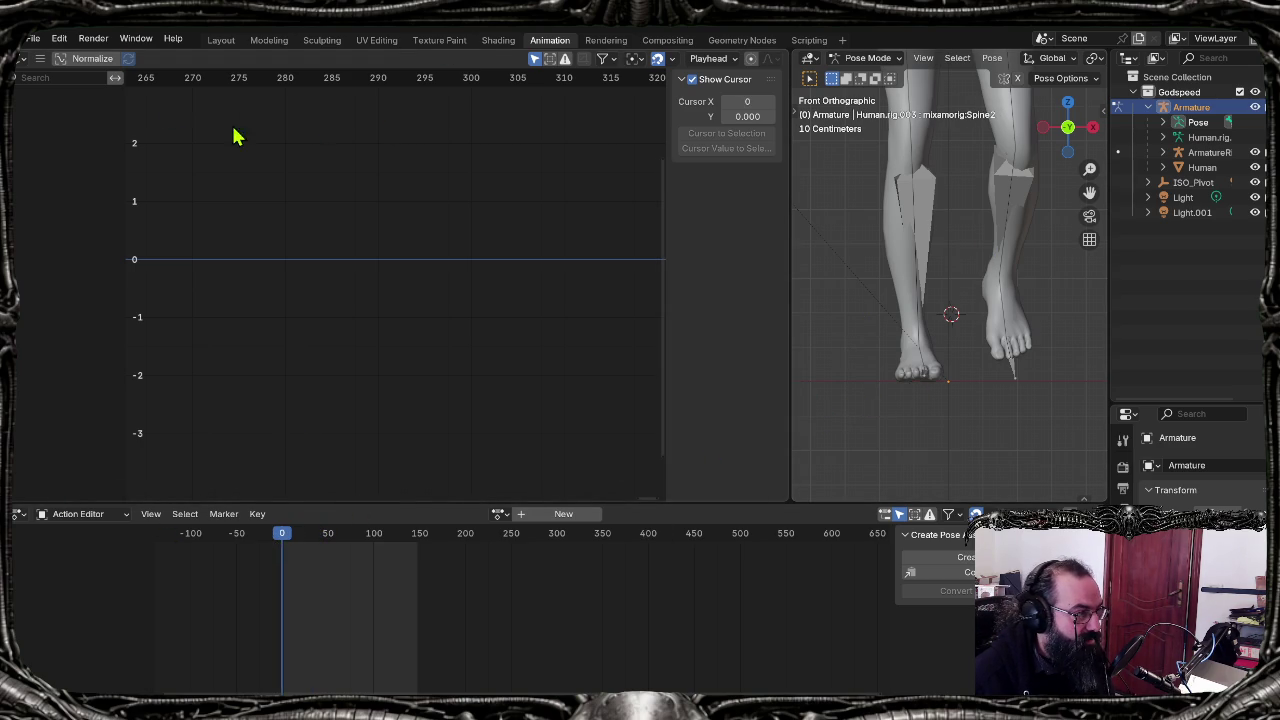
pyautogui.click(916, 230)
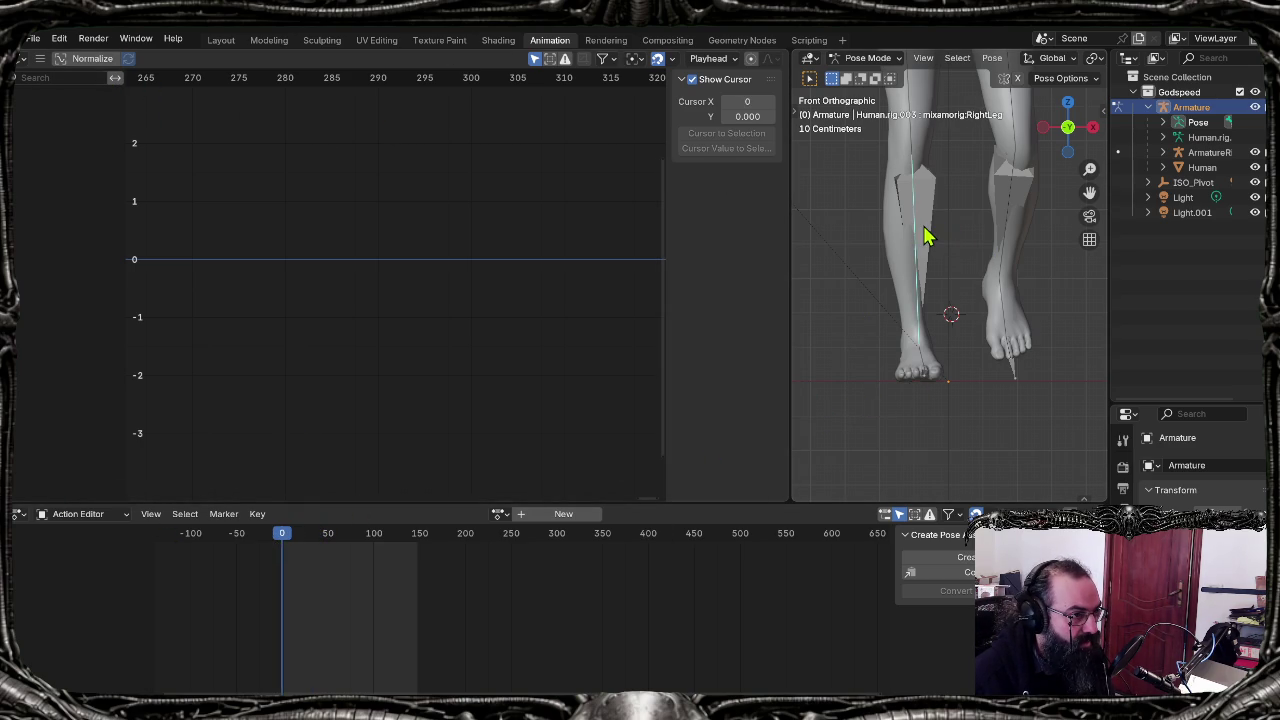
pyautogui.click(1203, 152)
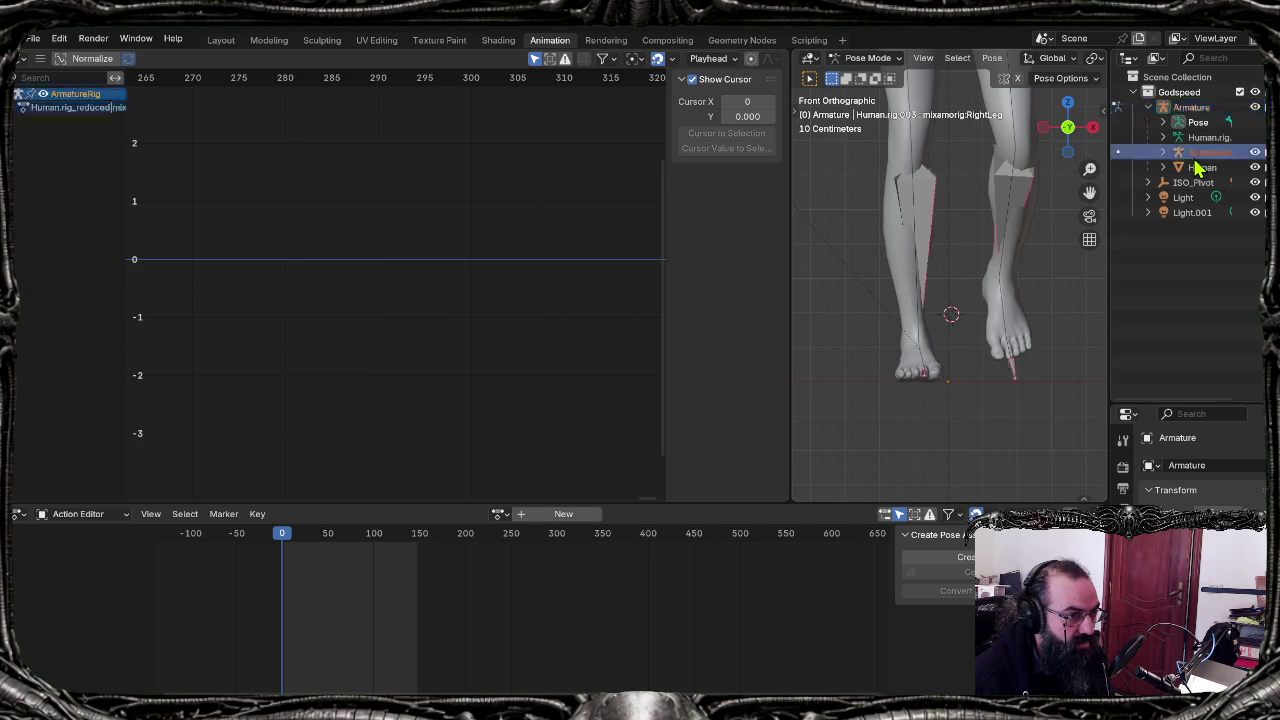
pyautogui.scroll(-5, 931, 277)
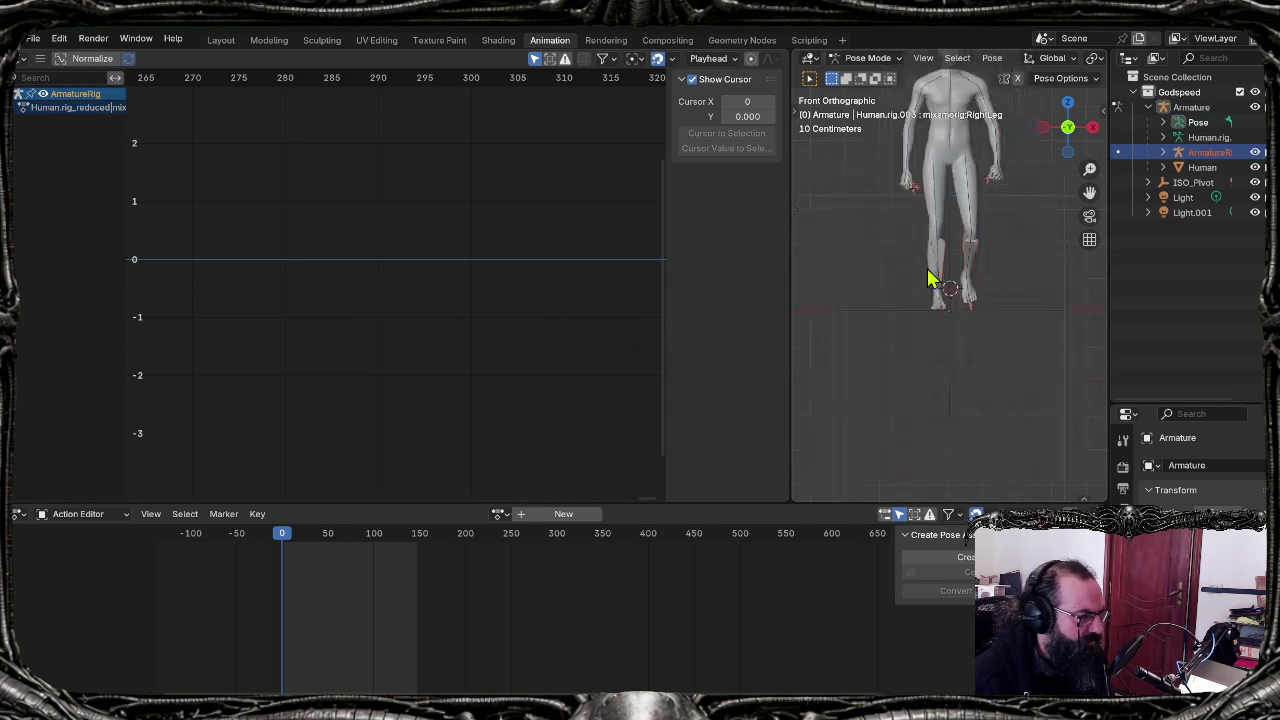
pyautogui.press('Home')
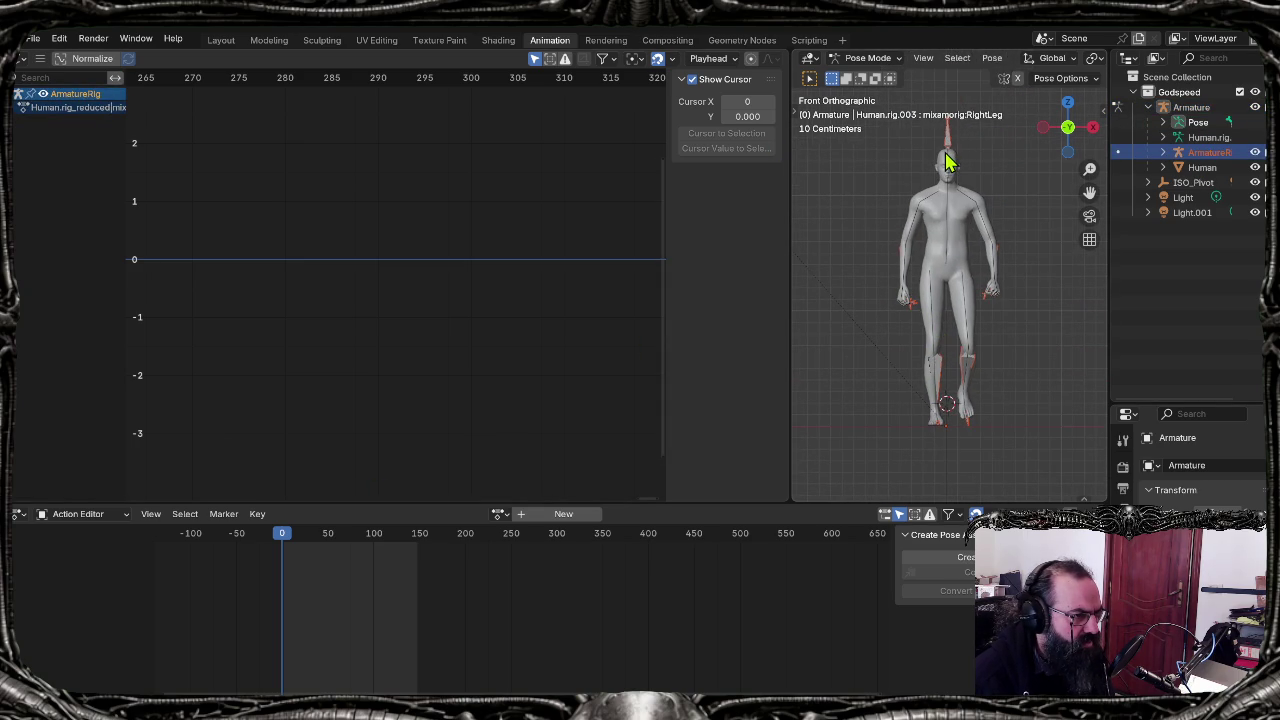
pyautogui.click(948, 160)
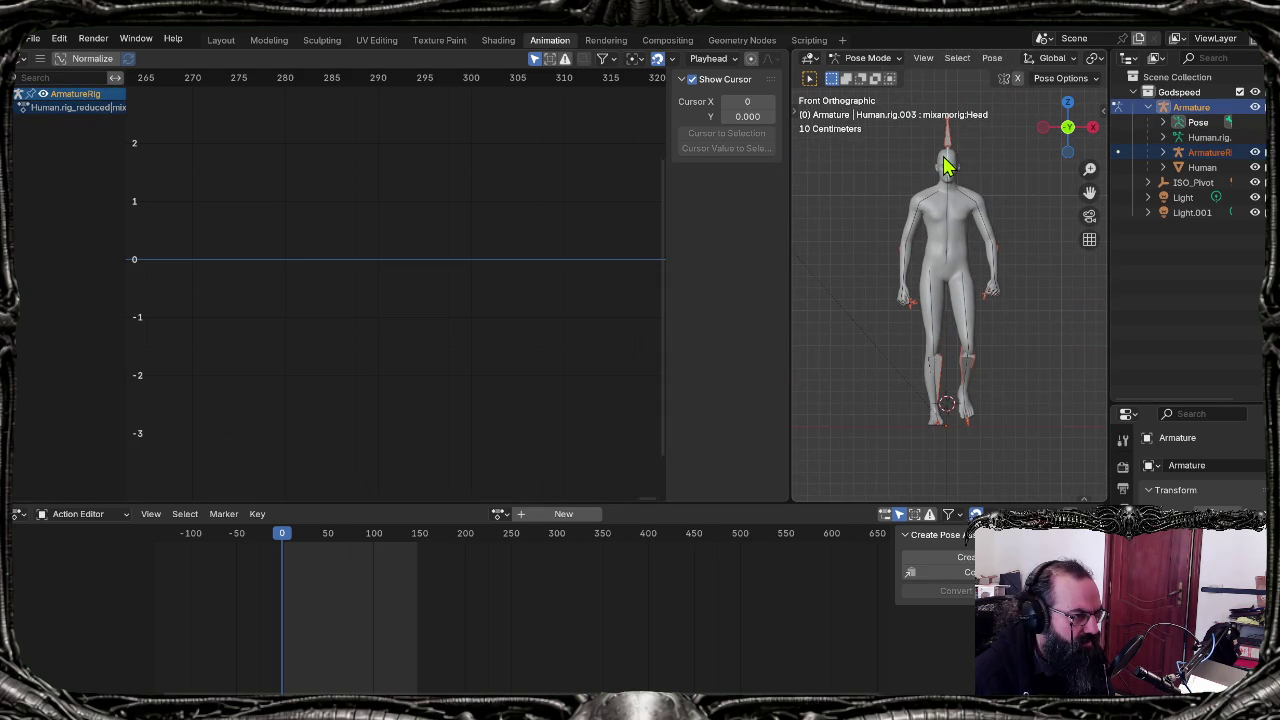
# Step: Switch from Pose Mode to Object Mode and select ArmatureRig to show its action keys
pyautogui.click(868, 58)
pyautogui.click(870, 60)
pyautogui.click(868, 58)
pyautogui.click(858, 80)
pyautogui.click(940, 165)
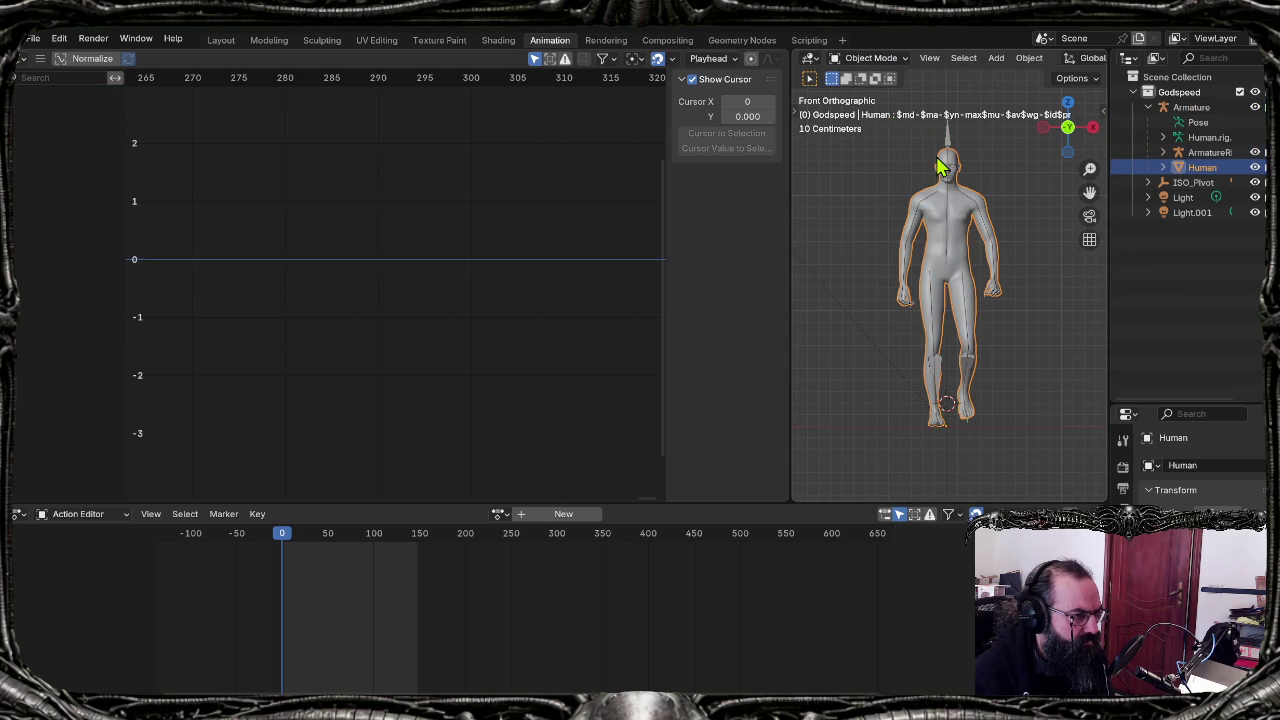
pyautogui.click(950, 140)
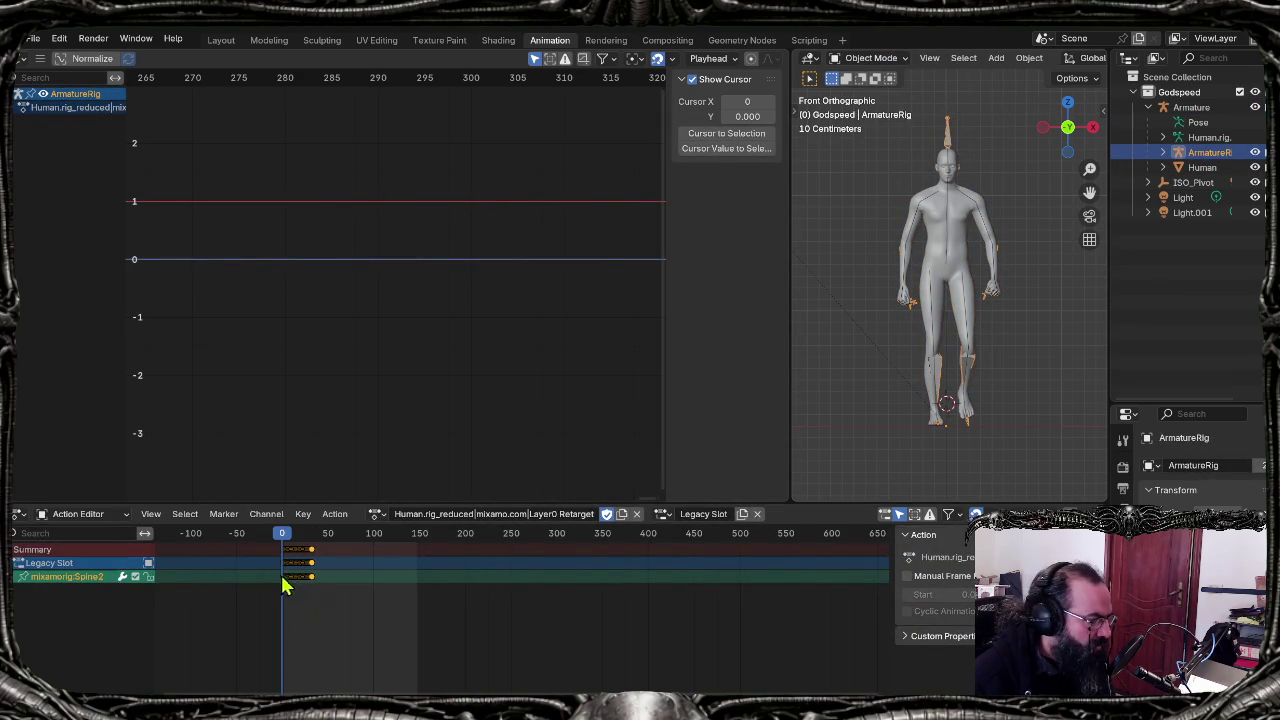
# Step: Zoom the Action Editor so all the Layer0 Retarget keyframes are in view
pyautogui.scroll(2, 288, 584)
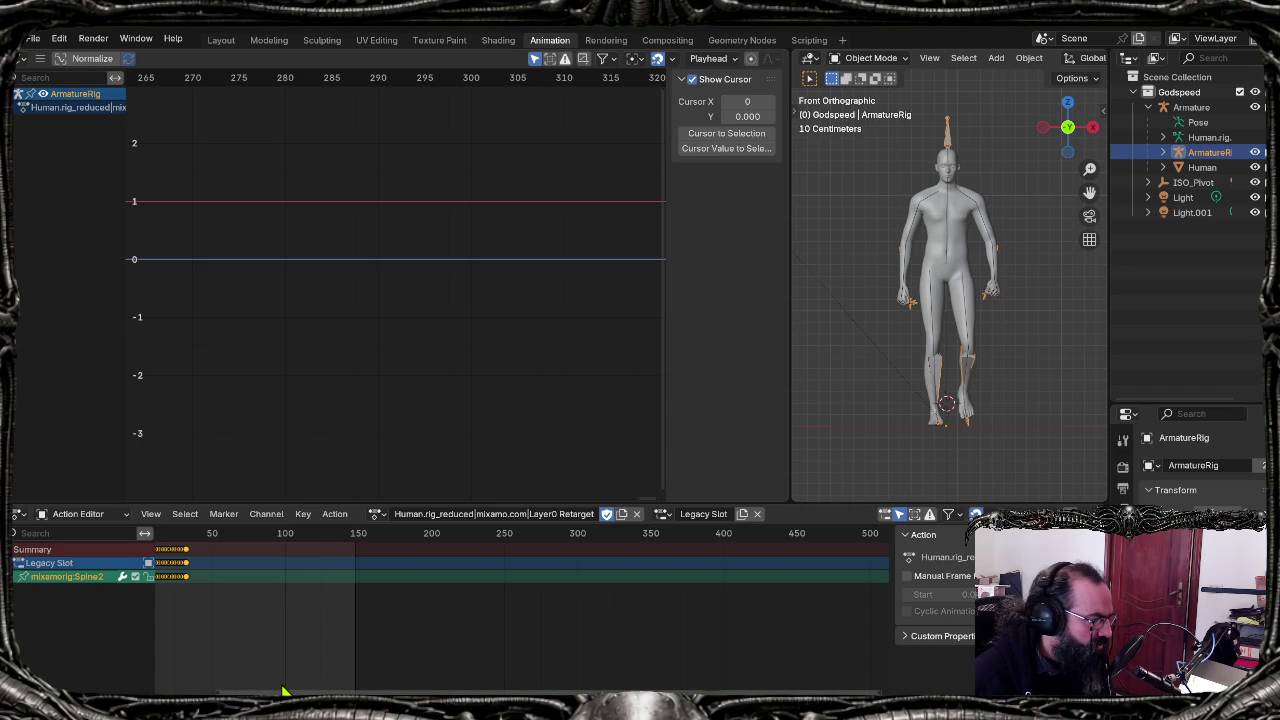
pyautogui.moveTo(282, 690); pyautogui.dragTo(200, 680)
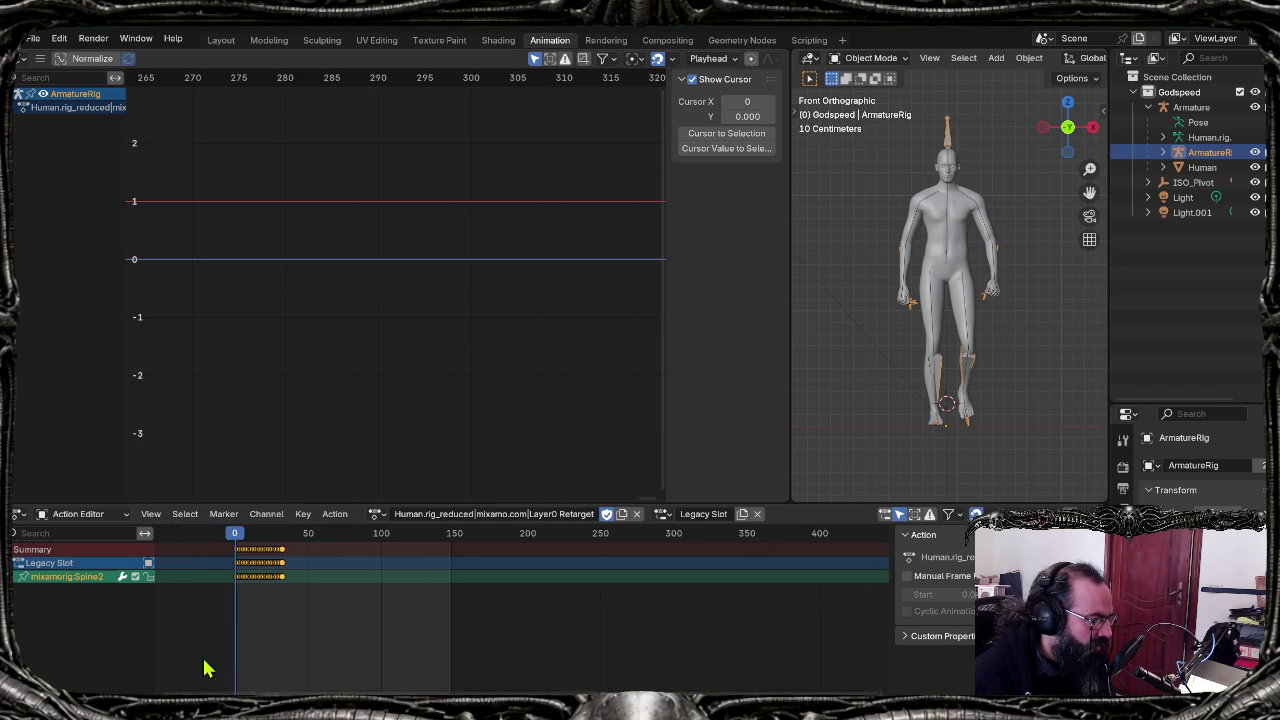
pyautogui.scroll(2, 220, 634)
pyautogui.scroll(2, 226, 620)
pyautogui.scroll(1, 261, 670)
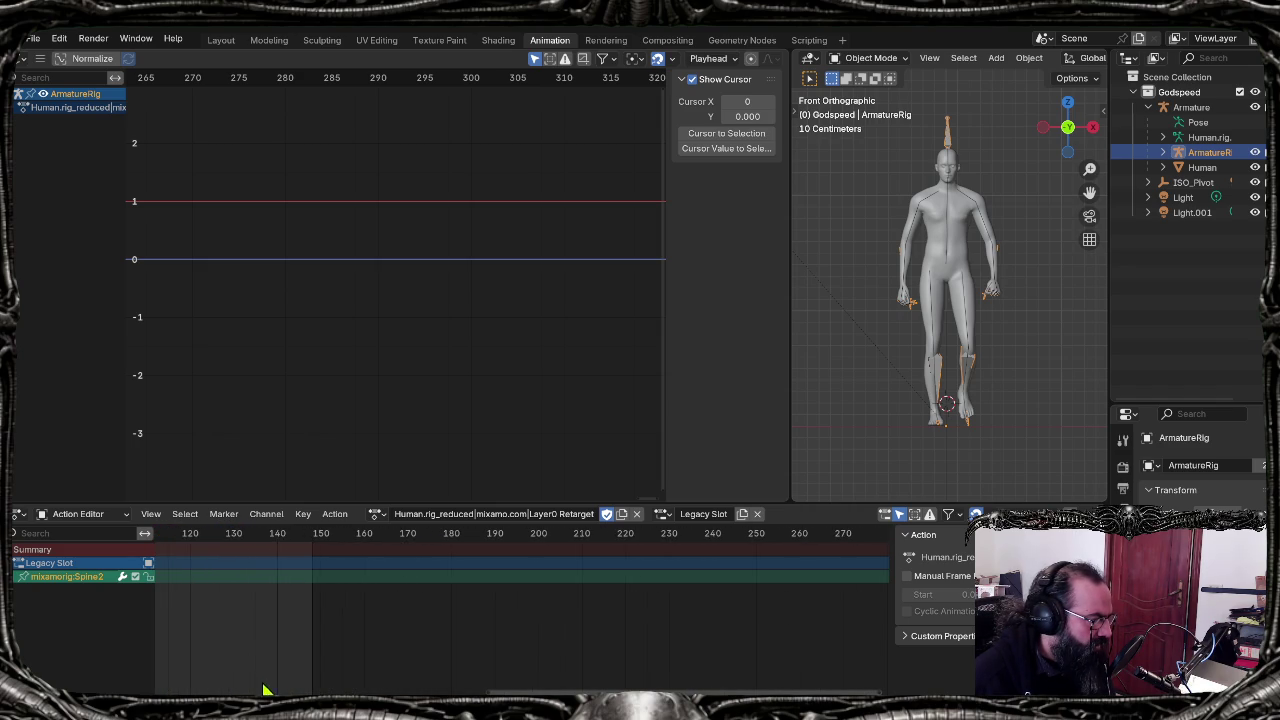
pyautogui.press('Home')
pyautogui.scroll(2, 251, 637)
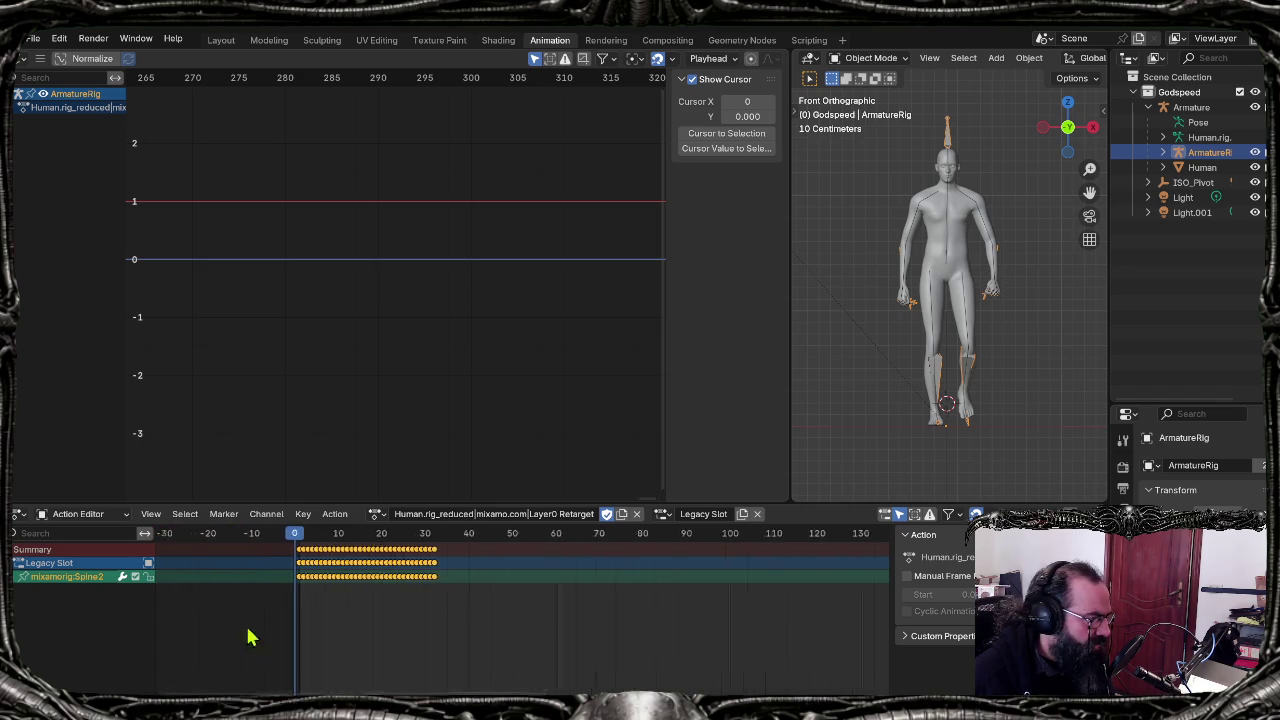
pyautogui.keyDown('ctrl'); pyautogui.hscroll(3, 251, 637); pyautogui.keyUp('ctrl')
pyautogui.keyDown('ctrl'); pyautogui.hscroll(-4, 251, 637); pyautogui.keyUp('ctrl')
pyautogui.scroll(2, 277, 609)
pyautogui.scroll(2, 266, 620)
pyautogui.scroll(1, 240, 666)
pyautogui.scroll(2, 220, 665)
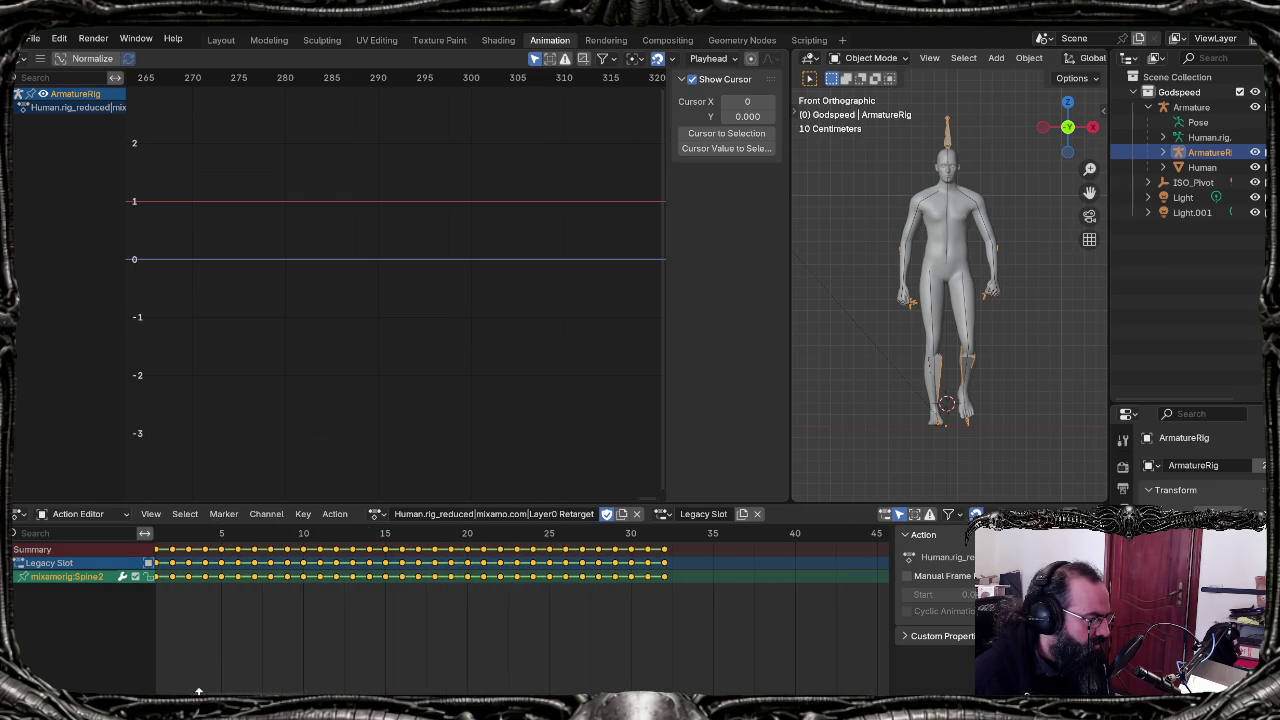
pyautogui.keyDown('ctrl'); pyautogui.hscroll(-3, 222, 665); pyautogui.keyUp('ctrl')
pyautogui.keyDown('ctrl'); pyautogui.hscroll(2, 222, 665); pyautogui.keyUp('ctrl')
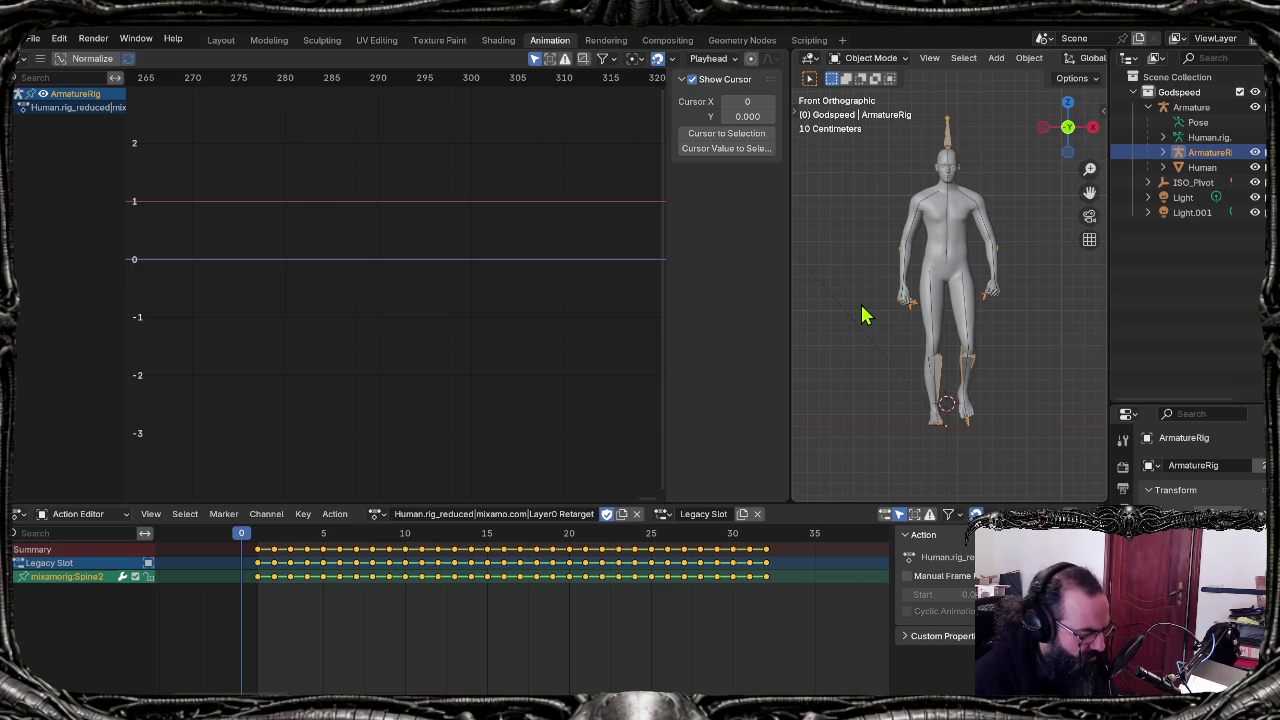
# Step: Move the ArmatureRig about 0.1 m along the global X axis
pyautogui.press('g')
pyautogui.press('x')
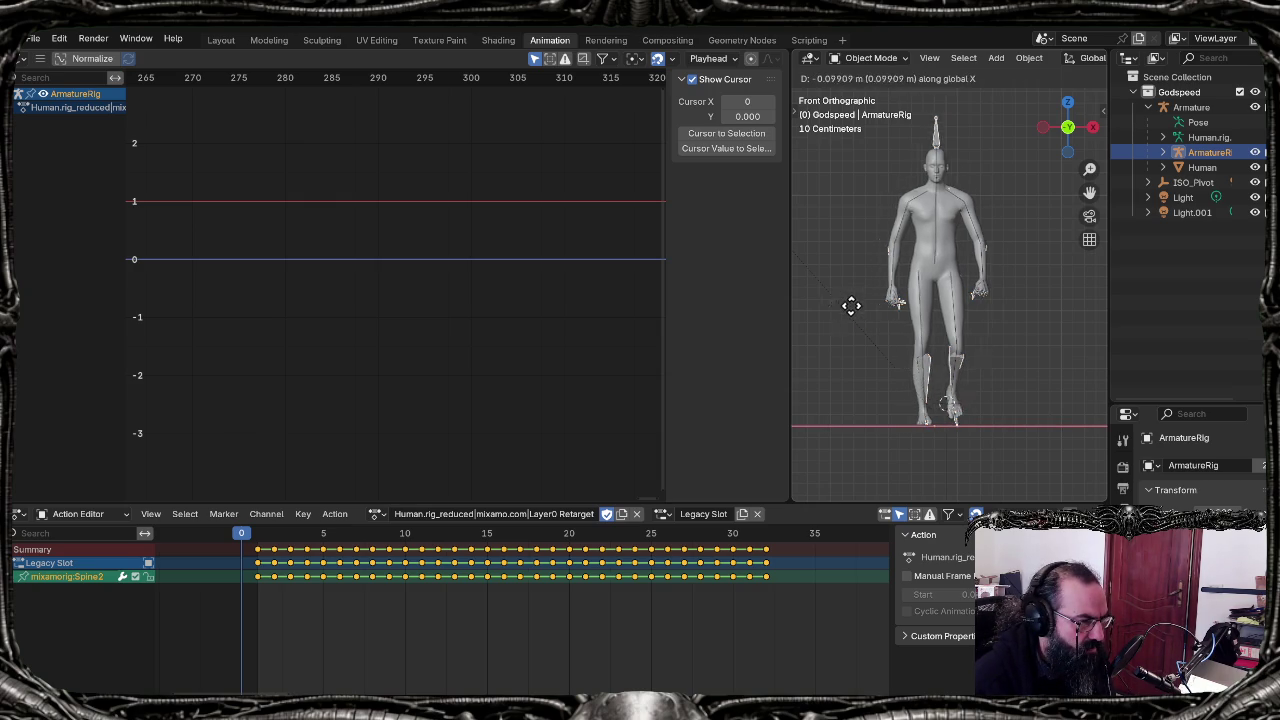
pyautogui.click(857, 310)
pyautogui.scroll(1, 945, 390)
pyautogui.scroll(4, 957, 405)
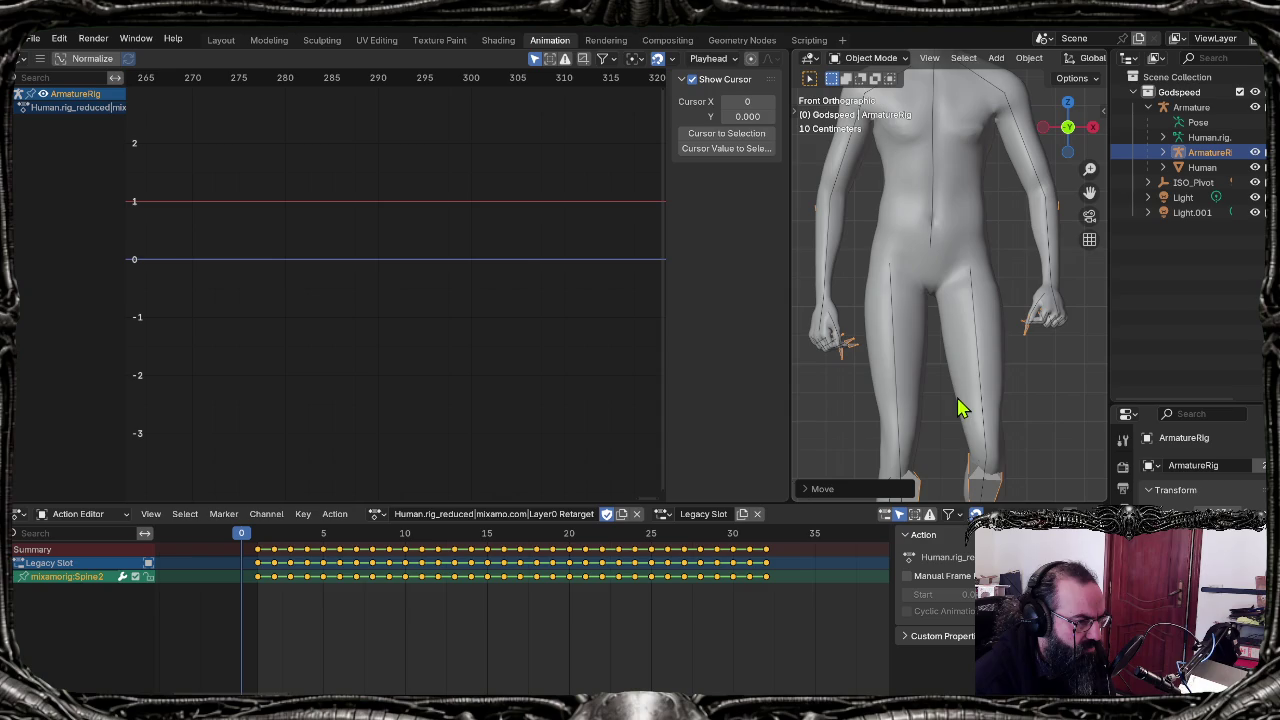
pyautogui.keyDown('shift'); pyautogui.moveTo(954, 434); pyautogui.dragTo(960, 223, button='middle'); pyautogui.keyUp('shift')
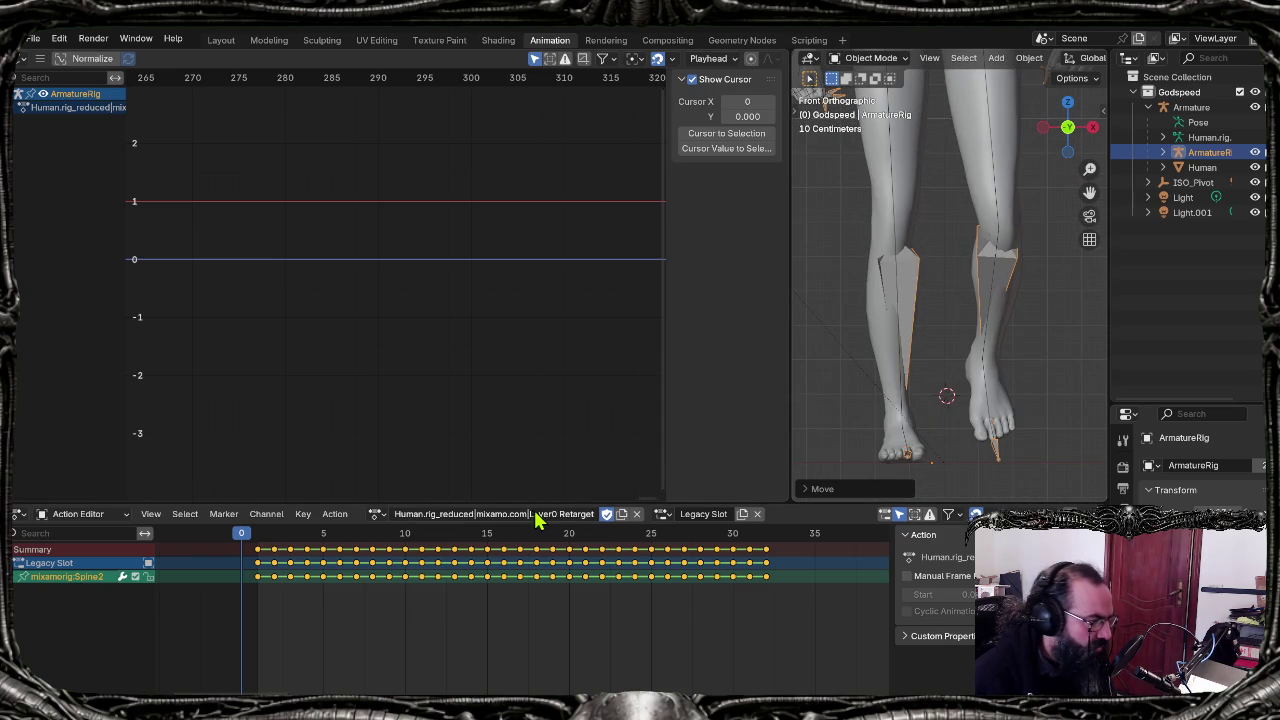
pyautogui.click(378, 514)
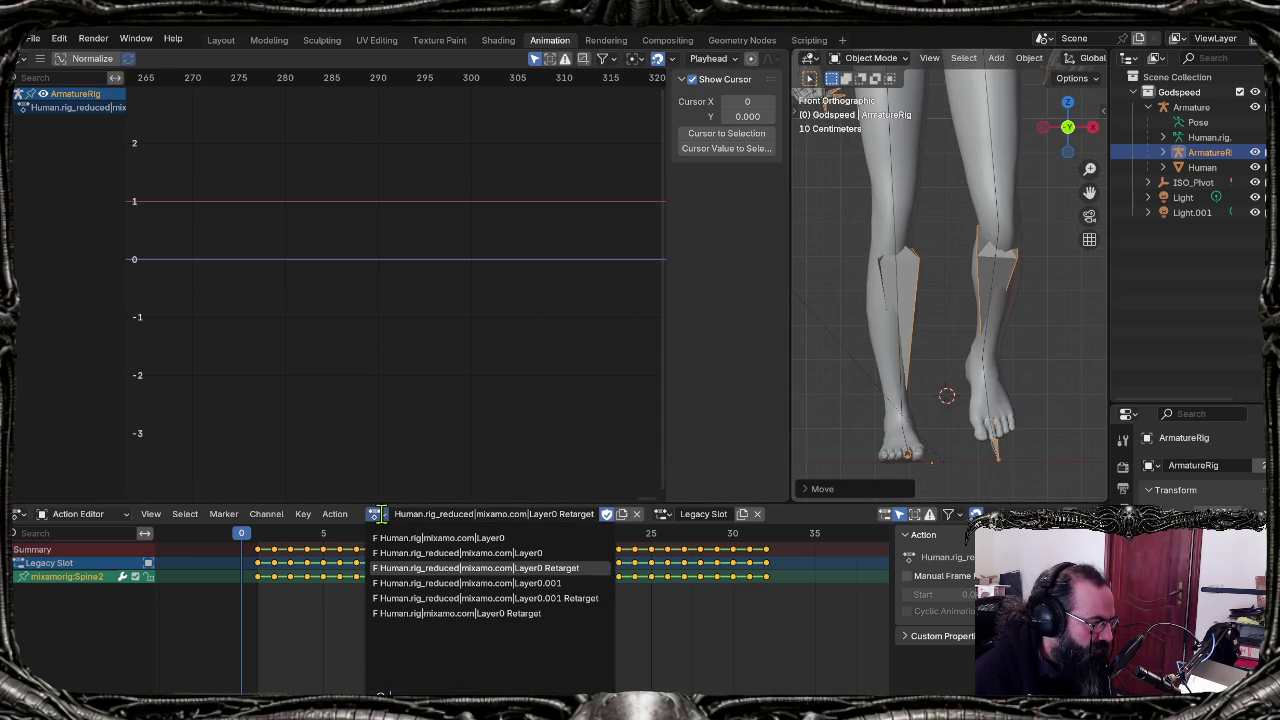
# Step: Try the Layer0.001 Retarget action, then switch back to Layer0 Retarget
pyautogui.click(397, 598)
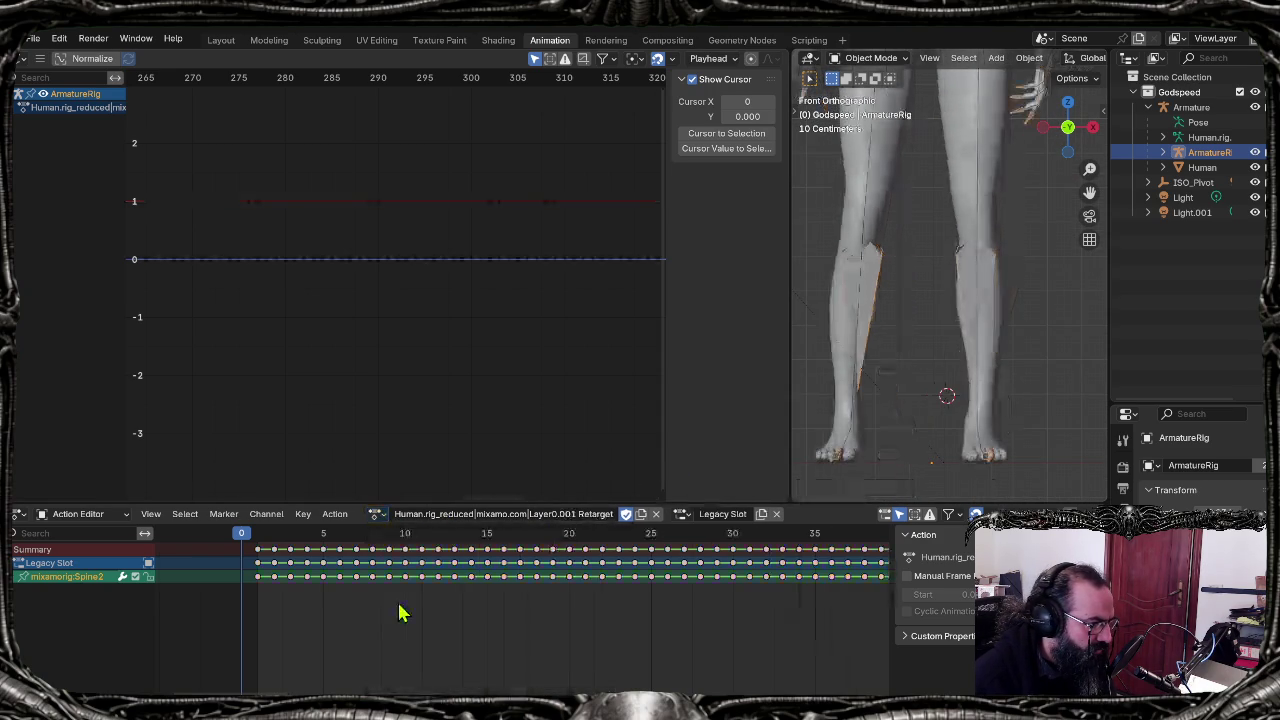
pyautogui.hotkey('ctrl', 'z')
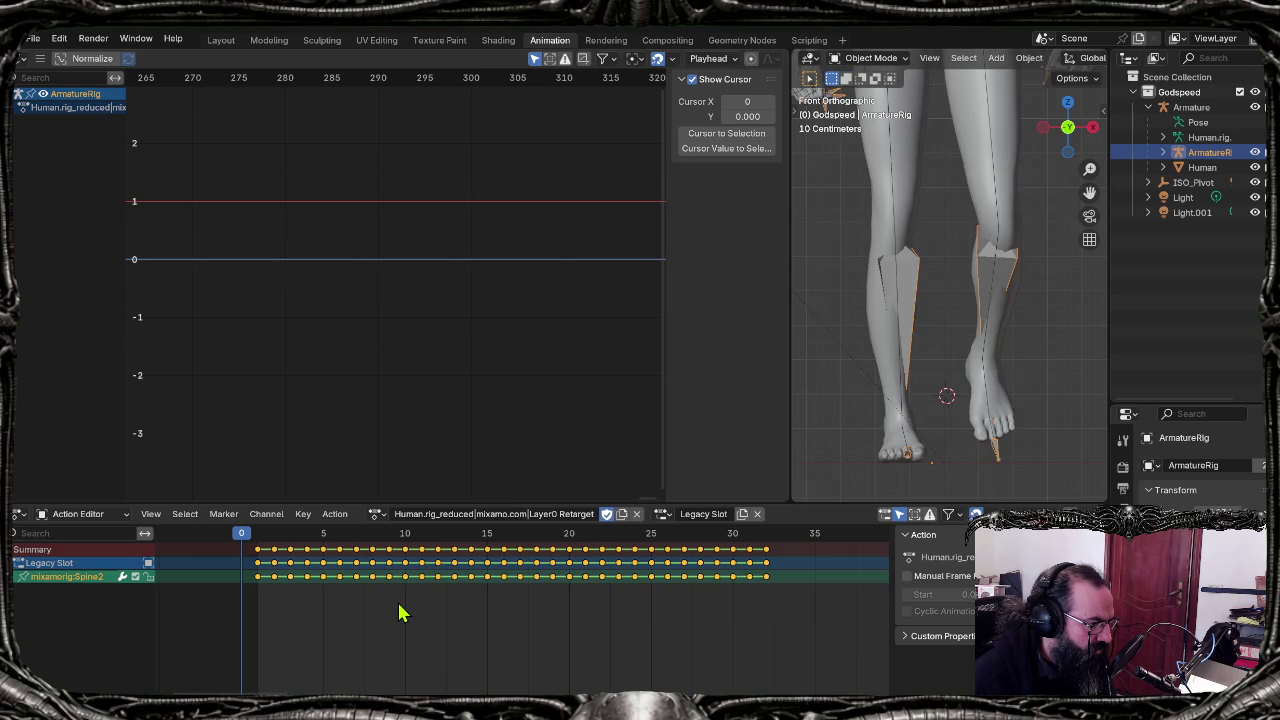
pyautogui.click(376, 514)
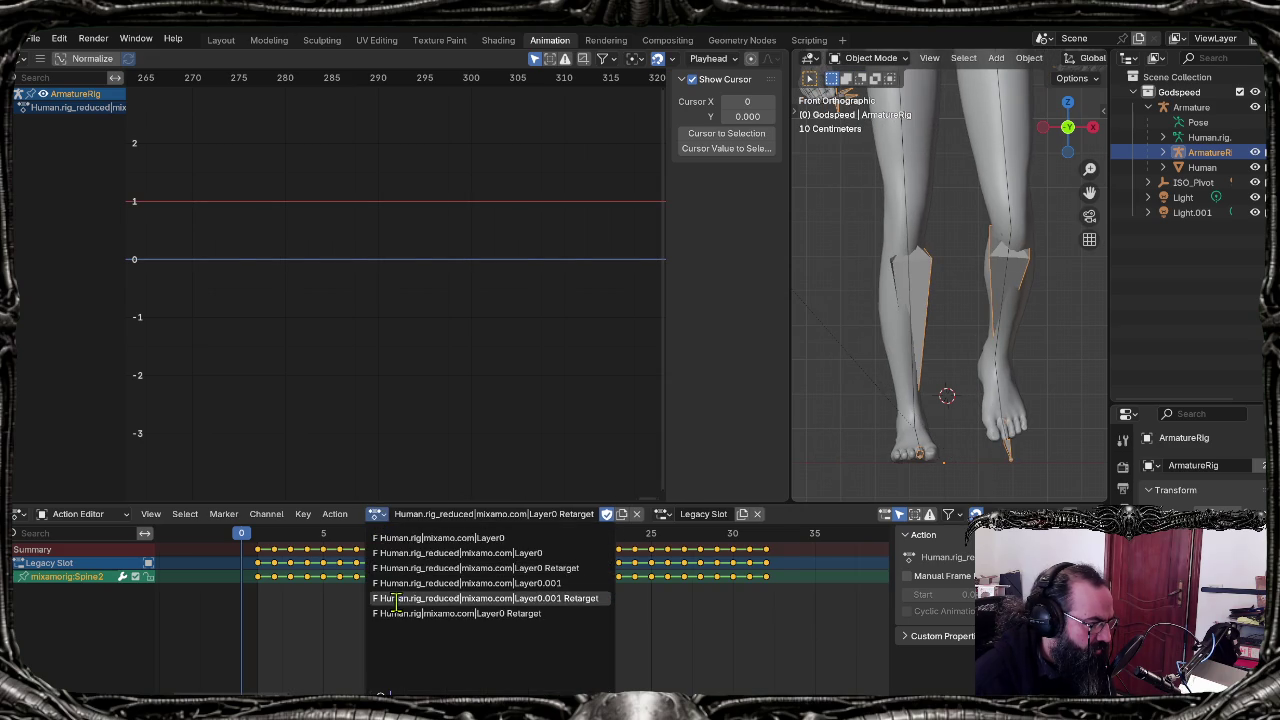
pyautogui.click(397, 598)
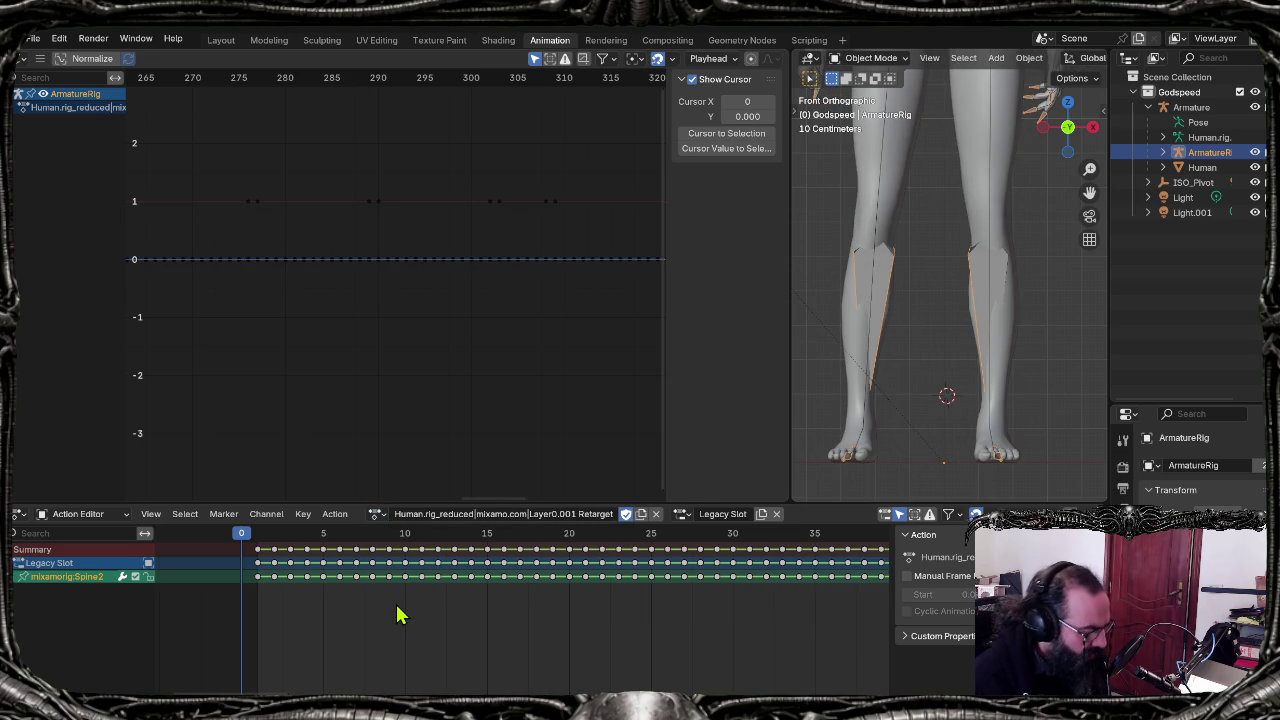
pyautogui.doubleClick(448, 514)
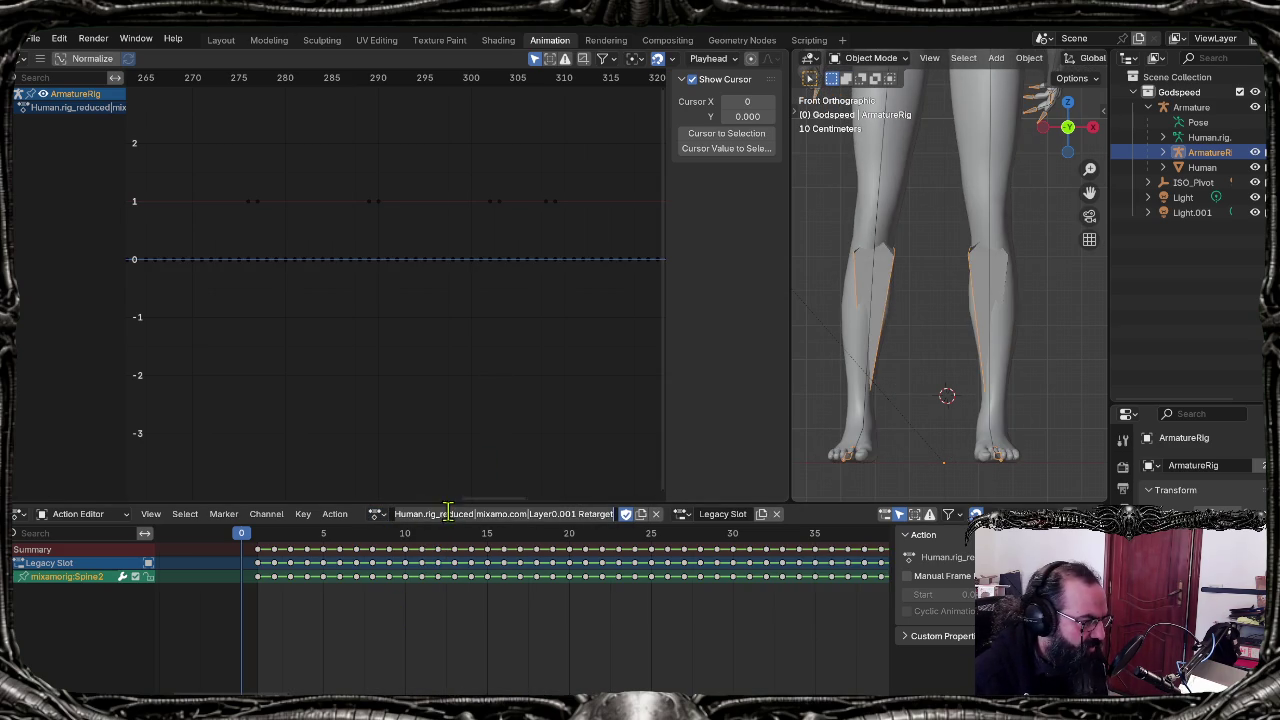
pyautogui.click(375, 514)
pyautogui.click(403, 572)
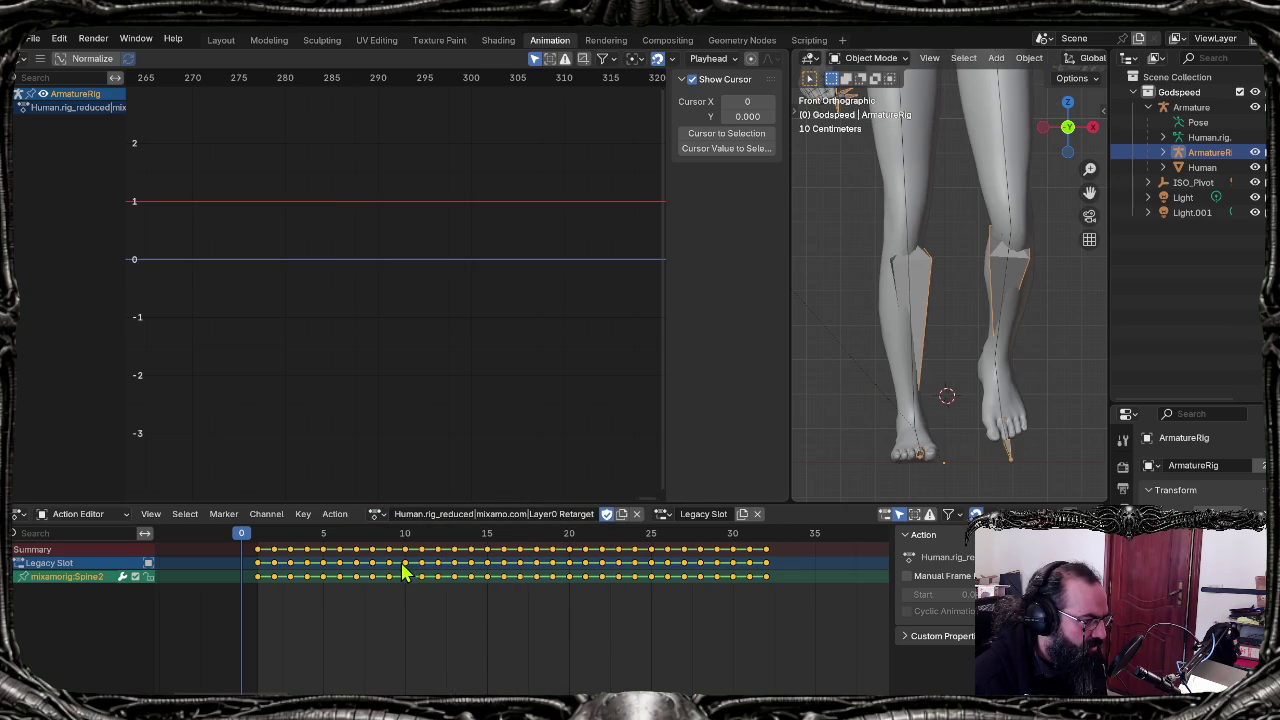
# Step: Nudge the armature, compare Layer0.001 Retarget again, and settle on Layer0 Retarget
pyautogui.press('g')
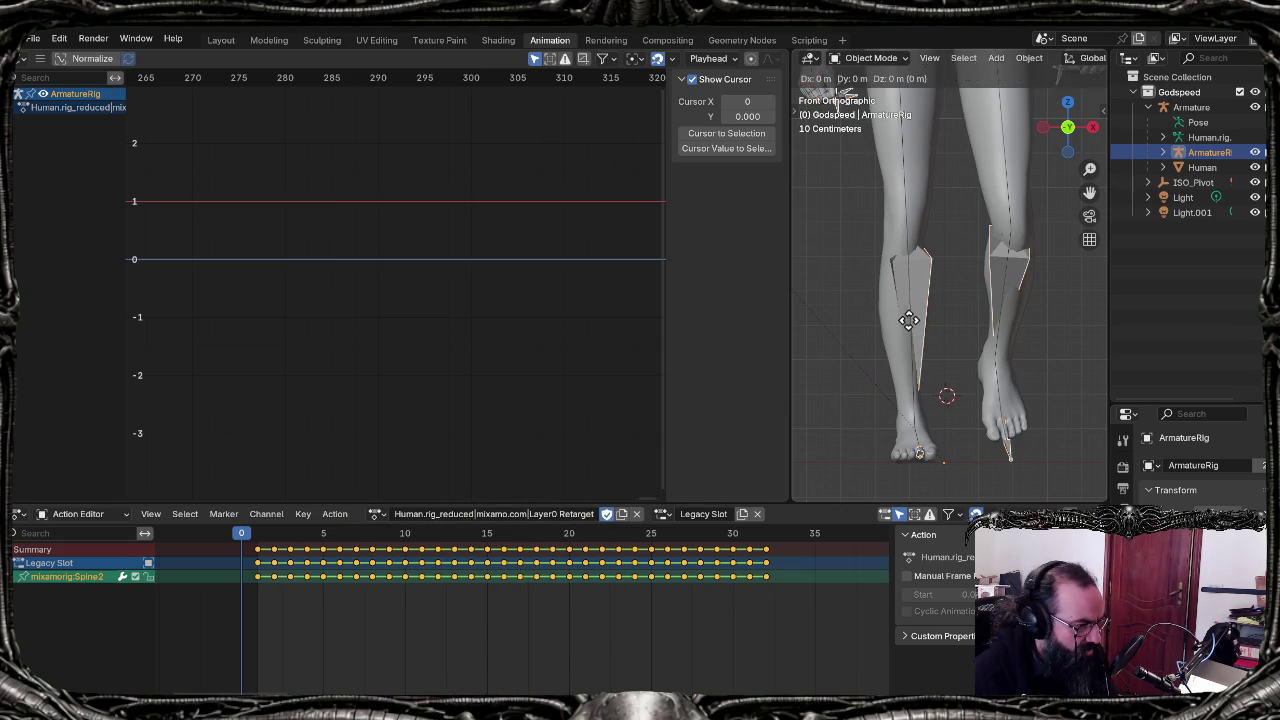
pyautogui.click(900, 395)
pyautogui.click(378, 514)
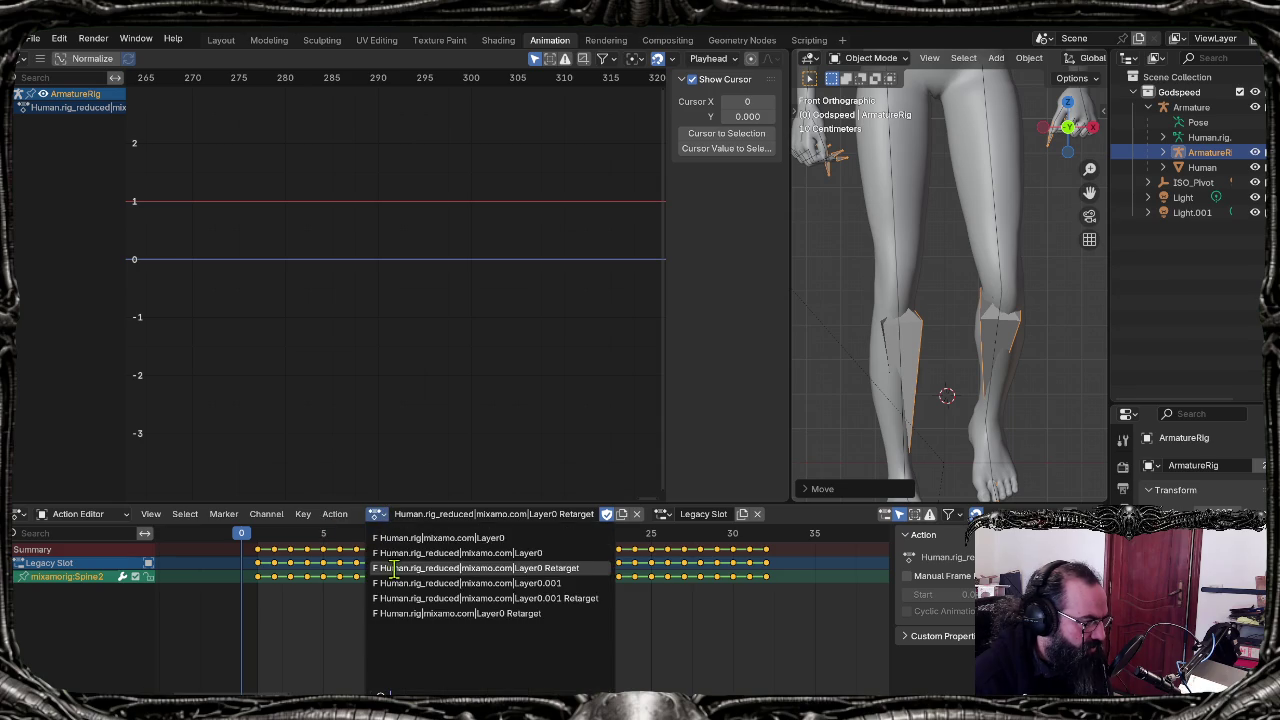
pyautogui.click(400, 598)
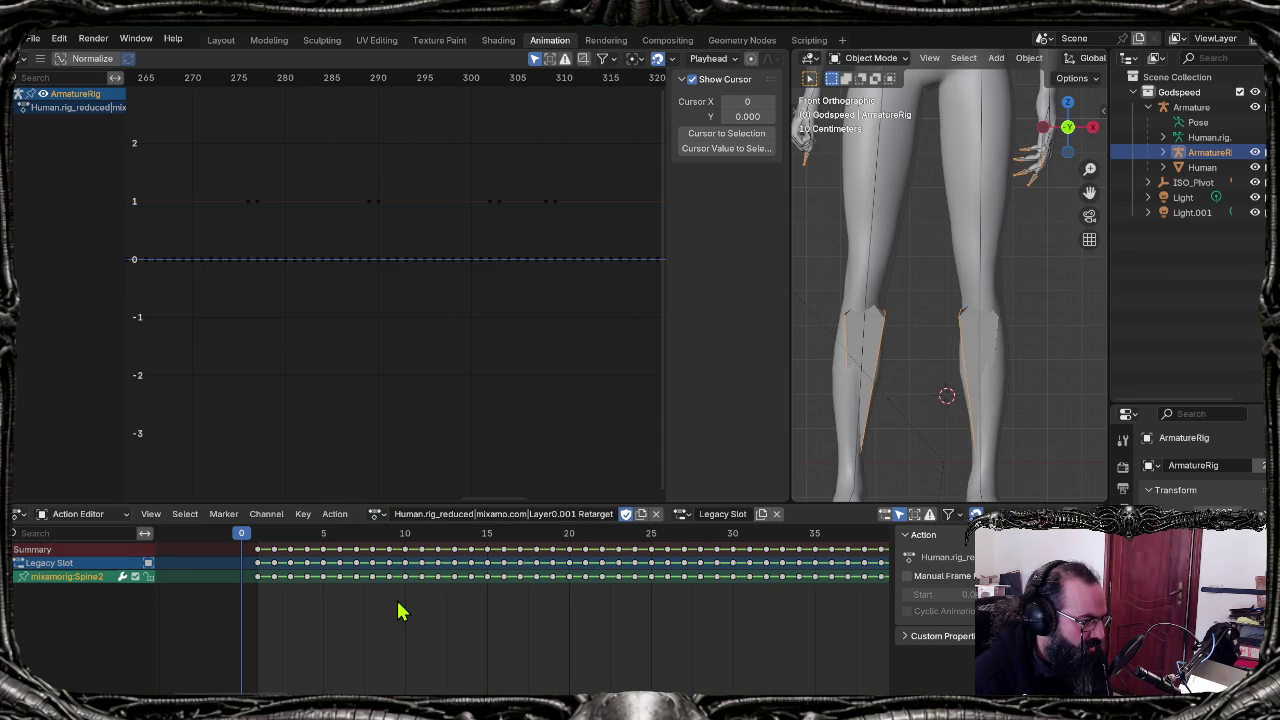
pyautogui.hotkey('ctrl', 'z')
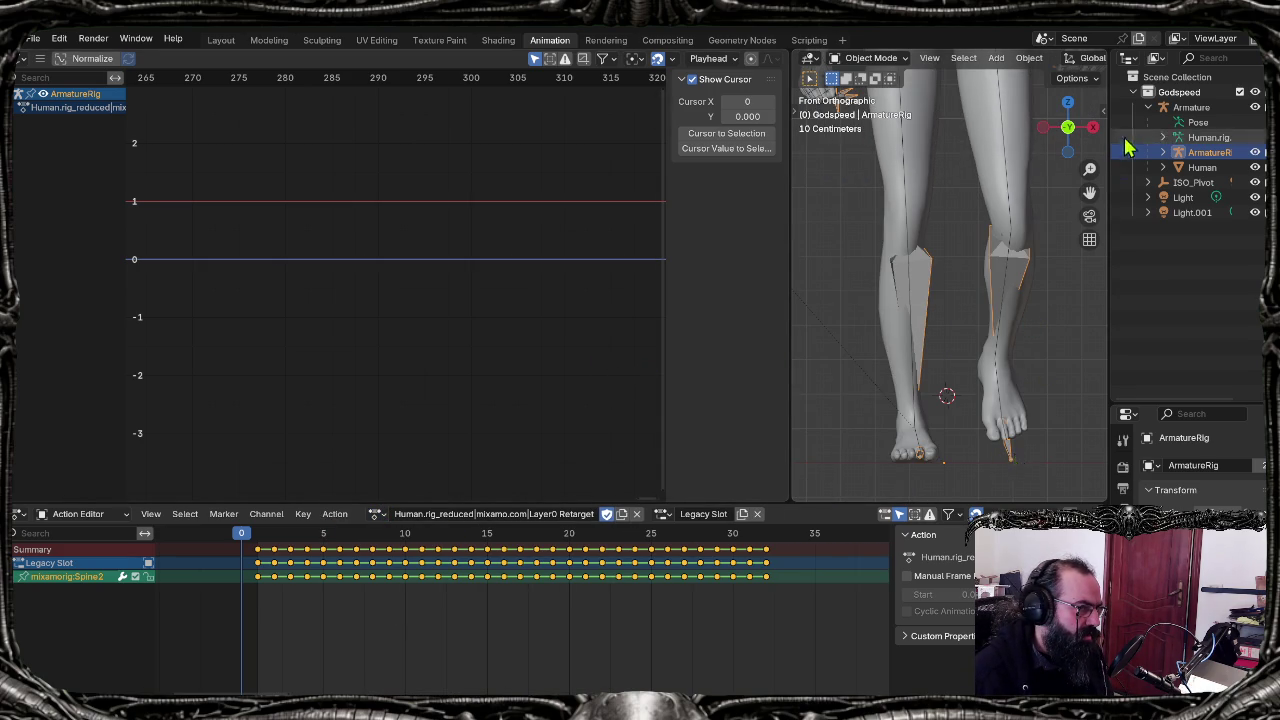
pyautogui.hotkey('ctrl', 'shift', 'z')
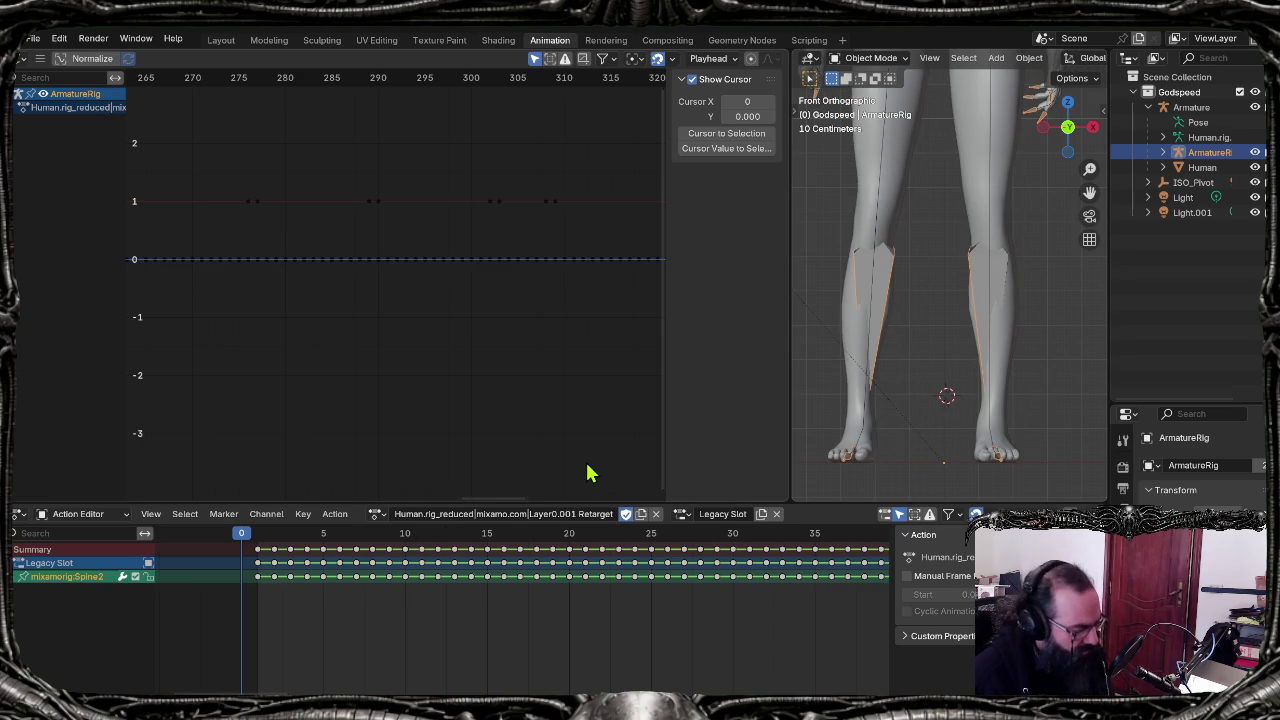
pyautogui.hotkey('ctrl', 'z')
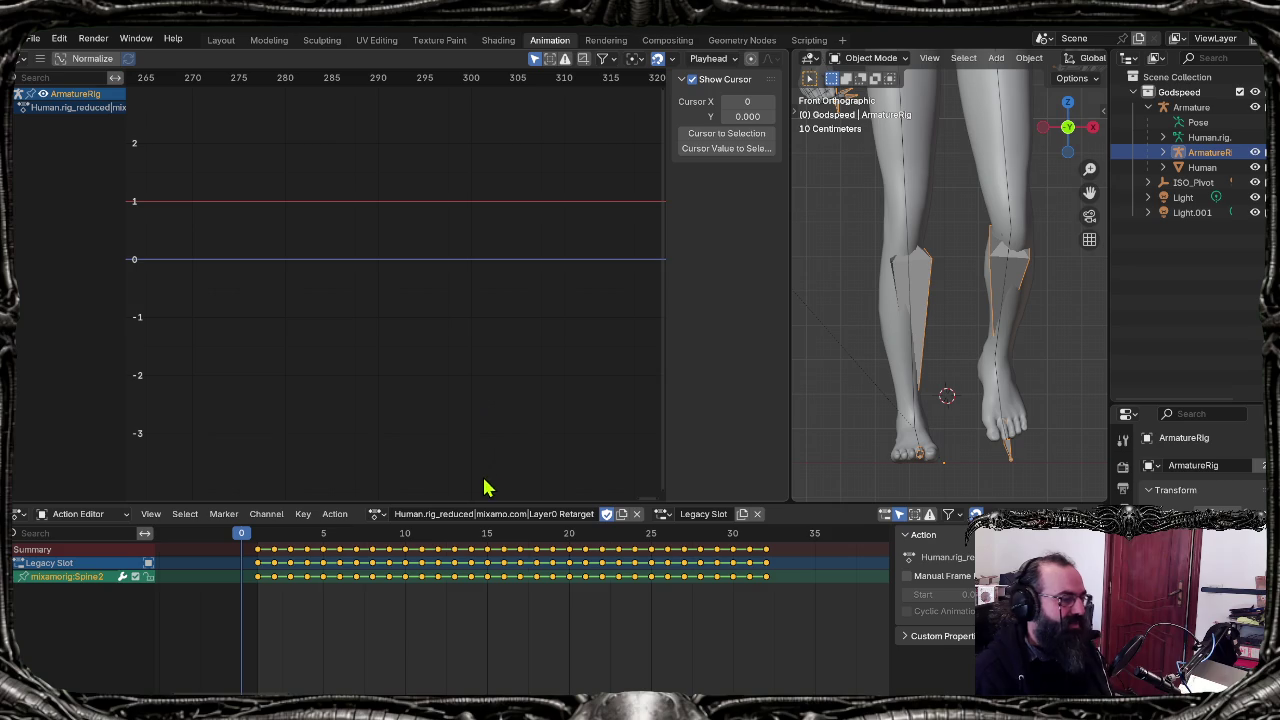
# Step: Return to the front orthographic view framing the character's lower legs and feet
pyautogui.scroll(-1, 880, 370)
pyautogui.scroll(-1, 864, 362)
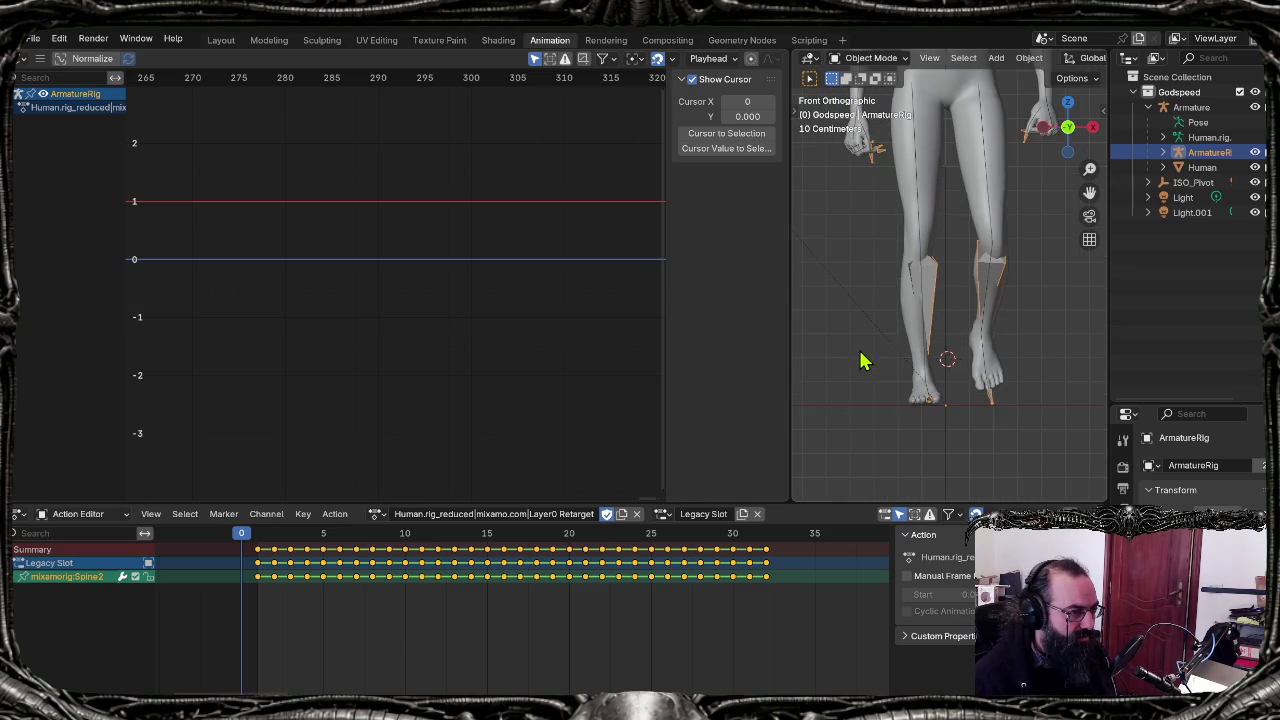
pyautogui.scroll(-1, 862, 360)
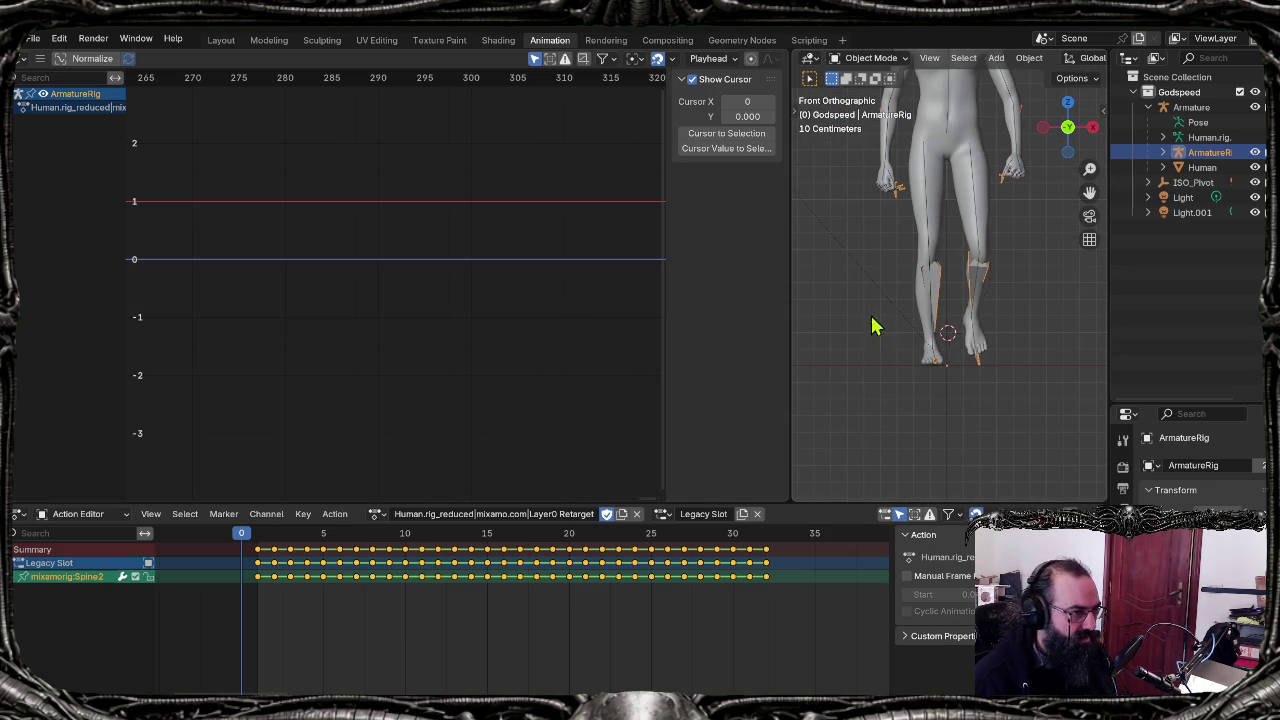
pyautogui.keyDown('shift'); pyautogui.moveTo(870, 330); pyautogui.dragTo(868, 415, button='middle'); pyautogui.keyUp('shift')
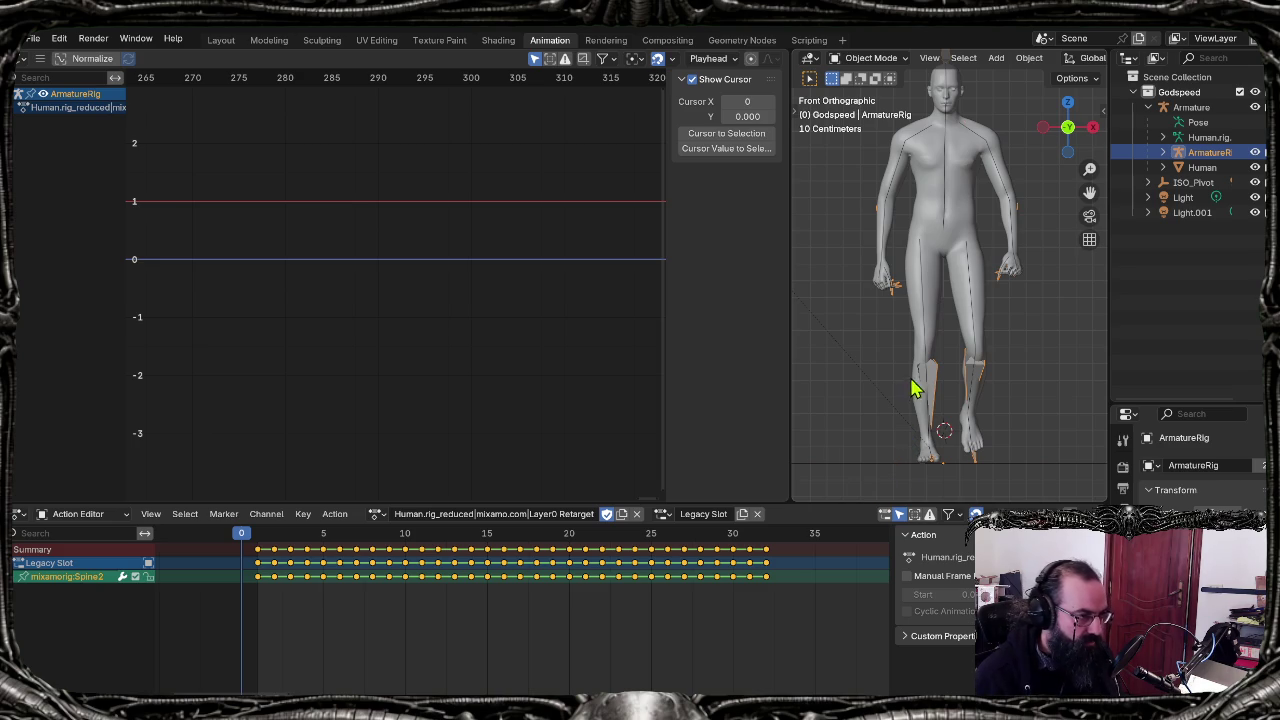
pyautogui.scroll(3, 936, 391)
pyautogui.moveTo(924, 462); pyautogui.dragTo(928, 457, button='middle')
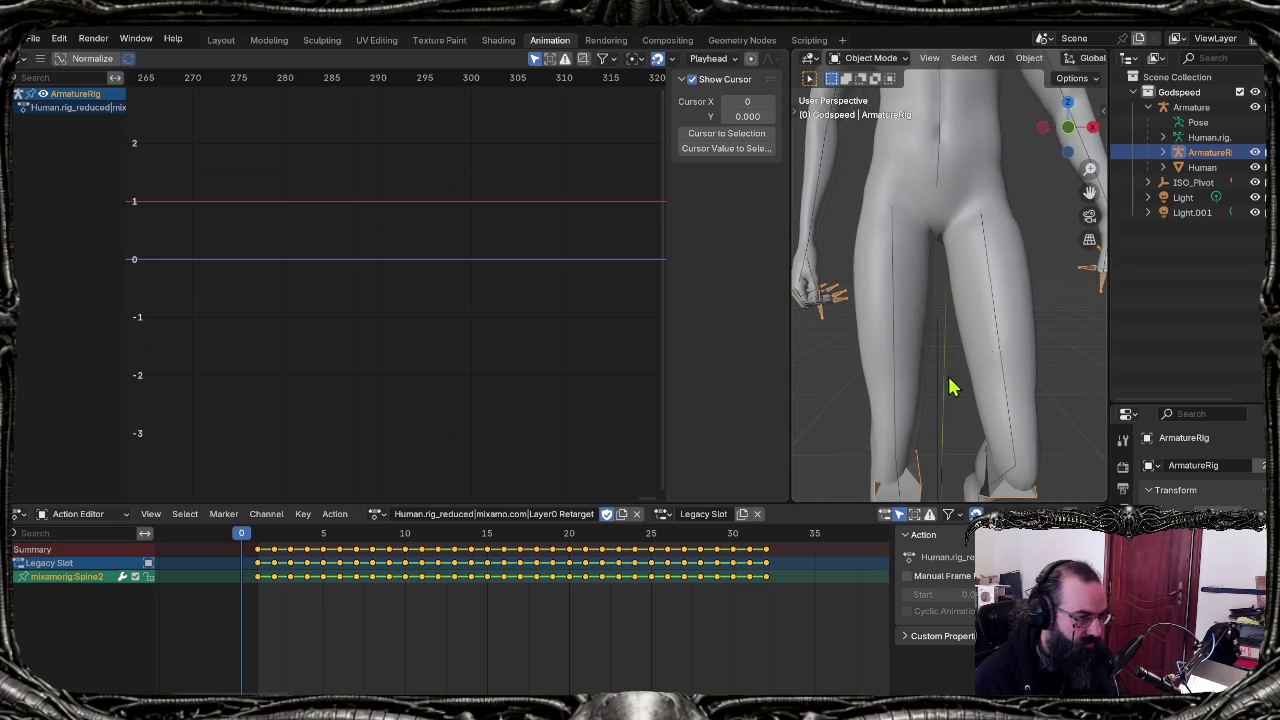
pyautogui.press('KP_5')
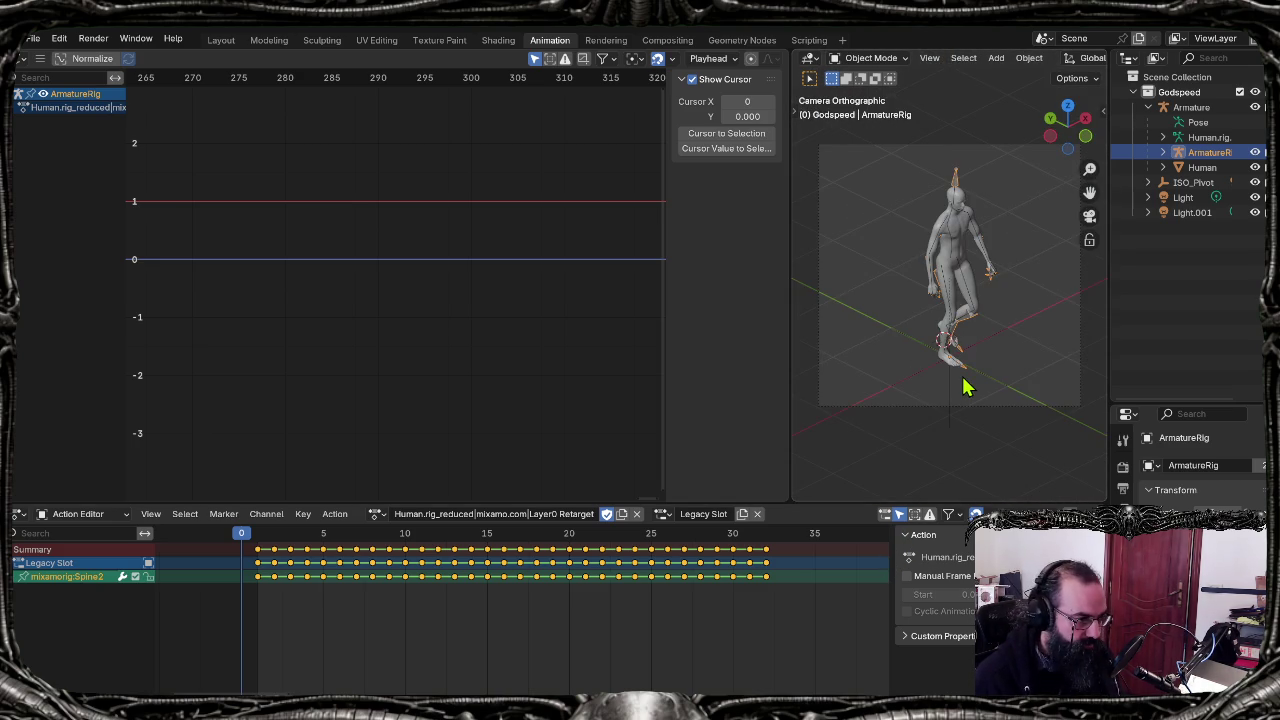
pyautogui.press('KP_1')
pyautogui.keyDown('shift'); pyautogui.moveTo(985, 395); pyautogui.dragTo(1030, 160, button='middle'); pyautogui.keyUp('shift')
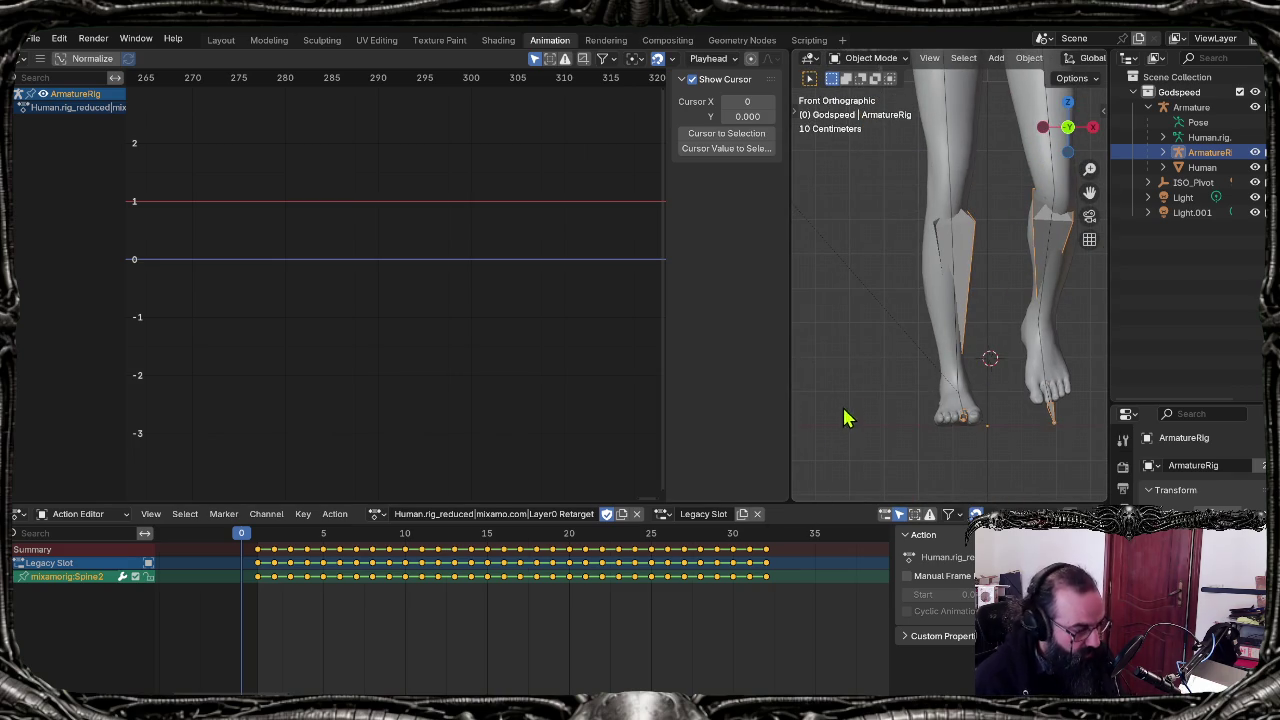
# Step: Shift the armature about -0.045 m along global X, then show the Scripting workspace
pyautogui.press('g')
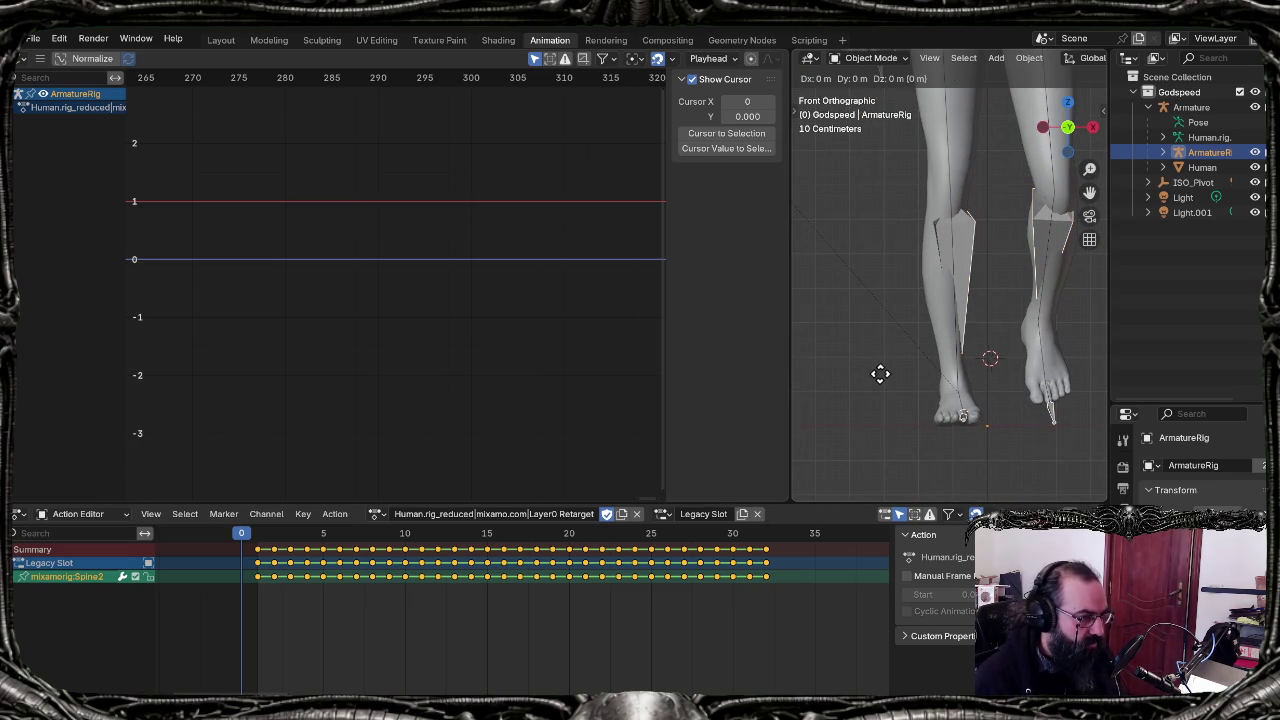
pyautogui.press('x')
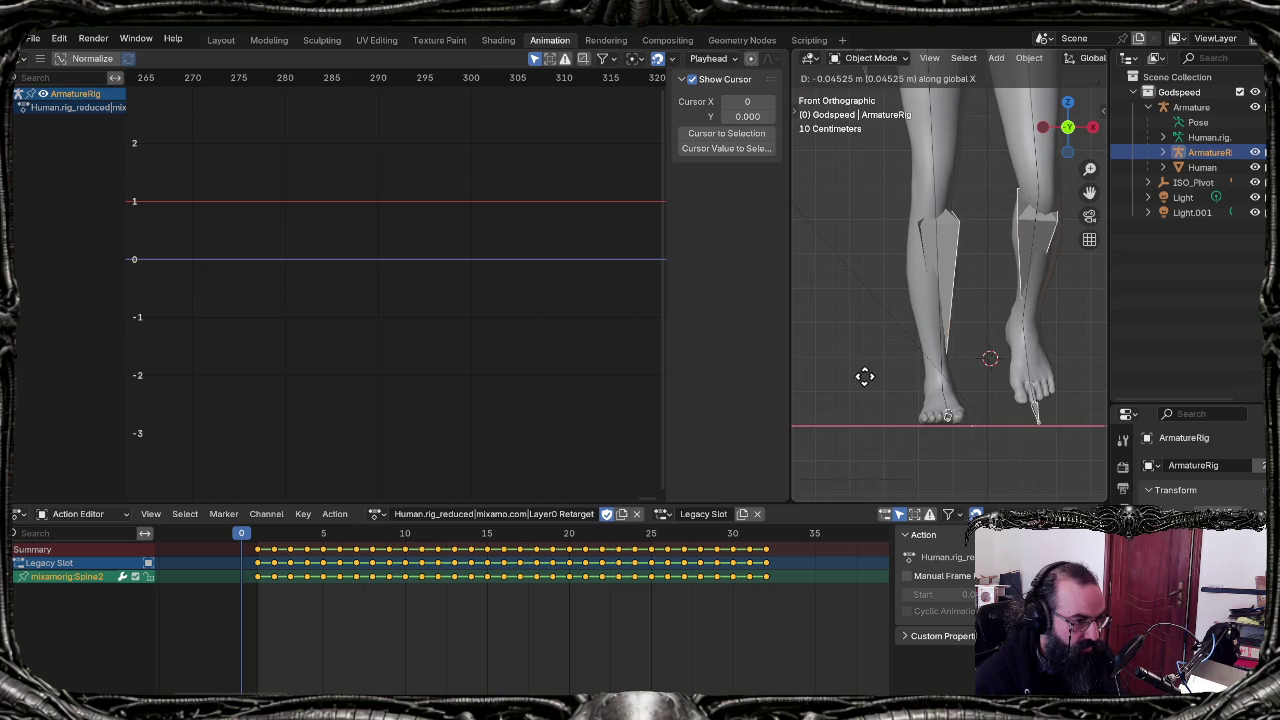
pyautogui.click(865, 377)
pyautogui.click(809, 40)
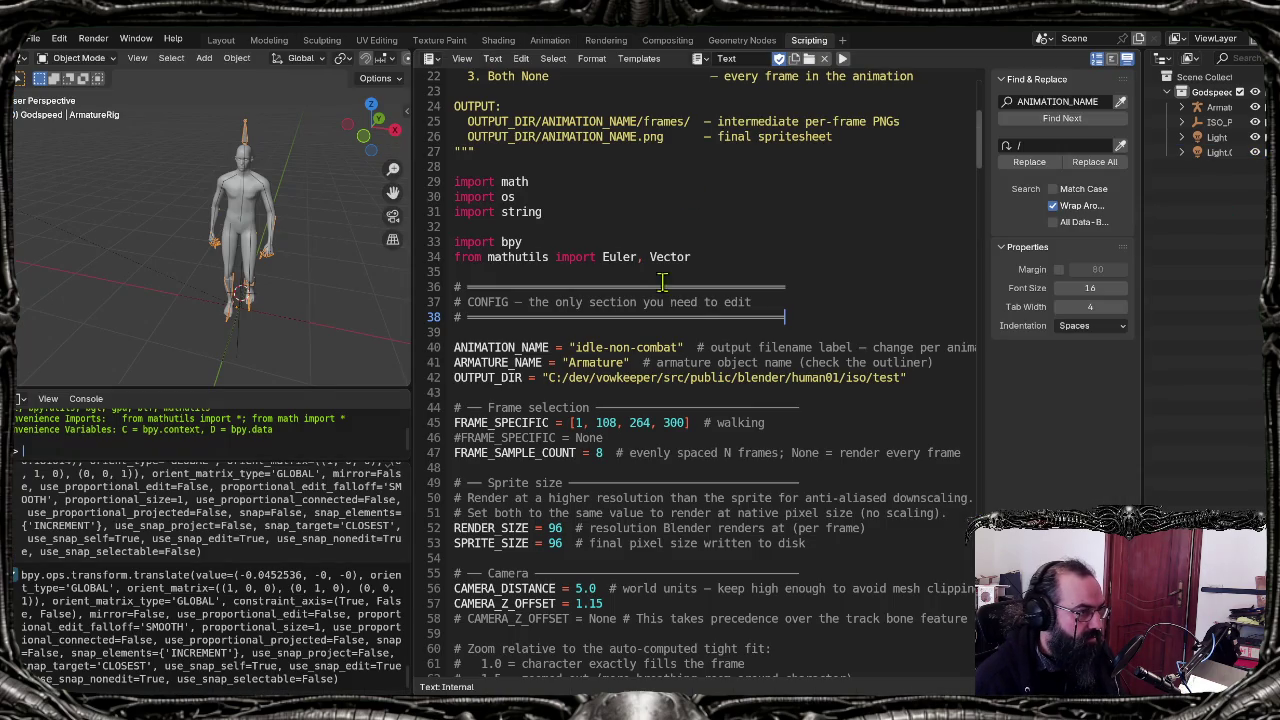
# Step: Change the script's animation name from idle-non-combat to walking
pyautogui.doubleClick(597, 362)
pyautogui.click(592, 333)
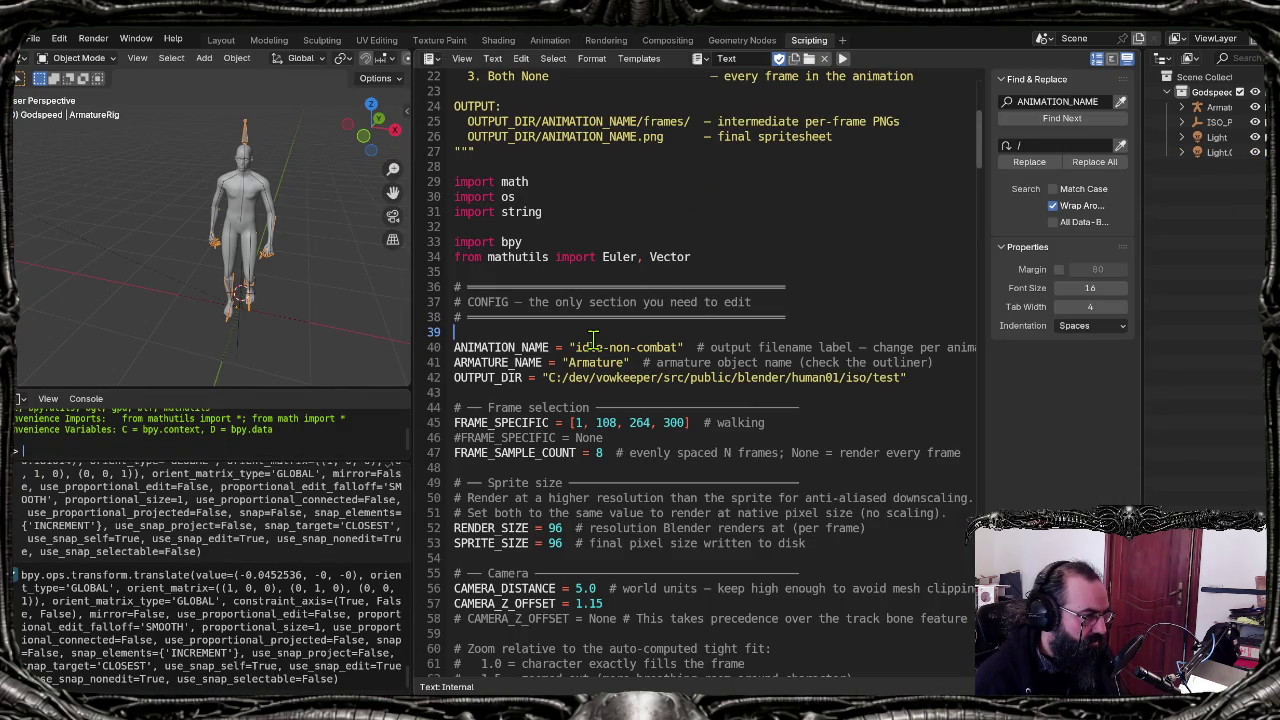
pyautogui.click(582, 347)
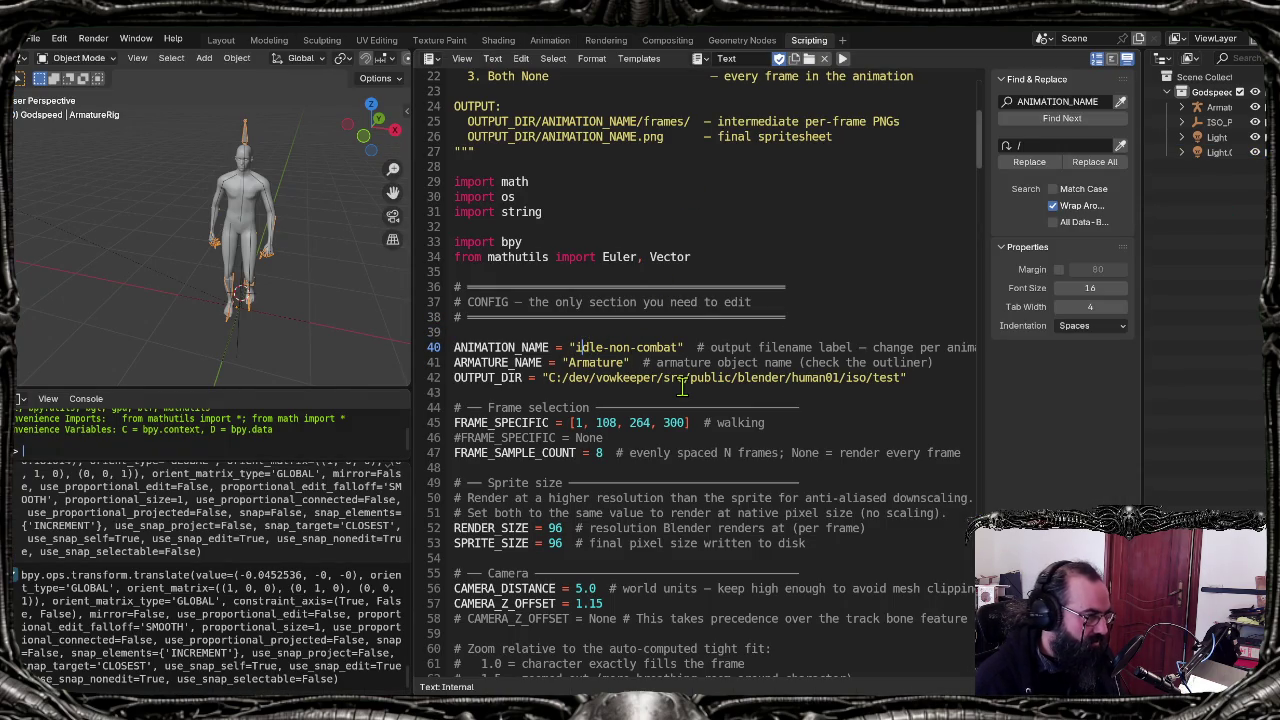
pyautogui.hotkey('shift', 'End')
pyautogui.hotkey('ctrl', 'shift', 'Left')
pyautogui.hotkey('ctrl', 'shift', 'Left')
pyautogui.hotkey('ctrl', 'shift', 'Left')
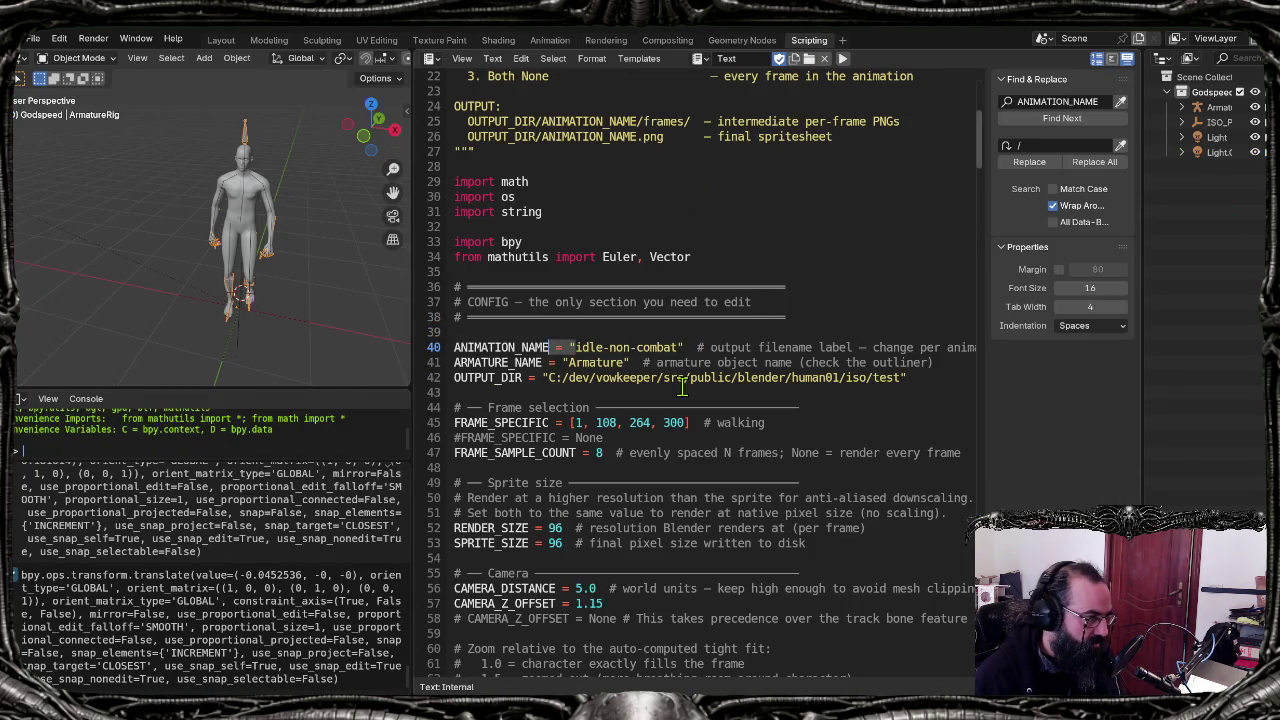
pyautogui.write('walking')
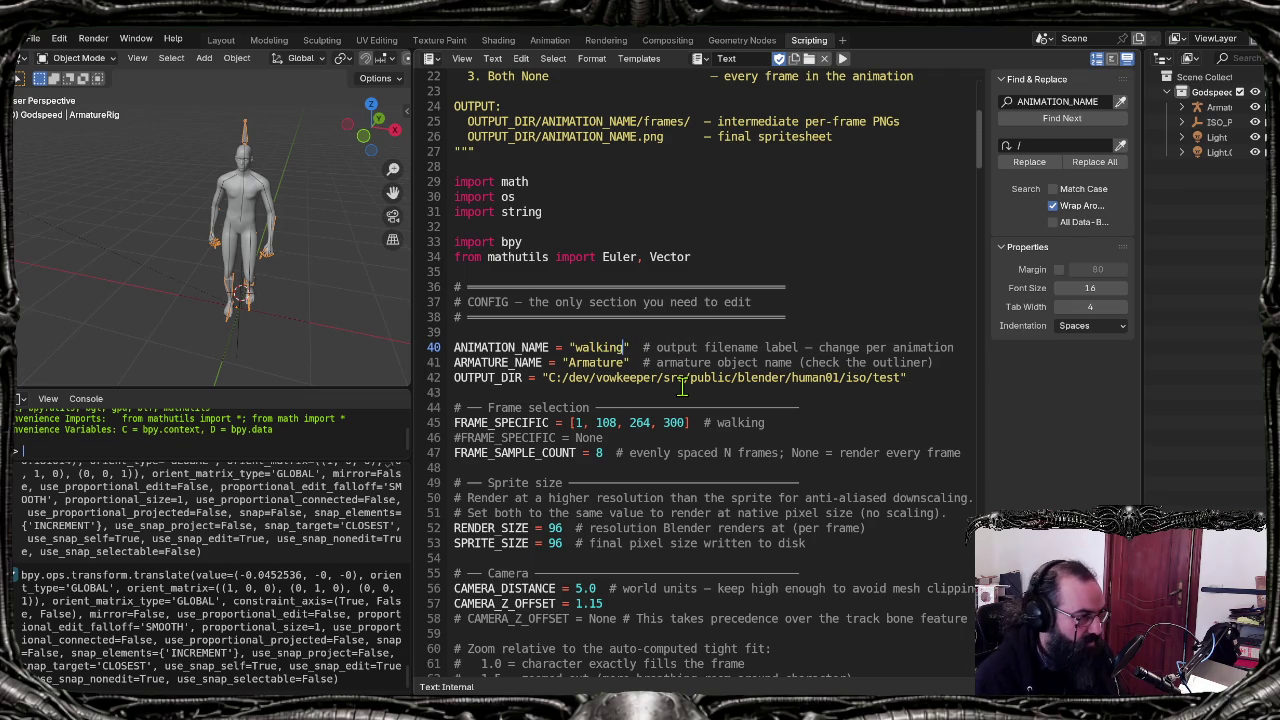
# Step: Paste the walking FRAME_SPECIFIC list 1, 5, 9, 13, 16, 20, 23, 26 from VS Code into line 45
pyautogui.click(796, 422)
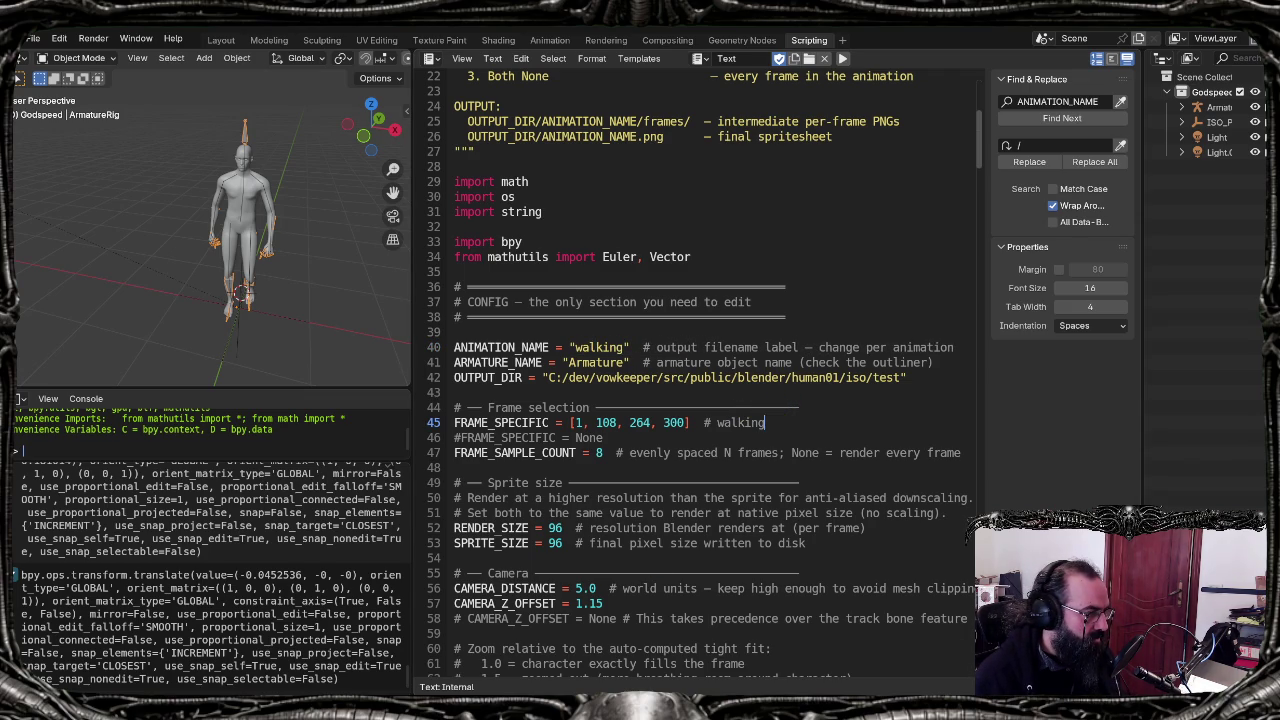
pyautogui.hotkey('alt', 'Tab')
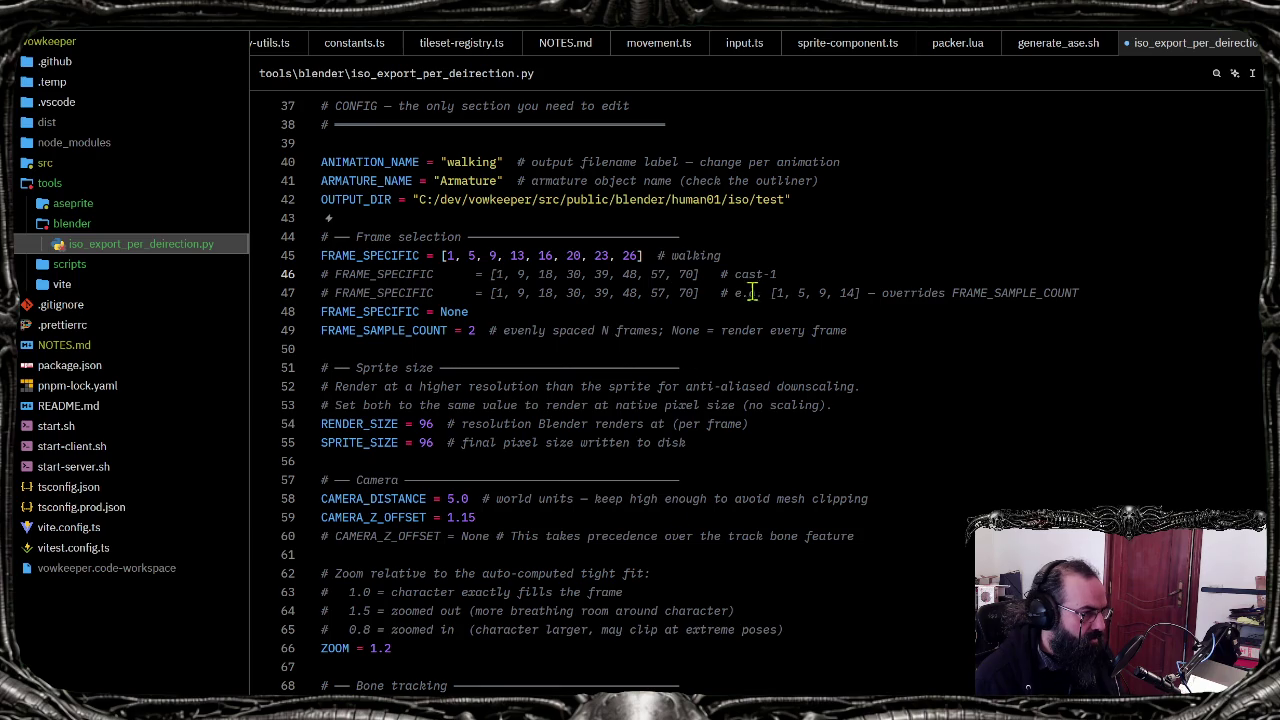
pyautogui.click(744, 259)
pyautogui.hotkey('alt', 'Tab')
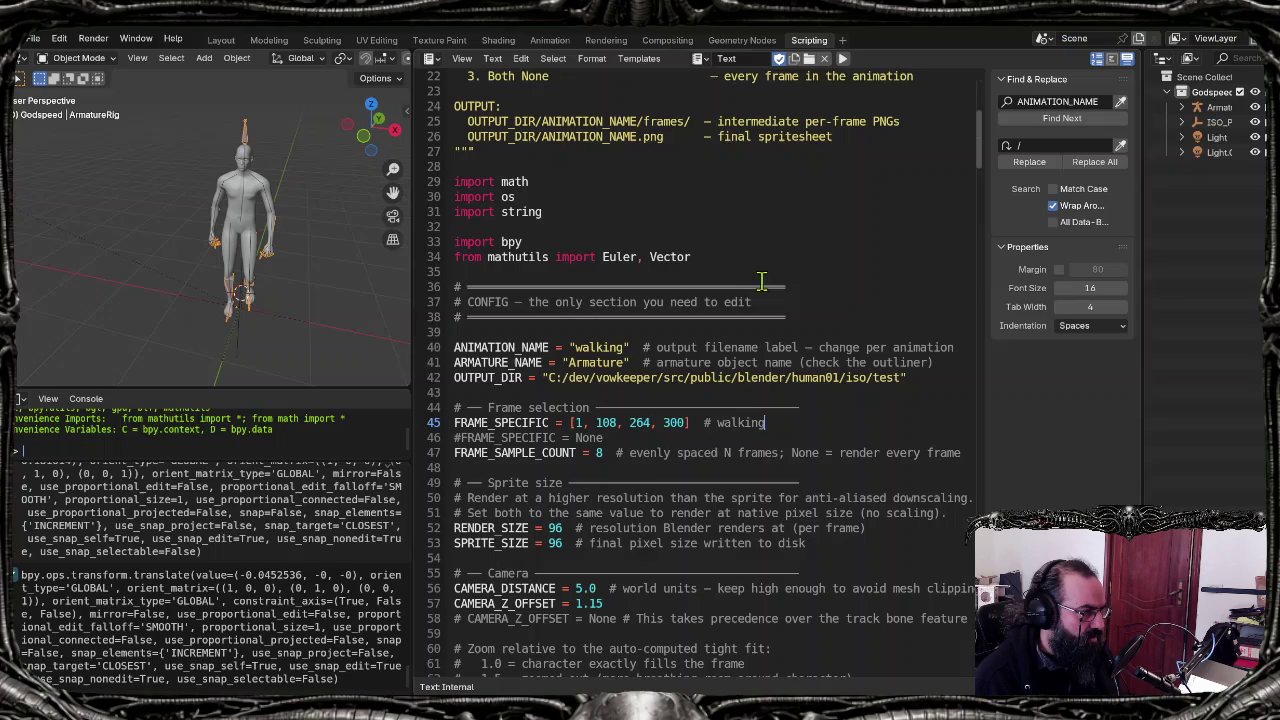
pyautogui.hotkey('shift', 'Home')
pyautogui.write('FRAME_SPECIFIC = [1, 5, 9, 13, 16, 20, 23, 26]  # walking')
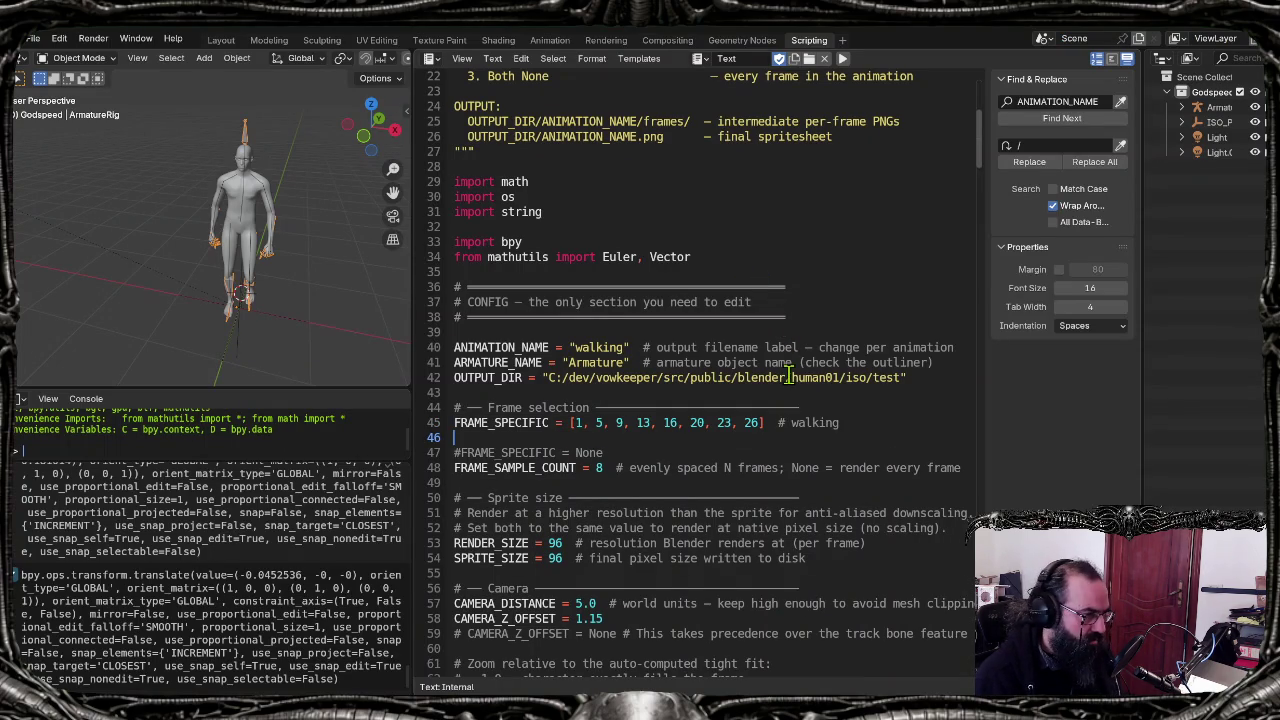
pyautogui.press('BackSpace')
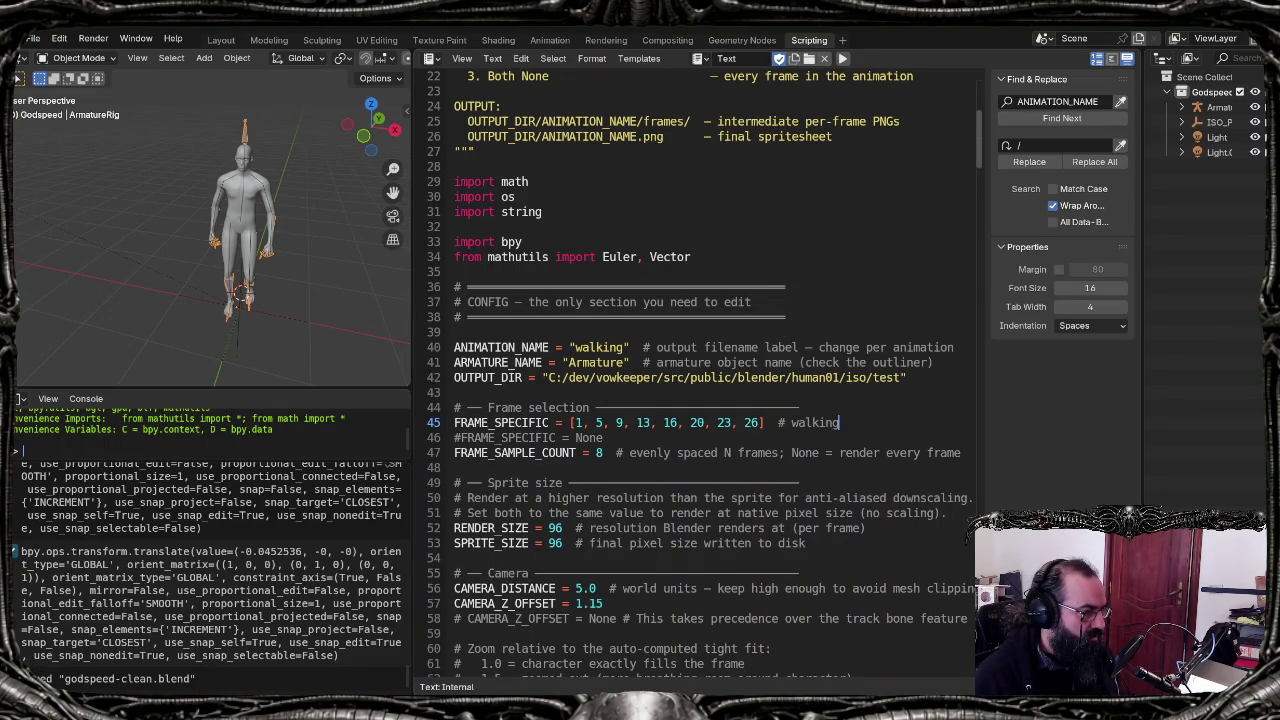
pyautogui.hotkey('alt', 'Tab')
pyautogui.click(210, 195)
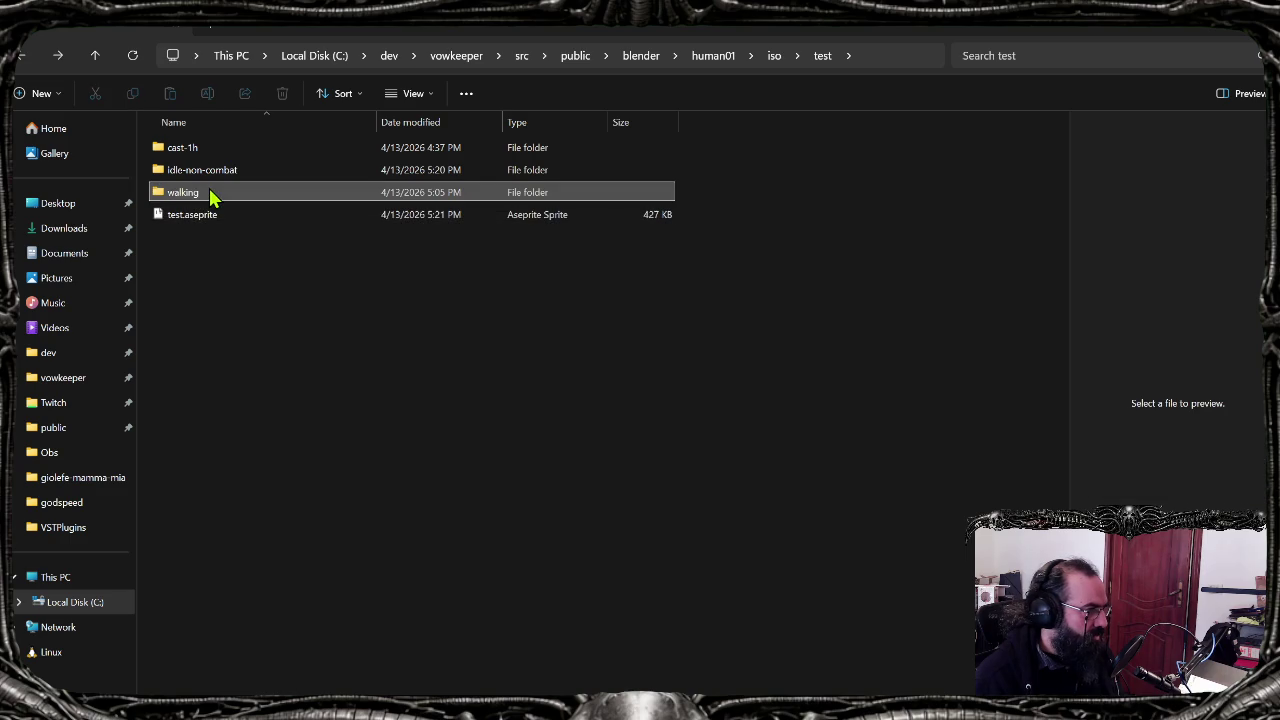
# Step: Permanently delete the old walking folder and quit Aseprite without saving
pyautogui.hotkey('shift', 'Delete')
pyautogui.press('Return')
pyautogui.hotkey('alt', 'Tab')
pyautogui.hotkey('alt', 'Tab')
pyautogui.hotkey('alt', 'Tab')
pyautogui.hotkey('ctrl', 'q')
pyautogui.press('Tab')
pyautogui.press('Return')
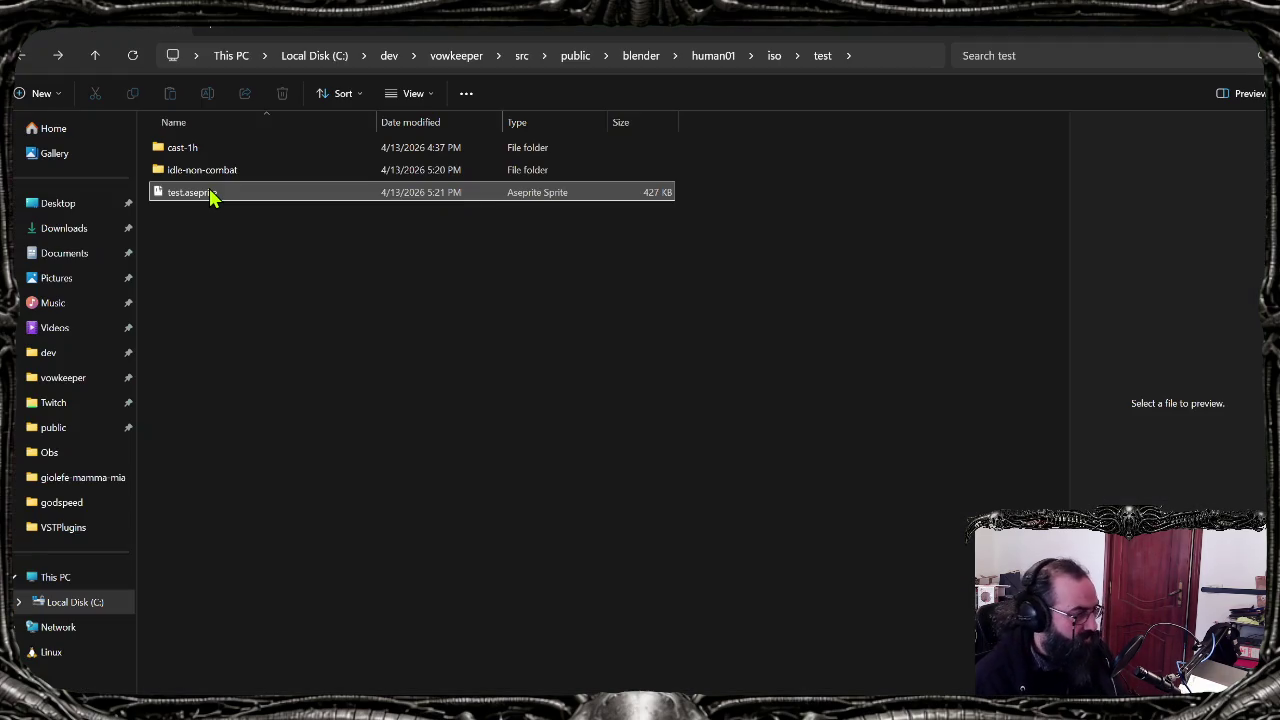
# Step: Permanently delete test.aseprite and return to Blender
pyautogui.click(210, 195)
pyautogui.hotkey('shift', 'Delete')
pyautogui.press('Return')
pyautogui.hotkey('alt', 'Tab')
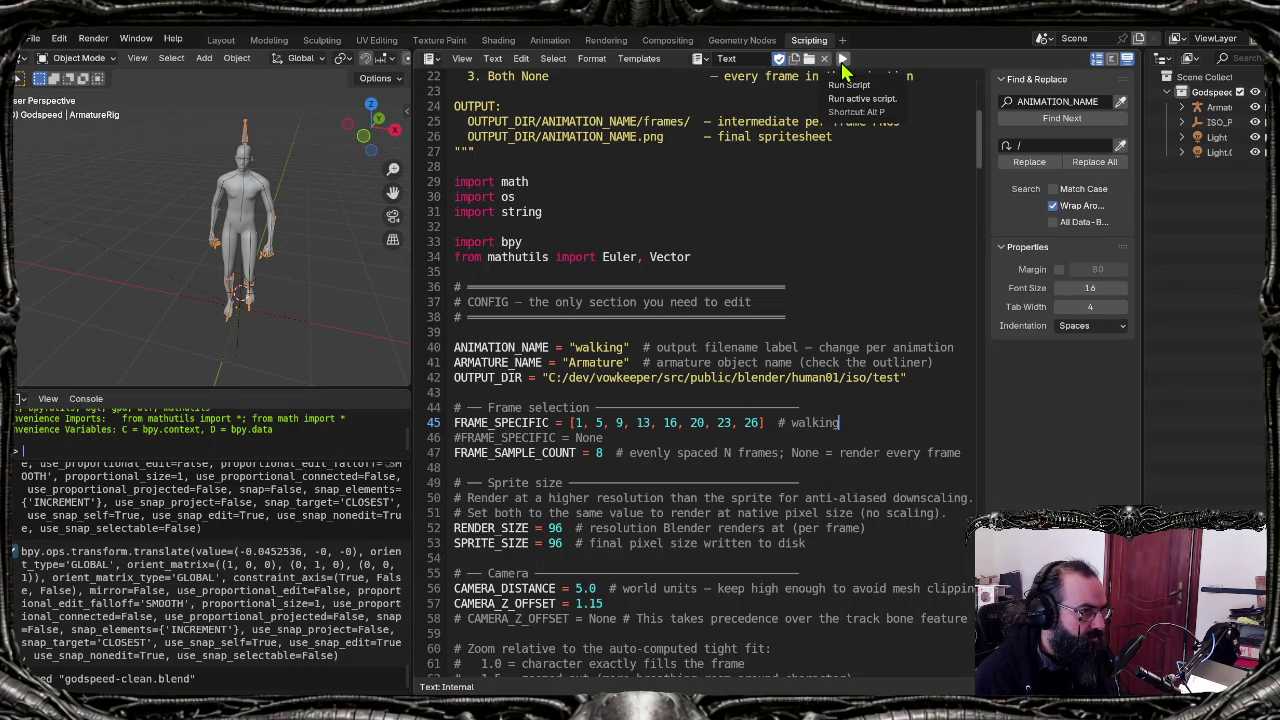
# Step: Run the sprite export script and check the test folder for the new walking frames
pyautogui.click(842, 59)
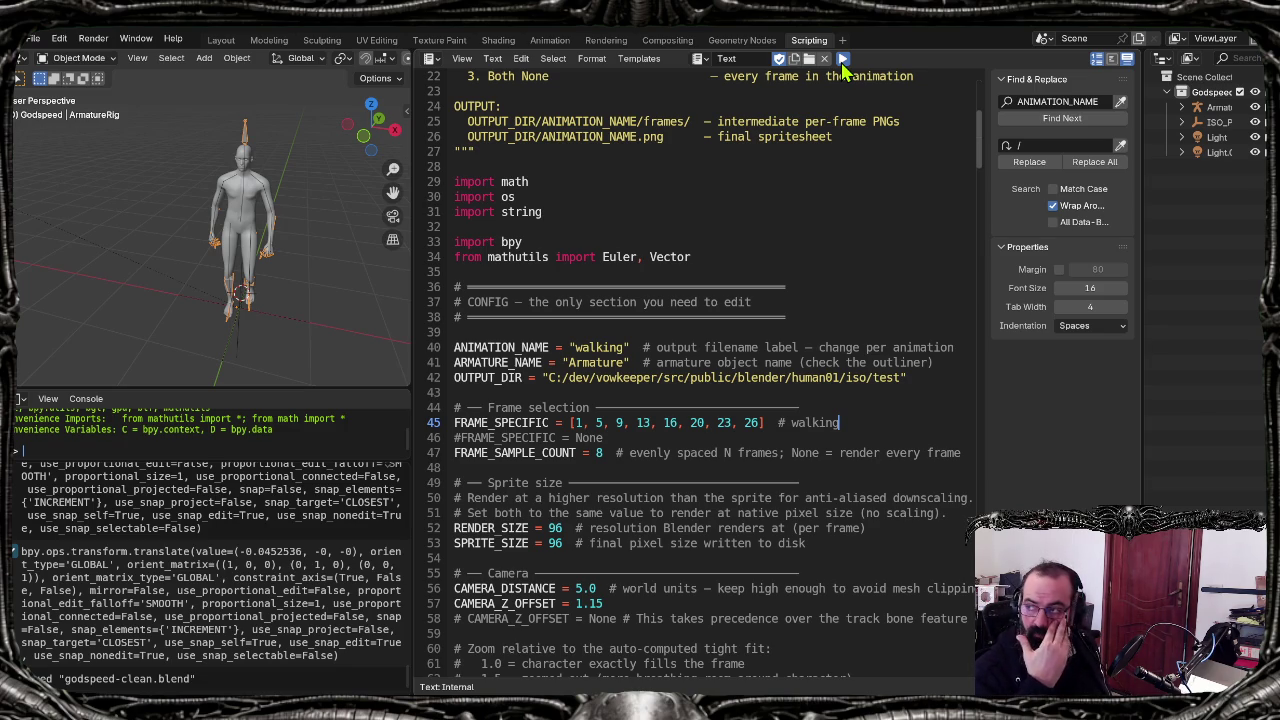
pyautogui.click(842, 59)
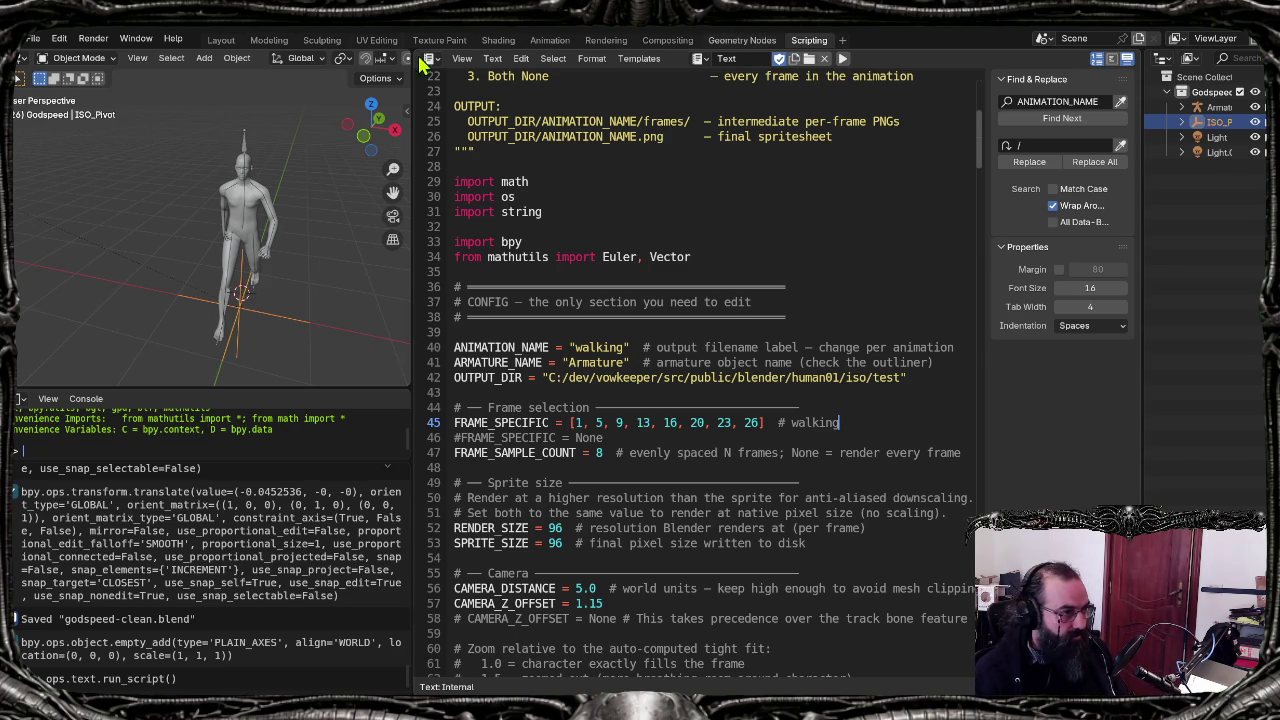
pyautogui.hotkey('alt', 'Tab')
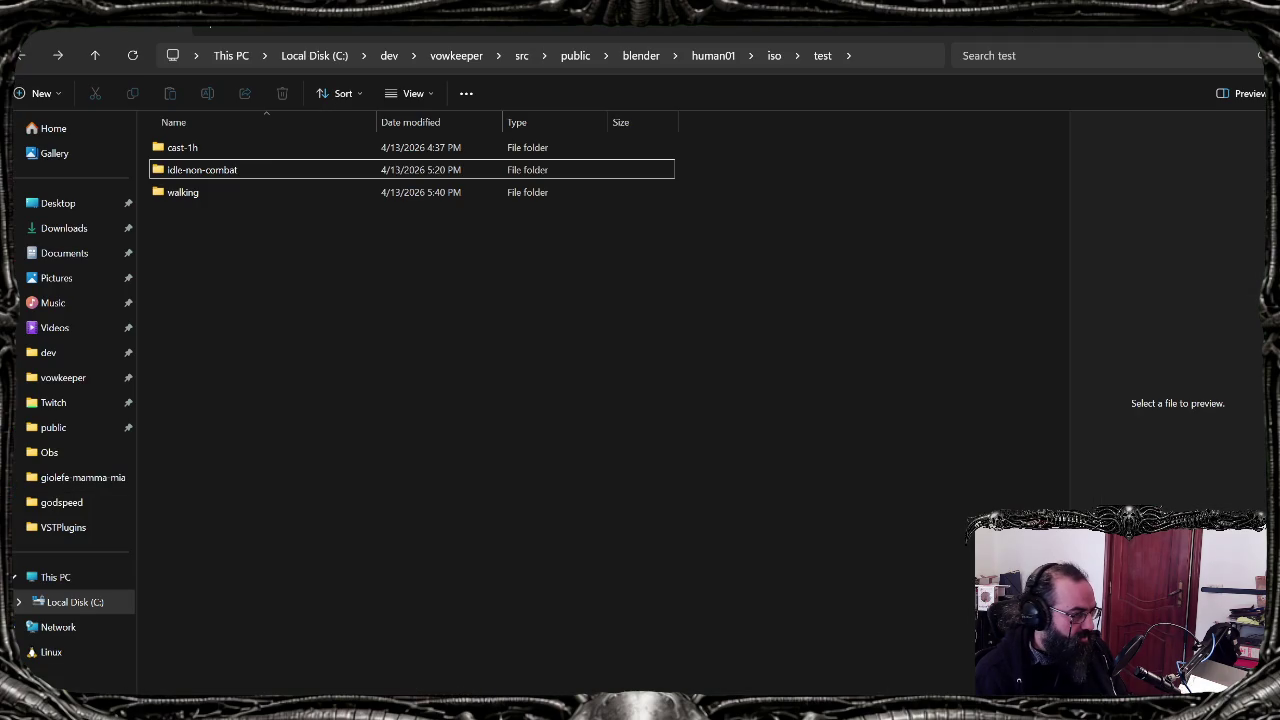
# Step: Rerun generate_ase.sh in Git Bash and open the rebuilt test.aseprite in Aseprite
pyautogui.click(588, 638)
pyautogui.press('Up')
pyautogui.press('Return')
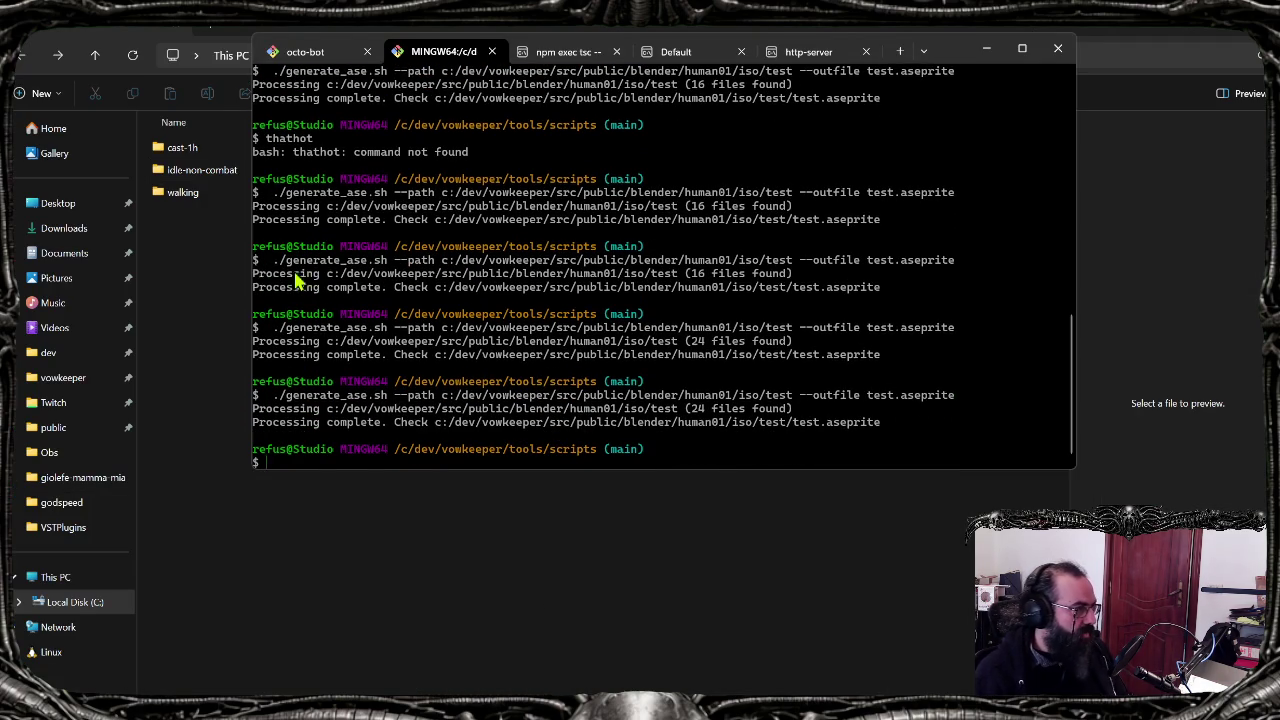
pyautogui.click(193, 220)
pyautogui.doubleClick(193, 220)
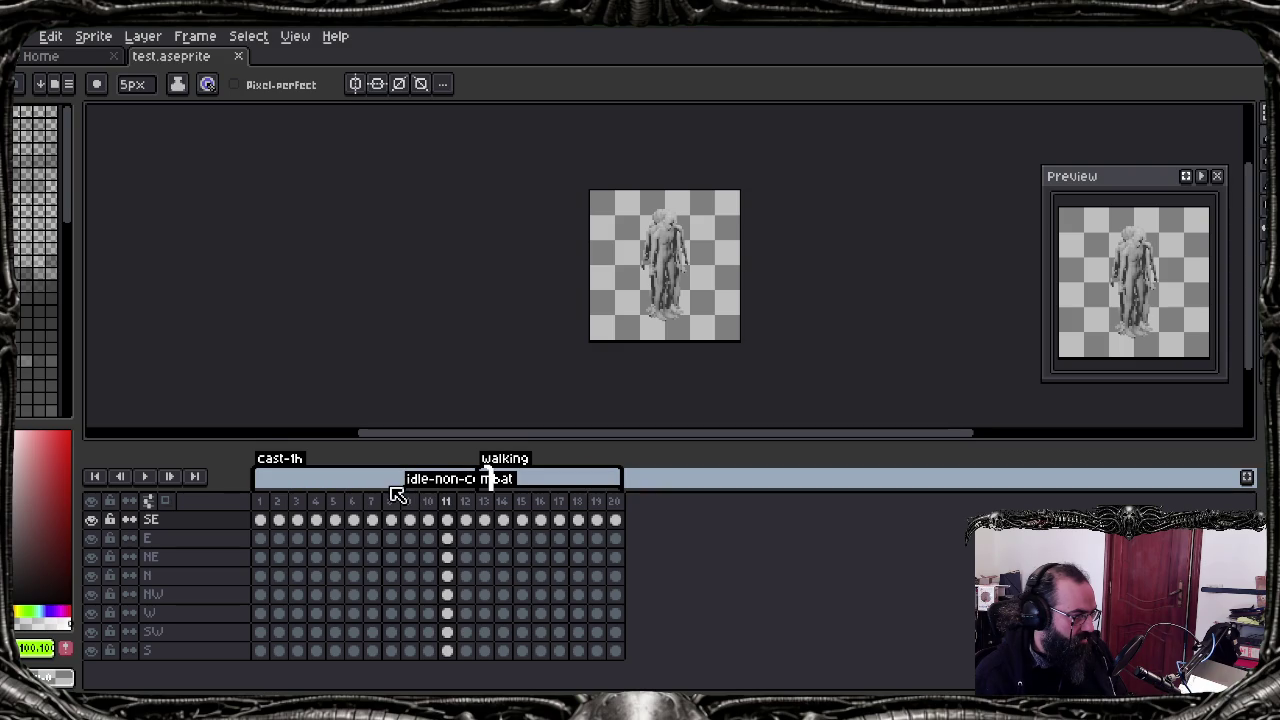
# Step: Move the walking tag to its own row and shorten cast-1h to end at frame 8
pyautogui.doubleClick(487, 484)
pyautogui.click(714, 466)
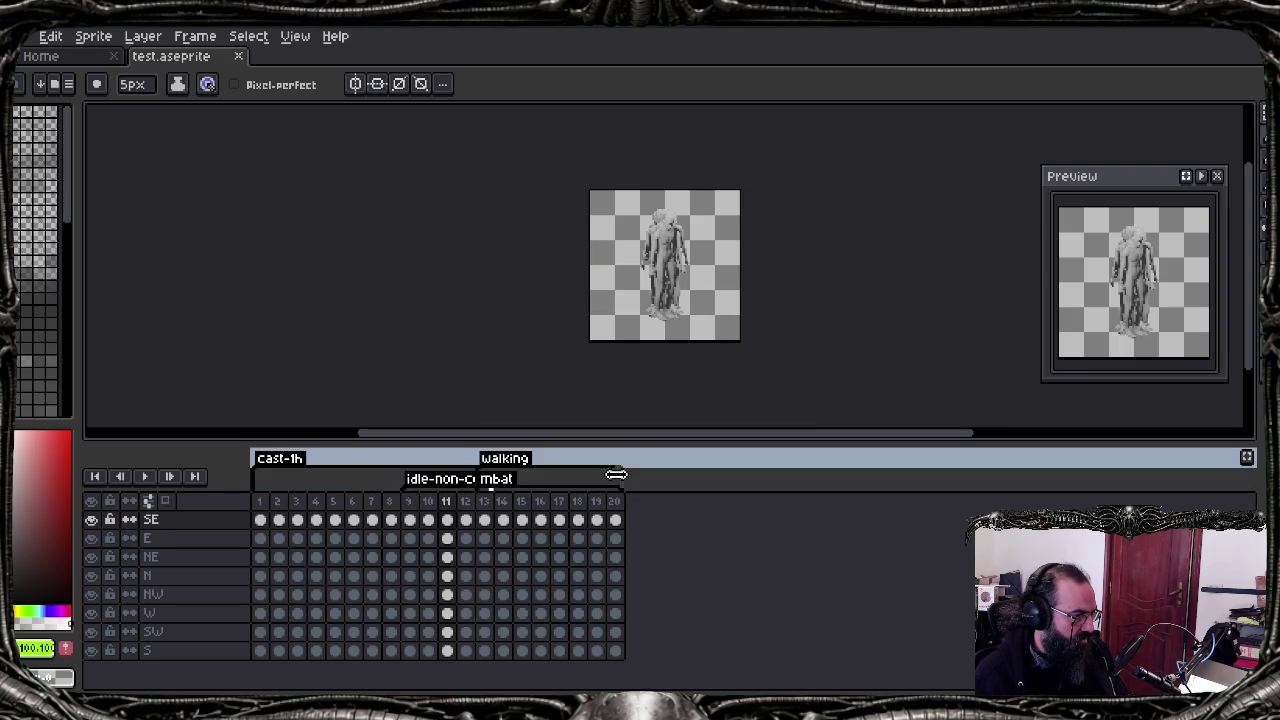
pyautogui.moveTo(481, 460); pyautogui.dragTo(620, 480)
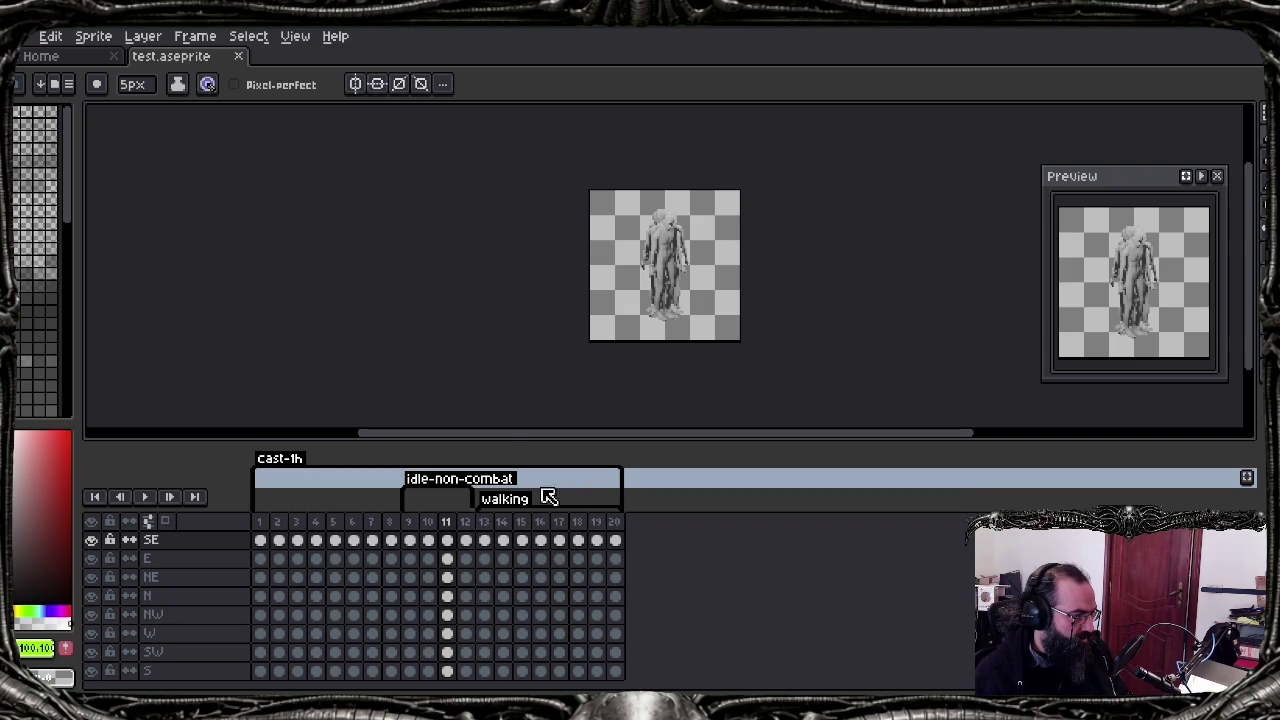
pyautogui.moveTo(420, 485); pyautogui.dragTo(395, 491)
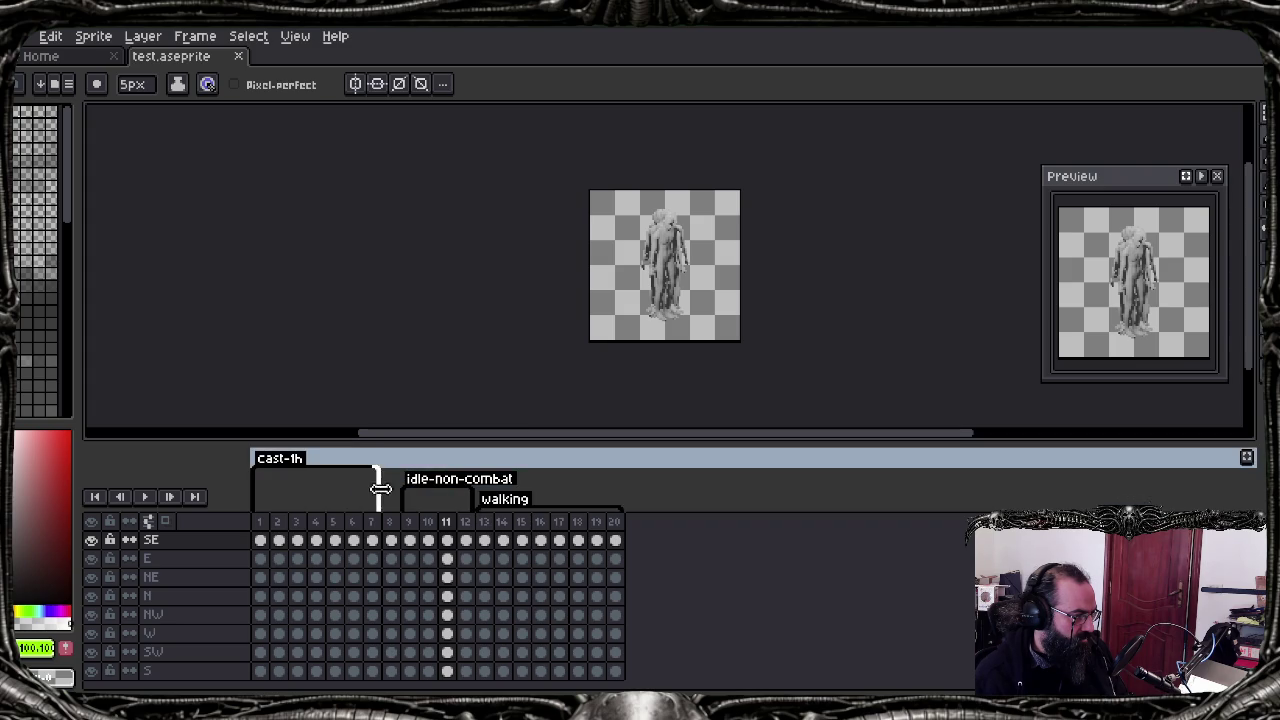
pyautogui.click(409, 502)
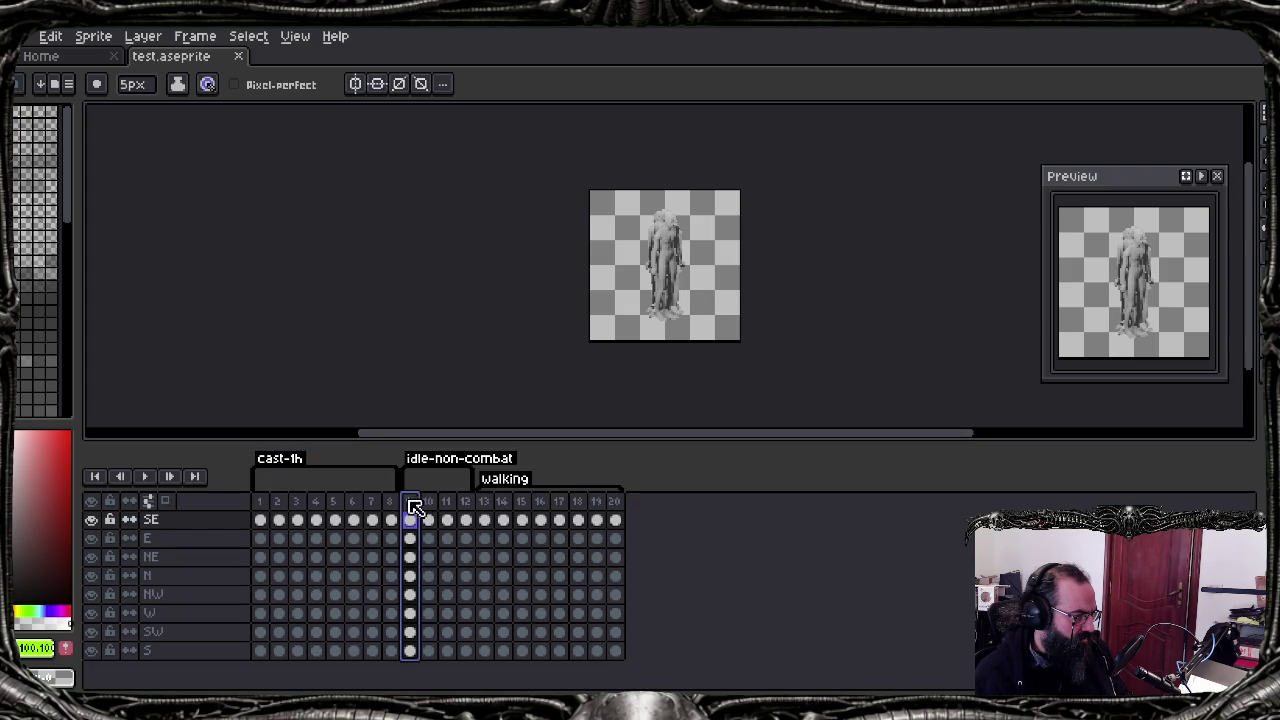
# Step: Show only the NE direction layer and play the walking animation
pyautogui.click(92, 502)
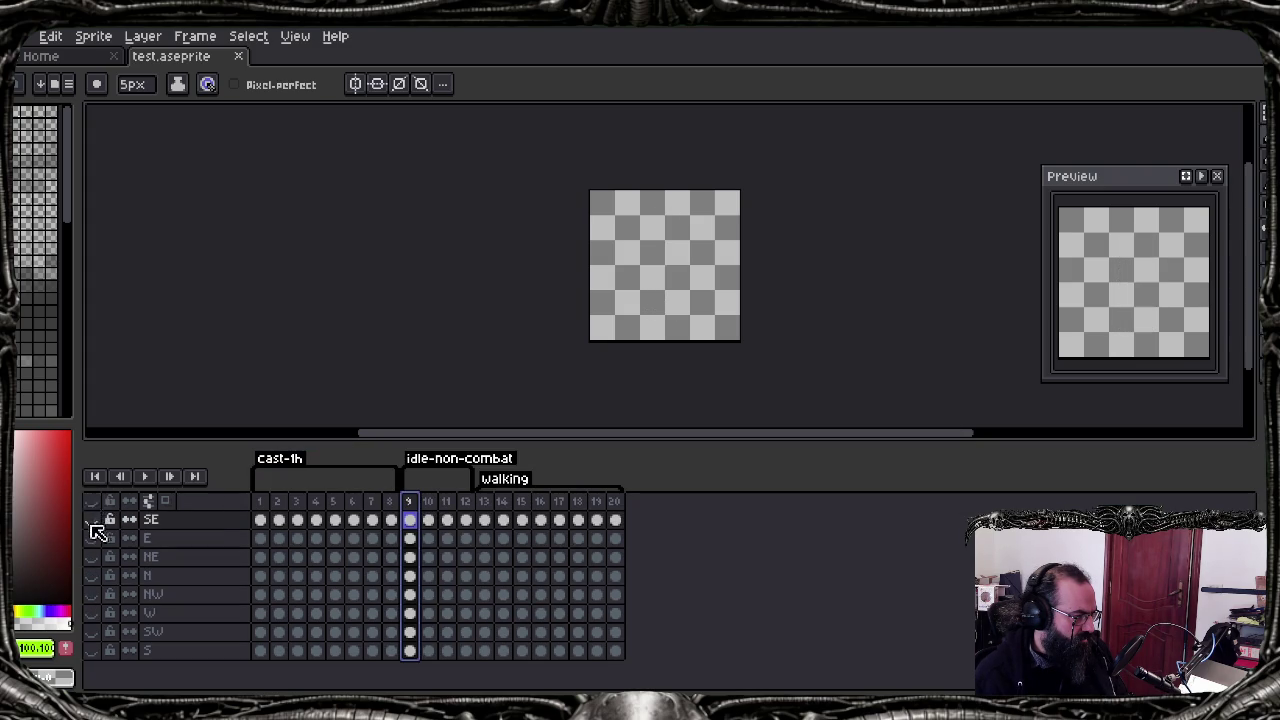
pyautogui.click(93, 557)
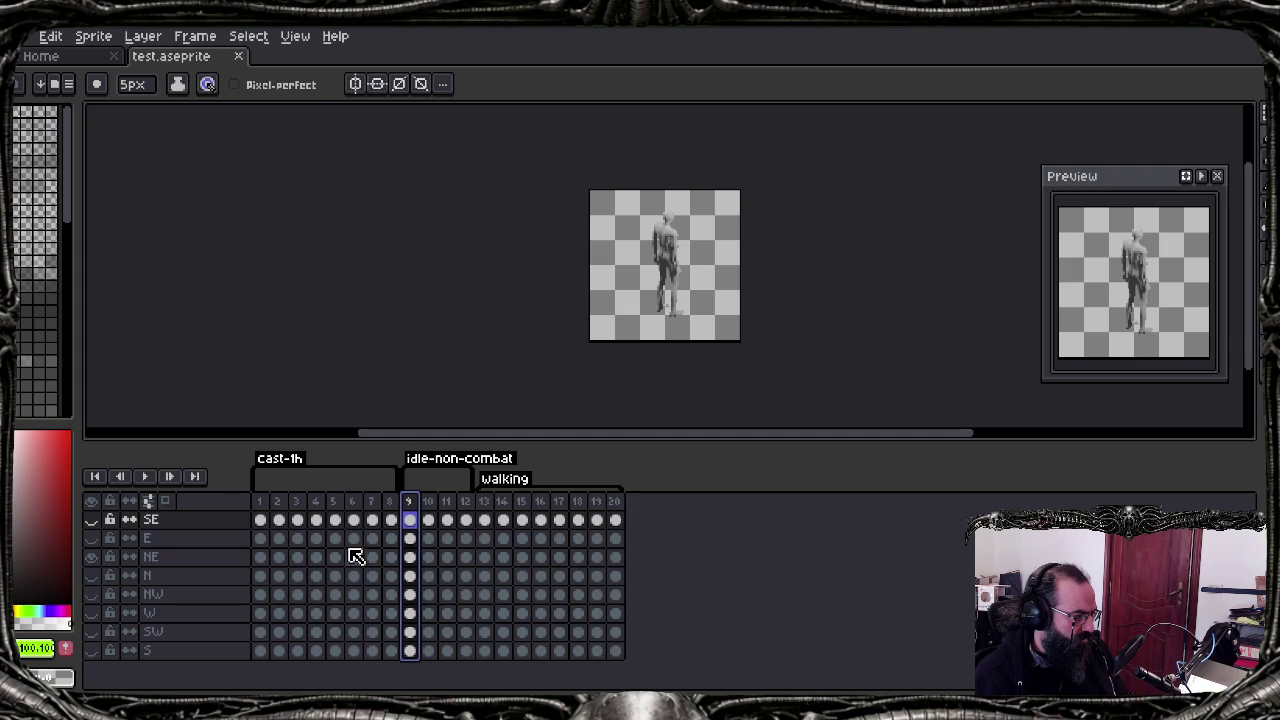
pyautogui.press('Return')
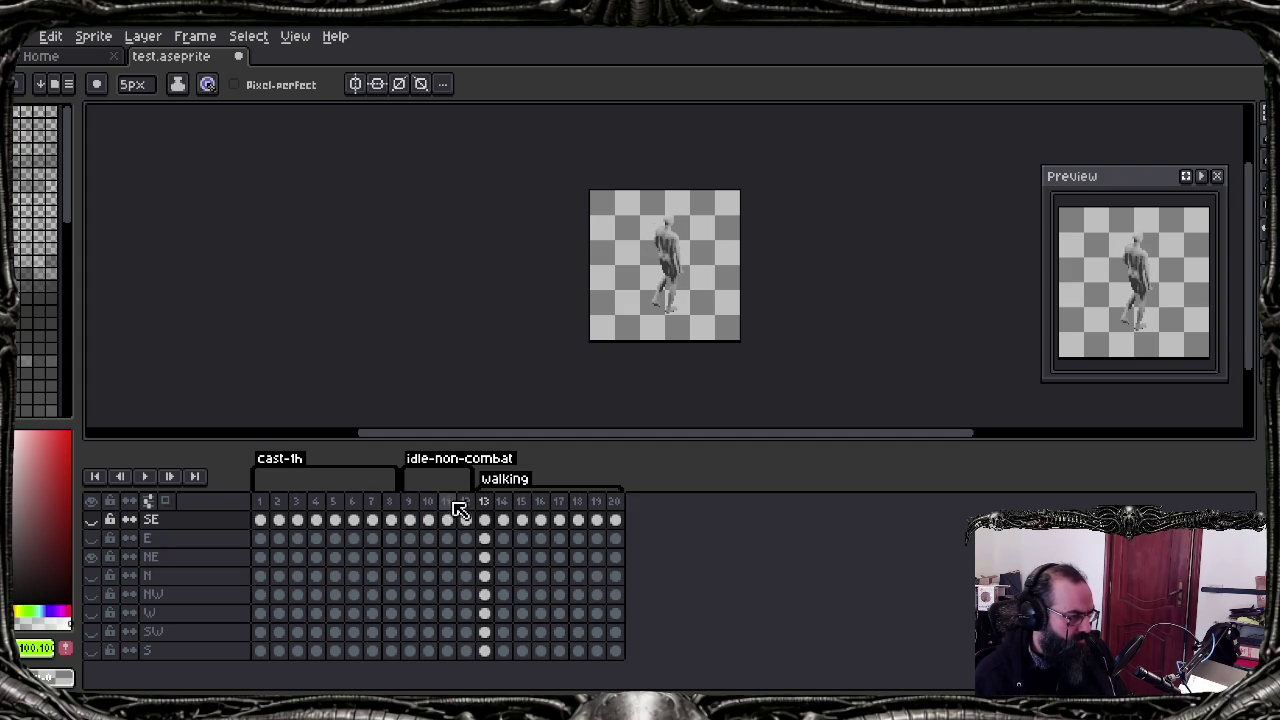
pyautogui.scroll(3, 610, 338)
pyautogui.scroll(-1, 790, 224)
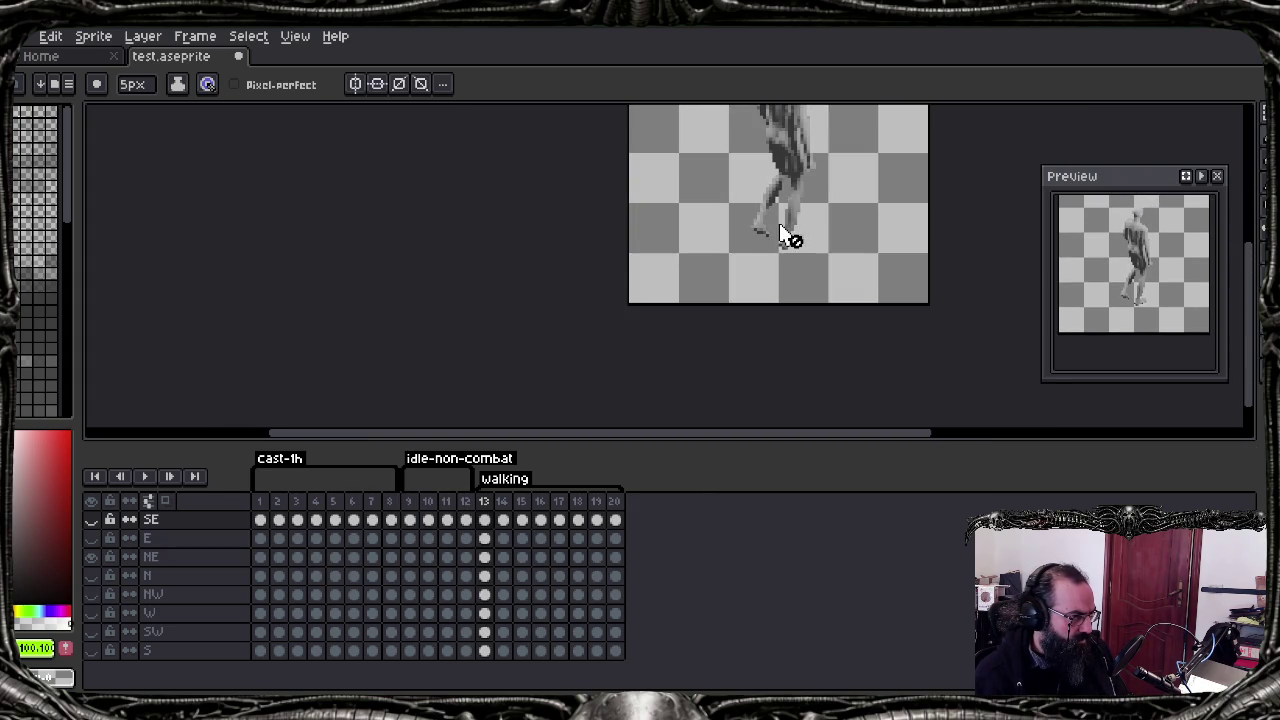
pyautogui.moveTo(814, 217)
pyautogui.mouseDown(button='middle')
pyautogui.moveTo(676, 312)
pyautogui.moveTo(637, 320)
pyautogui.mouseUp(button='middle')
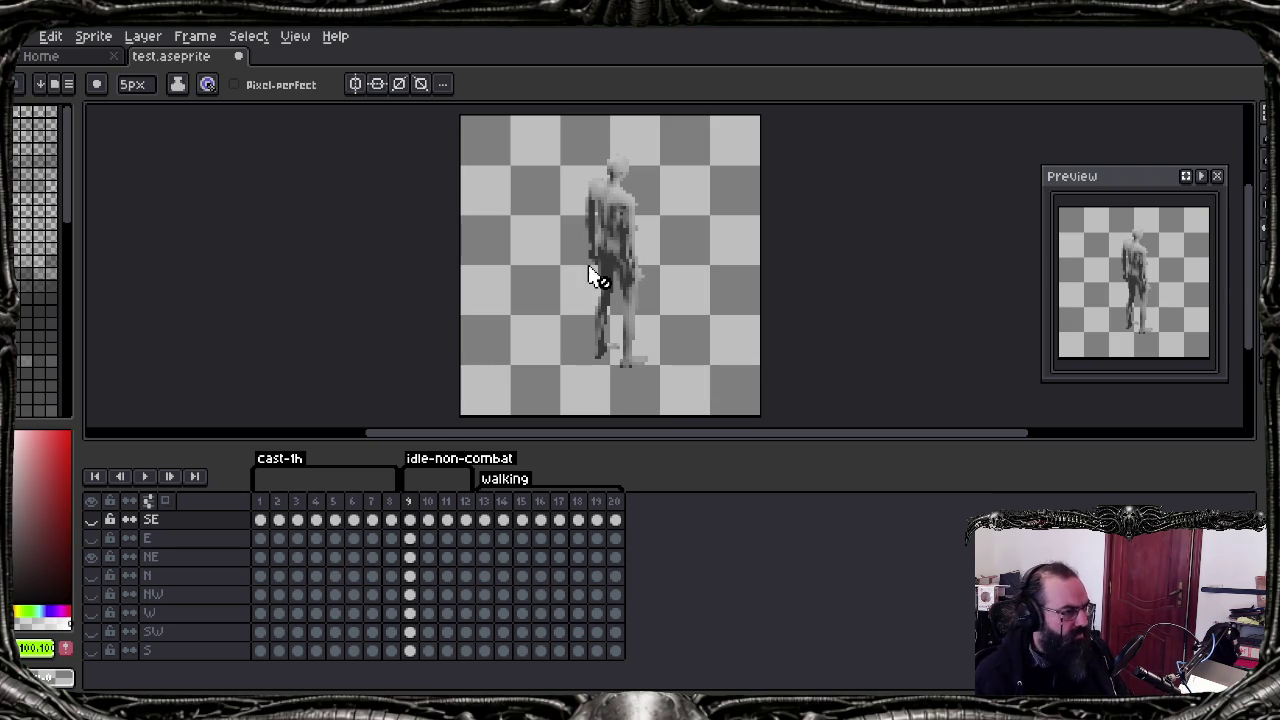
pyautogui.hotkey('alt', 'Tab')
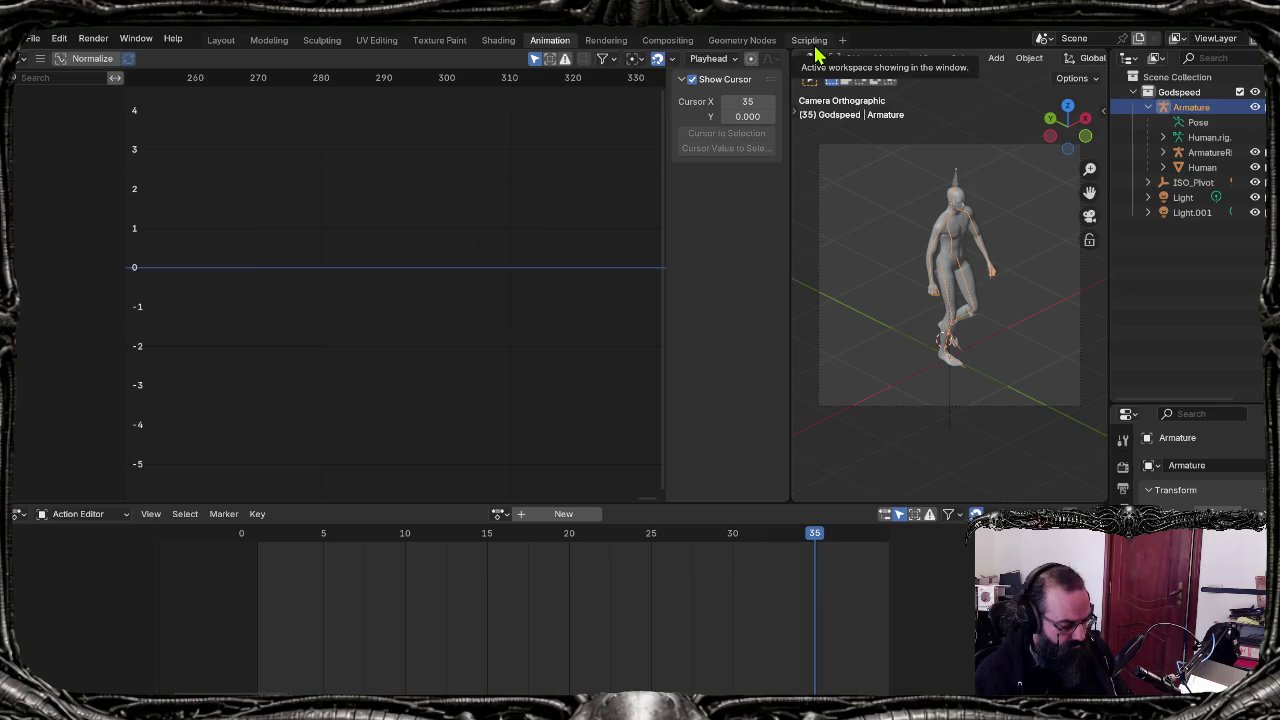
# Step: Check CAMERA_DISTANCE in the script, then put the Animation workspace viewport in Object Mode
pyautogui.click(809, 40)
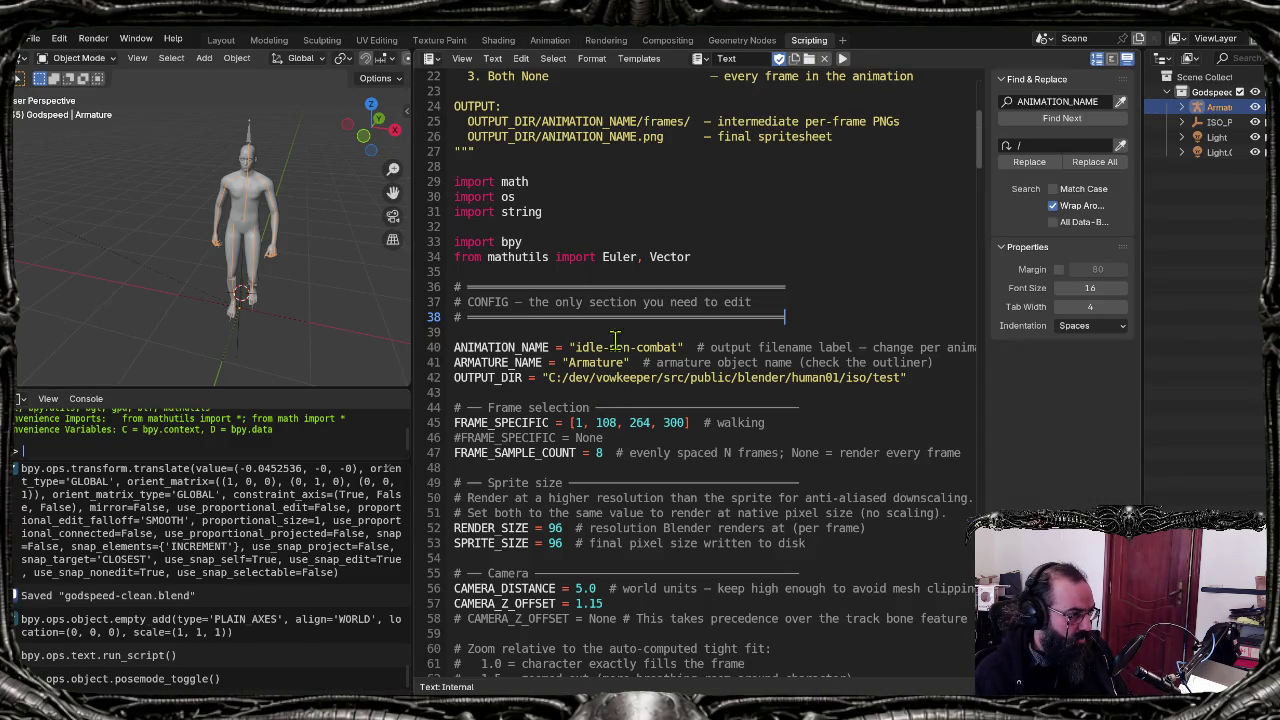
pyautogui.scroll(-1, 645, 519)
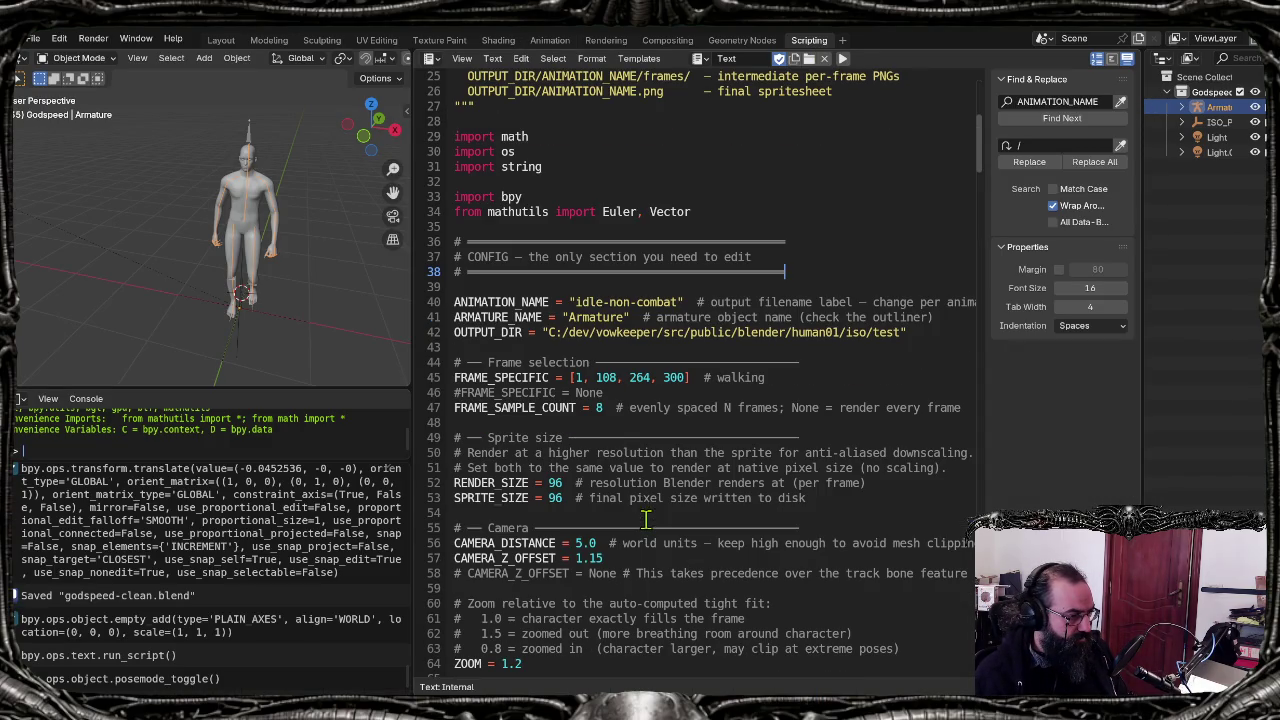
pyautogui.click(603, 543)
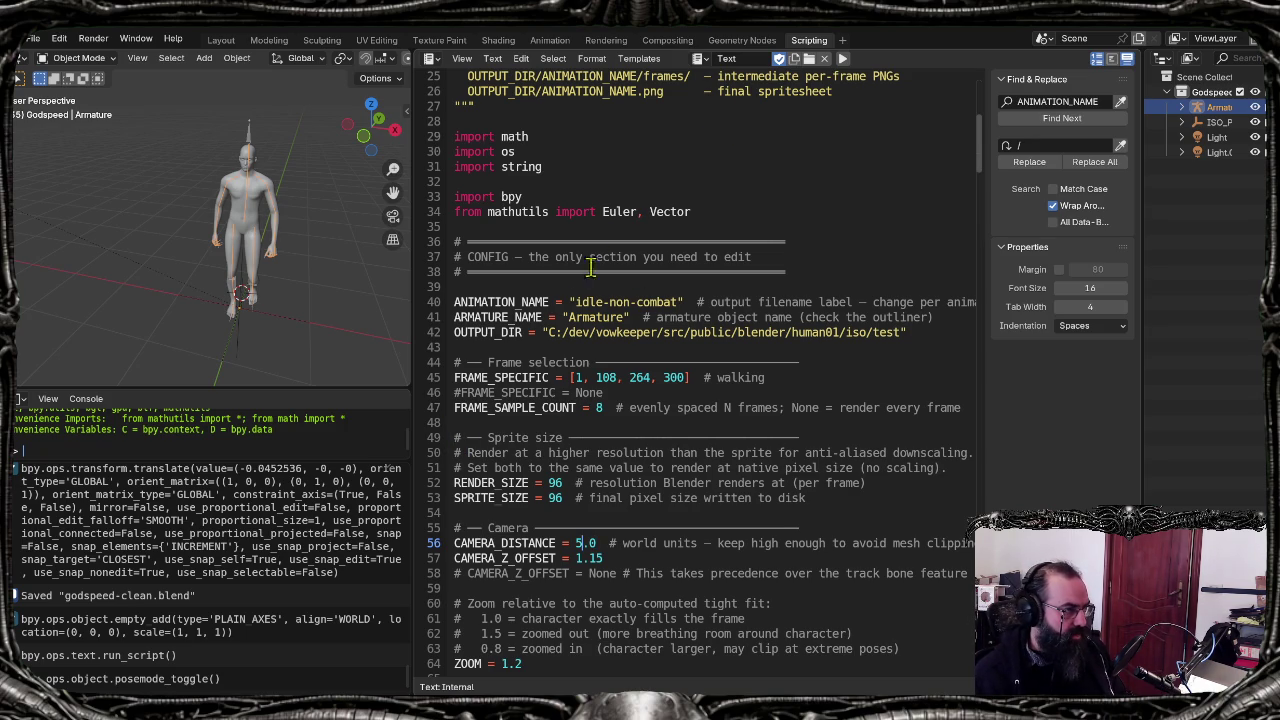
pyautogui.click(550, 40)
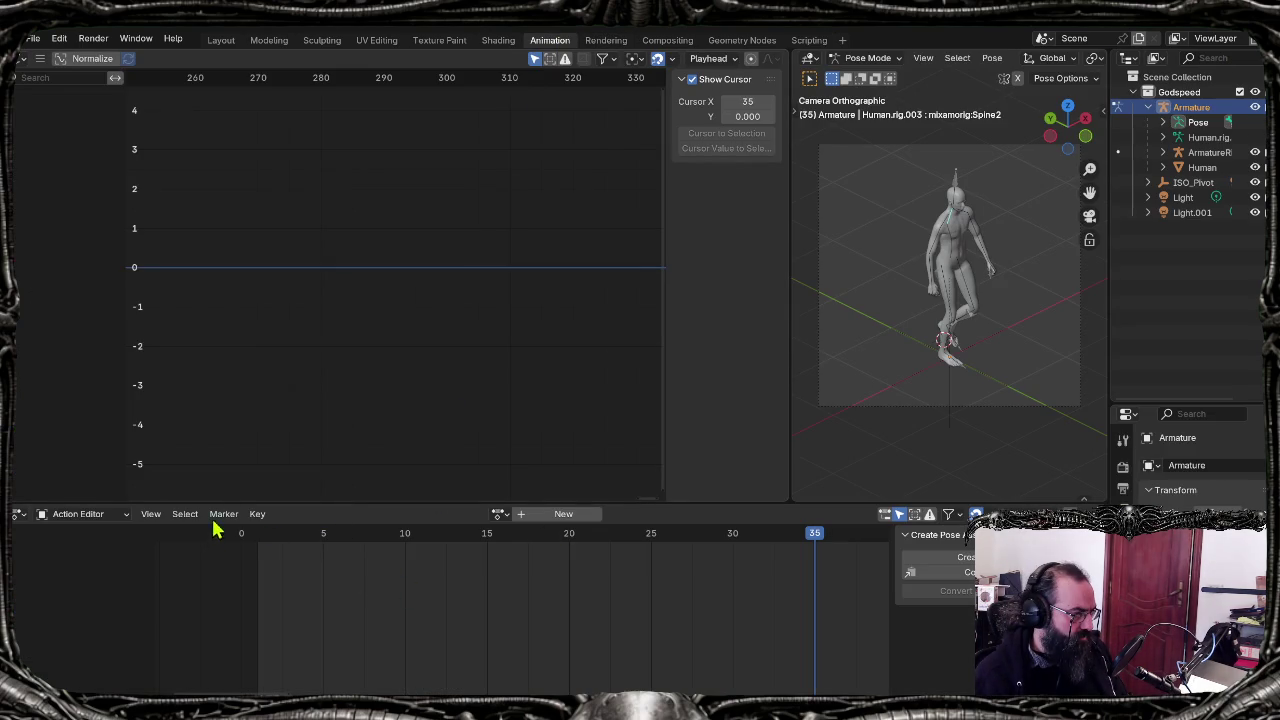
pyautogui.click(941, 237)
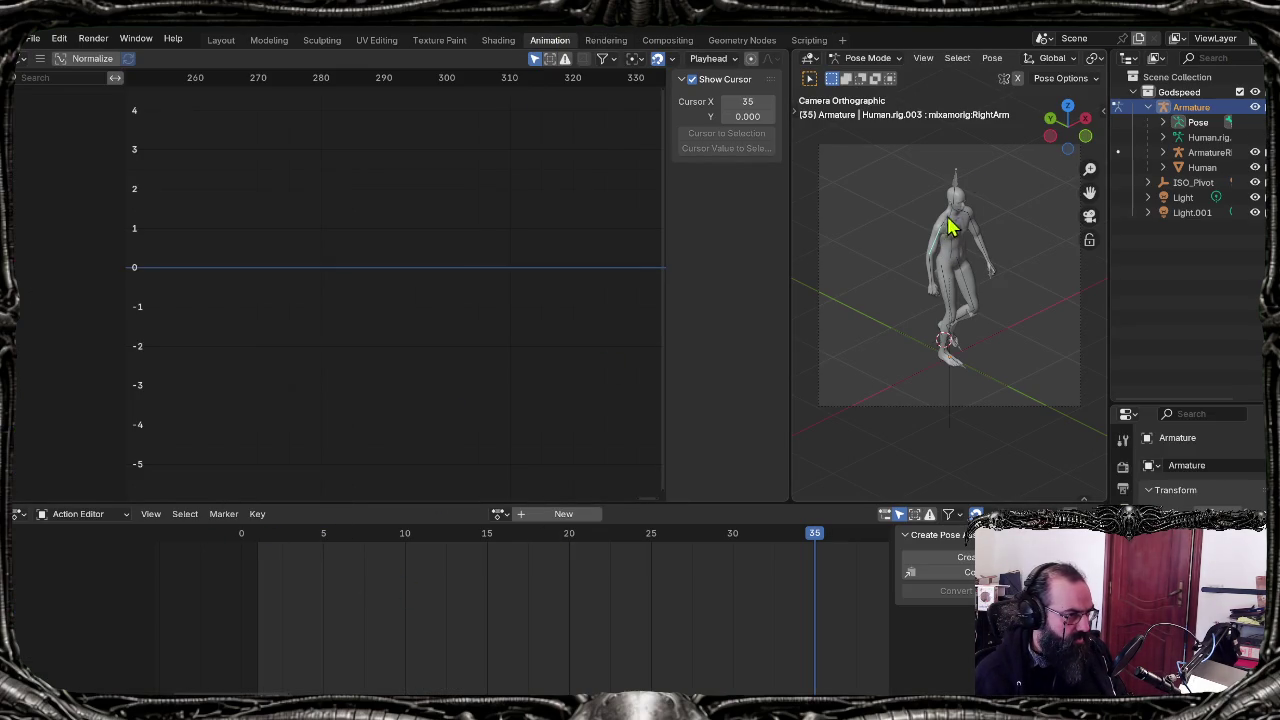
pyautogui.click(1195, 152)
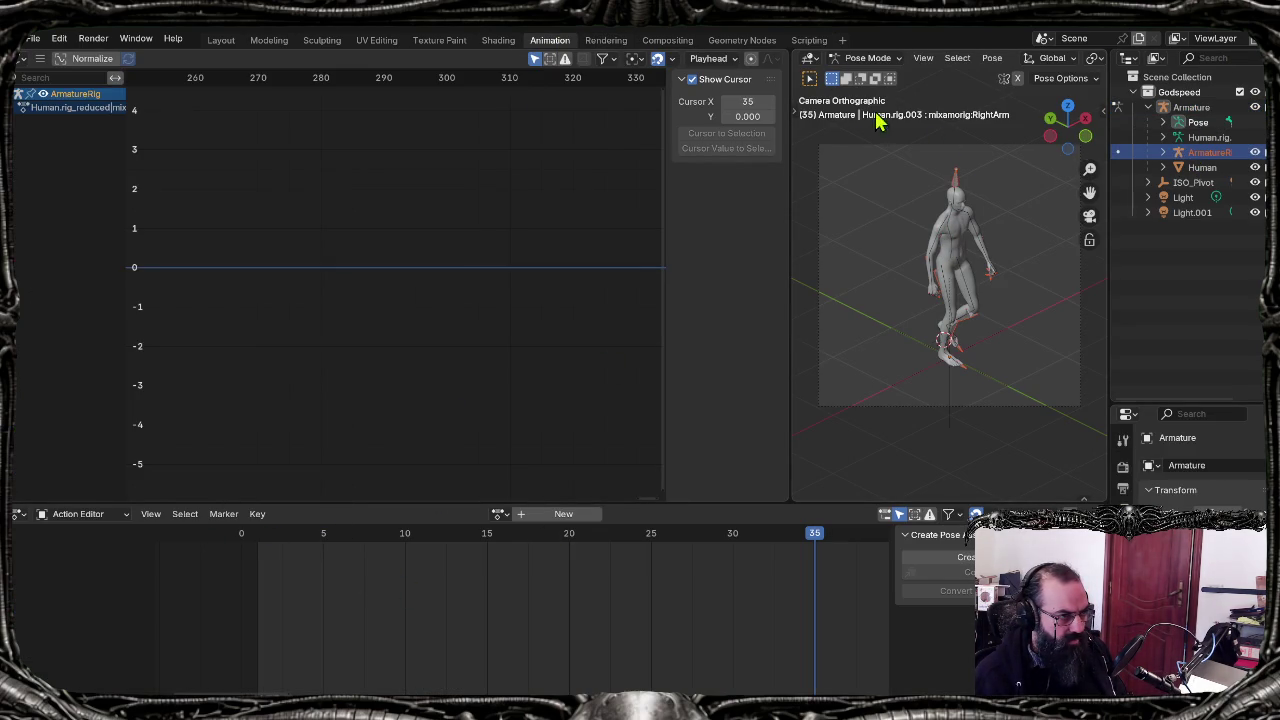
pyautogui.click(868, 65)
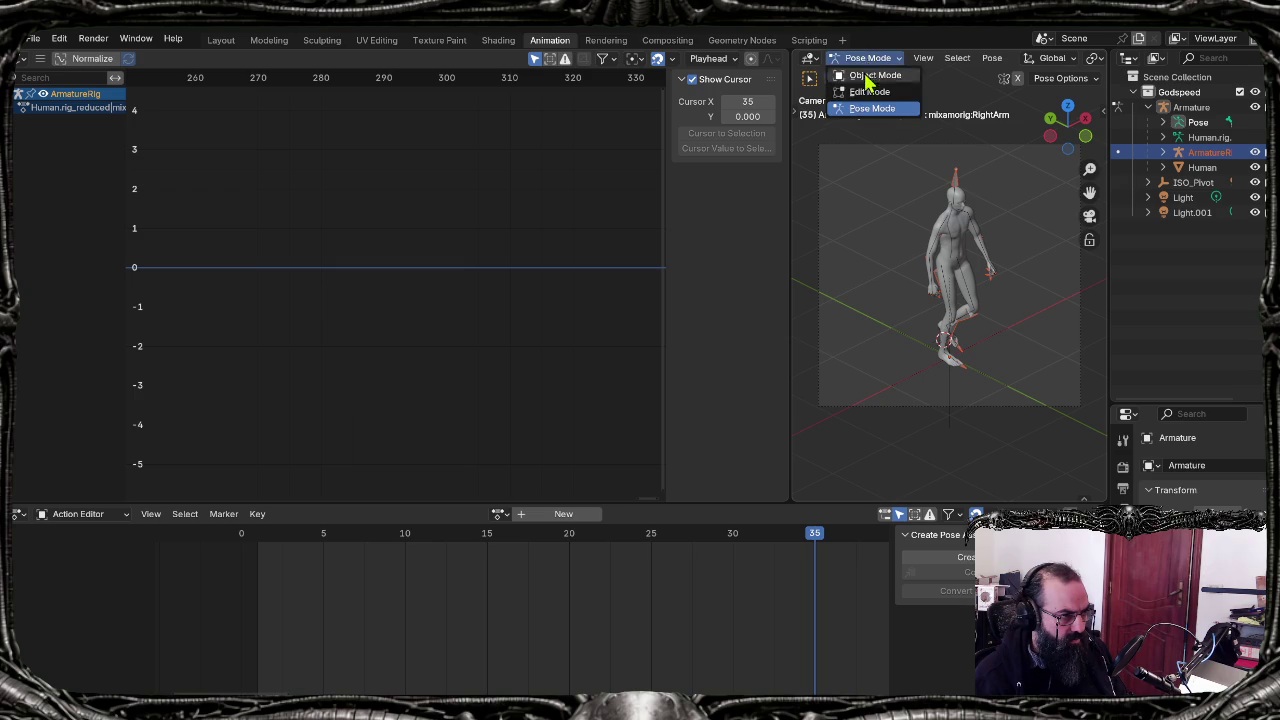
pyautogui.click(858, 82)
# Step: Select ArmatureRig, assign the Layer0.001 Retarget action and play it
pyautogui.click(954, 240)
pyautogui.click(950, 240)
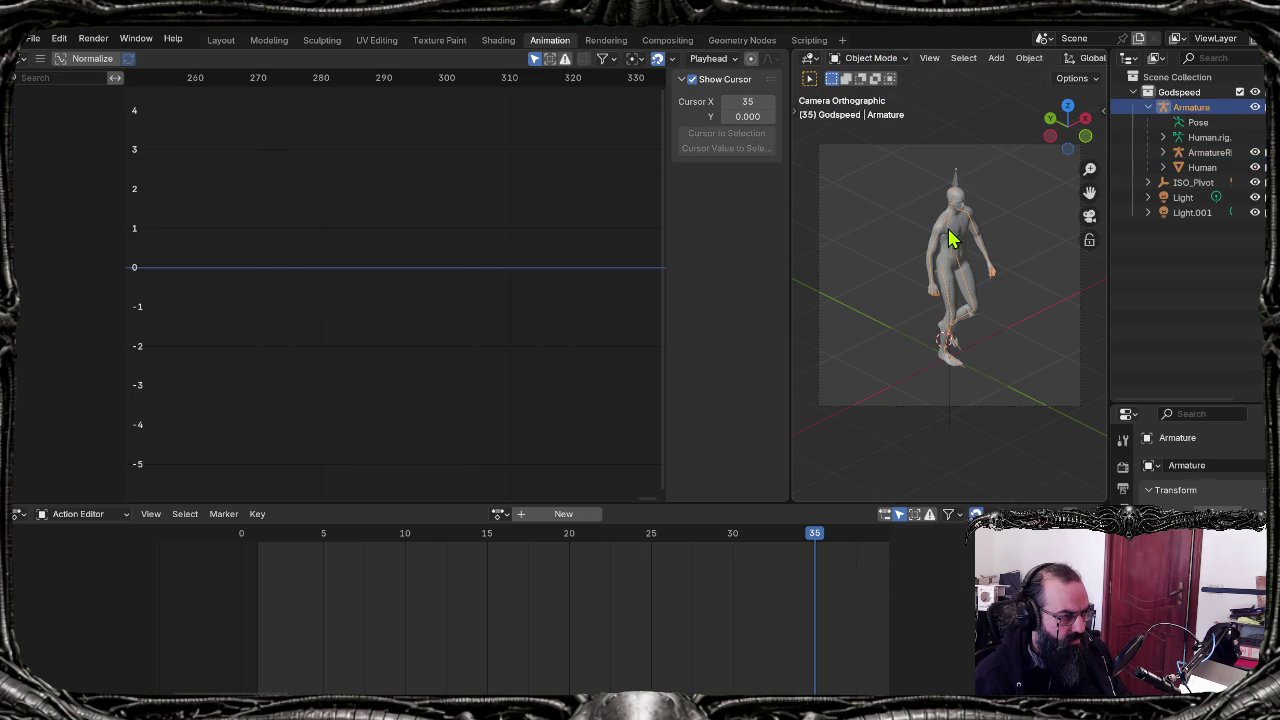
pyautogui.click(956, 215)
pyautogui.click(955, 183)
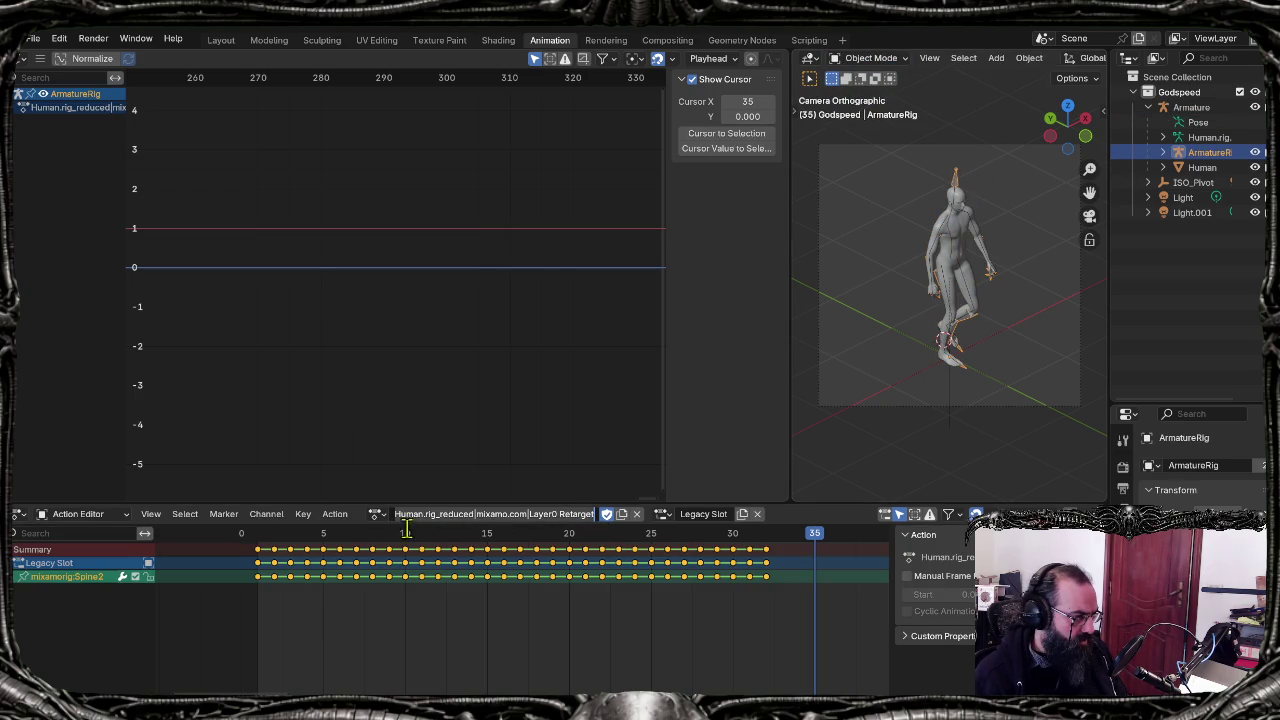
pyautogui.click(377, 514)
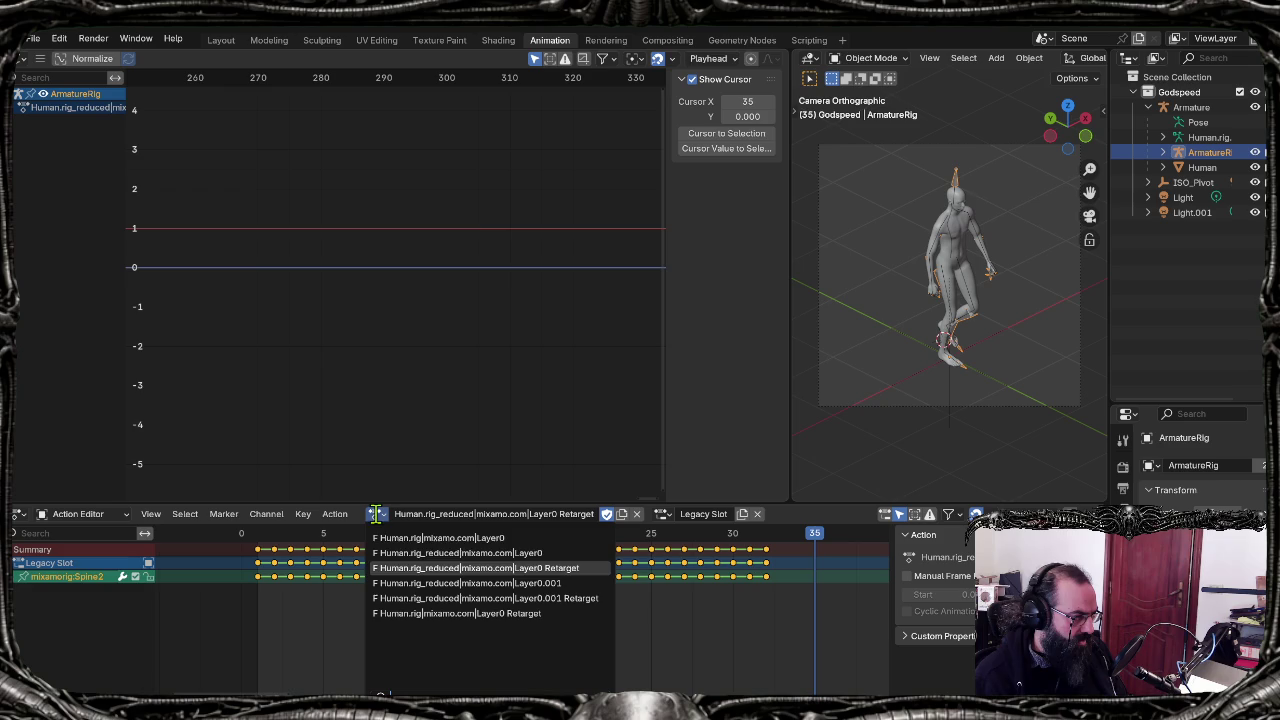
pyautogui.click(440, 598)
pyautogui.scroll(-1, 905, 390)
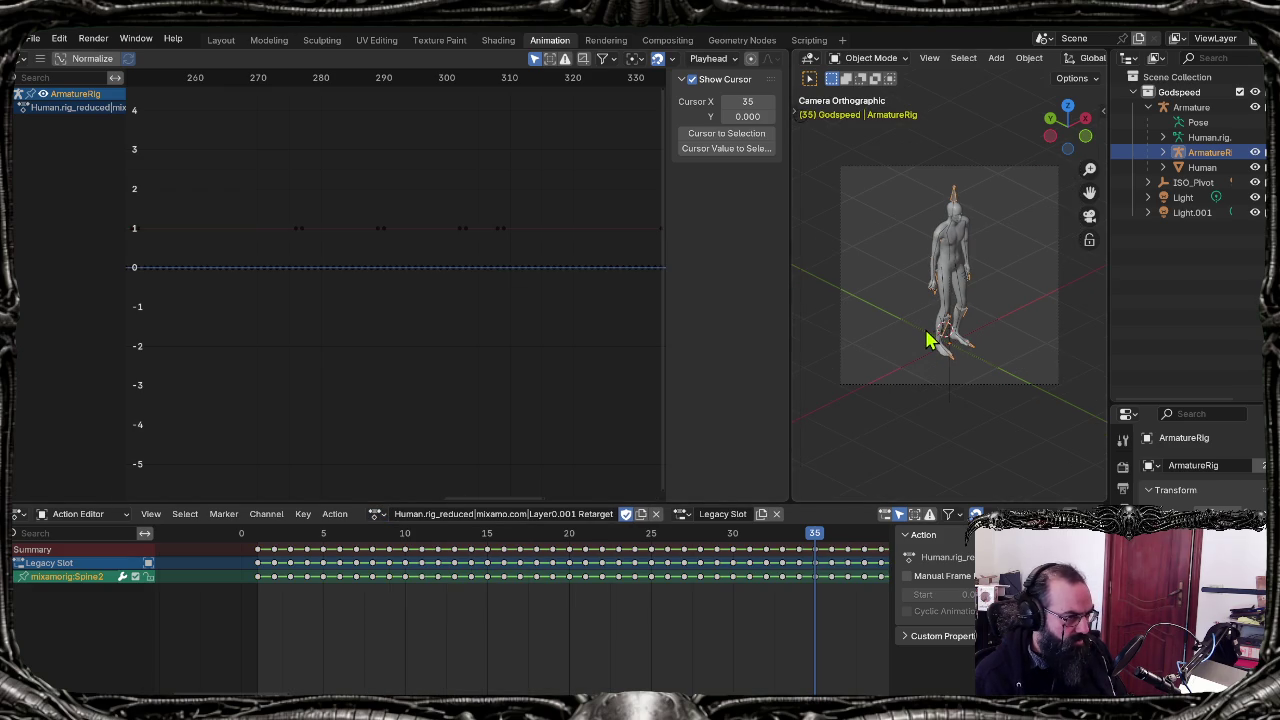
pyautogui.press('space')
pyautogui.press('space')
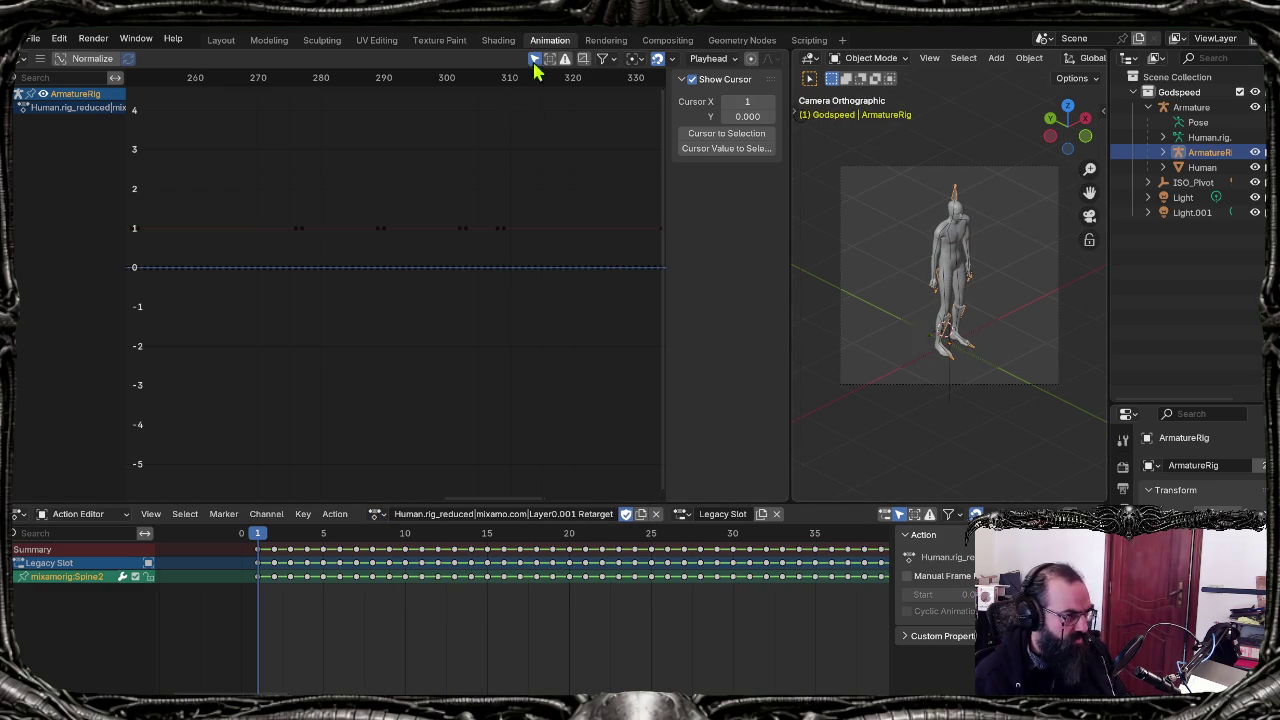
# Step: Change the script's CAMERA_DISTANCE from 5.0 to 5.1
pyautogui.click(809, 40)
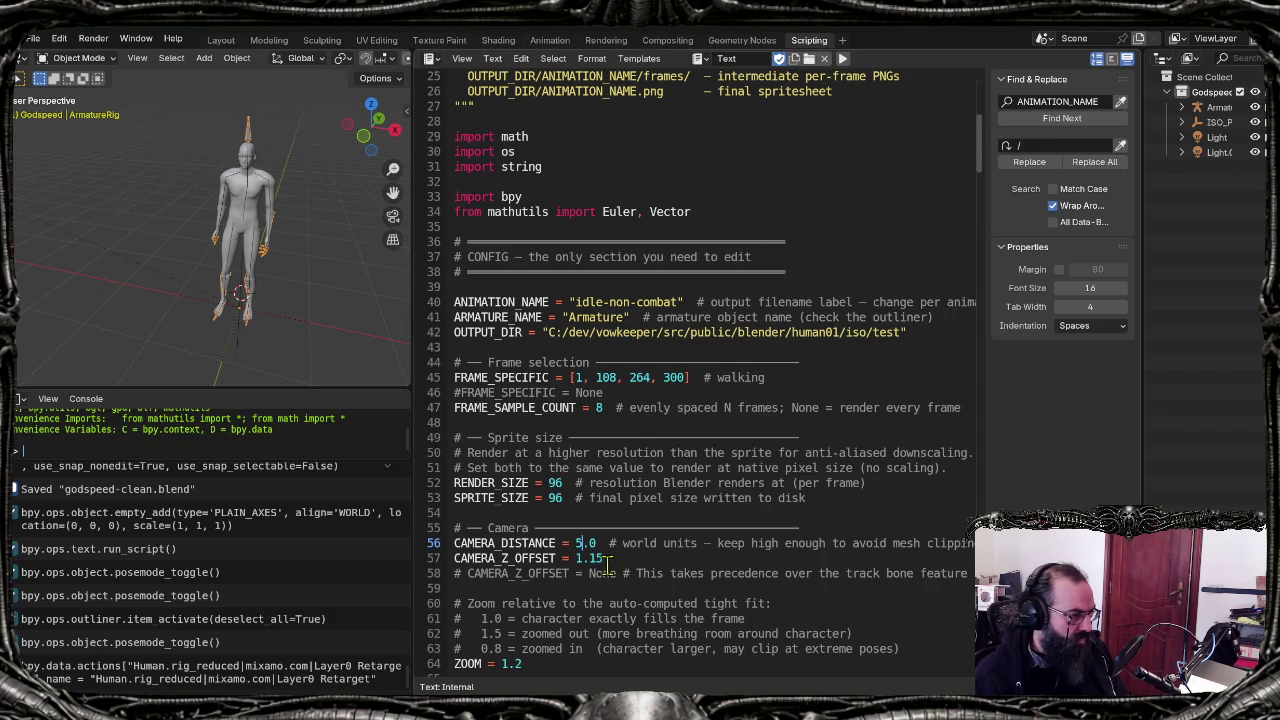
pyautogui.write('1')
pyautogui.press('Delete')
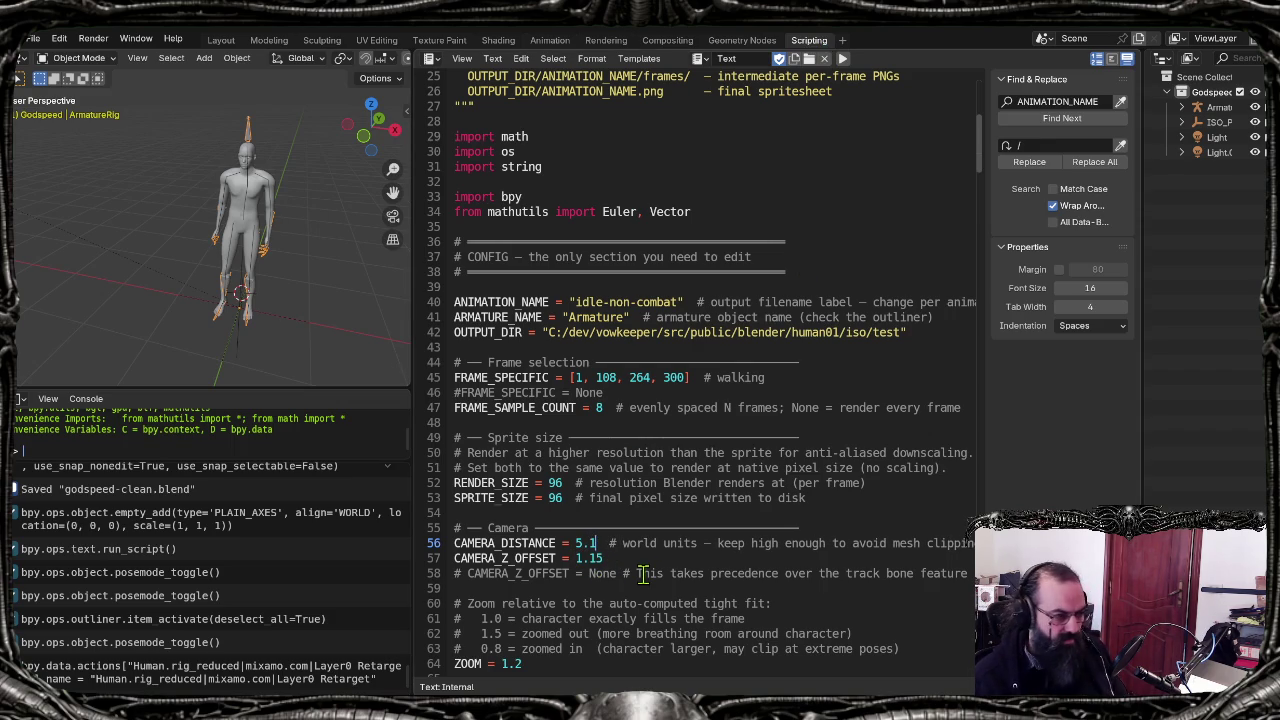
pyautogui.click(906, 284)
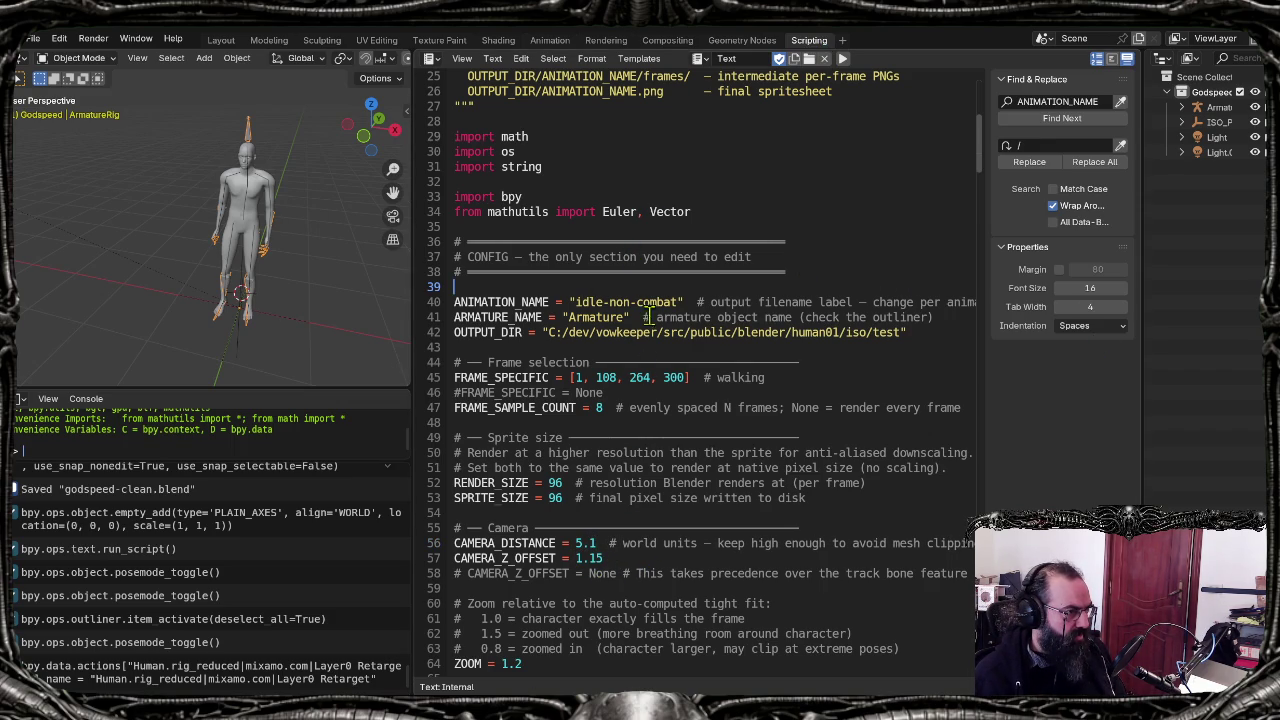
pyautogui.click(604, 408)
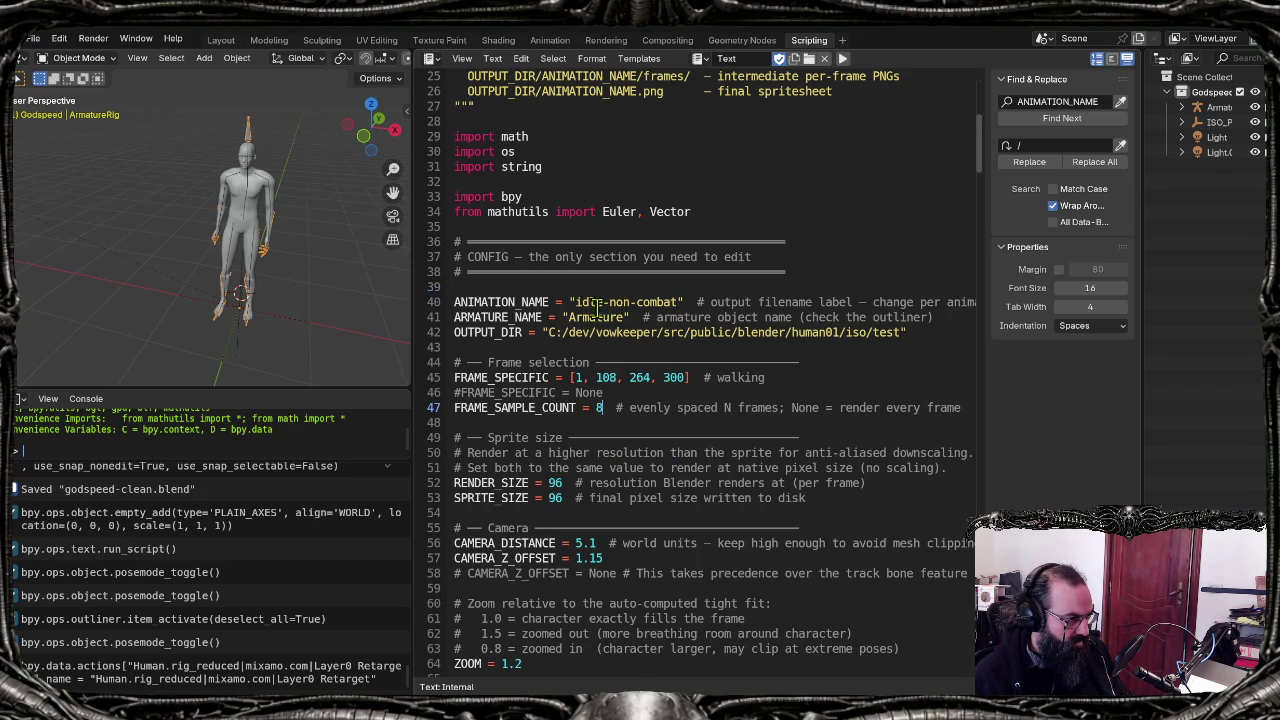
pyautogui.click(677, 301)
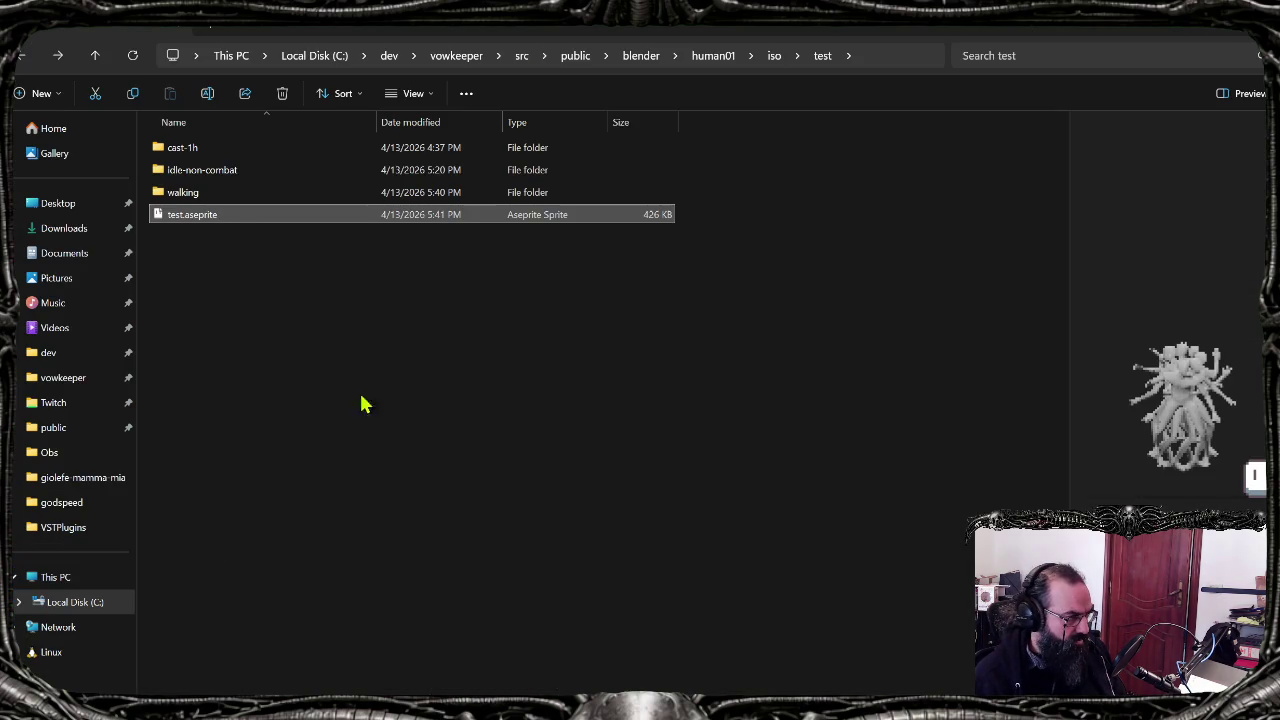
# Step: Quit Aseprite without saving, then delete the idle-non-combat folder and test.aseprite from iso/test
pyautogui.hotkey('ctrl', 'q')
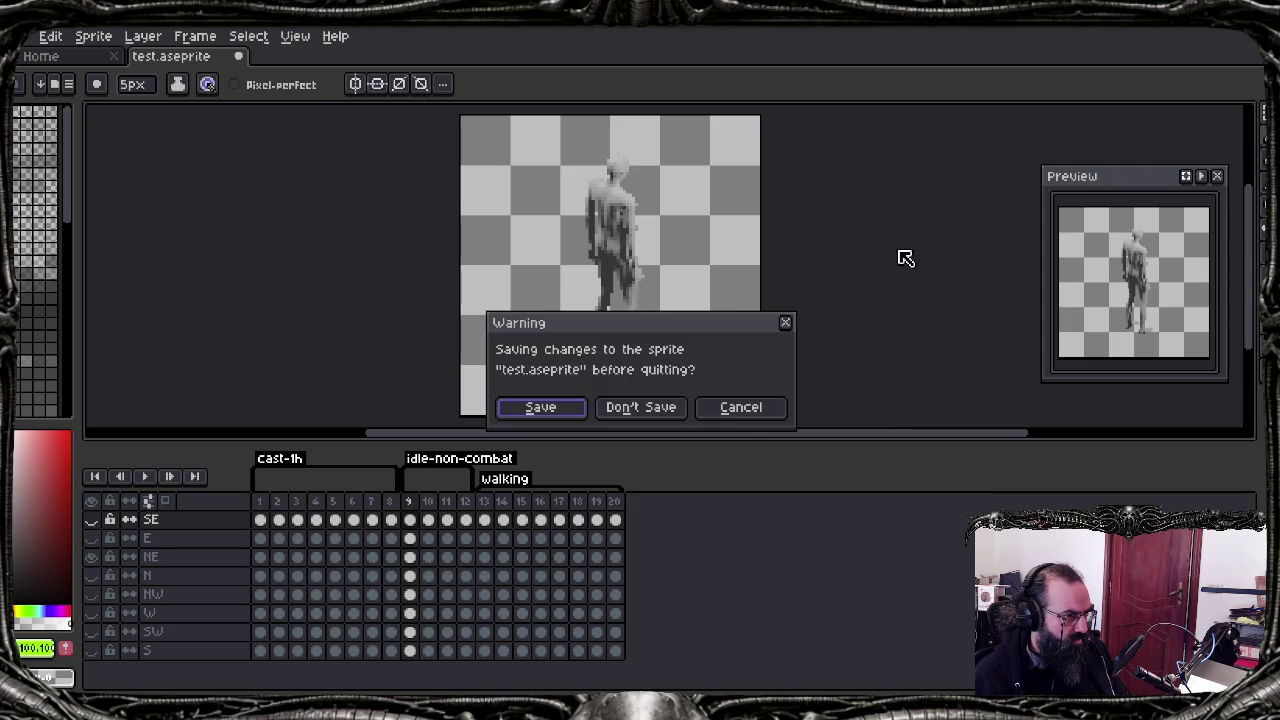
pyautogui.click(680, 412)
pyautogui.moveTo(208, 245); pyautogui.dragTo(284, 178)
pyautogui.keyDown('ctrl'); pyautogui.click(286, 194); pyautogui.keyUp('ctrl')
pyautogui.press('Delete')
# Step: Change CAMERA_DISTANCE on line 56 of Blender's script from 5.1 to 5.2
pyautogui.hotkey('alt', 'Tab')
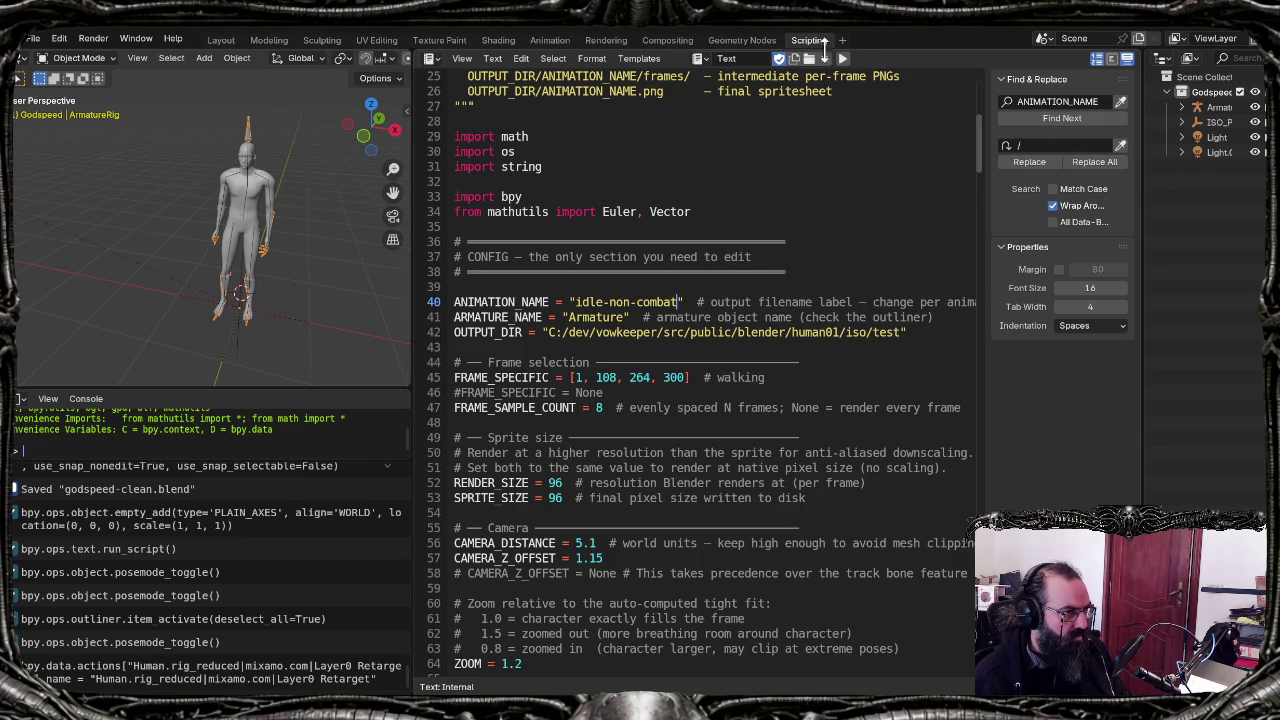
pyautogui.click(596, 543)
pyautogui.press('BackSpace')
pyautogui.write('2')
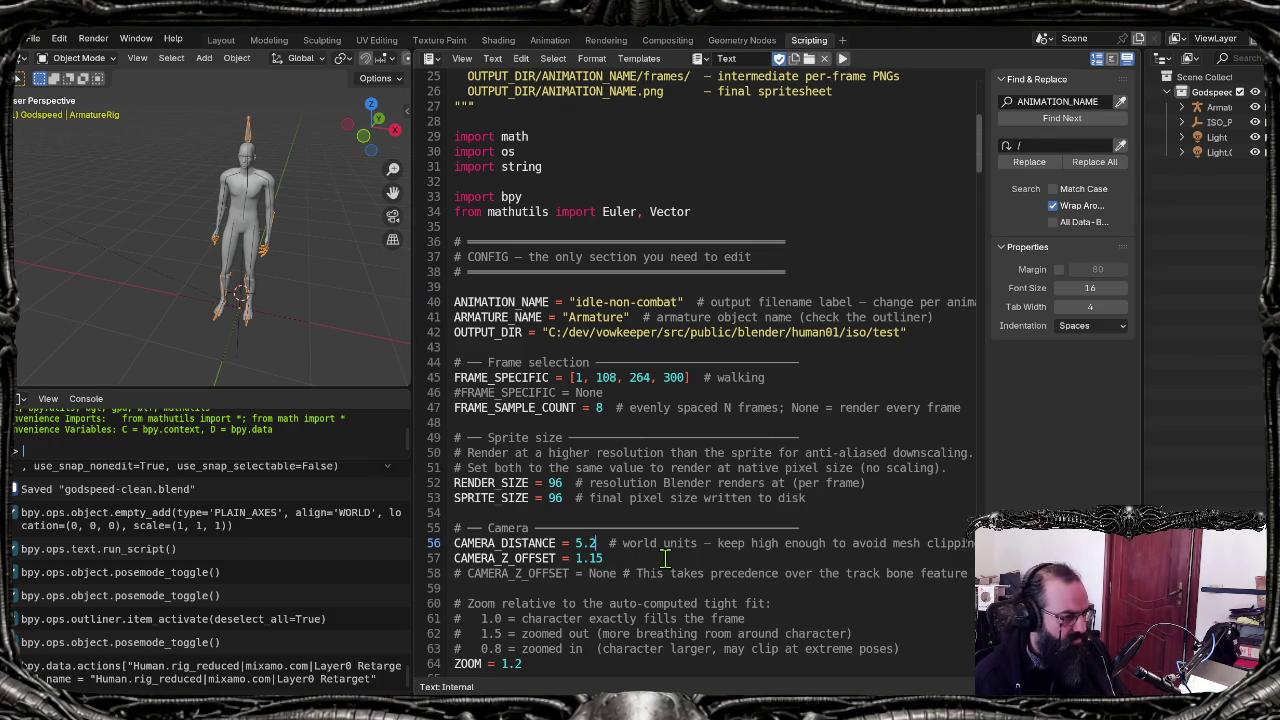
# Step: Rerun the export script at distance 5.2, rerun generate_ase.sh, and show the test folder
pyautogui.click(842, 58)
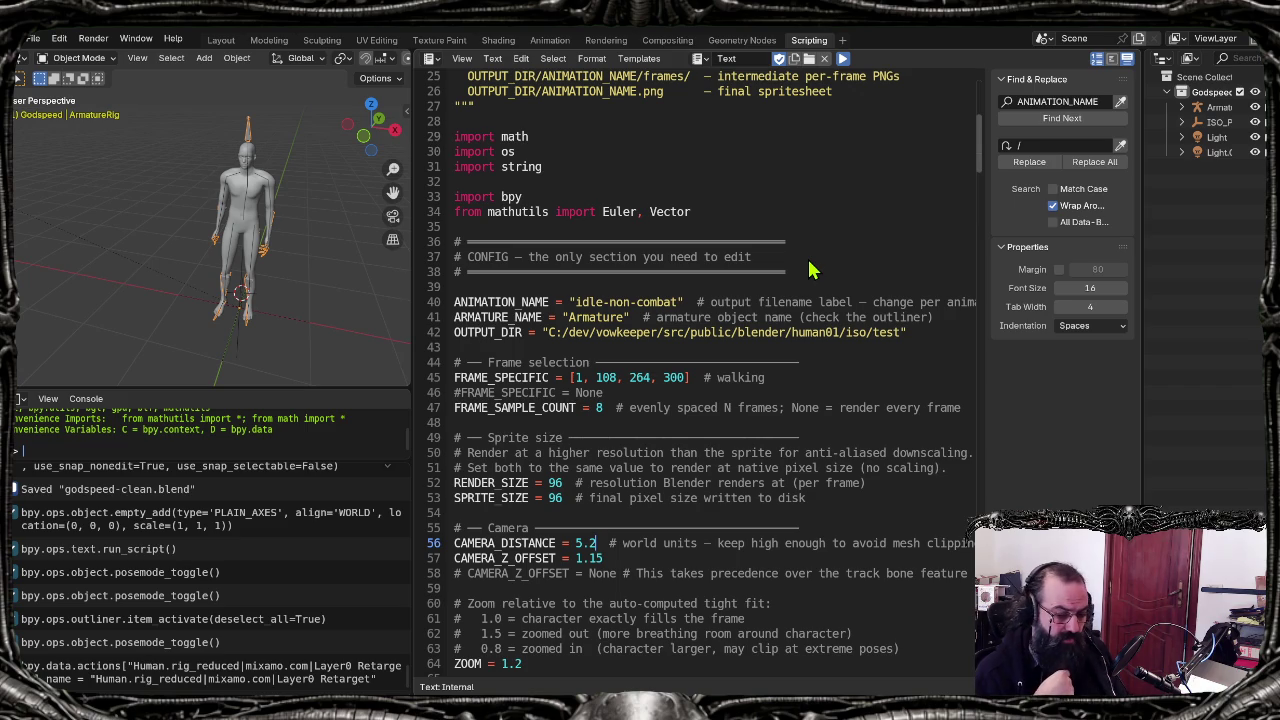
pyautogui.hotkey('alt', 'p')
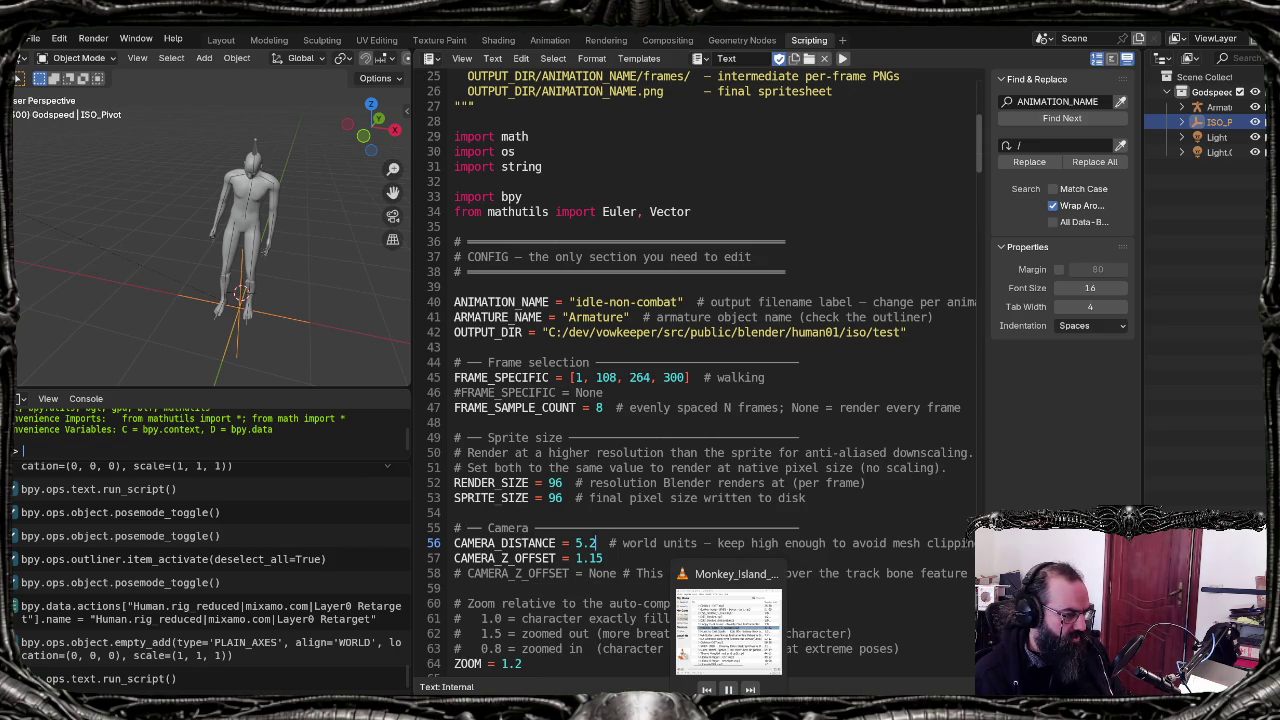
pyautogui.click(522, 640)
pyautogui.press('Up')
pyautogui.press('Return')
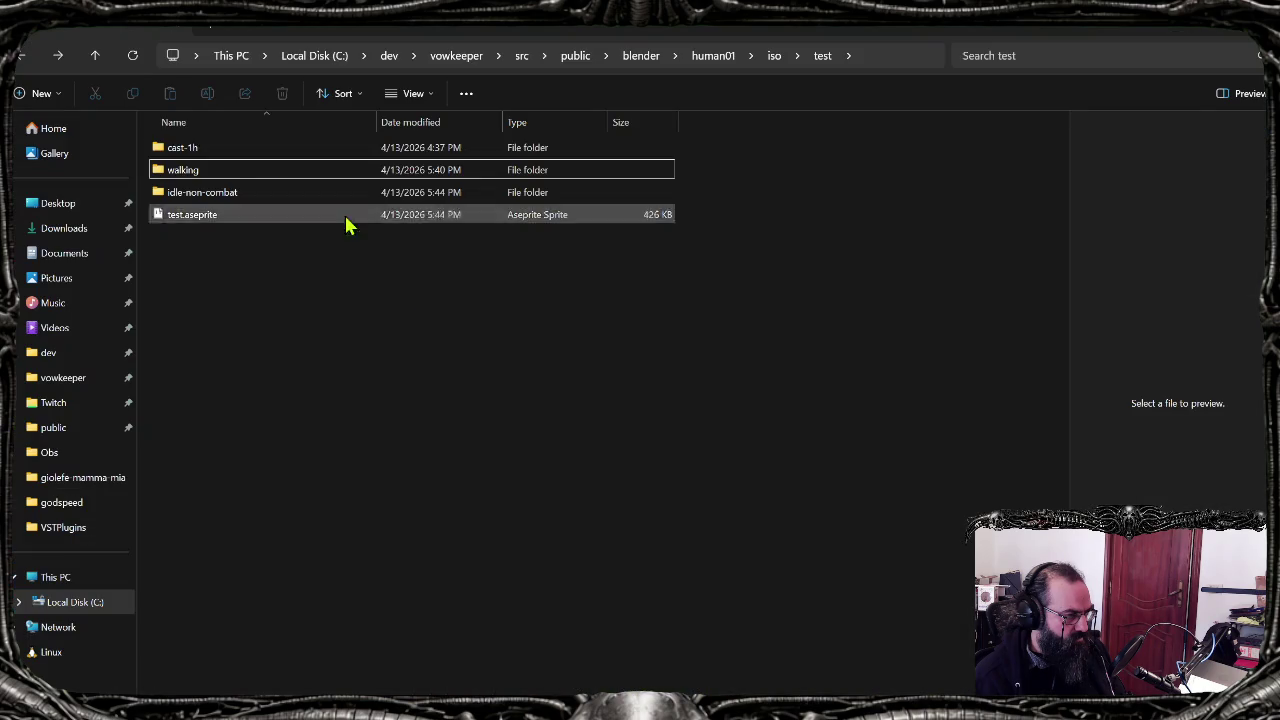
pyautogui.click(232, 216)
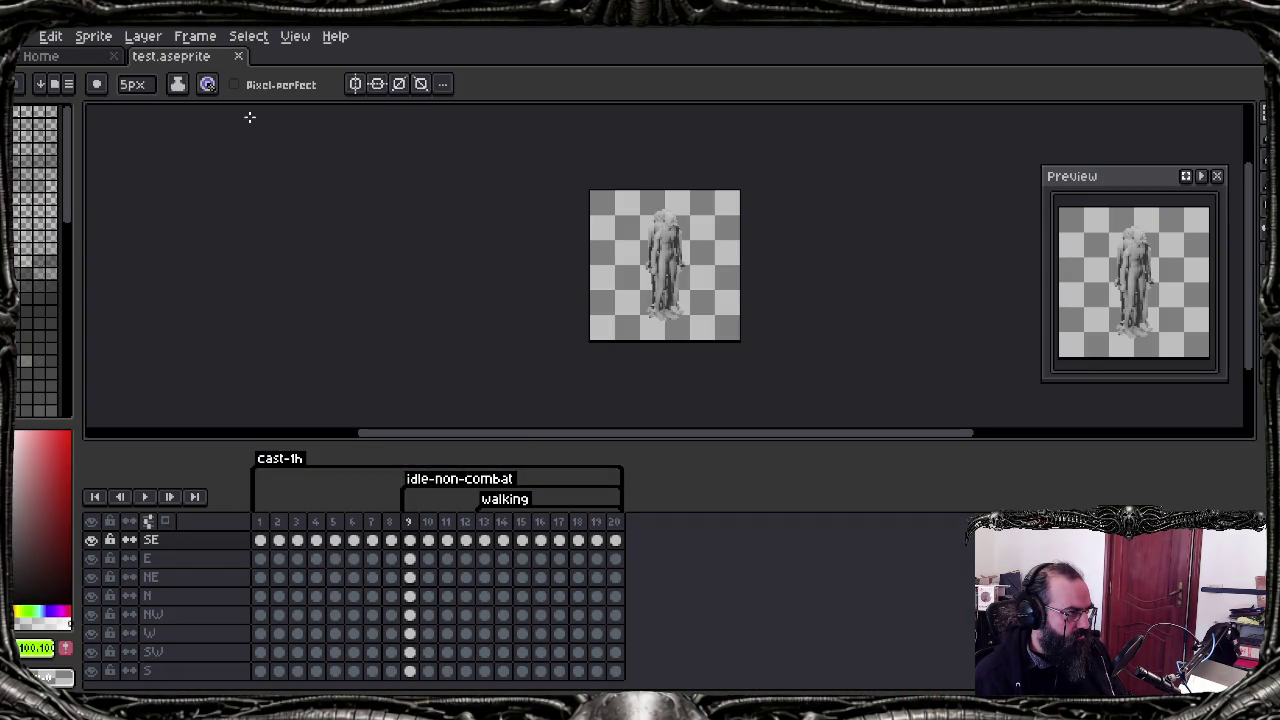
# Step: Show only the NE direction layer, zoom in, and jump to frame 10
pyautogui.click(96, 522)
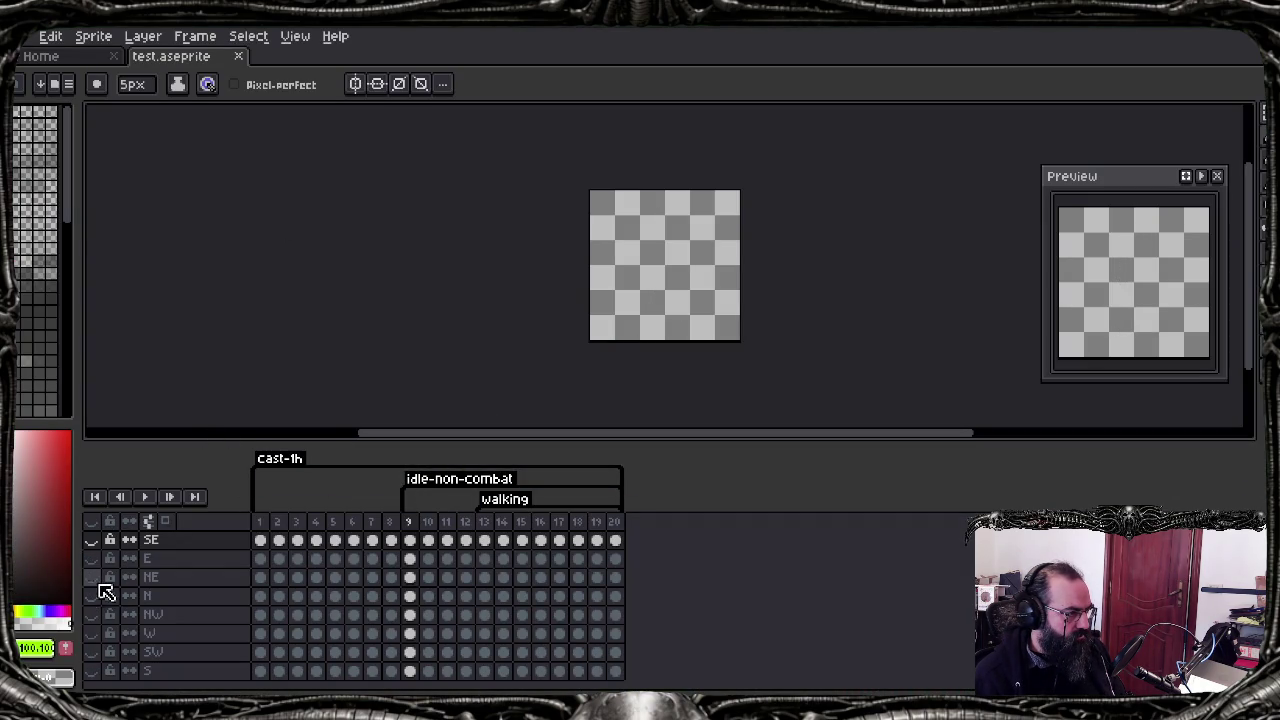
pyautogui.click(91, 577)
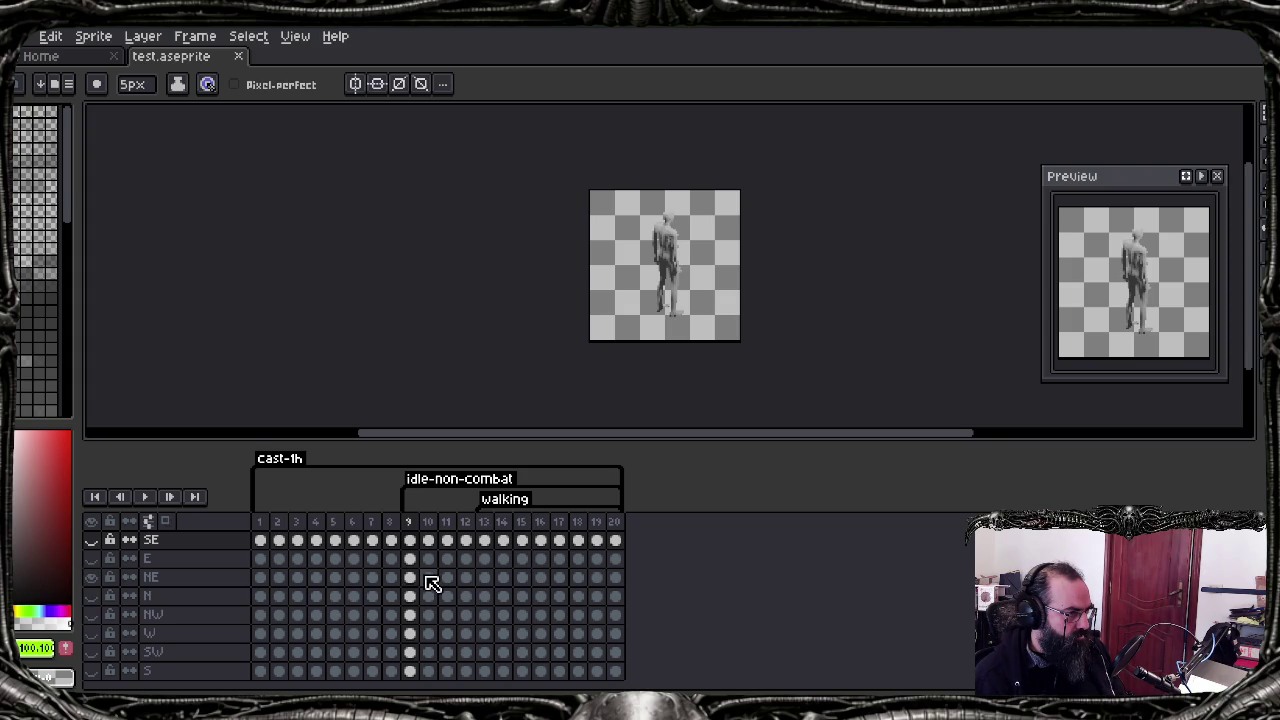
pyautogui.scroll(1, 669, 267)
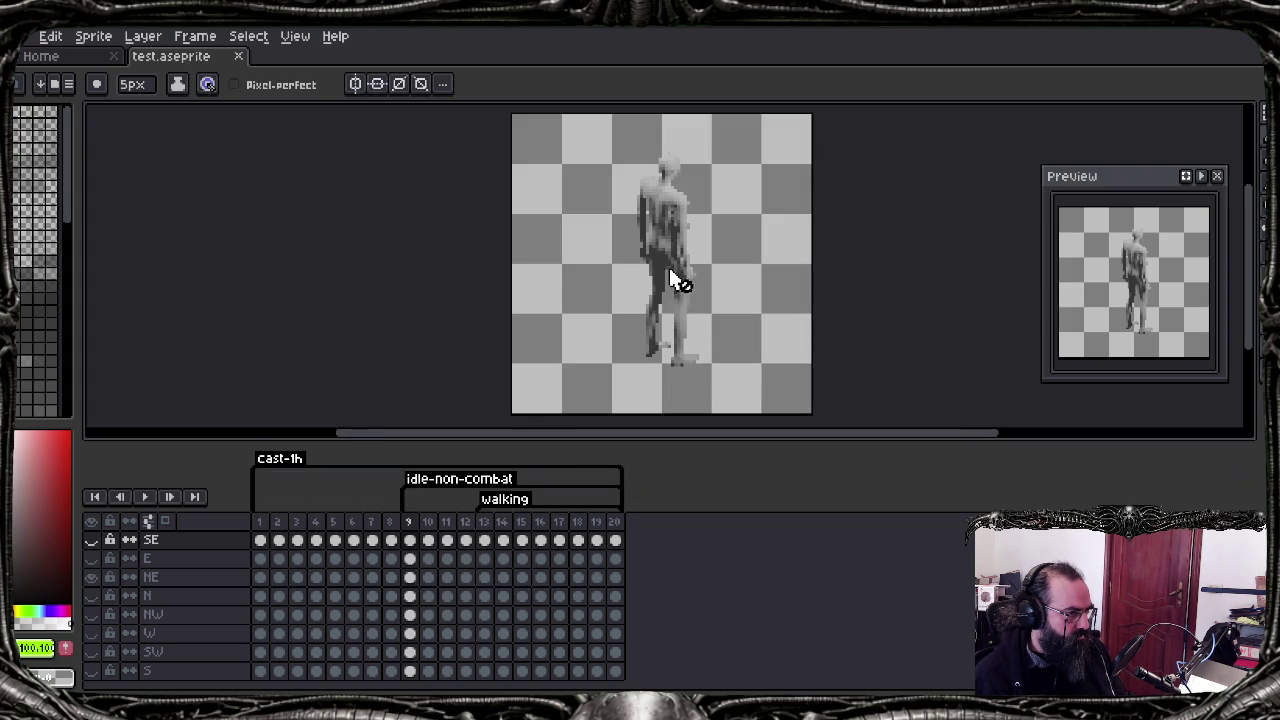
pyautogui.click(426, 578)
# Step: Step back and forth through NE frames 10 to 14 to compare poses
pyautogui.press('Right')
pyautogui.press('Right')
pyautogui.press('Right')
pyautogui.press('Left')
pyautogui.press('Right')
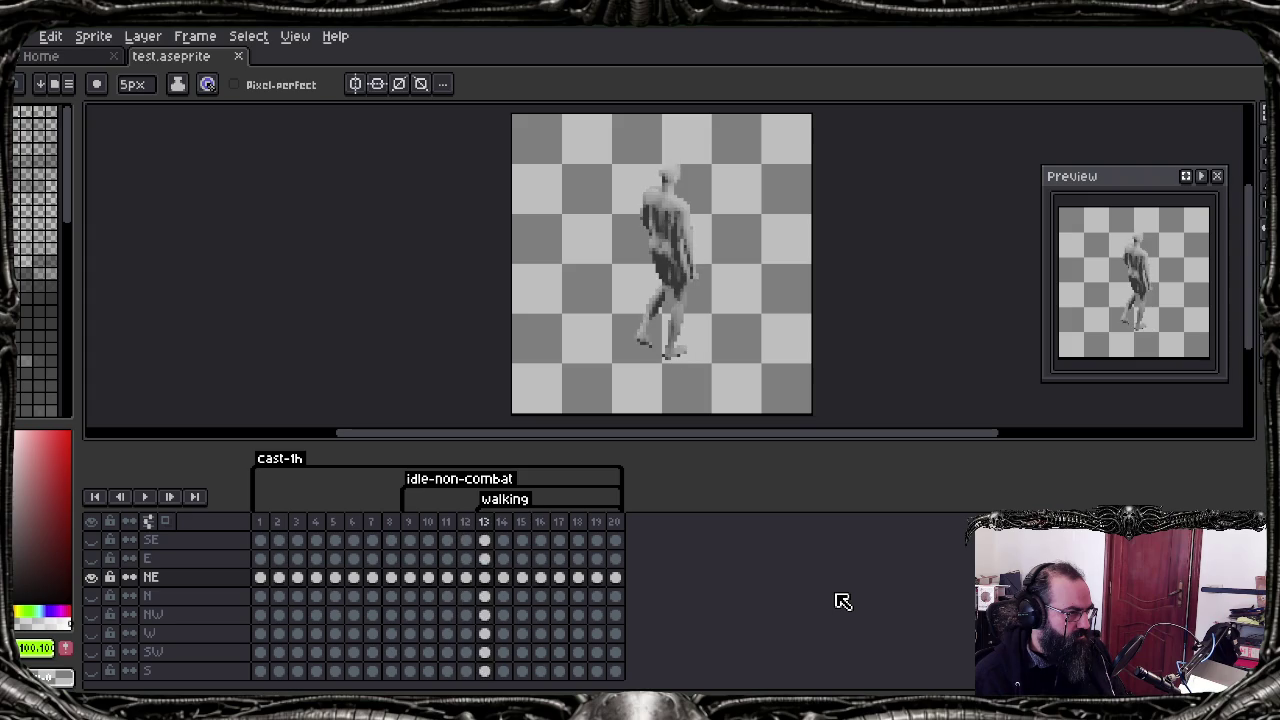
pyautogui.press('Left')
pyautogui.press('Right')
pyautogui.press('Left')
pyautogui.press('Right')
pyautogui.press('Left')
pyautogui.press('Left')
pyautogui.press('Left')
pyautogui.press('Left')
pyautogui.press('Right')
pyautogui.press('Right')
pyautogui.press('Right')
pyautogui.press('Right')
pyautogui.press('Left')
pyautogui.press('Right')
pyautogui.press('Left')
pyautogui.press('Right')
pyautogui.press('Left')
pyautogui.press('Right')
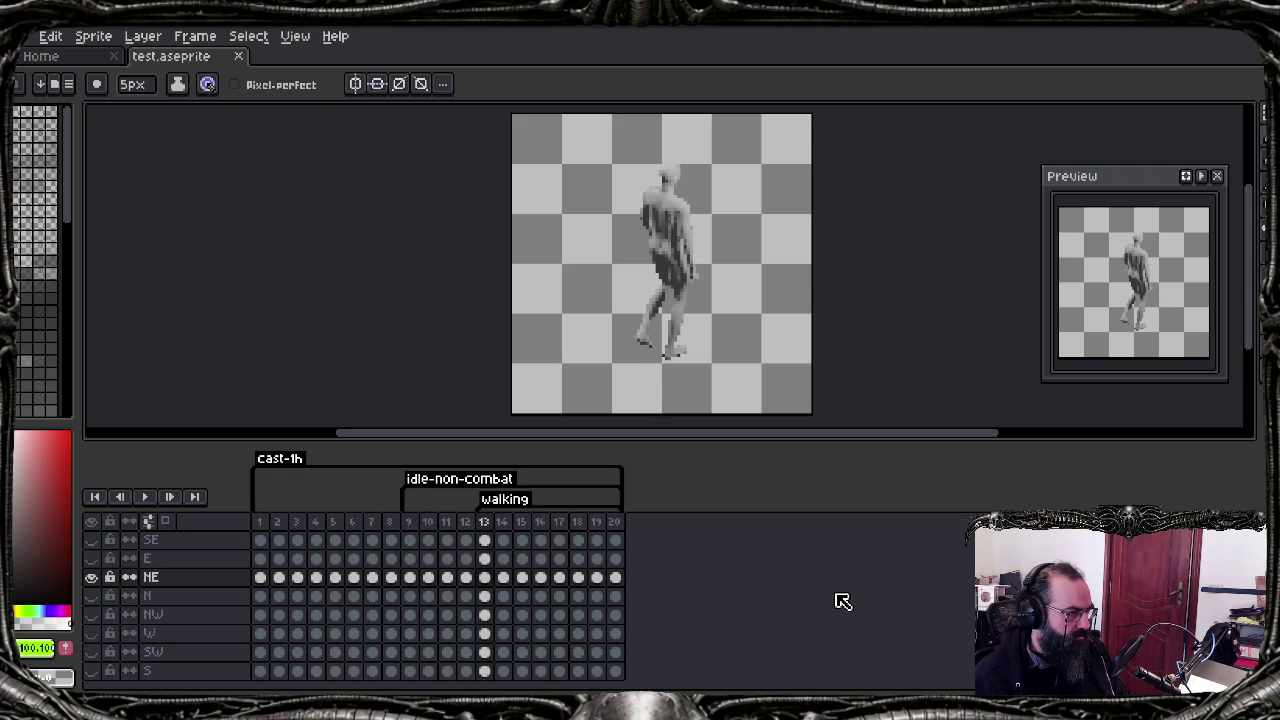
pyautogui.press('Right')
pyautogui.press('Right')
pyautogui.press('Left')
pyautogui.press('Left')
pyautogui.press('Left')
pyautogui.press('Right')
pyautogui.press('Right')
pyautogui.press('Left')
pyautogui.press('Left')
pyautogui.press('Left')
pyautogui.press('Left')
pyautogui.press('Right')
pyautogui.press('Right')
pyautogui.press('Right')
pyautogui.press('Right')
pyautogui.press('Right')
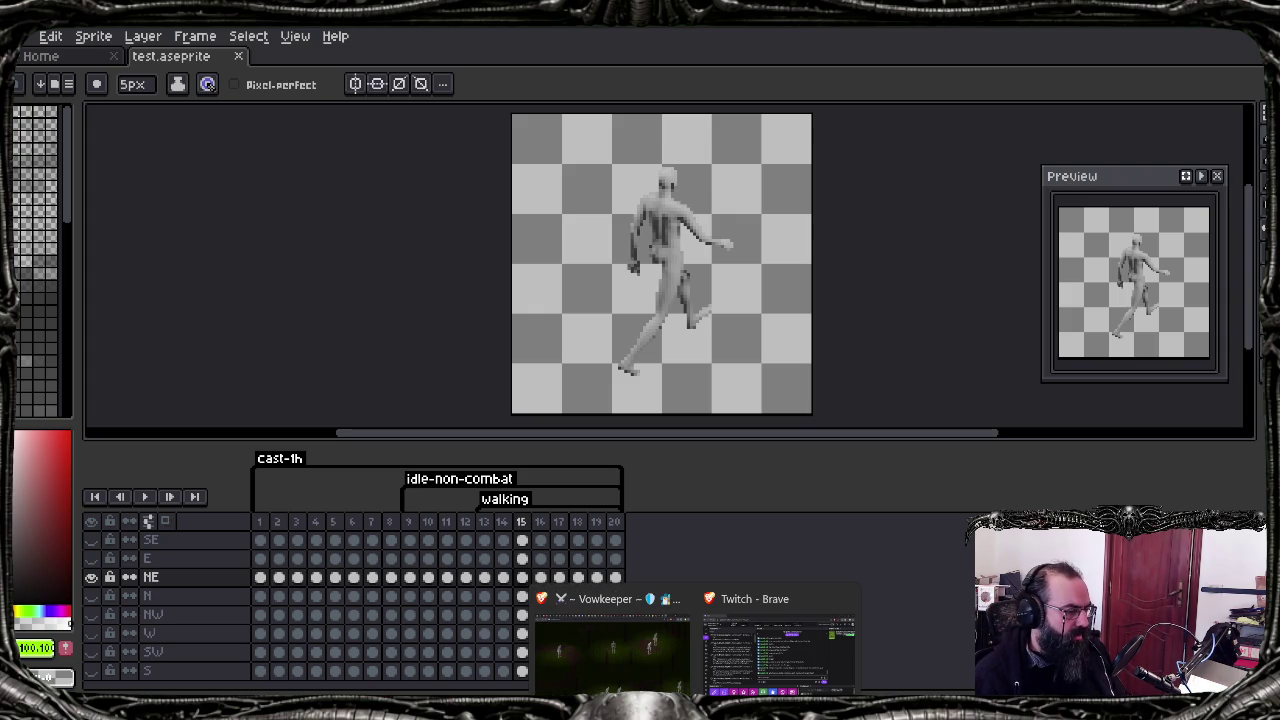
# Step: View the re-rendered characters in Vowkeeper at localhost:5173, then return to Blender's script
pyautogui.click(660, 642)
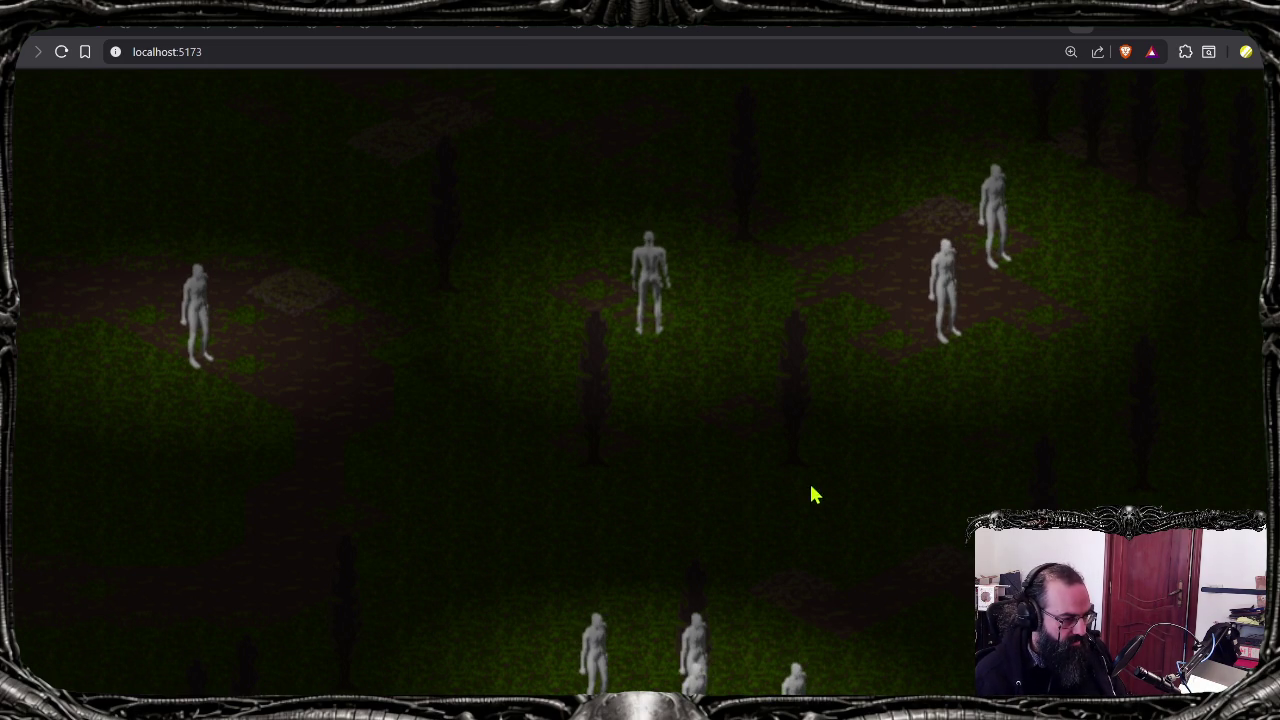
pyautogui.click(832, 712)
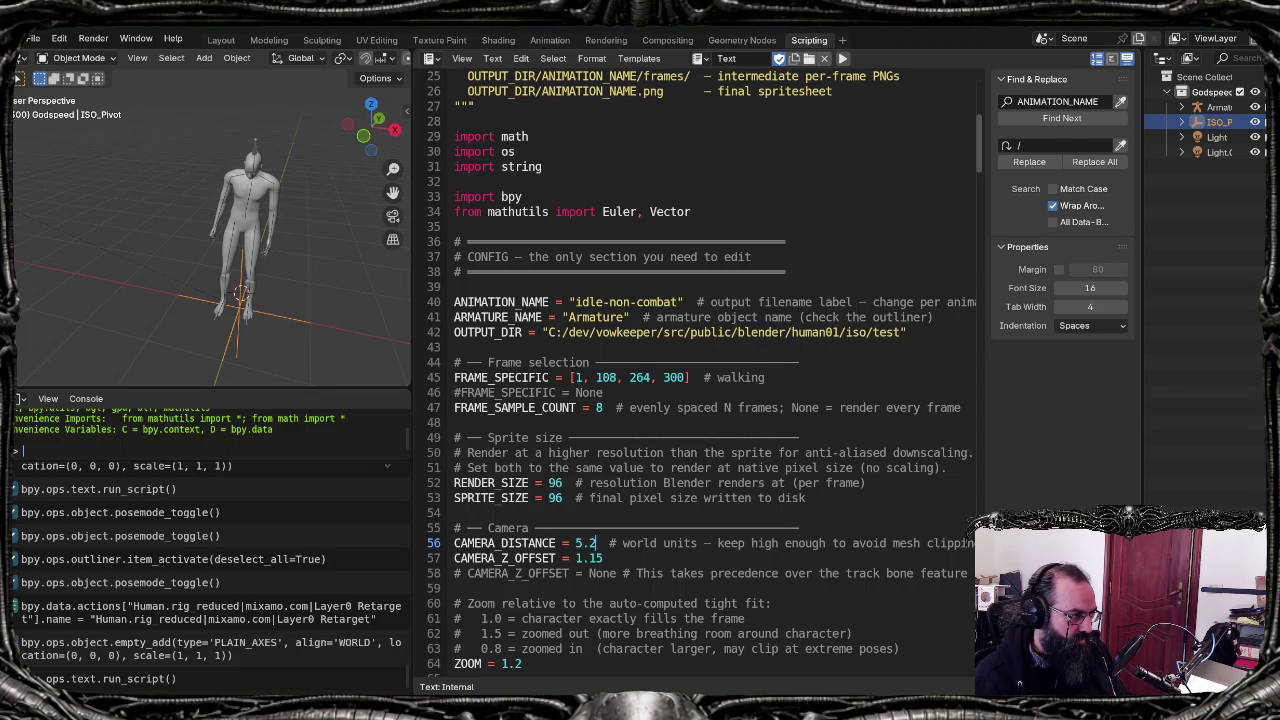
# Step: Deselect ISO_Pivot, view through the camera, set CAMERA_DISTANCE to 5.8, and run the script
pyautogui.click(370, 318)
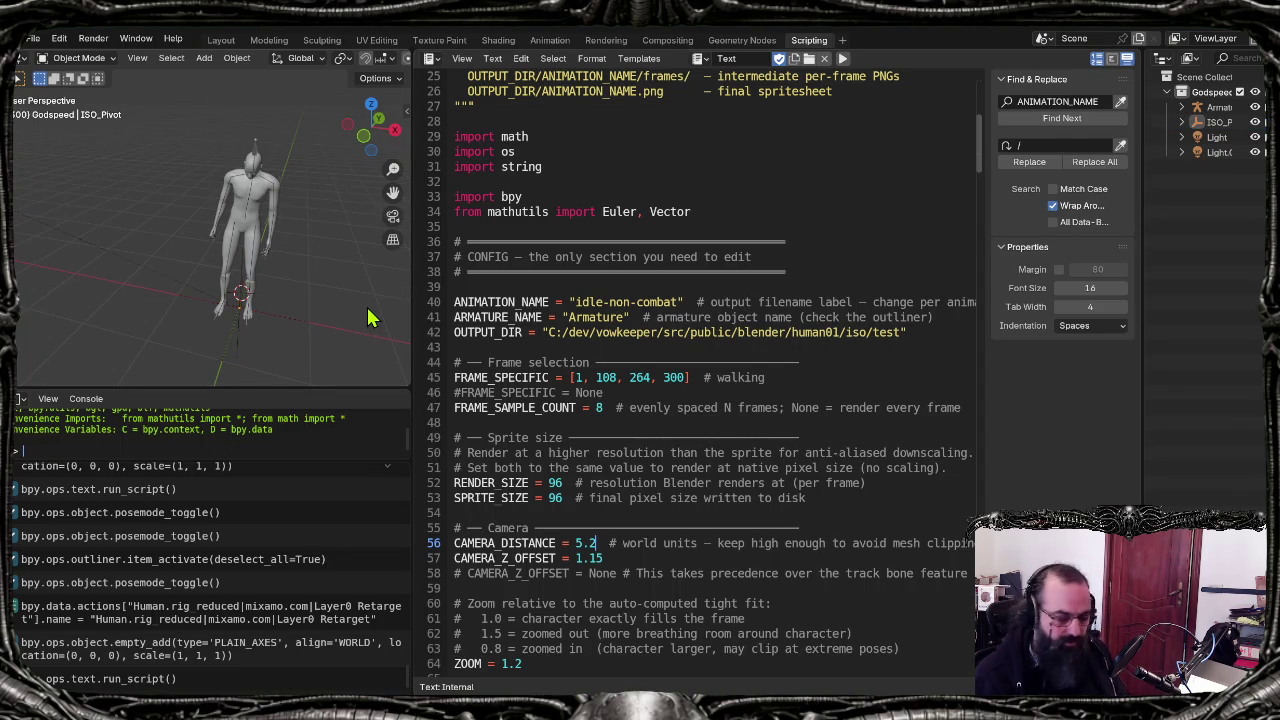
pyautogui.press('KP_0')
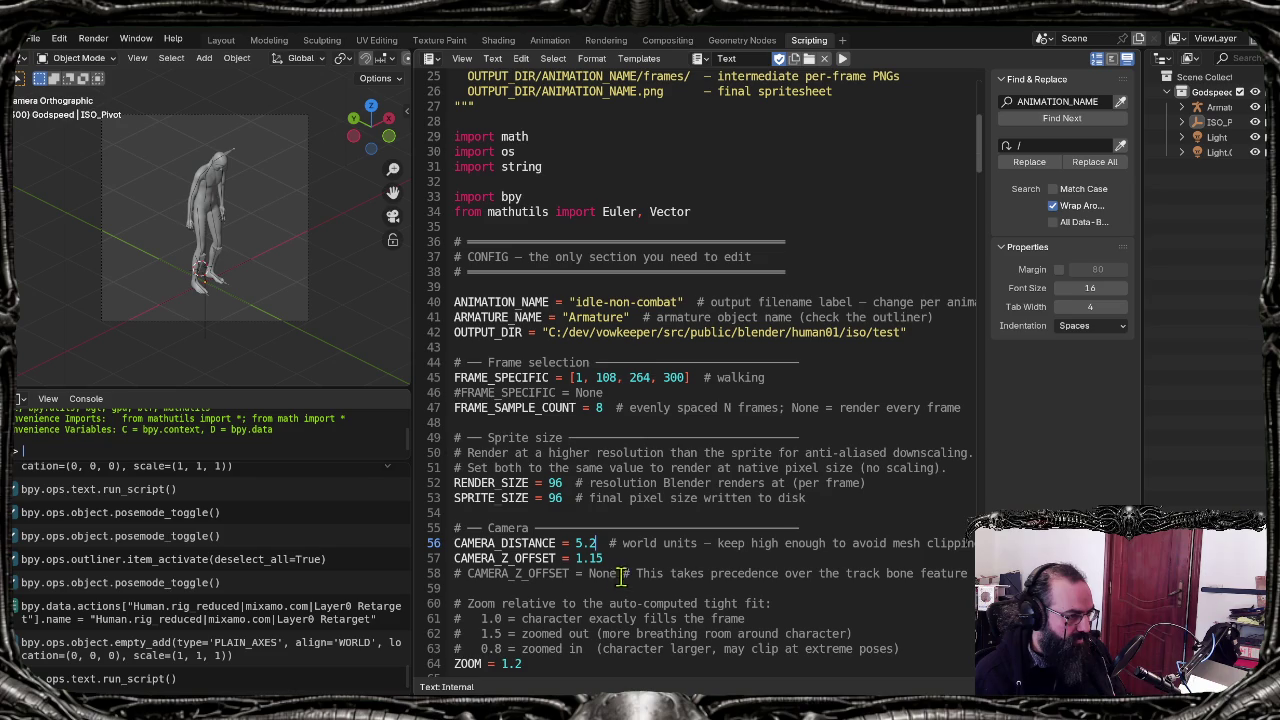
pyautogui.click(598, 543)
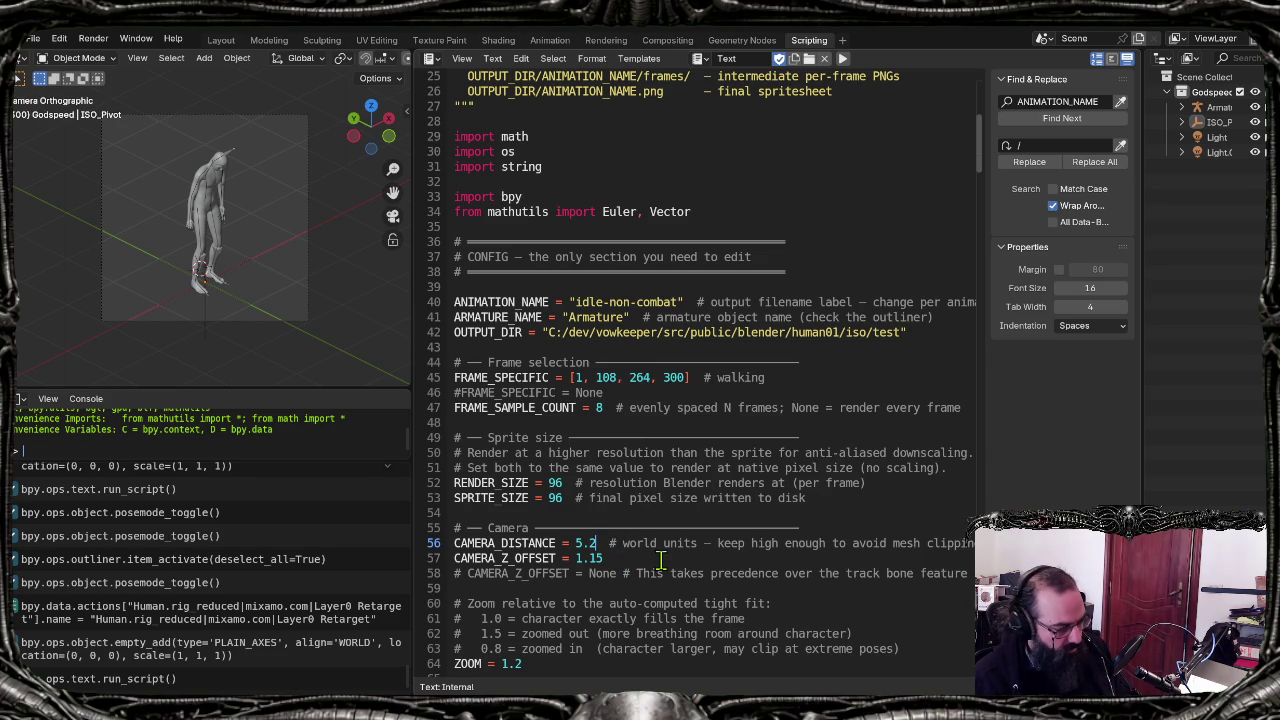
pyautogui.write('8')
pyautogui.hotkey('alt', 'p')
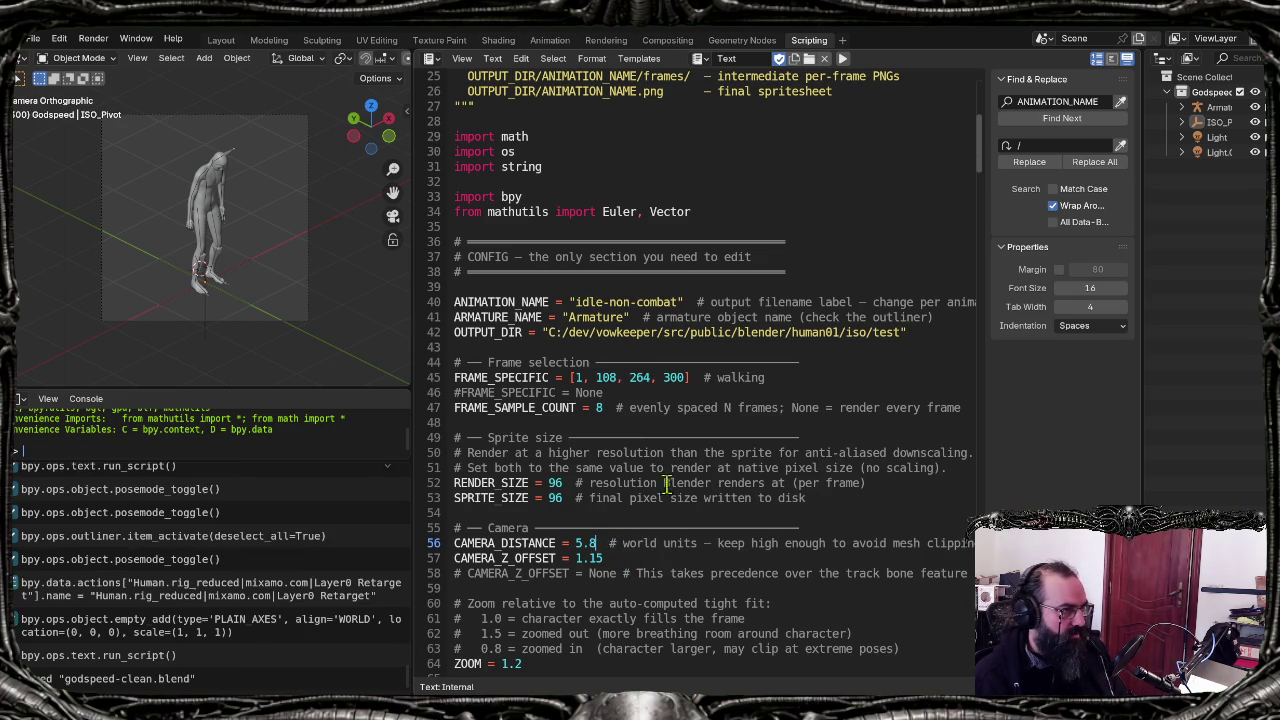
# Step: Re-run generate_ase.sh in the MINGW64 terminal to rebuild test.aseprite
pyautogui.hotkey('alt', 'Tab')
pyautogui.hotkey('alt', 'Tab')
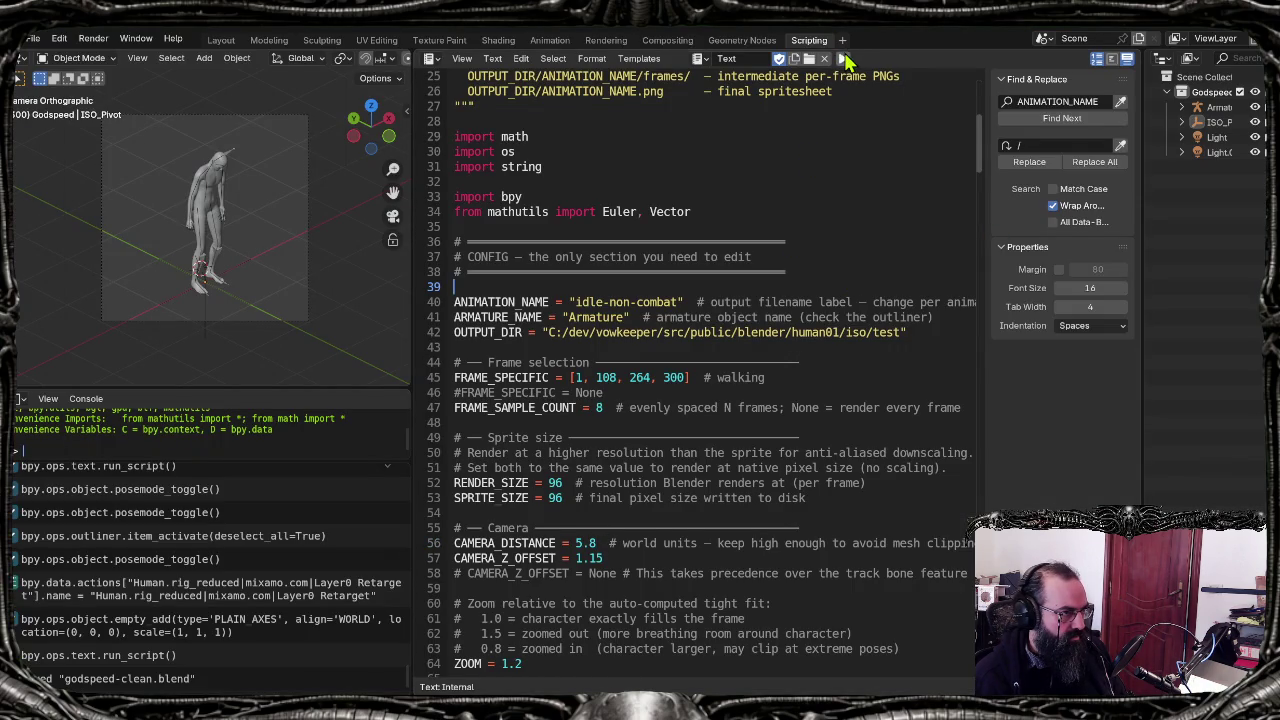
pyautogui.hotkey('alt', 'Tab')
pyautogui.press('Up')
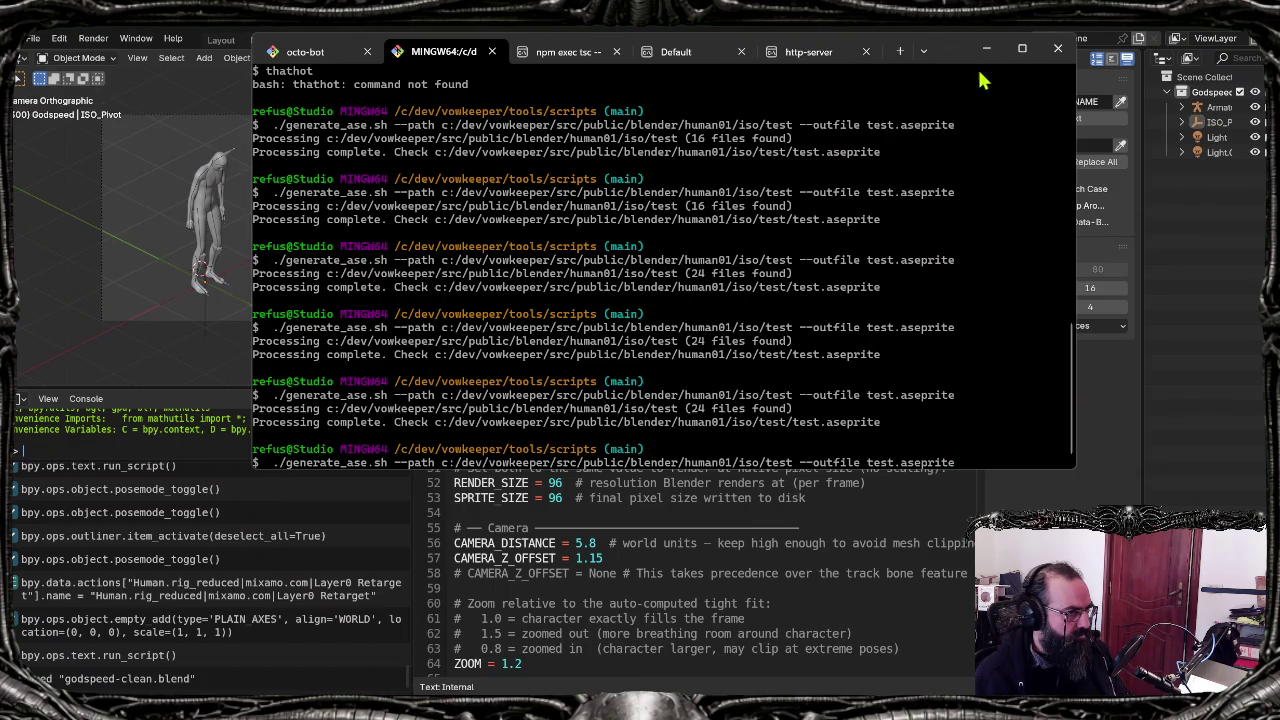
pyautogui.moveTo(959, 58); pyautogui.dragTo(965, 113)
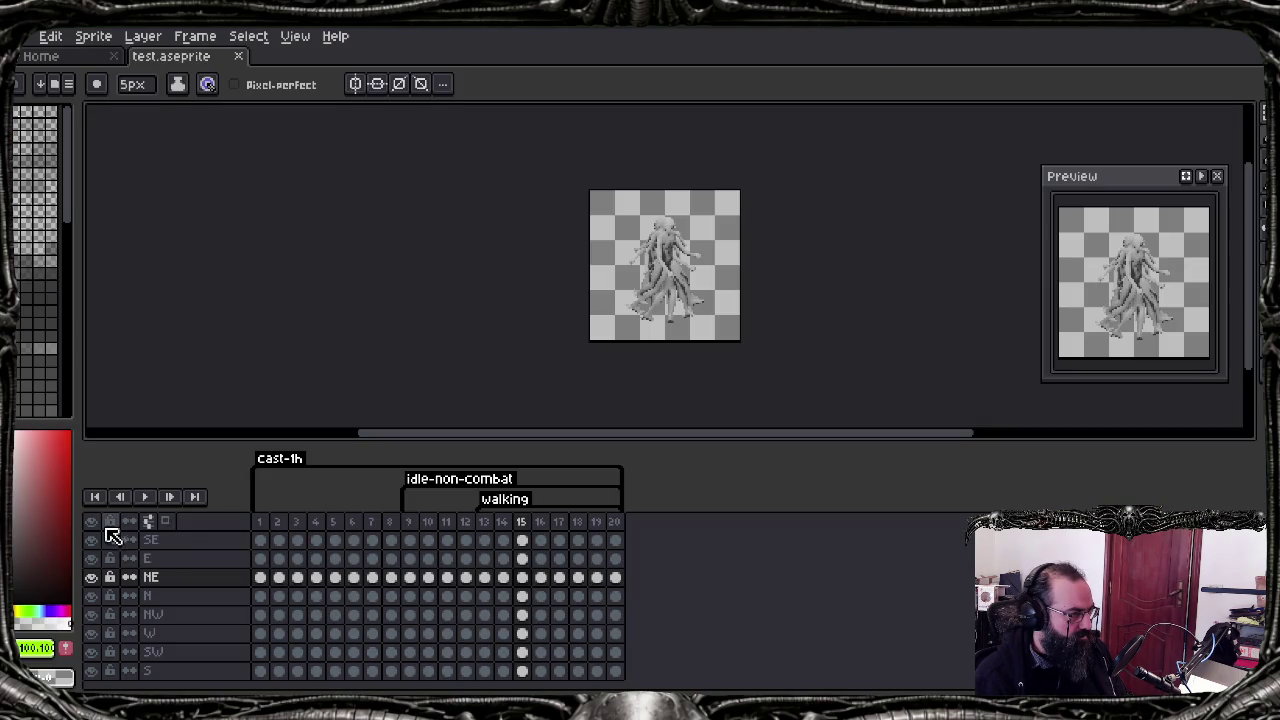
# Step: Reload test.aseprite and play the NE direction animation alone from frame 9
pyautogui.click(92, 522)
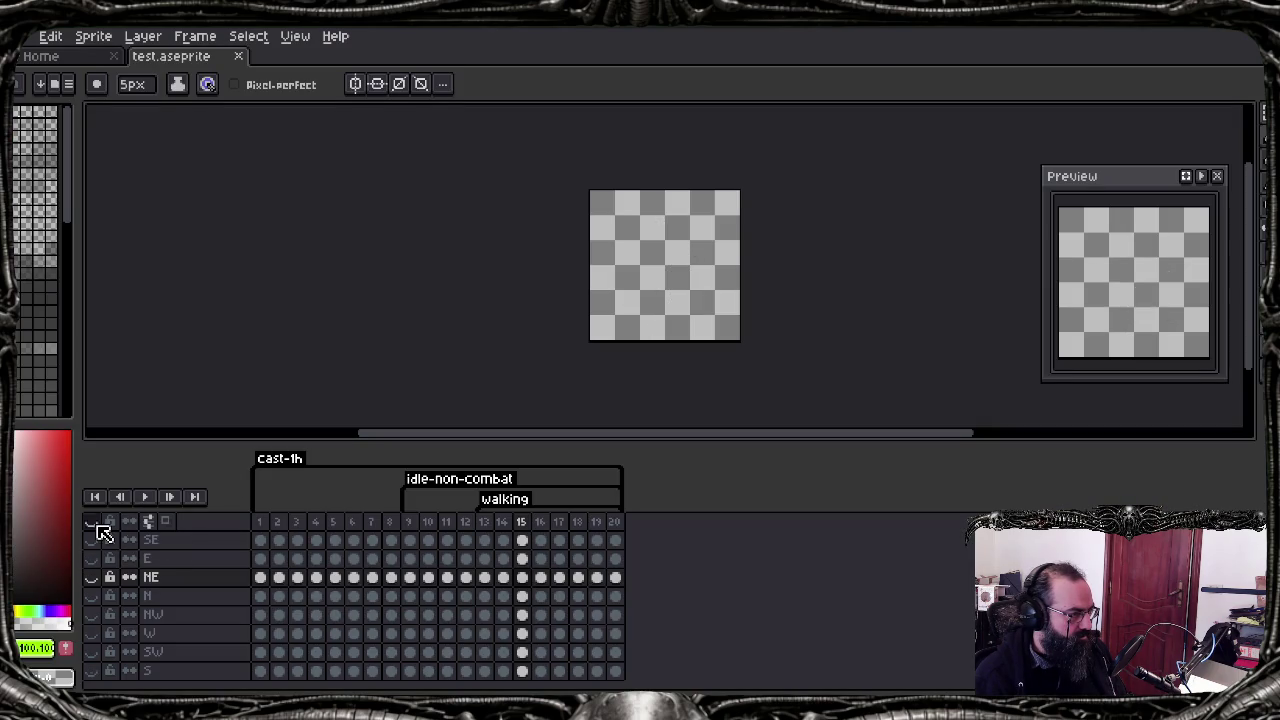
pyautogui.click(445, 578)
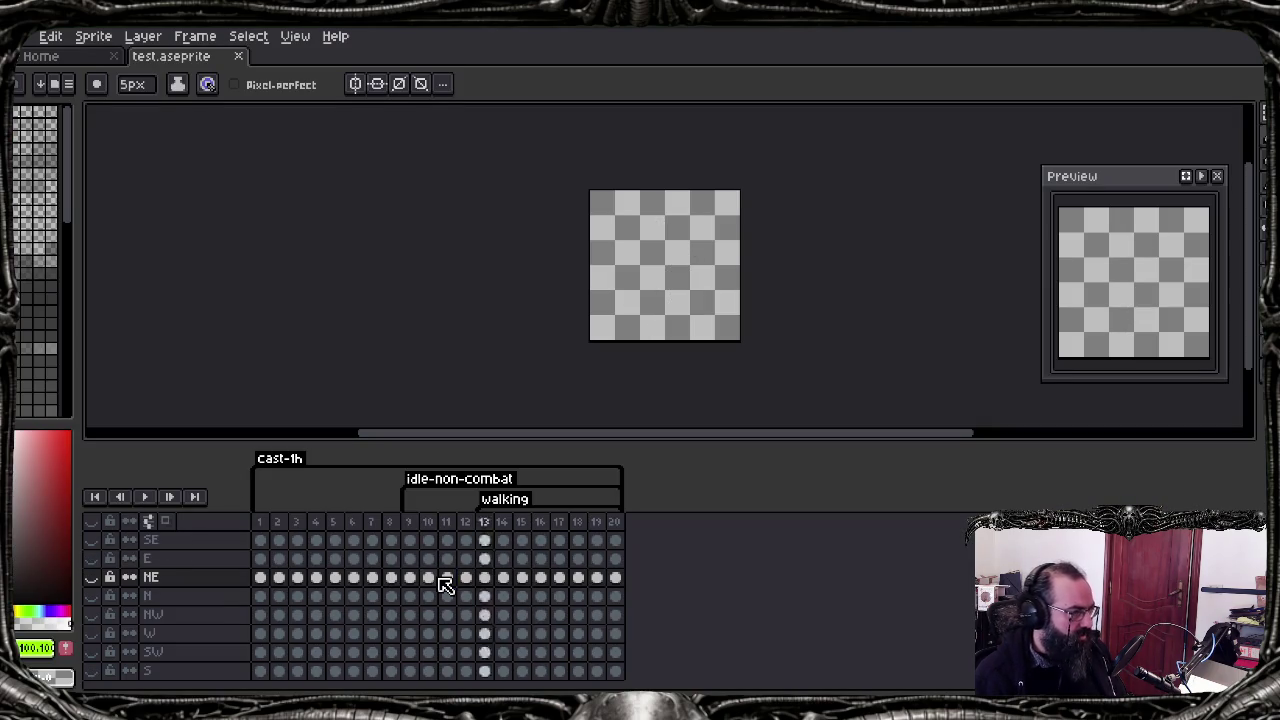
pyautogui.press('Right')
pyautogui.press('Right')
pyautogui.press('Right')
pyautogui.hotkey('alt', 'Tab')
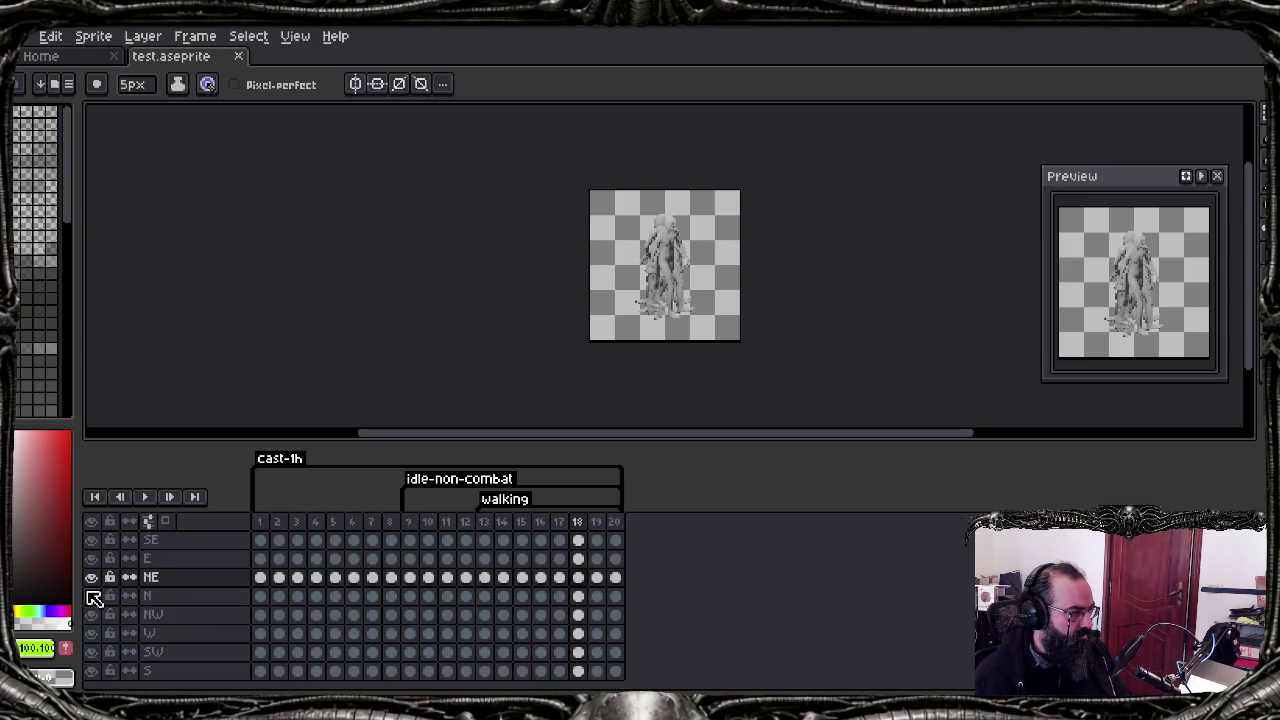
pyautogui.click(91, 521)
pyautogui.click(91, 578)
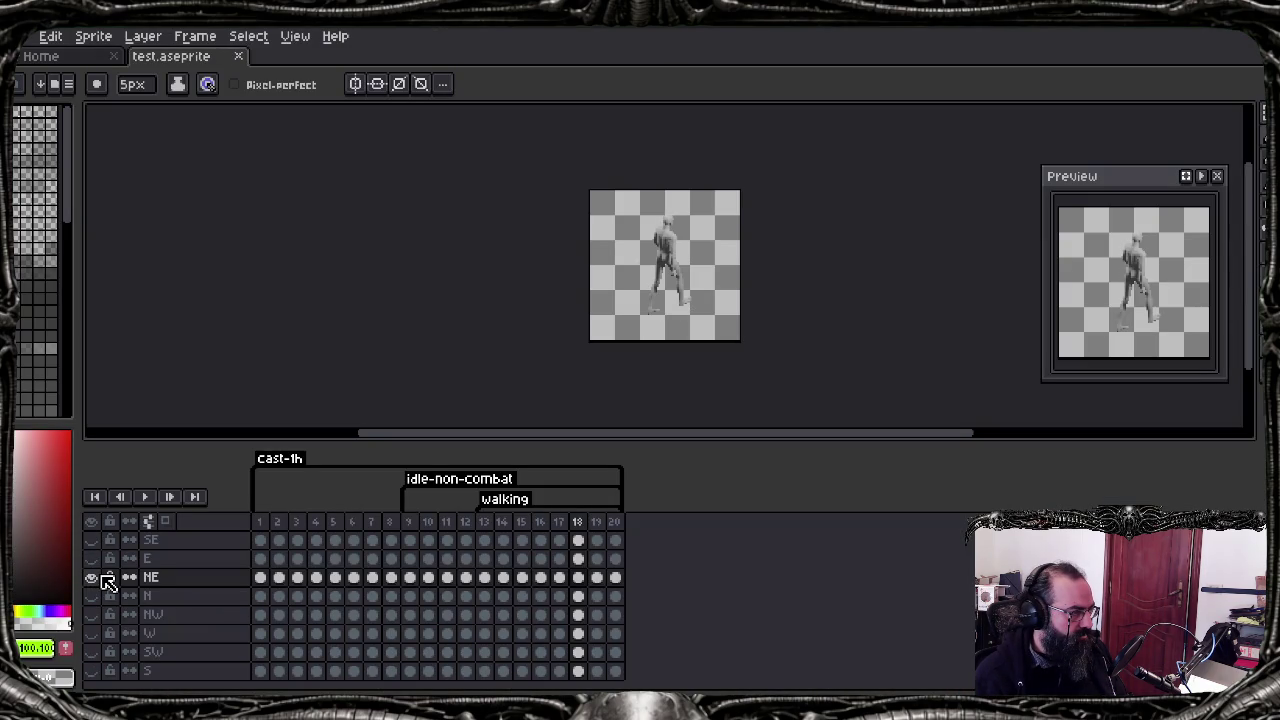
pyautogui.click(409, 577)
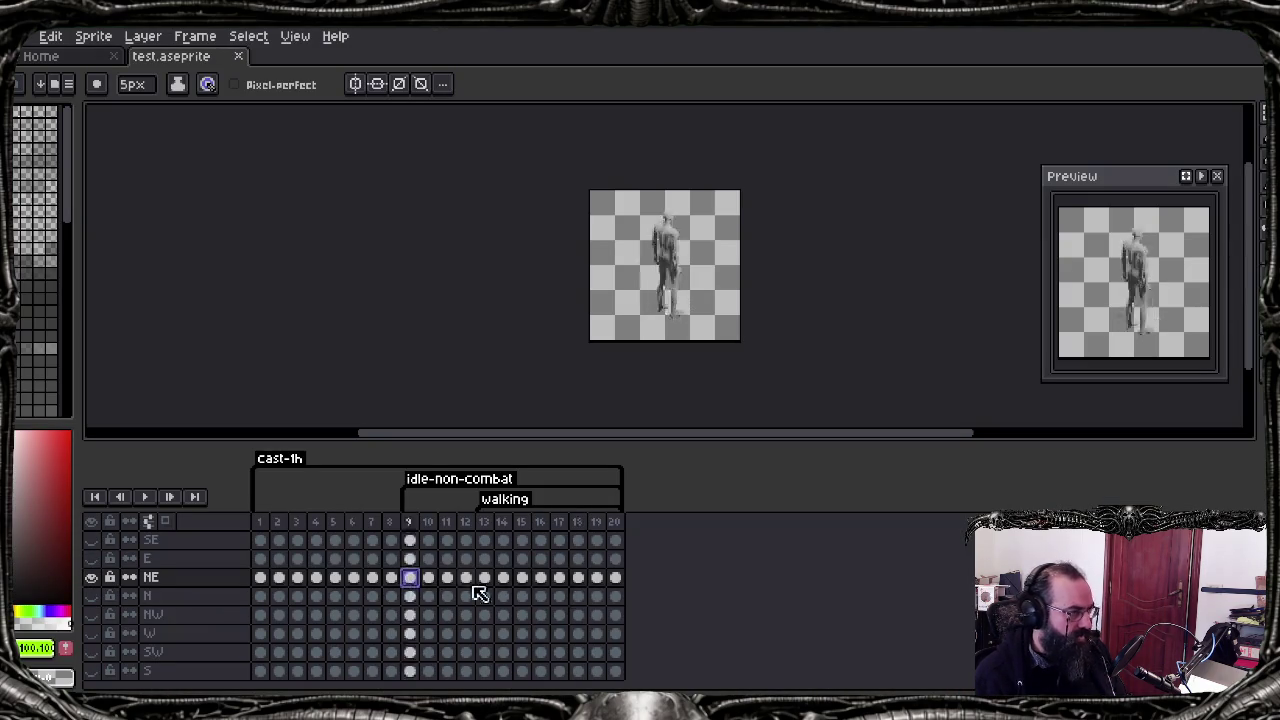
pyautogui.press('Return')
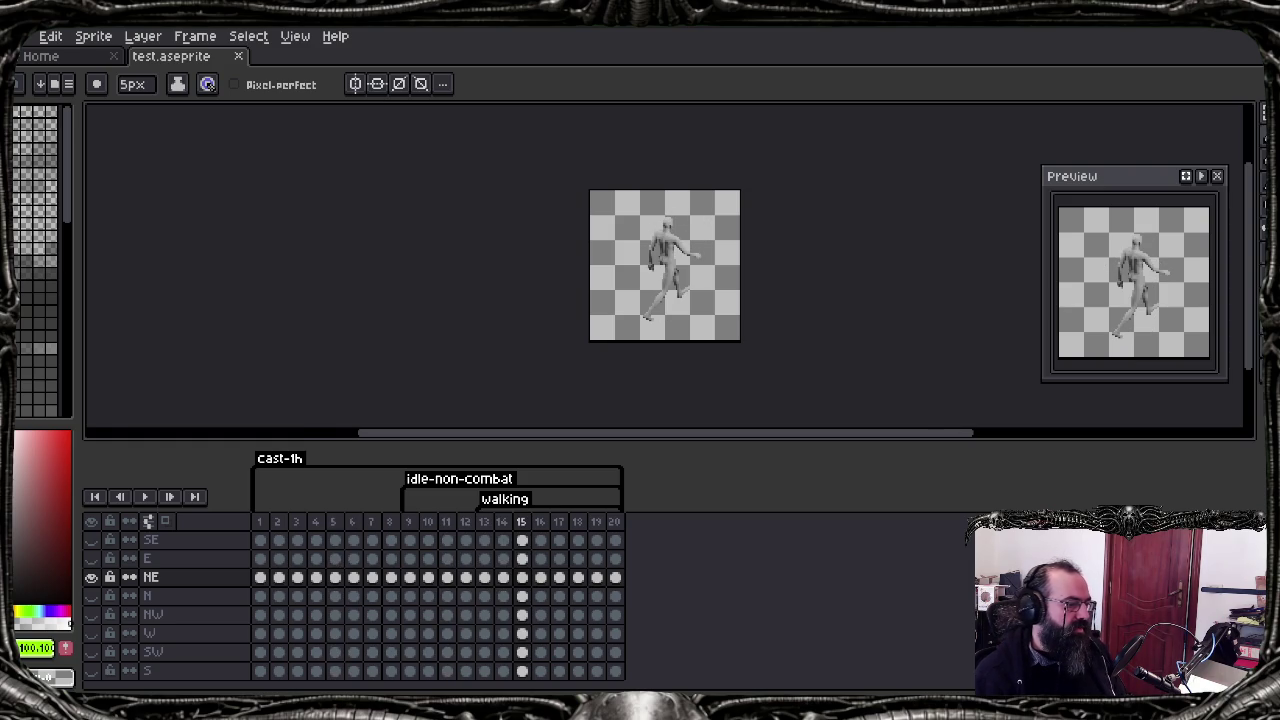
# Step: Return to Blender's export script and select the CAMERA_DISTANCE value
pyautogui.hotkey('alt', 'Tab')
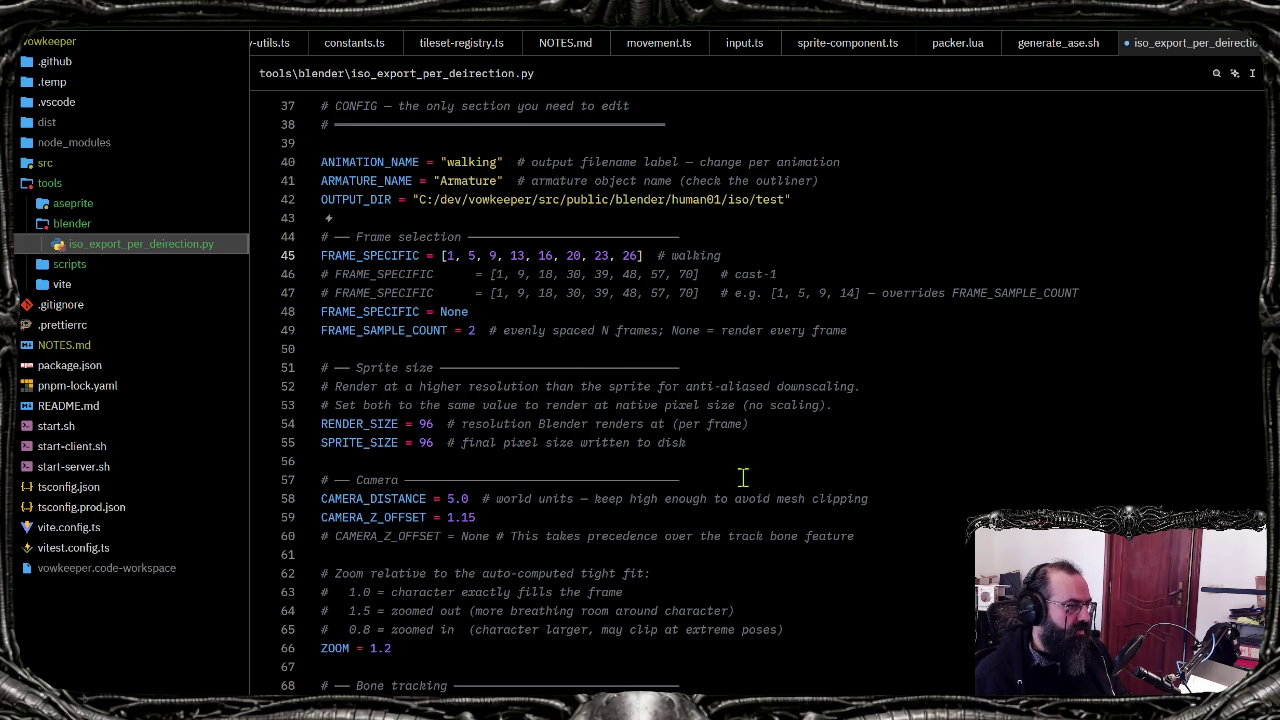
pyautogui.hotkey('alt', 'Tab')
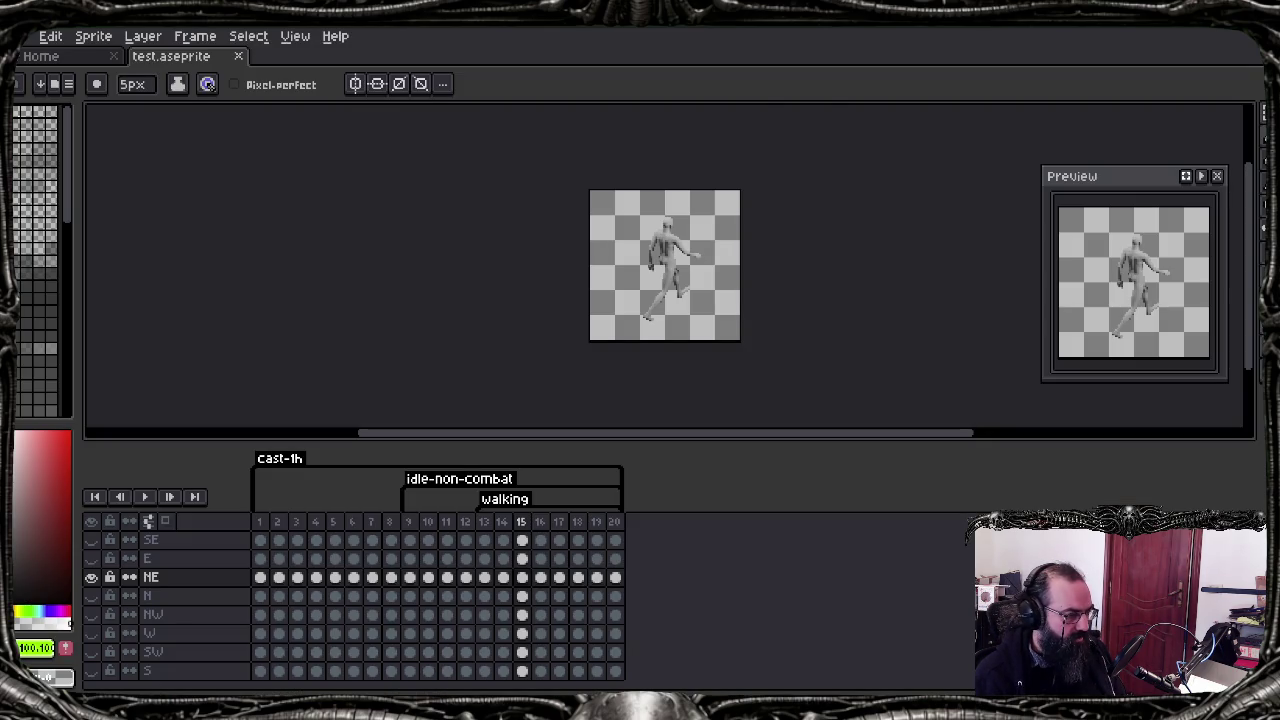
pyautogui.hotkey('alt', 'Tab')
pyautogui.click(608, 407)
pyautogui.click(597, 543)
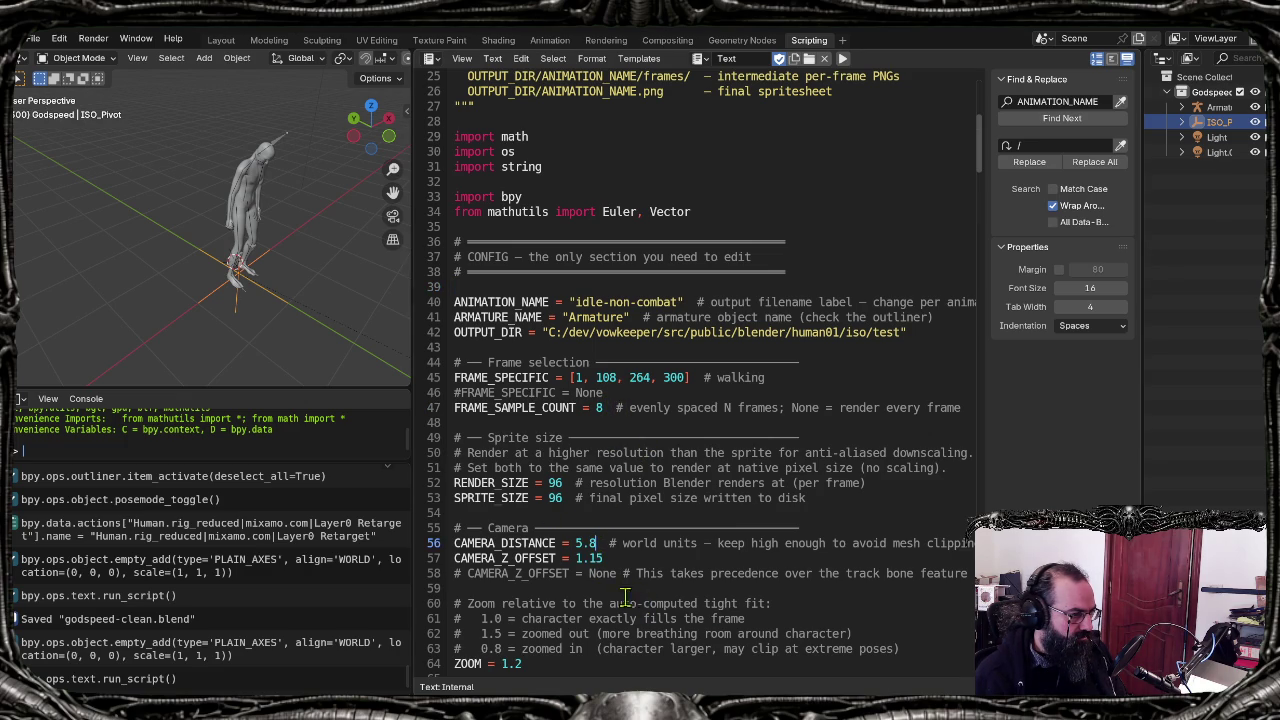
# Step: Search for CAMERA_DISTANCE with Find & Replace and cycle through all its occurrences
pyautogui.moveTo(597, 543); pyautogui.dragTo(484, 557)
pyautogui.doubleClick(485, 543)
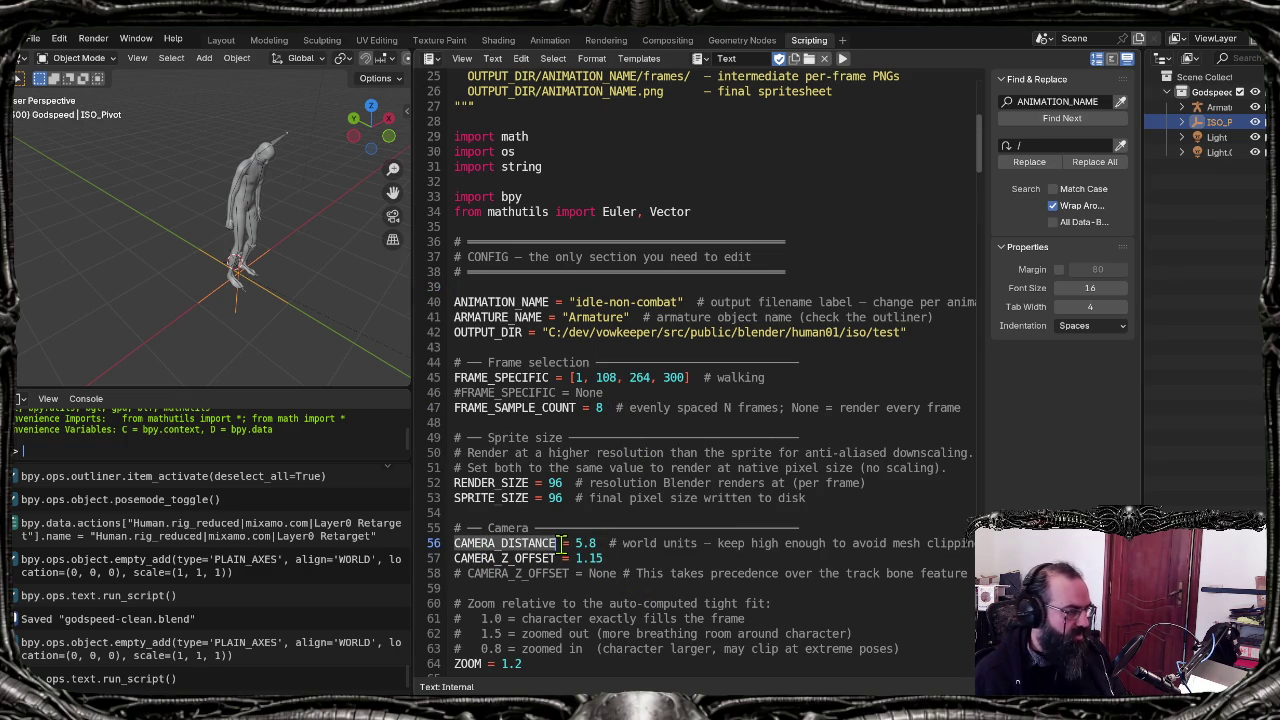
pyautogui.hotkey('ctrl', 'f')
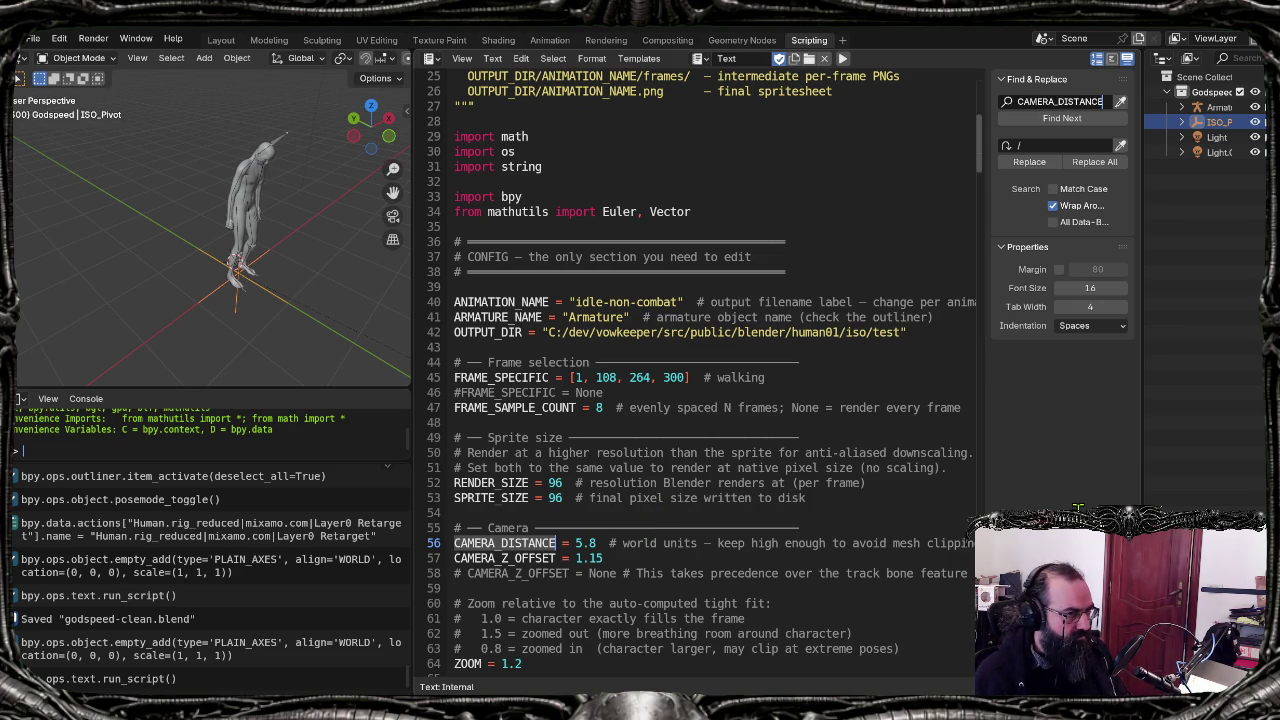
pyautogui.click(1062, 120)
pyautogui.click(1066, 120)
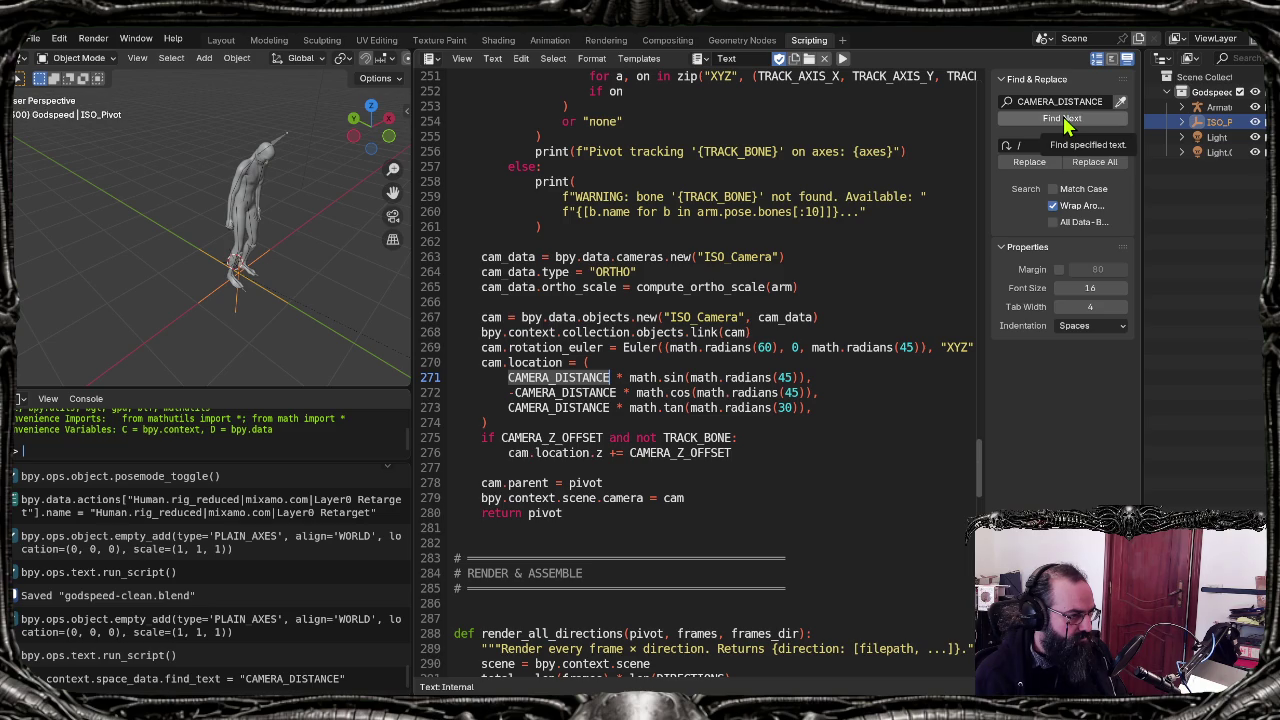
pyautogui.click(1066, 120)
pyautogui.click(1066, 120)
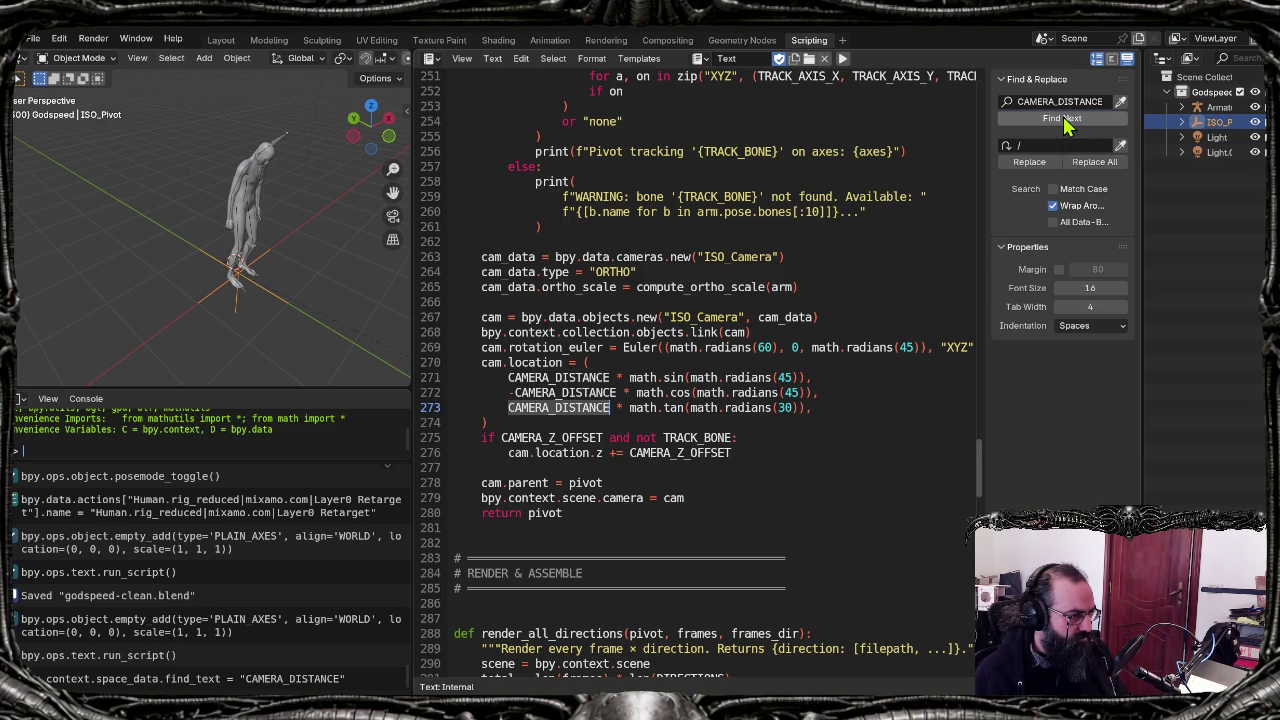
pyautogui.click(1066, 120)
pyautogui.click(1066, 120)
pyautogui.click(1066, 120)
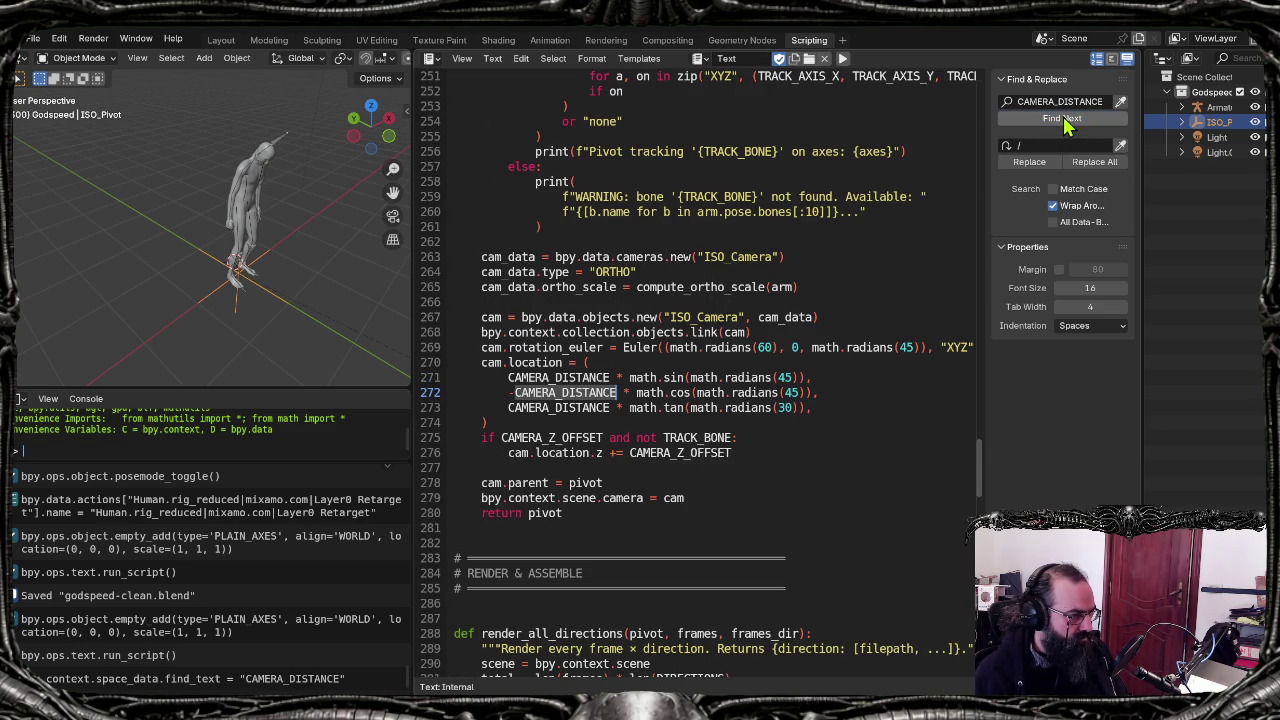
# Step: Inspect the camera location line and the setup_camera function description
pyautogui.click(836, 422)
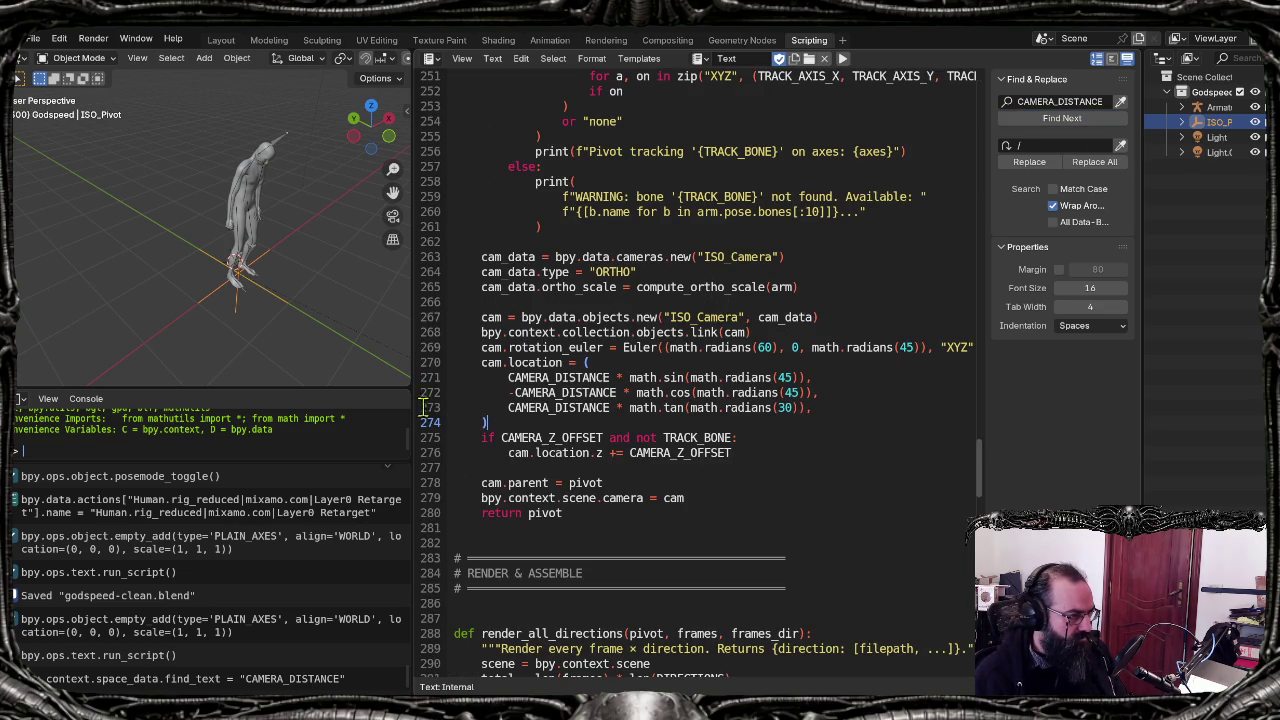
pyautogui.click(490, 364)
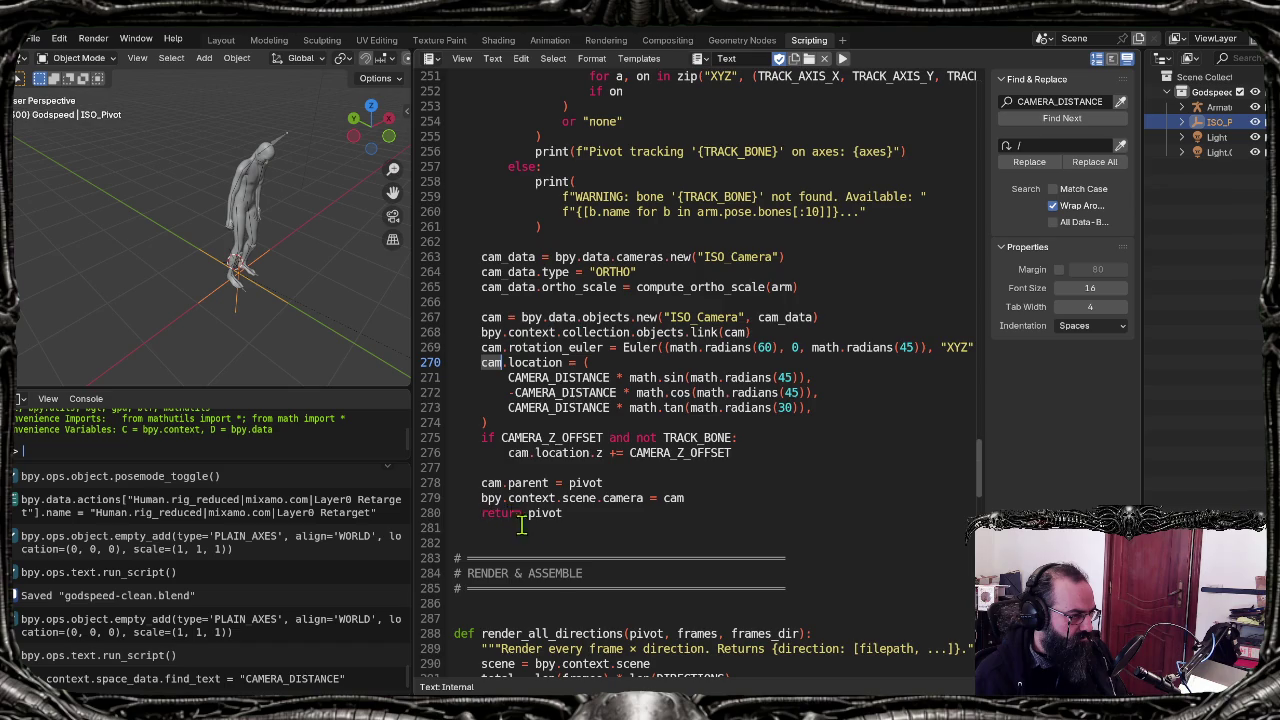
pyautogui.scroll(4, 560, 520)
pyautogui.scroll(6, 633, 536)
pyautogui.scroll(3, 845, 420)
pyautogui.scroll(2, 845, 420)
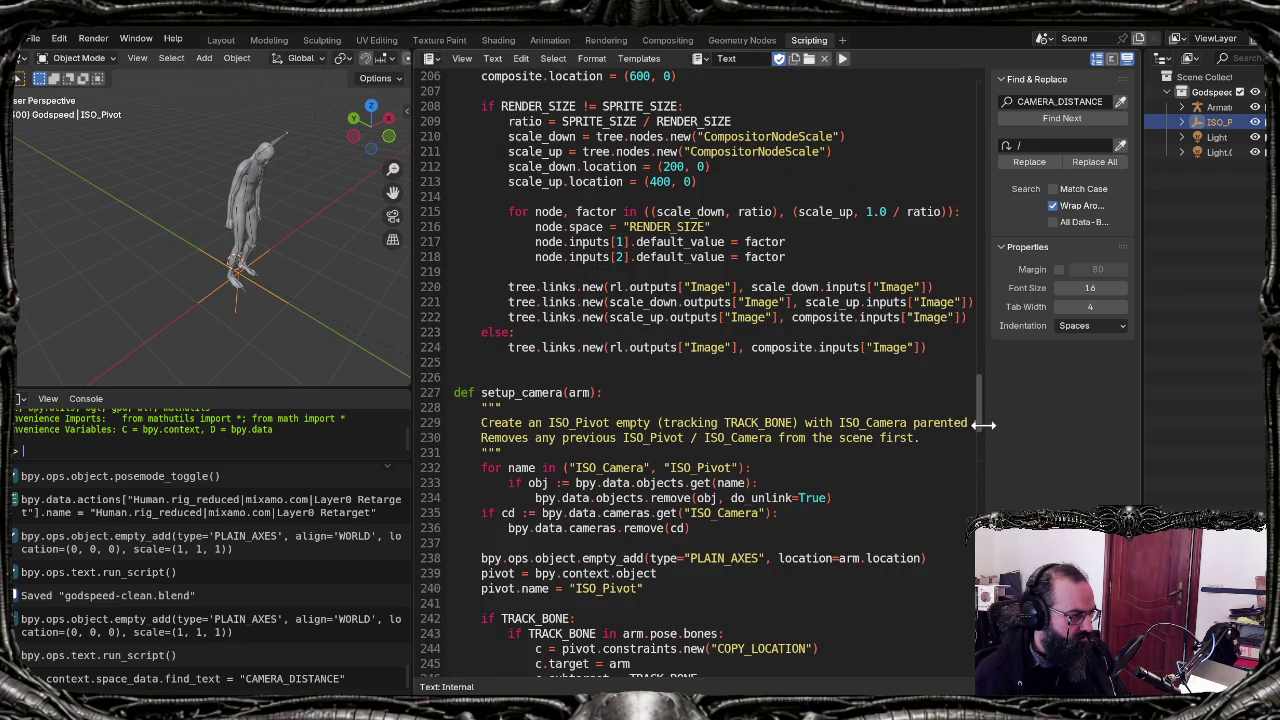
pyautogui.click(975, 422)
pyautogui.scroll(-7, 645, 540)
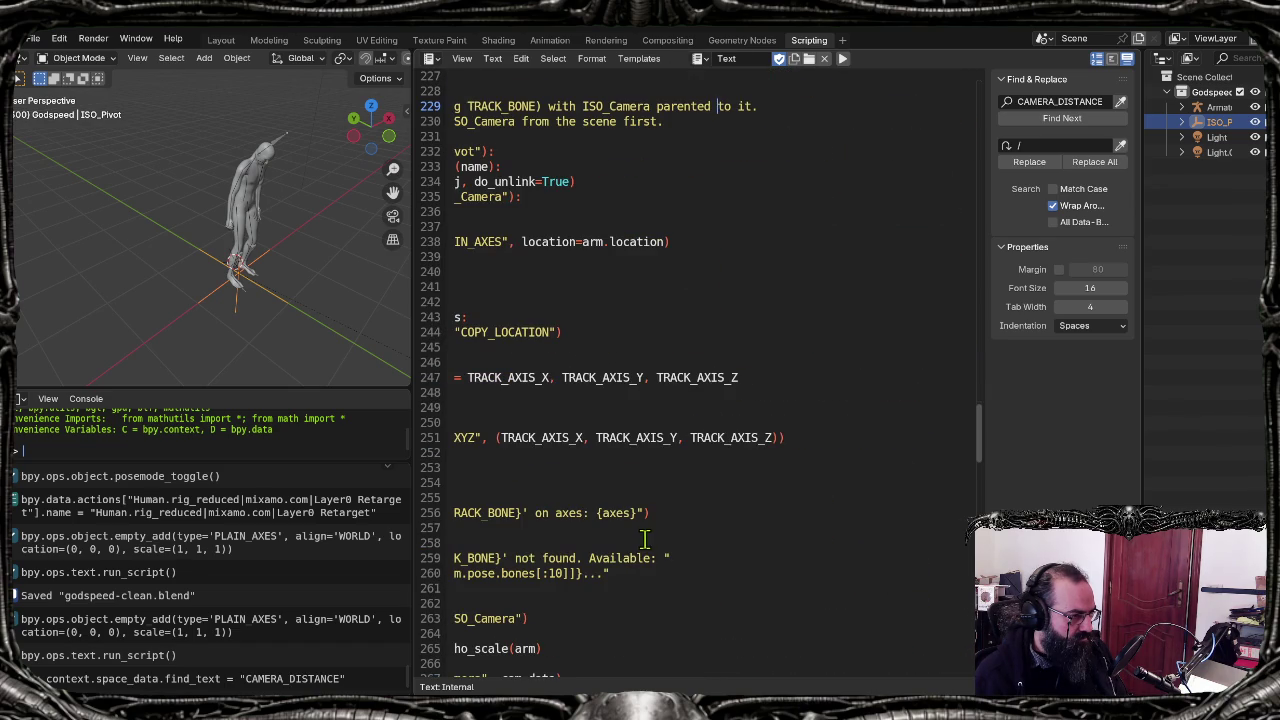
# Step: Scroll through the render_all_directions code further down the script
pyautogui.click(466, 665)
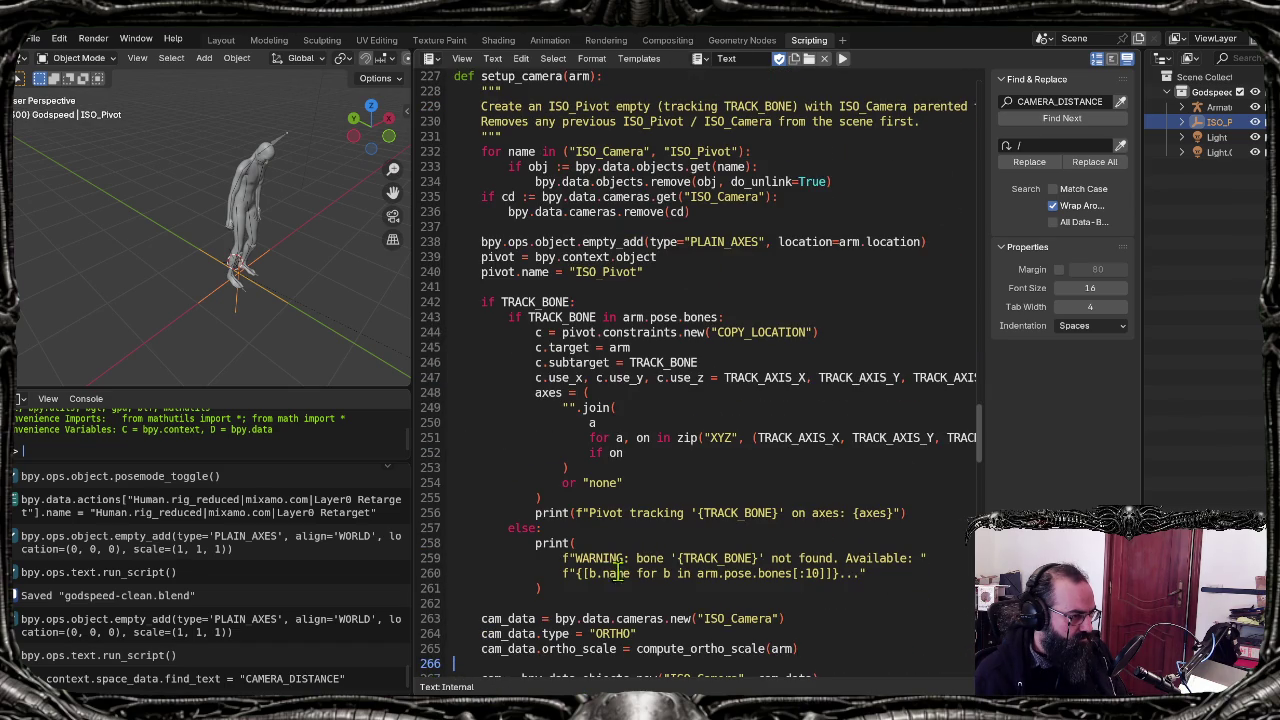
pyautogui.scroll(-10, 590, 410)
pyautogui.scroll(-1, 537, 460)
pyautogui.scroll(-1, 537, 460)
pyautogui.scroll(-6, 537, 467)
pyautogui.scroll(-7, 540, 467)
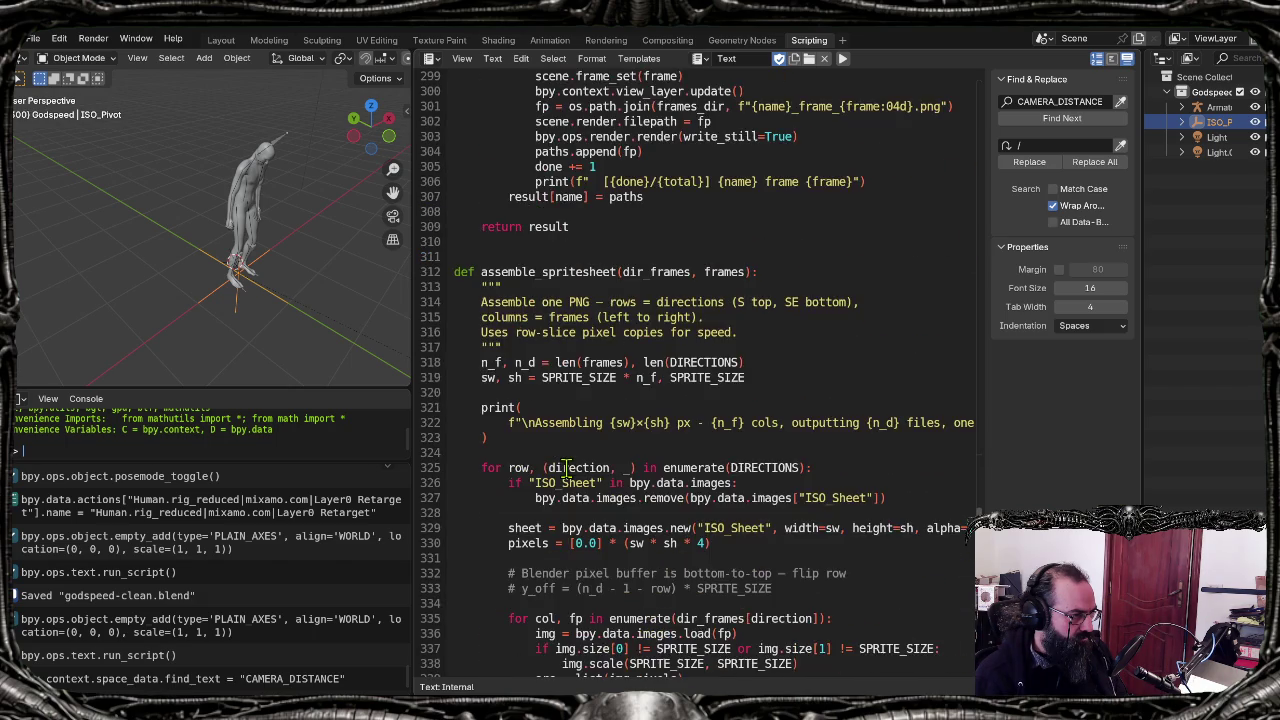
pyautogui.scroll(6, 560, 467)
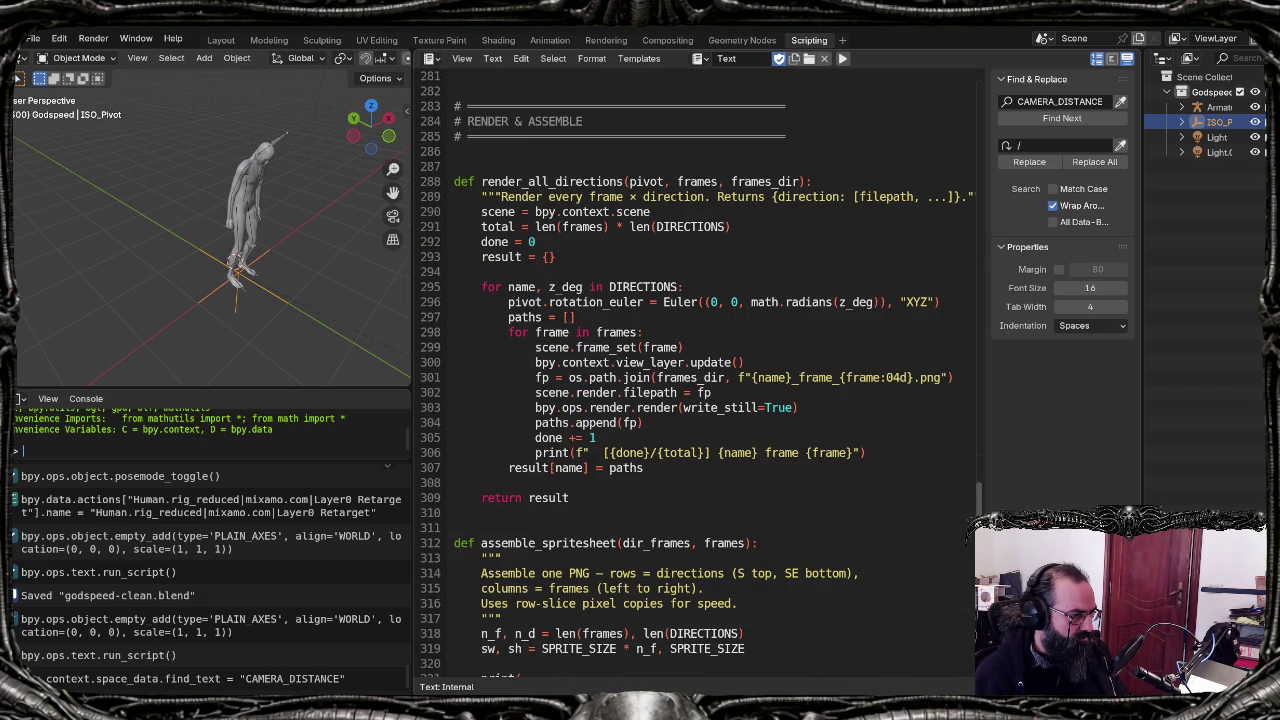
pyautogui.scroll(4, 981, 510)
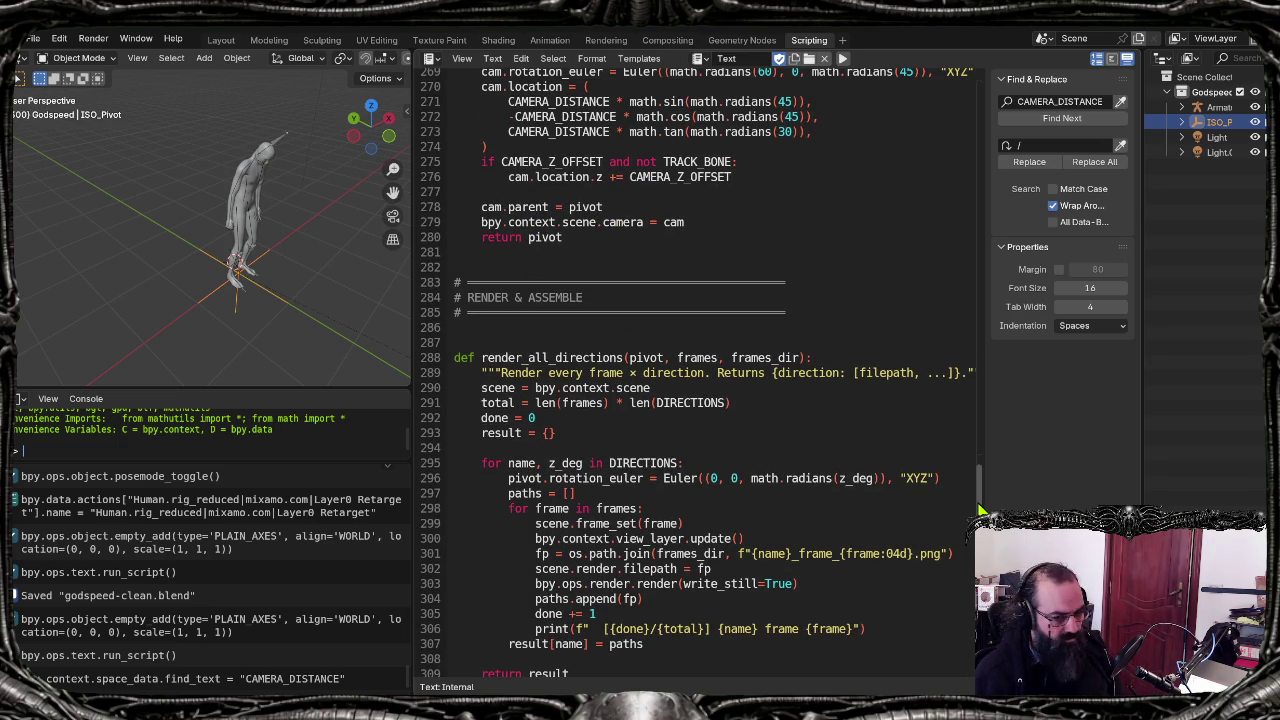
pyautogui.scroll(1, 980, 510)
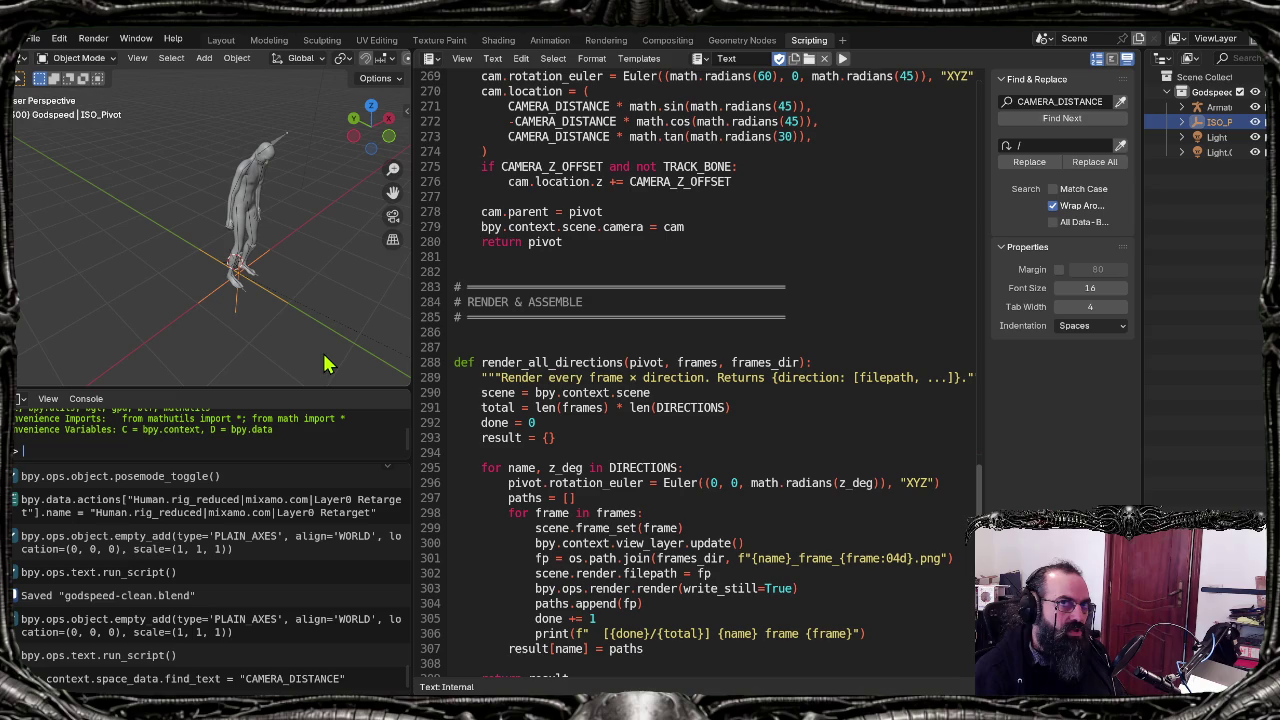
pyautogui.click(822, 428)
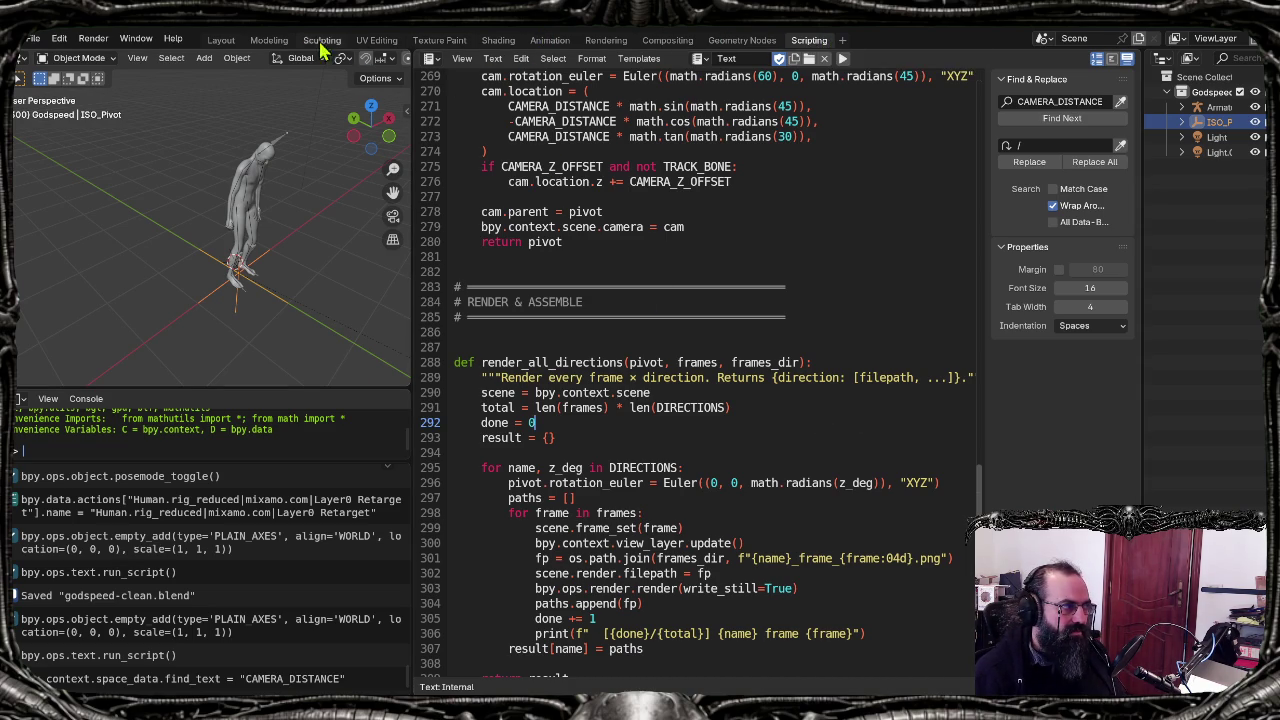
pyautogui.click(634, 676)
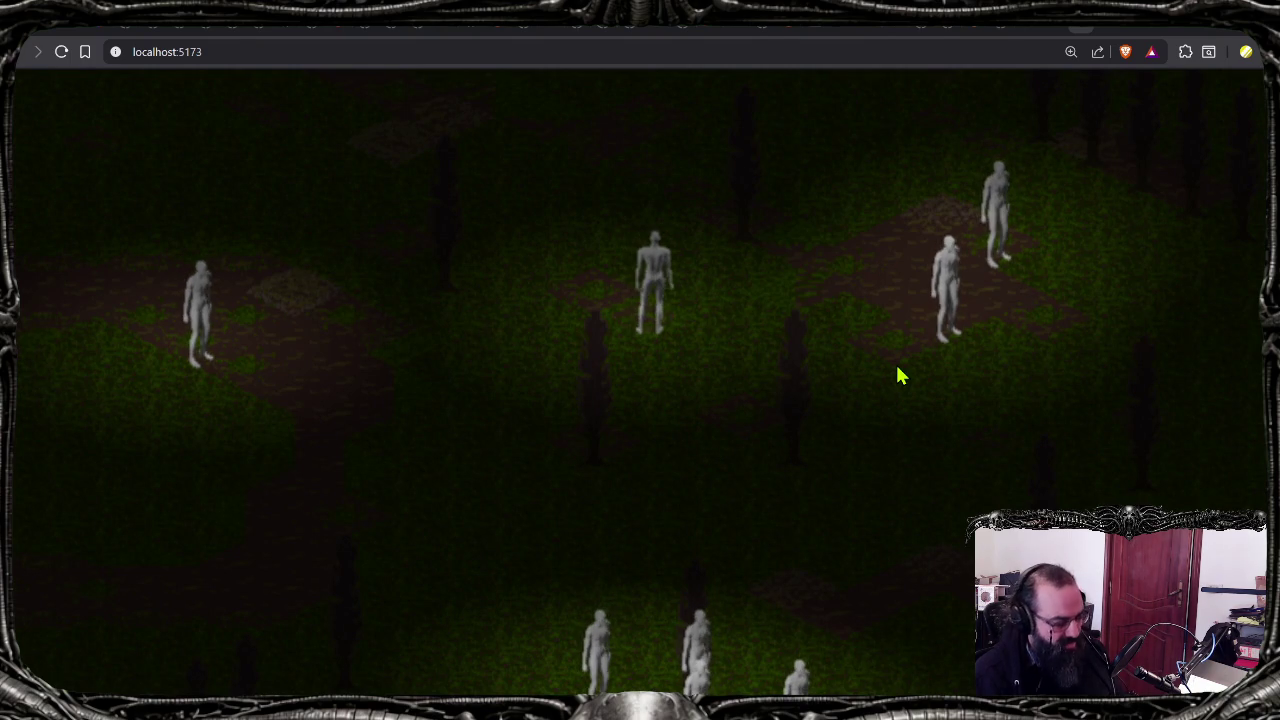
# Step: Open a new browser tab and load mixamo.com
pyautogui.hotkey('ctrl', 't')
pyautogui.write('mixamo')
pyautogui.press('Return')
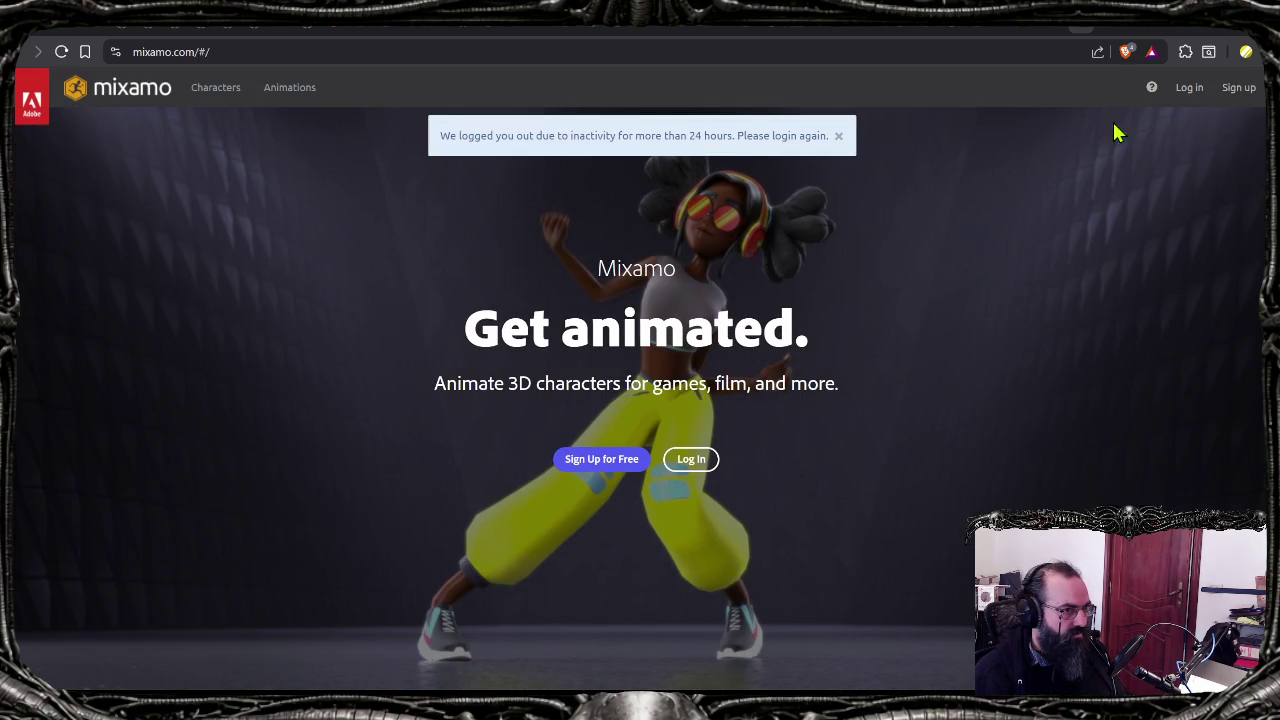
# Step: Go to the Adobe sign-in page via Mixamo's Log in, then minimize the browser
pyautogui.click(1186, 89)
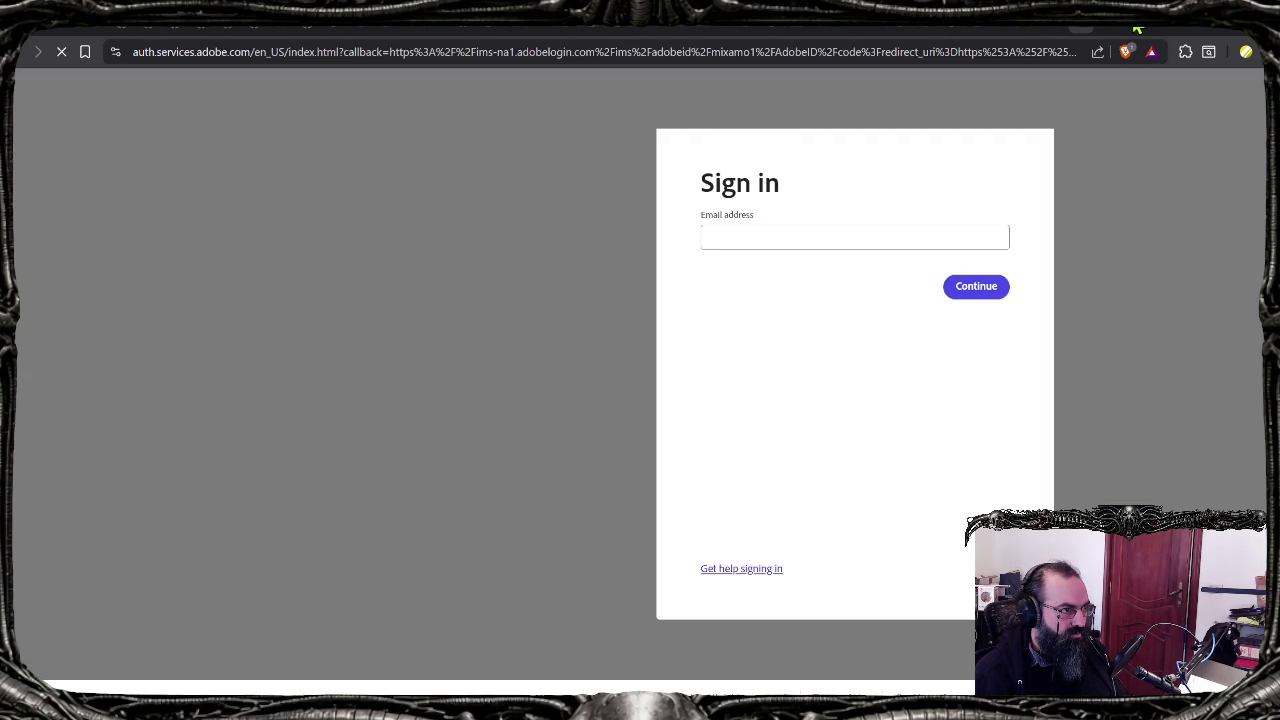
pyautogui.click(1138, 30)
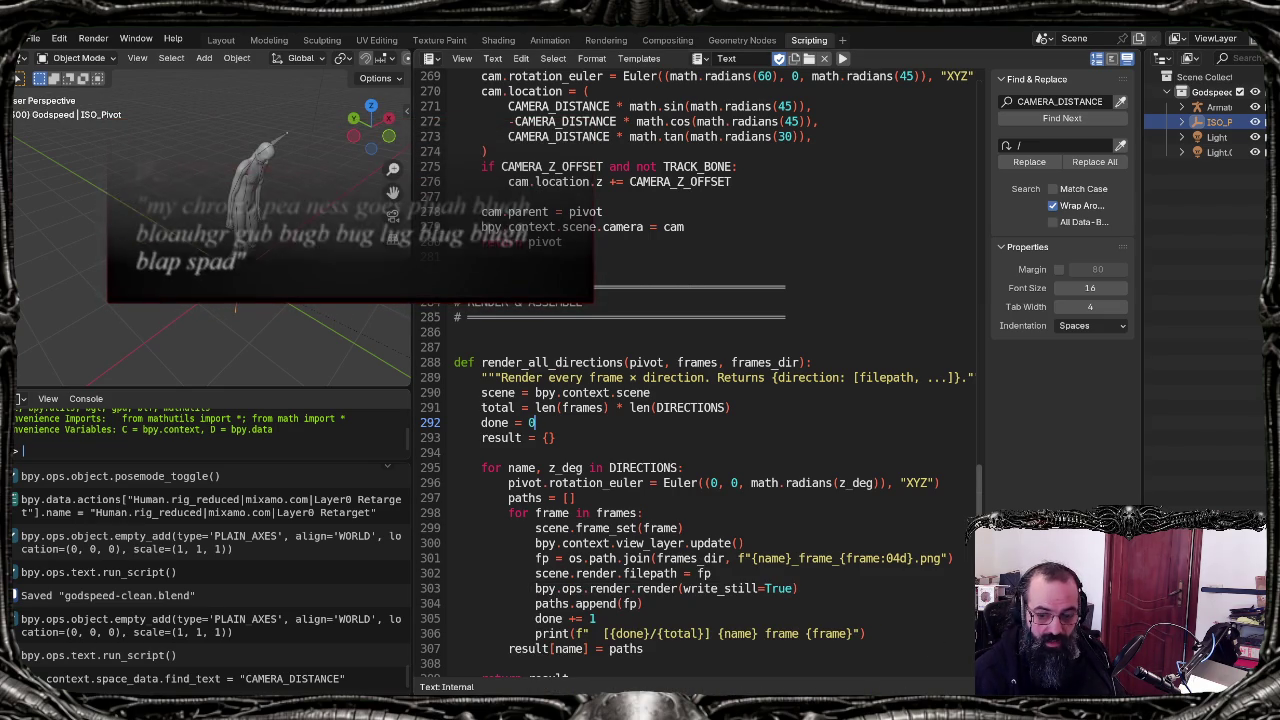
# Step: Switch to the browser window showing Mixamo's animation library with the THIRD character
pyautogui.hotkey('alt', 'Tab')
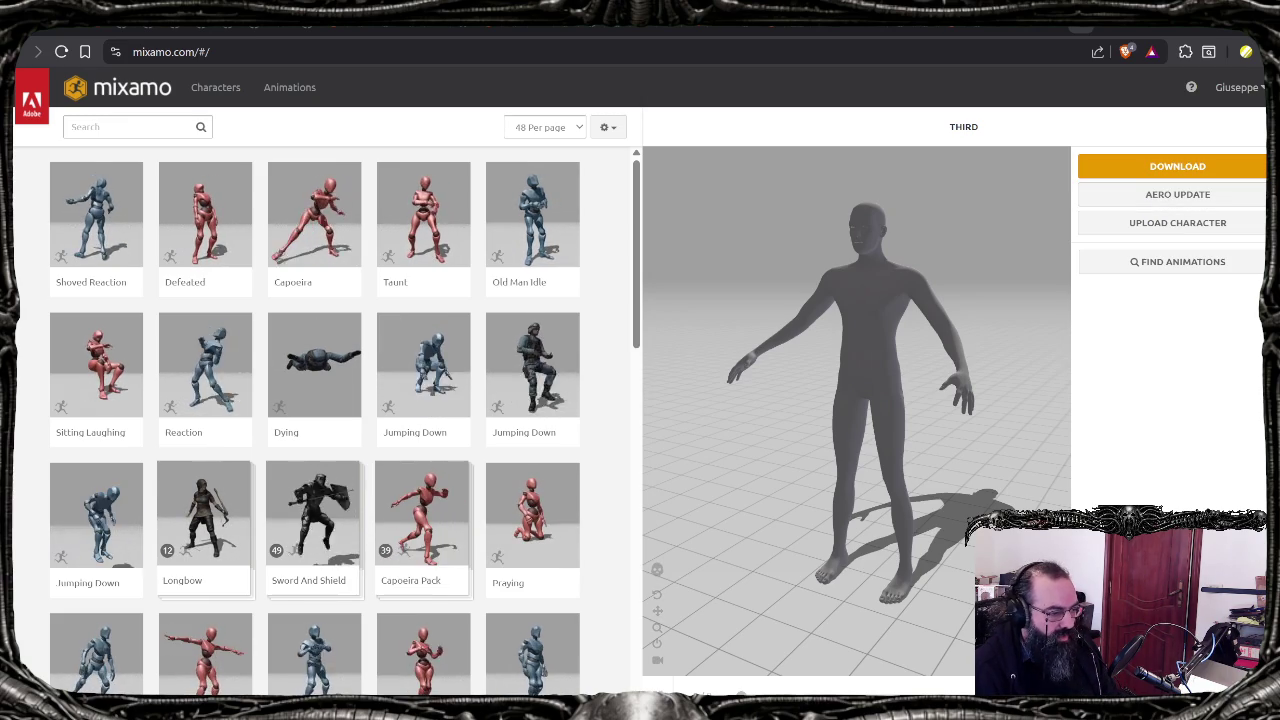
# Step: Open Mixamo's Upload Character dialog, then return to Blender's Layout workspace
pyautogui.click(1182, 230)
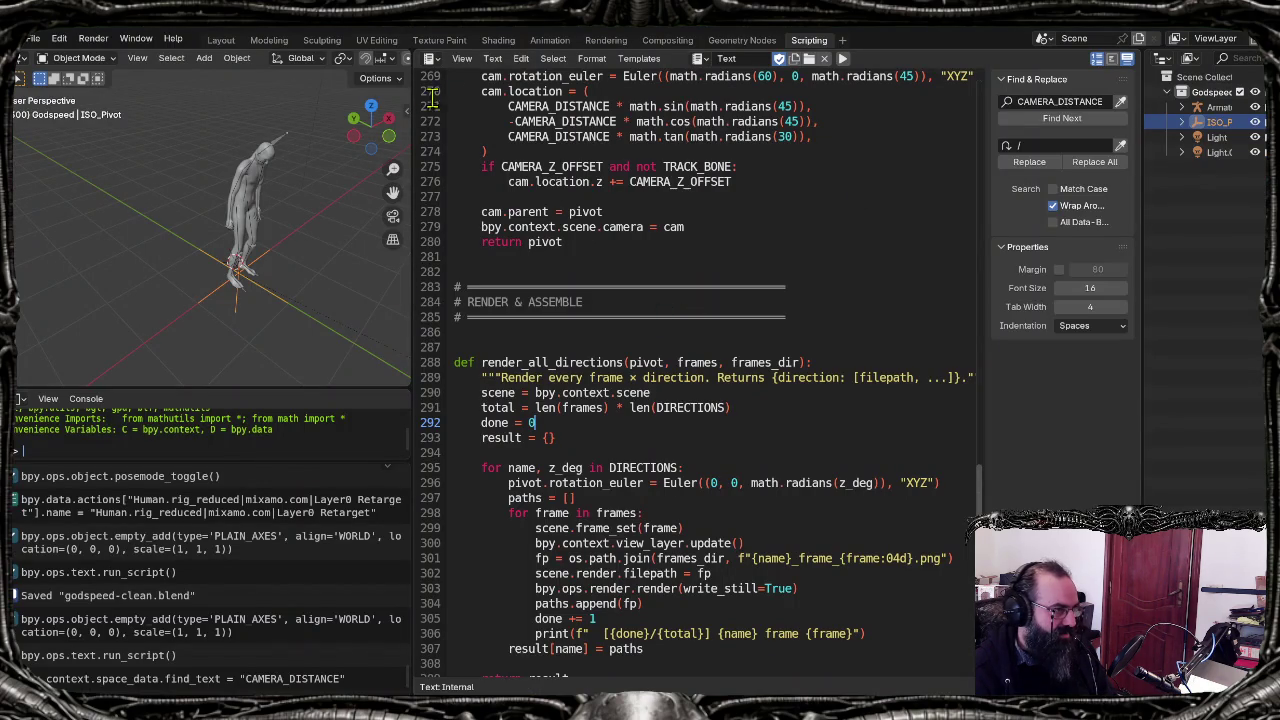
pyautogui.click(221, 42)
# Step: Orbit the character to face forward, toggle the Armature selection, and switch to the Animation workspace
pyautogui.moveTo(675, 428)
pyautogui.mouseDown(button='middle')
pyautogui.moveTo(626, 420)
pyautogui.moveTo(641, 407)
pyautogui.mouseUp(button='middle')
pyautogui.scroll(-3, 614, 407)
pyautogui.scroll(3, 617, 400)
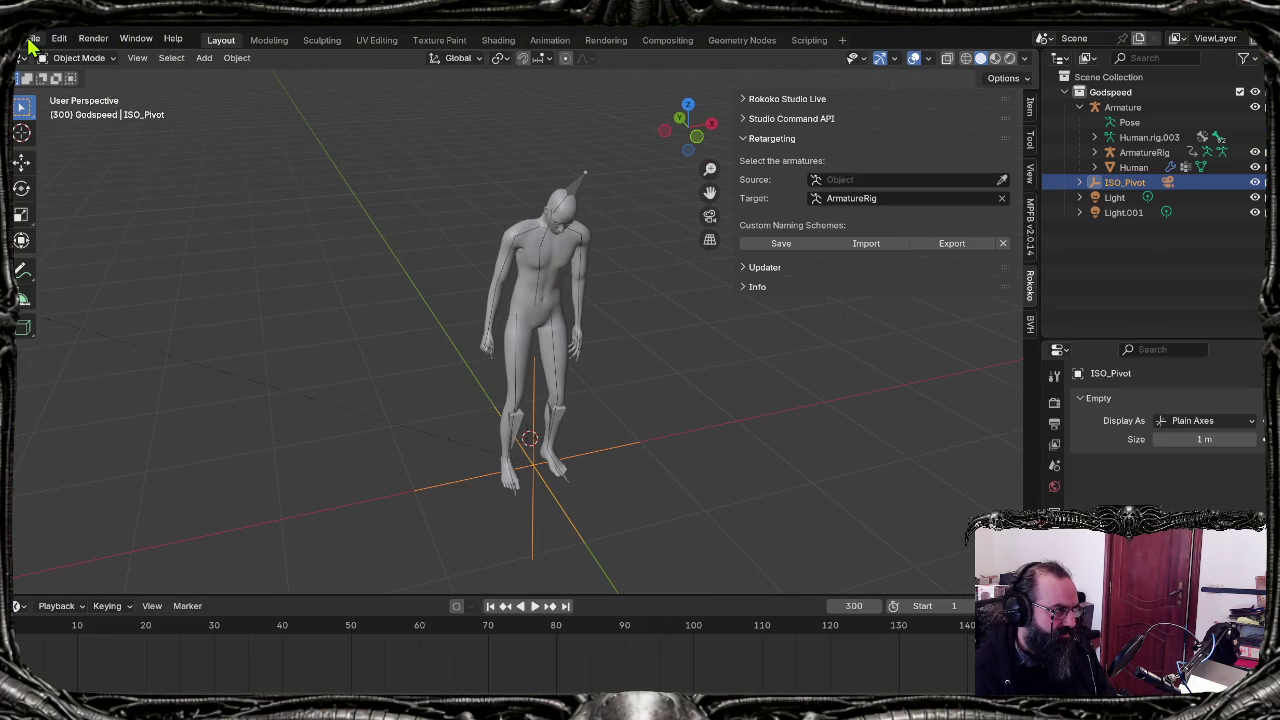
pyautogui.click(1130, 108)
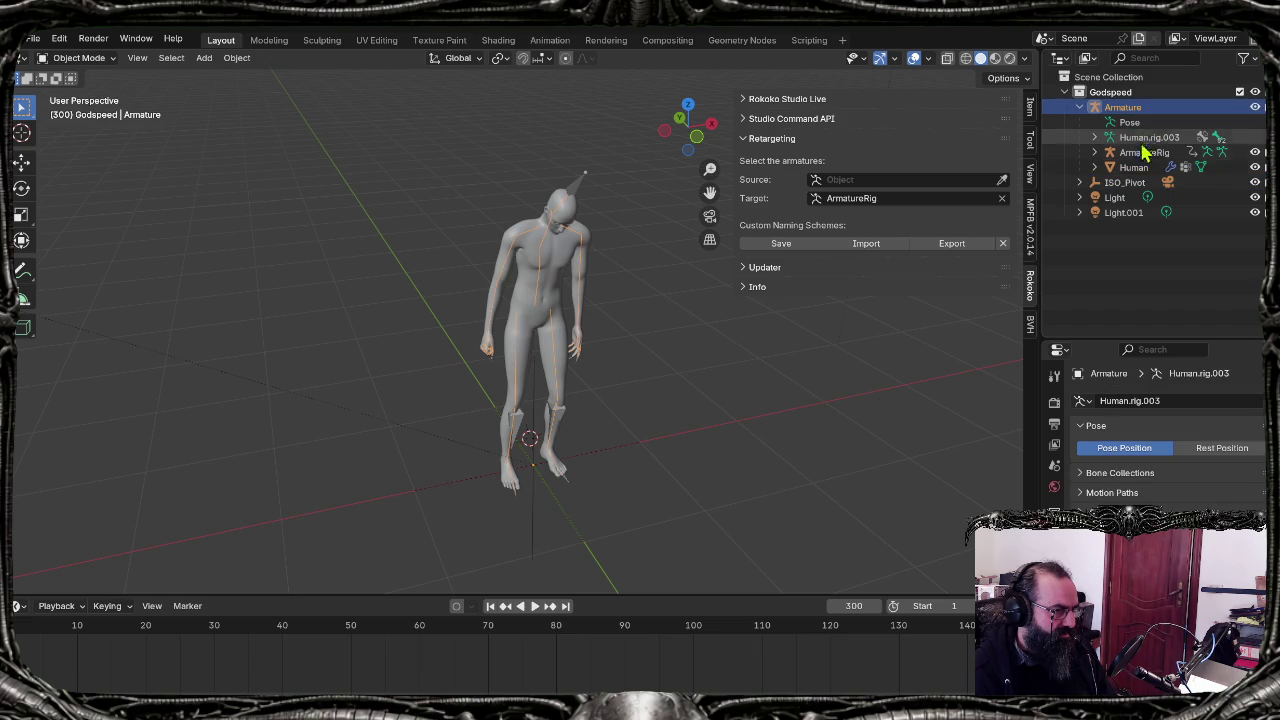
pyautogui.click(640, 384)
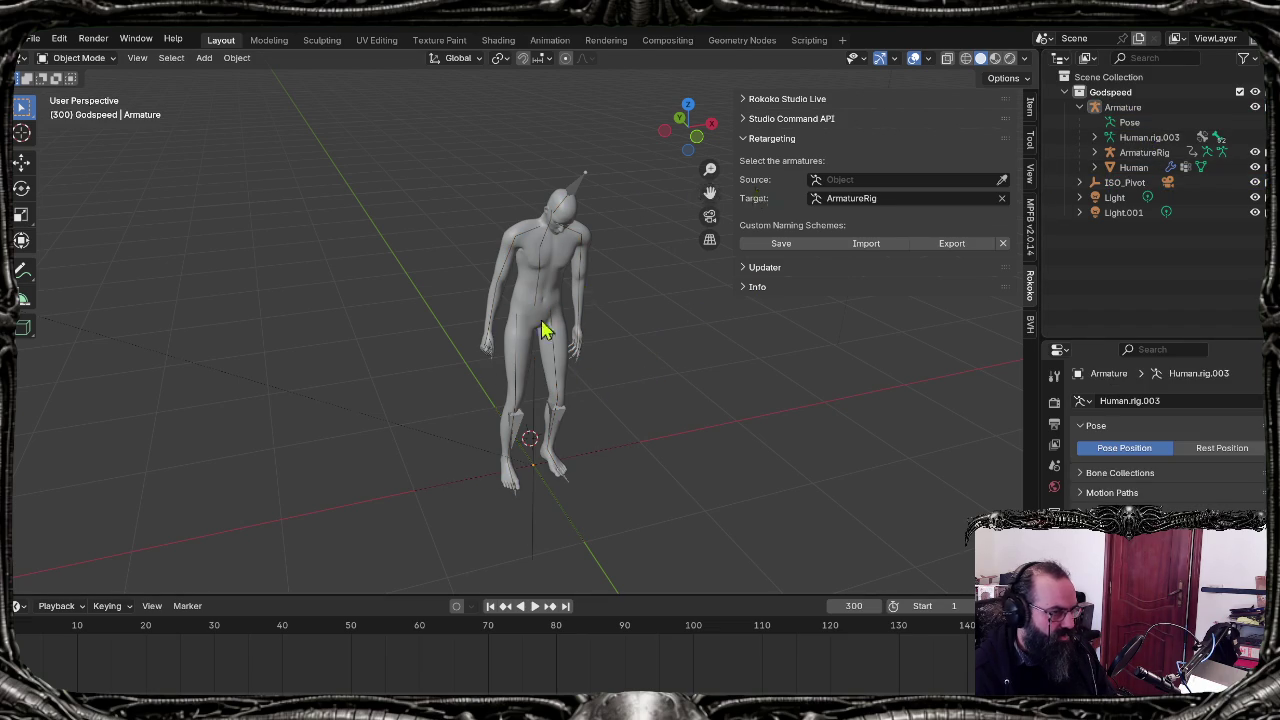
pyautogui.click(549, 40)
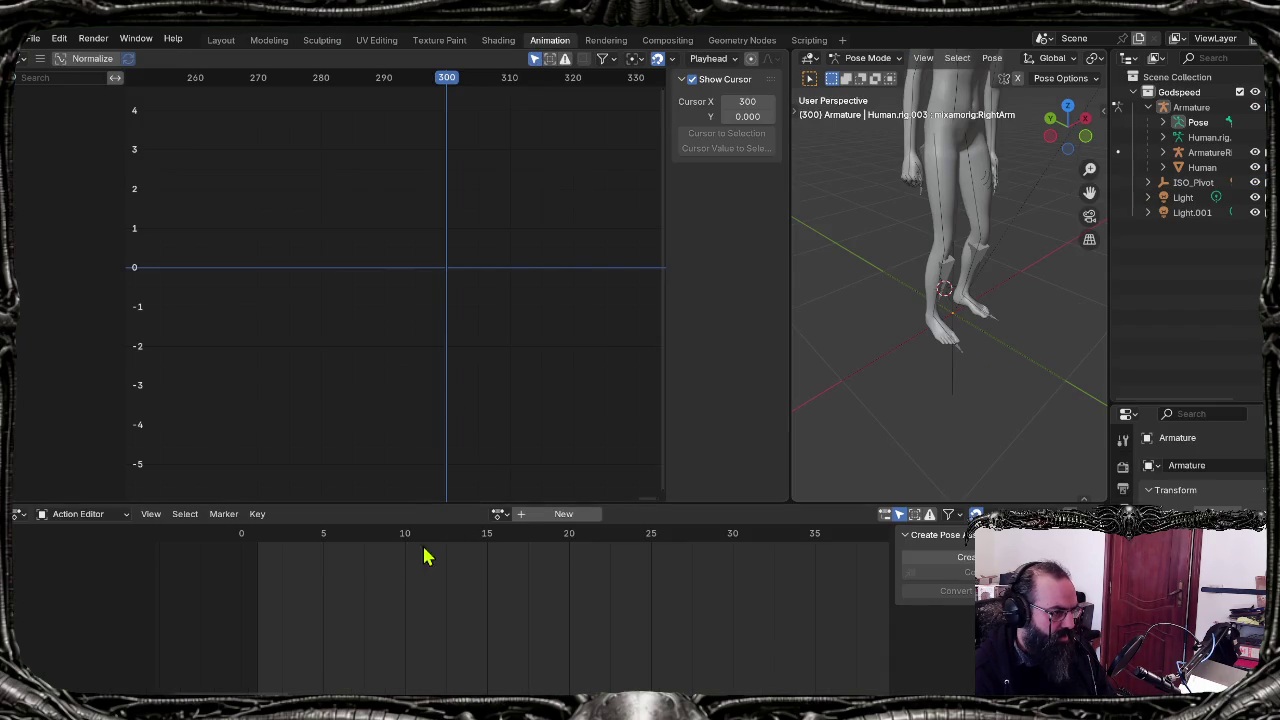
# Step: Switch the viewport to Object Mode and select the ArmatureRig to show its action keyframes
pyautogui.click(503, 514)
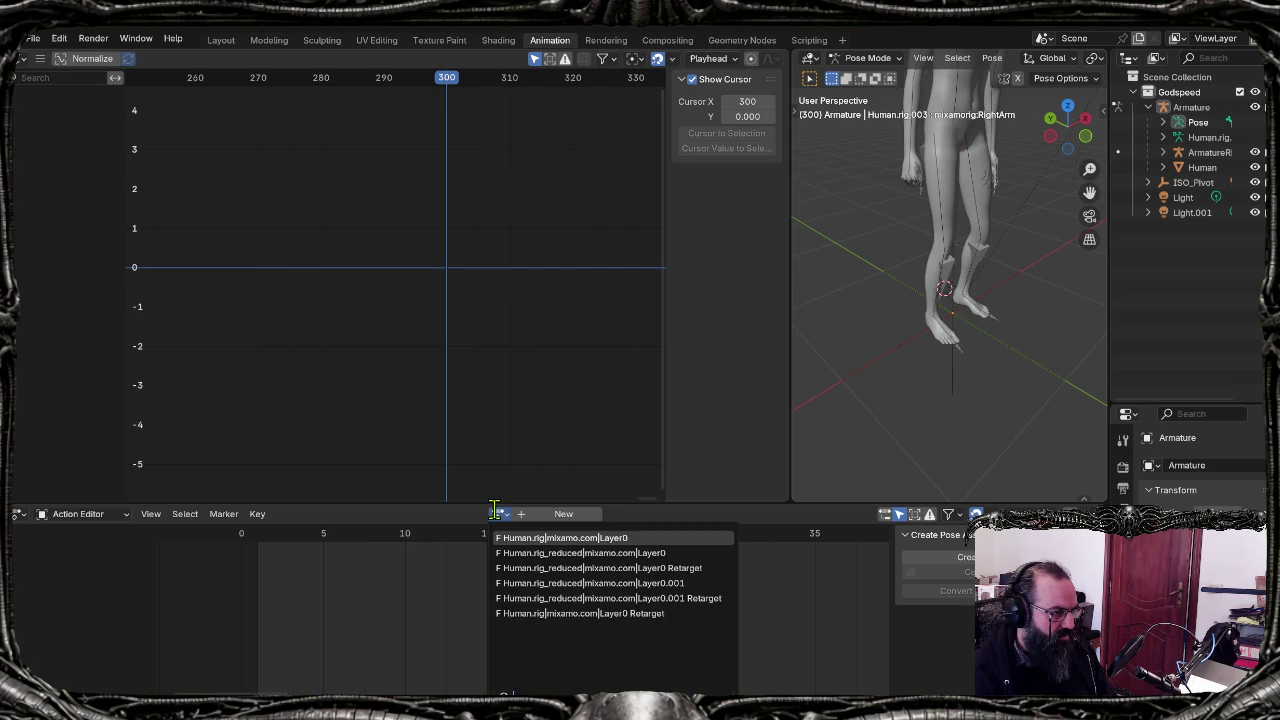
pyautogui.click(980, 200)
pyautogui.click(860, 58)
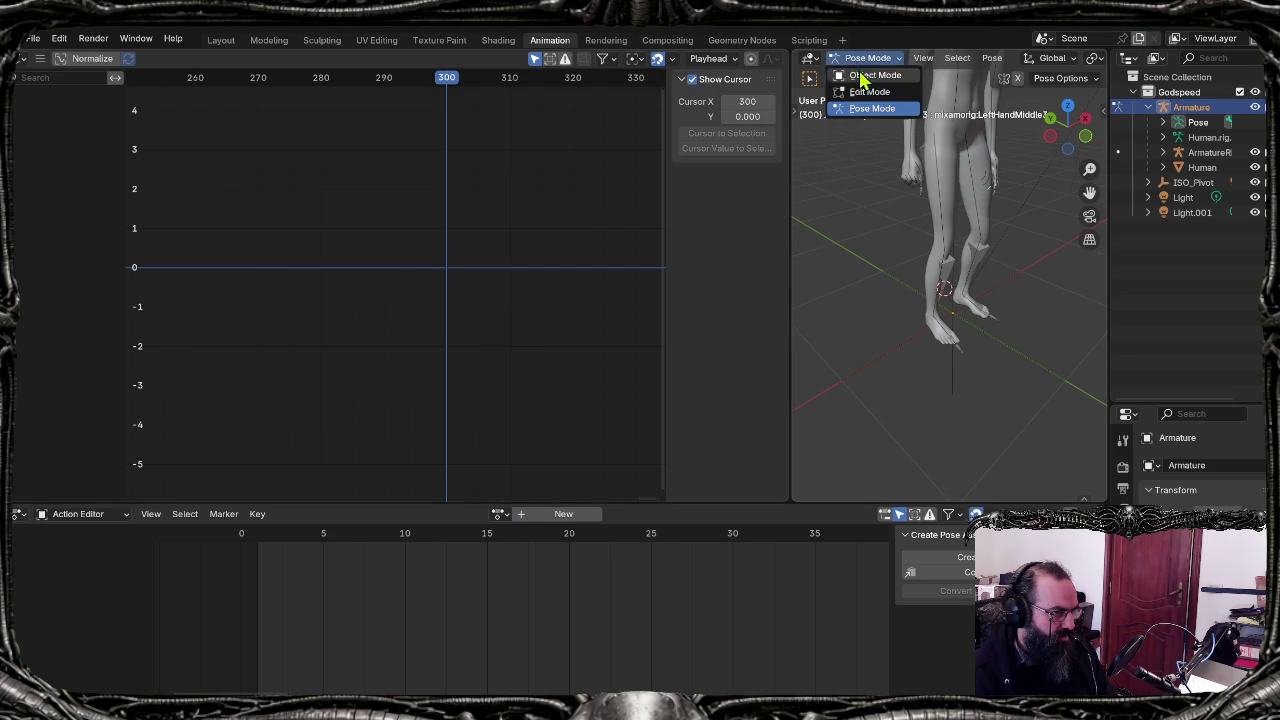
pyautogui.click(860, 73)
pyautogui.click(928, 167)
pyautogui.click(940, 177)
pyautogui.click(943, 177)
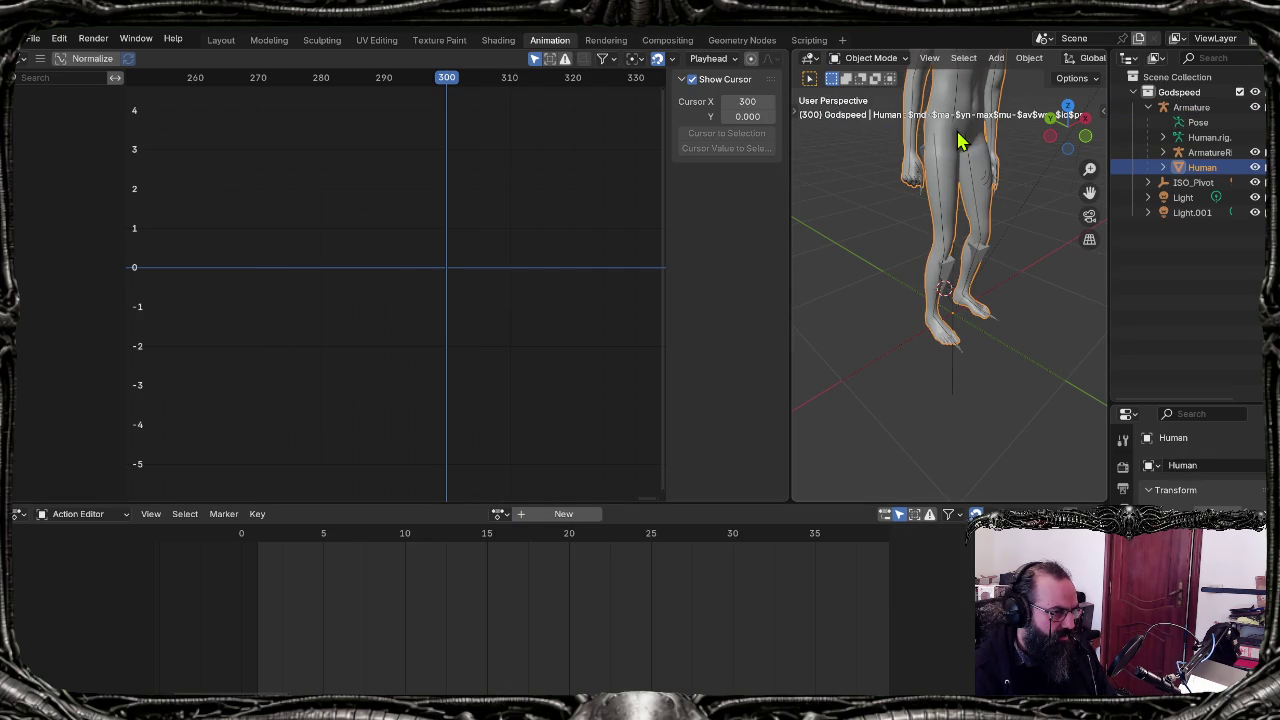
pyautogui.click(950, 288)
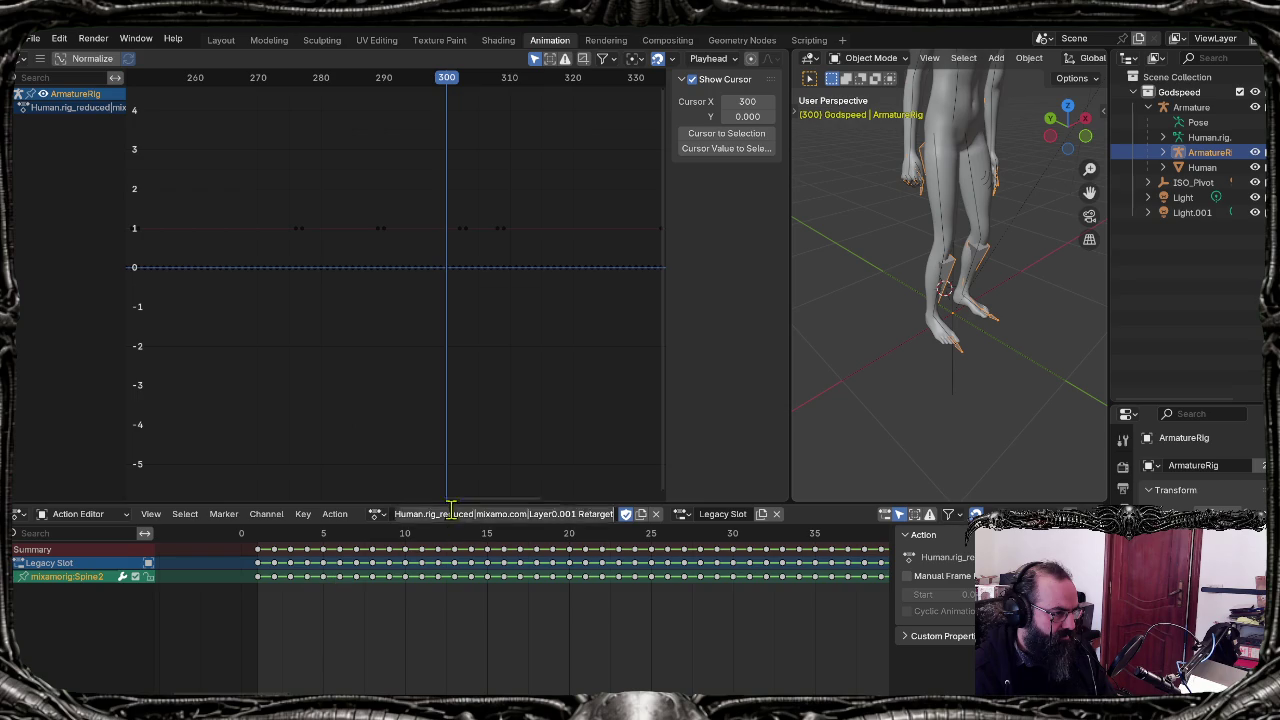
# Step: Assign the Layer0 Retarget action to the ArmatureRig and select the Armature object
pyautogui.click(376, 514)
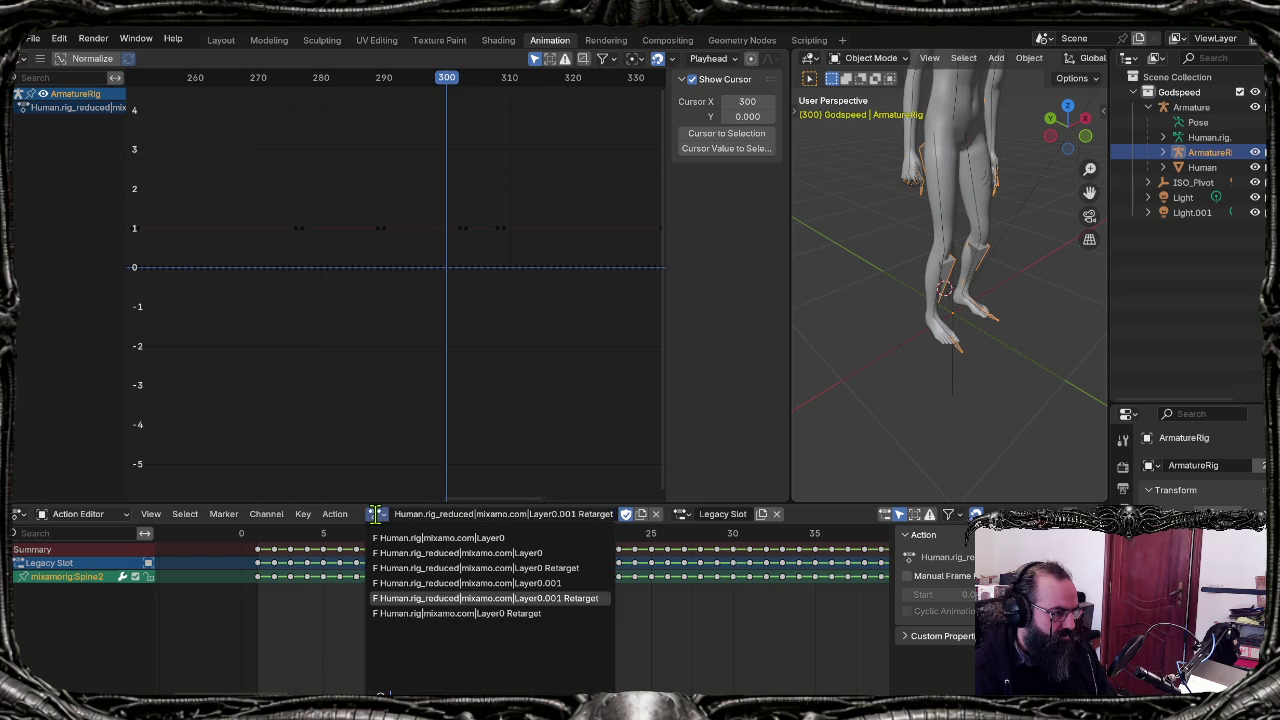
pyautogui.click(466, 567)
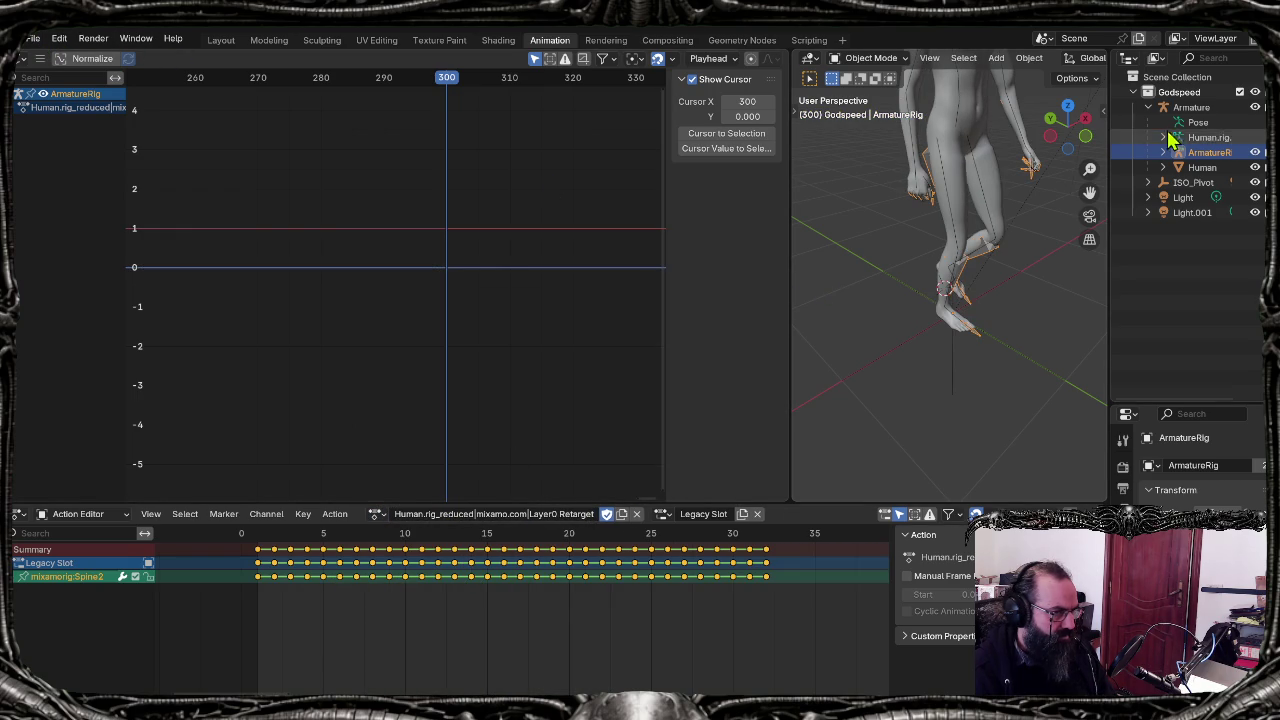
pyautogui.click(1190, 108)
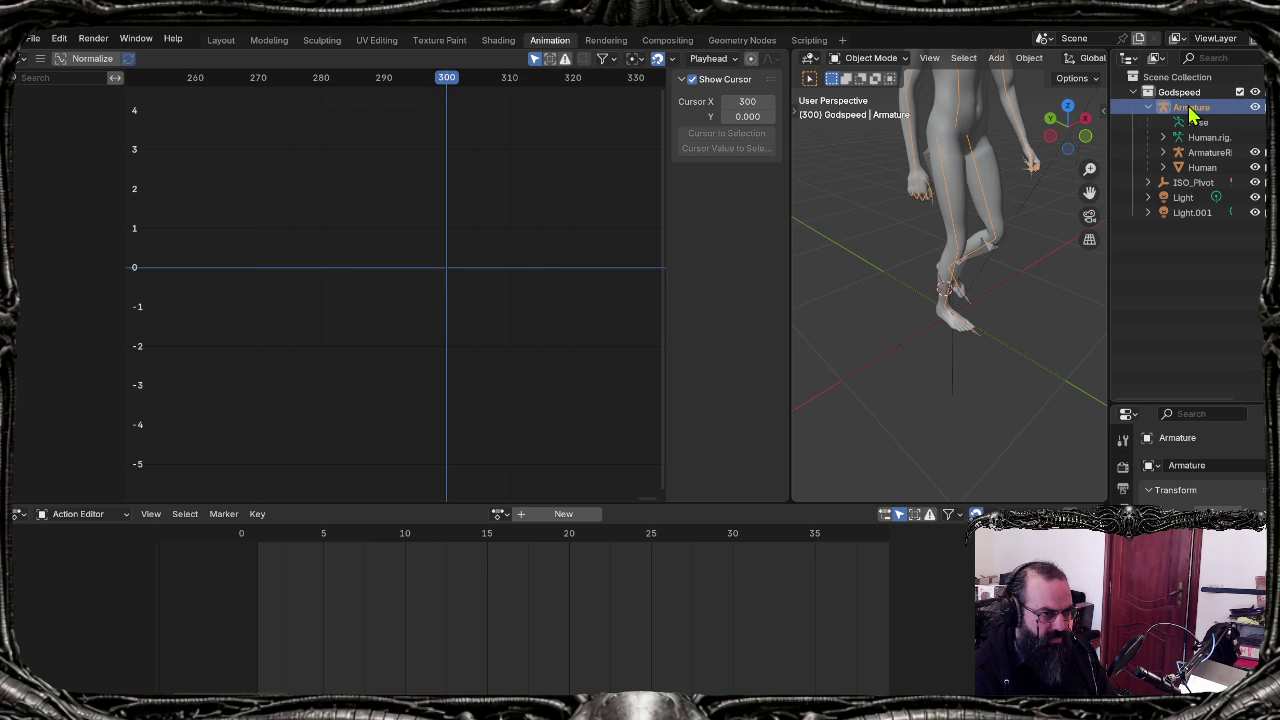
pyautogui.rightClick(1190, 115)
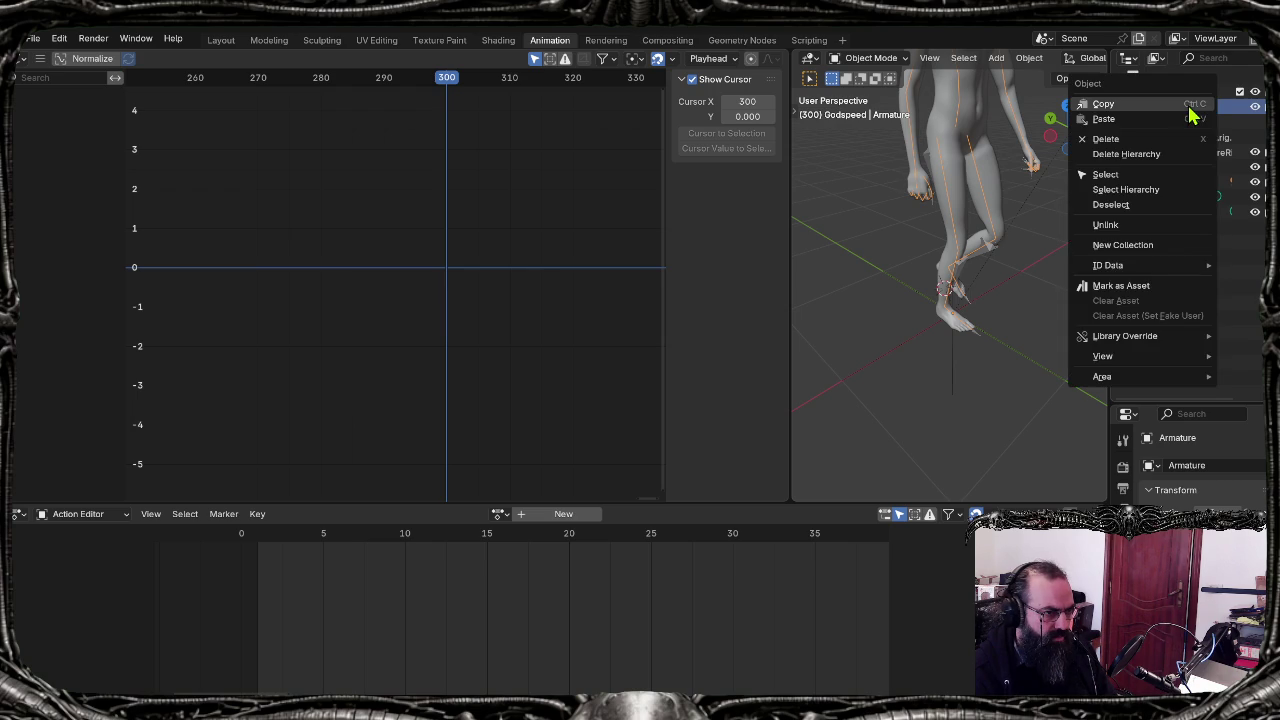
pyautogui.click(33, 38)
pyautogui.moveTo(58, 267)
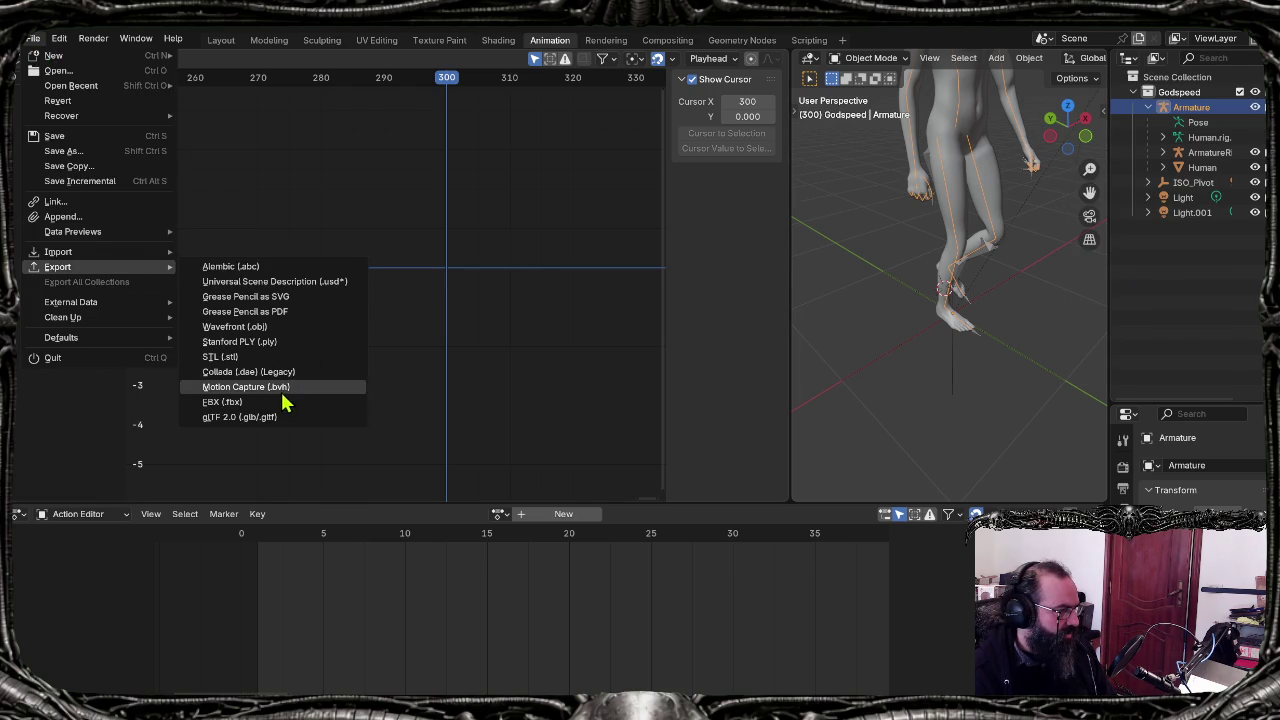
# Step: Export the scene as godspeed-clean.fbx, then reopen the FBX export window and close it
pyautogui.click(285, 405)
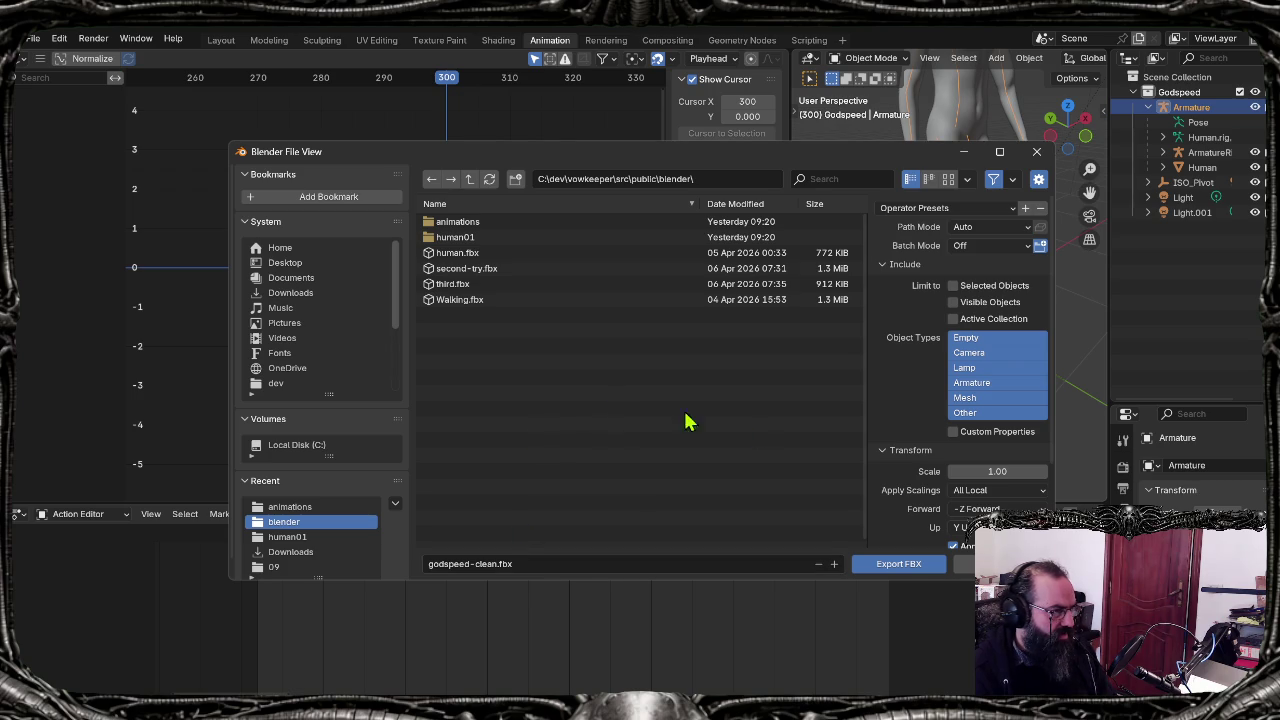
pyautogui.click(912, 566)
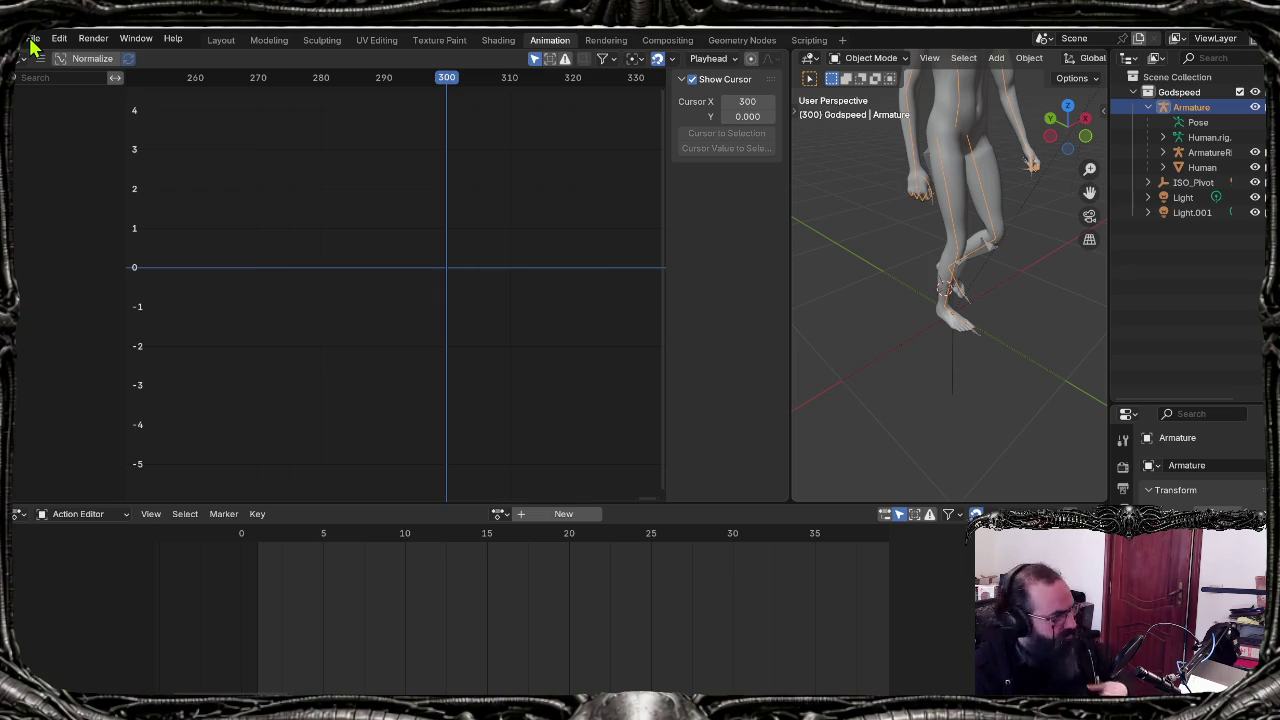
pyautogui.hotkey('alt', 'Tab')
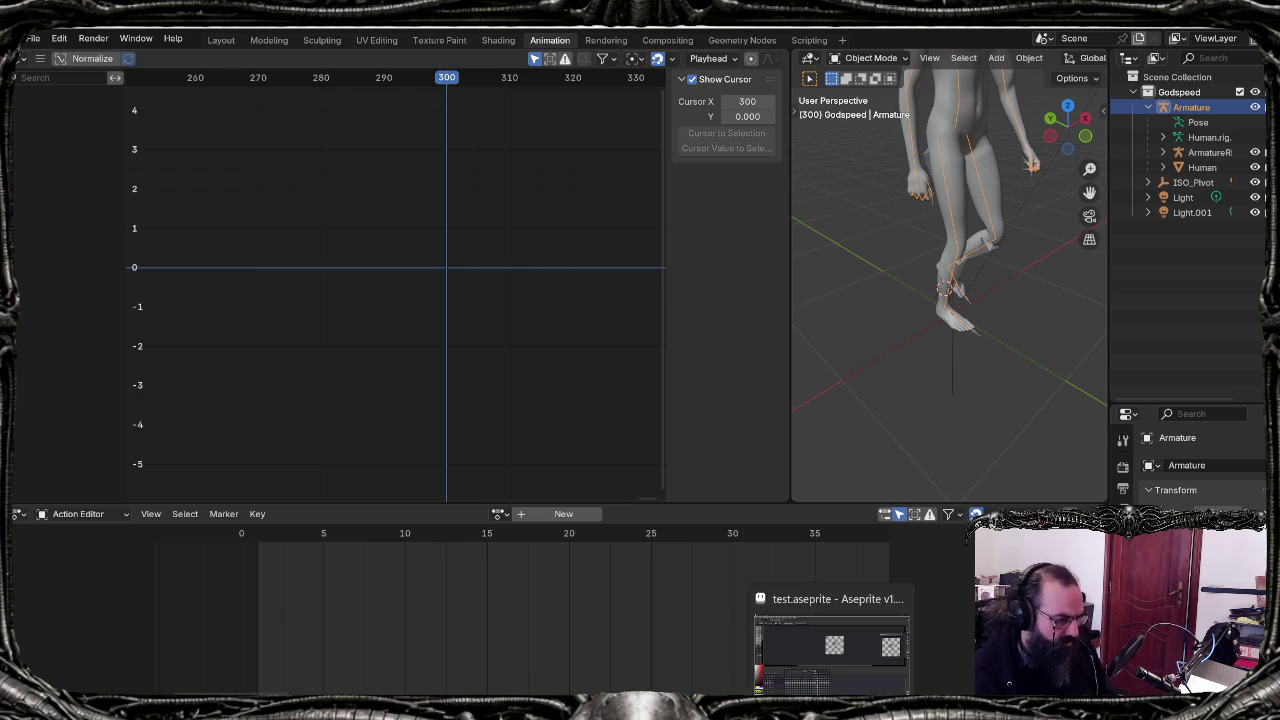
pyautogui.hotkey('alt', 'Tab')
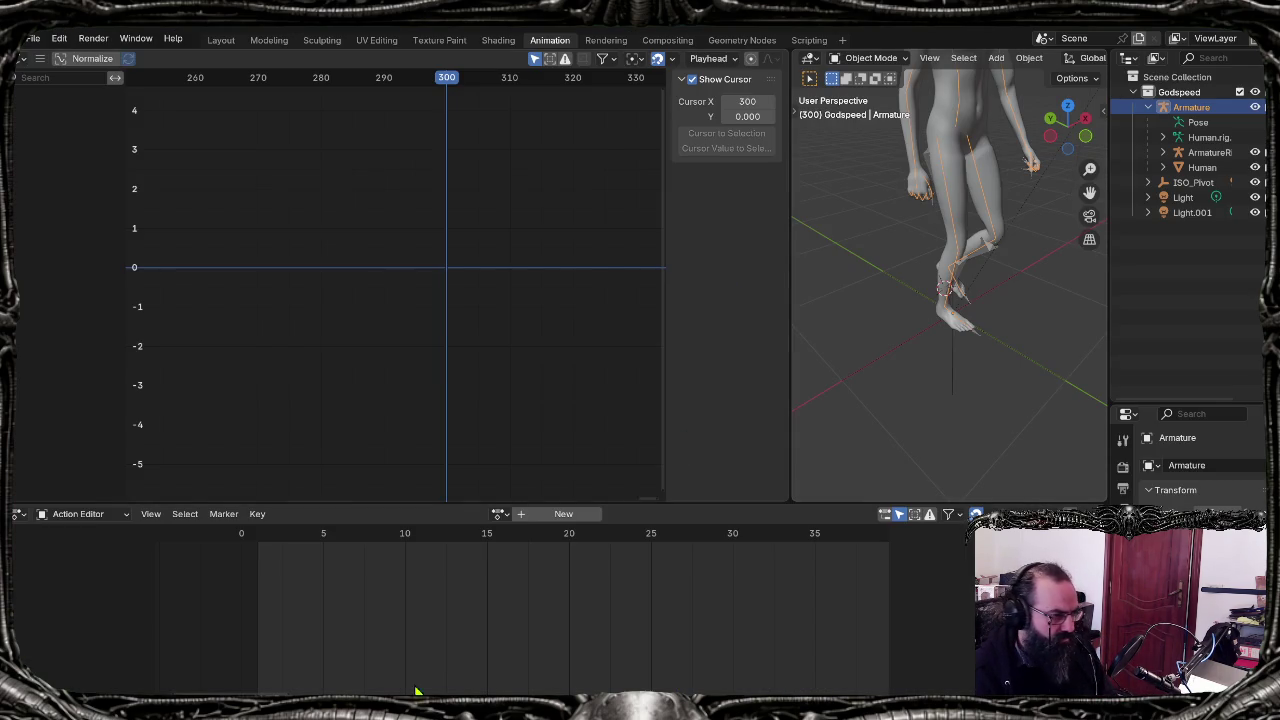
pyautogui.click(33, 38)
pyautogui.moveTo(58, 267)
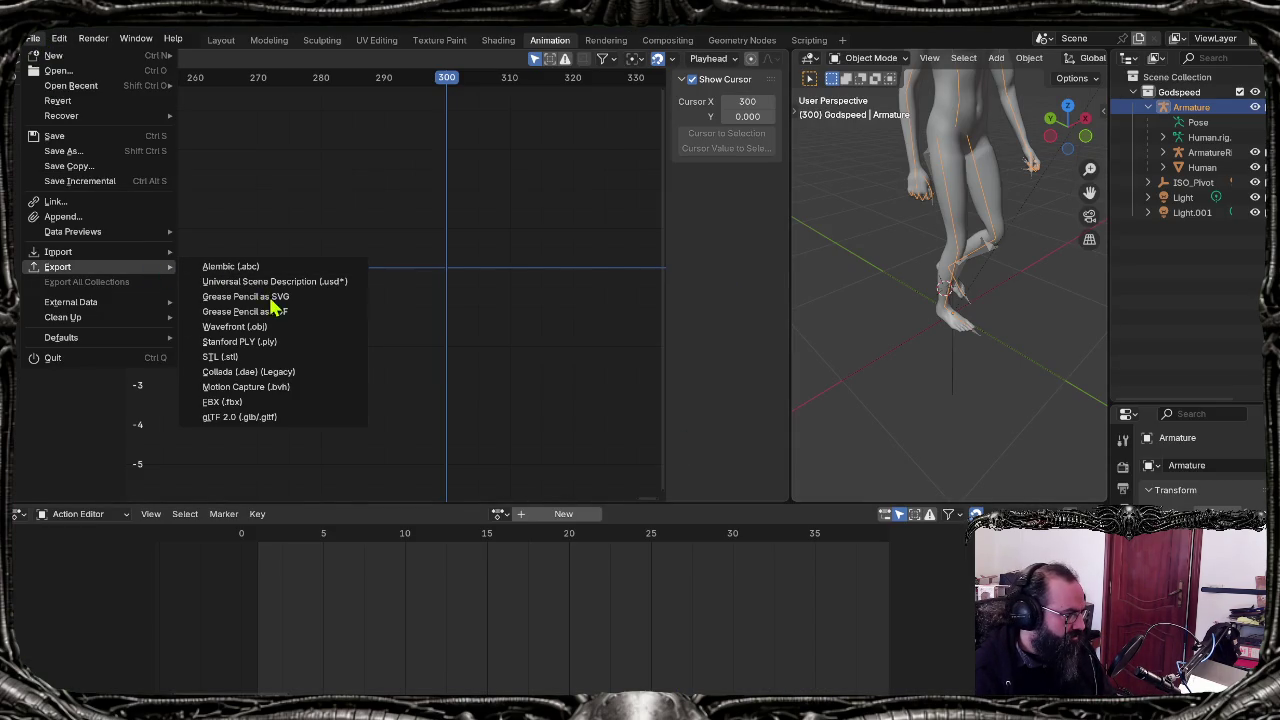
pyautogui.click(279, 401)
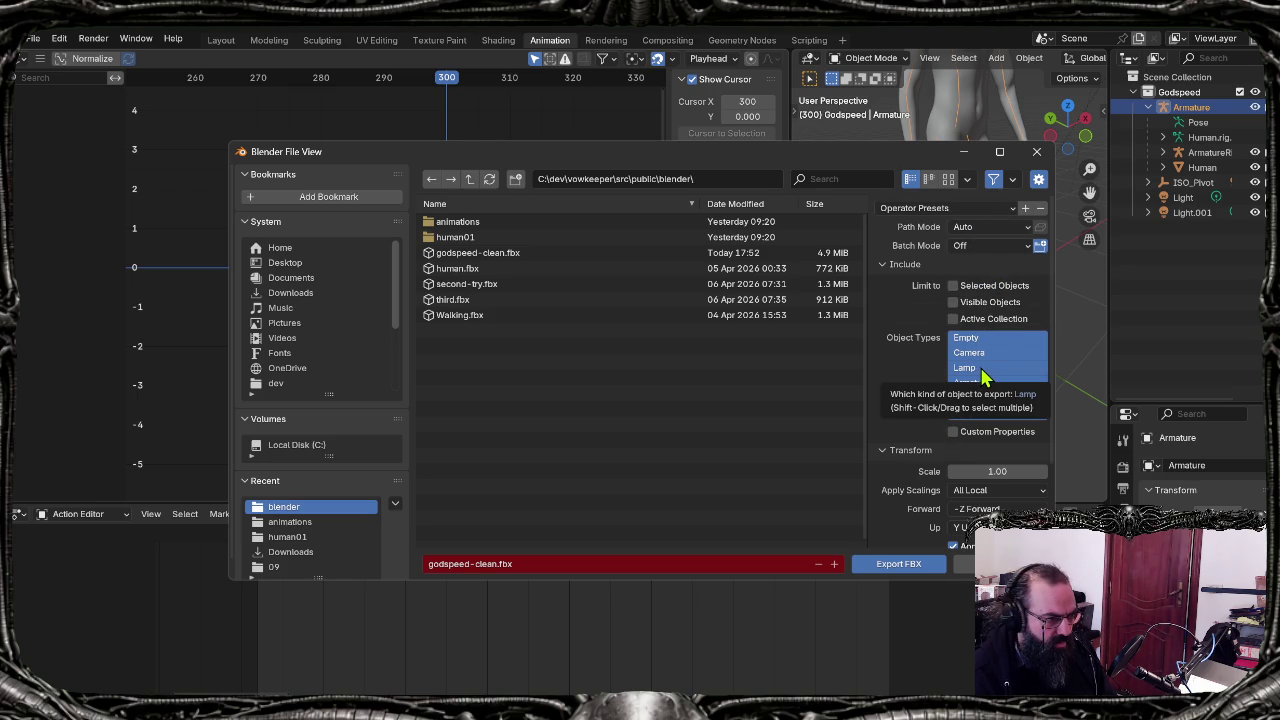
pyautogui.click(1037, 153)
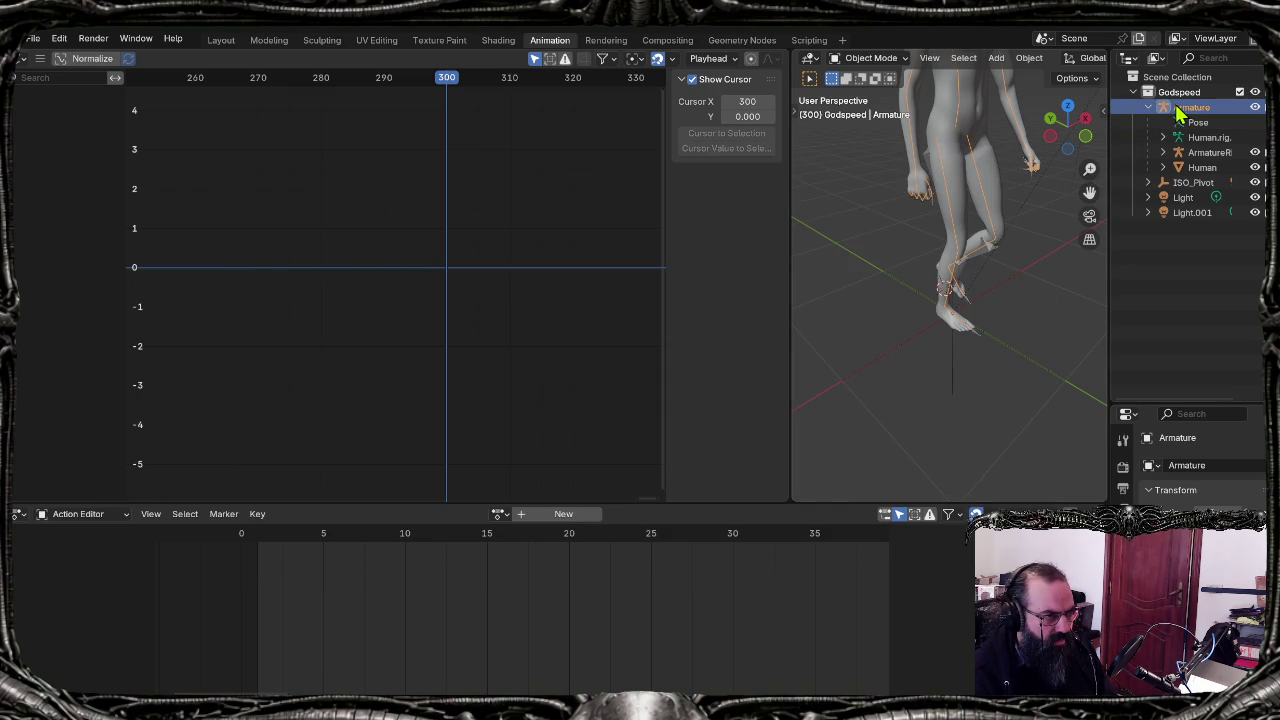
# Step: Check the ArmatureRig's animation channels and select the Human mesh
pyautogui.click(1205, 152)
pyautogui.click(1192, 107)
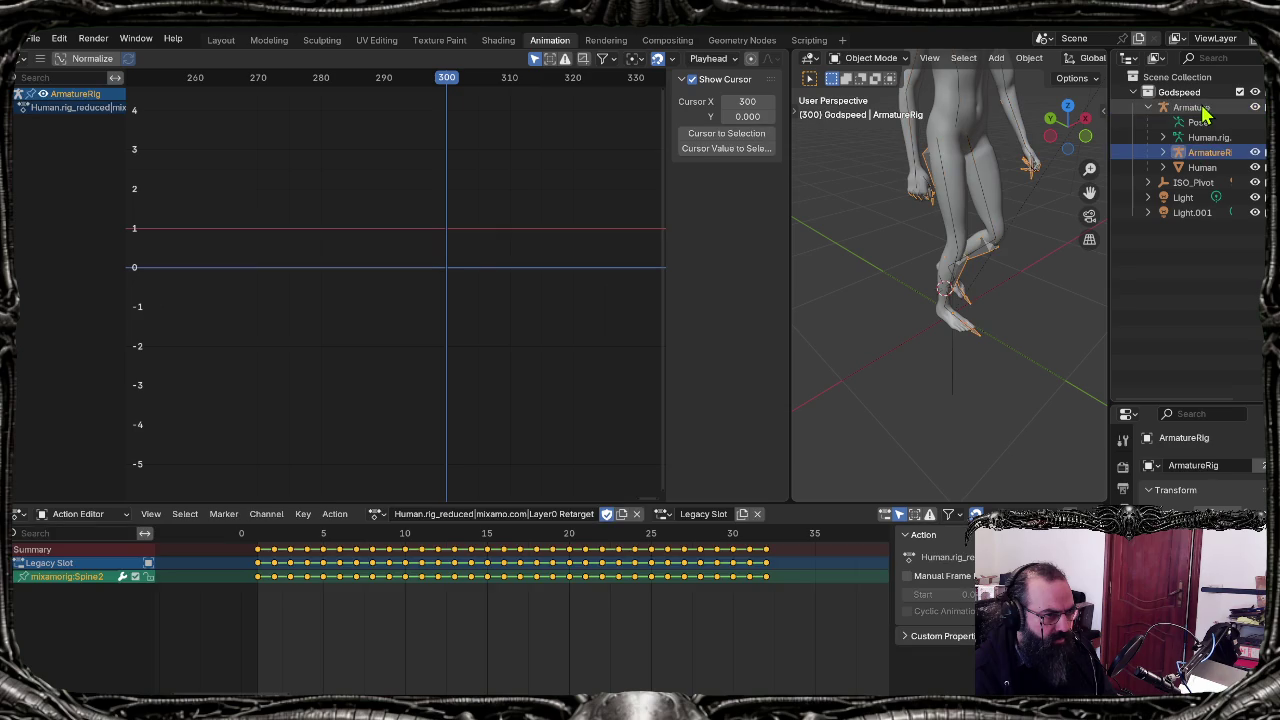
pyautogui.scroll(-2, 1063, 257)
pyautogui.scroll(-3, 1051, 234)
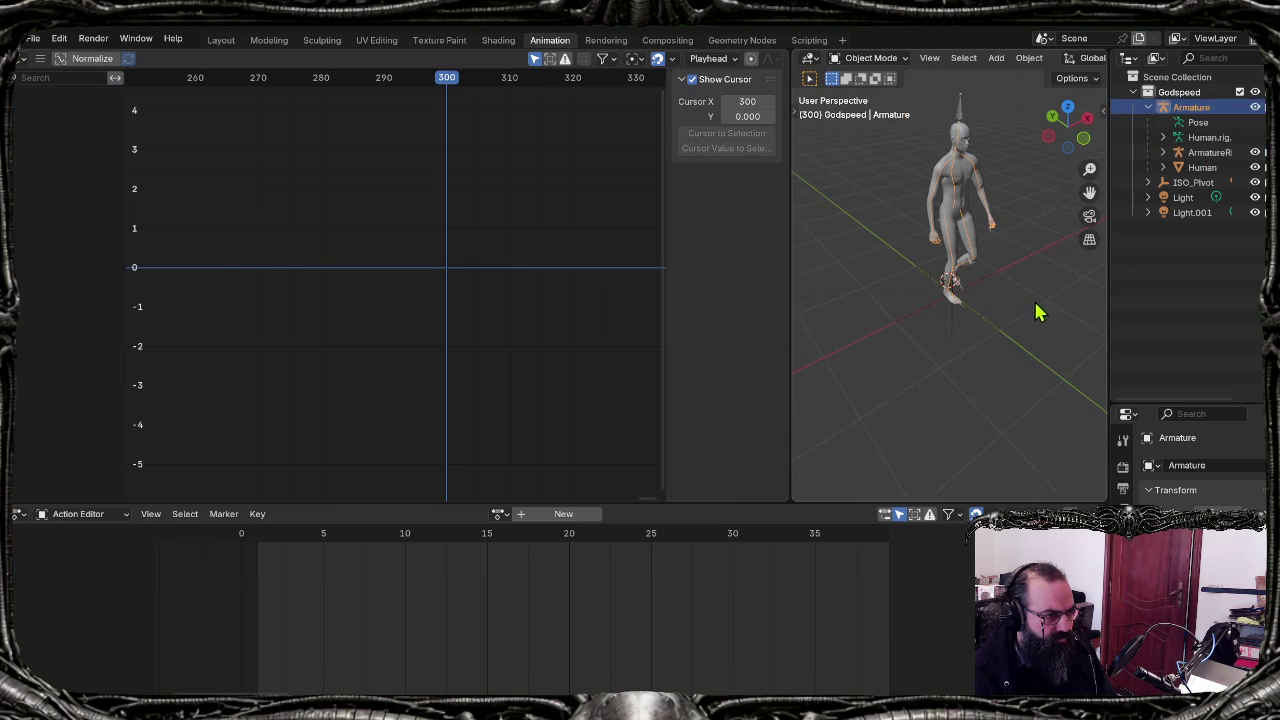
pyautogui.click(960, 120)
pyautogui.click(1203, 168)
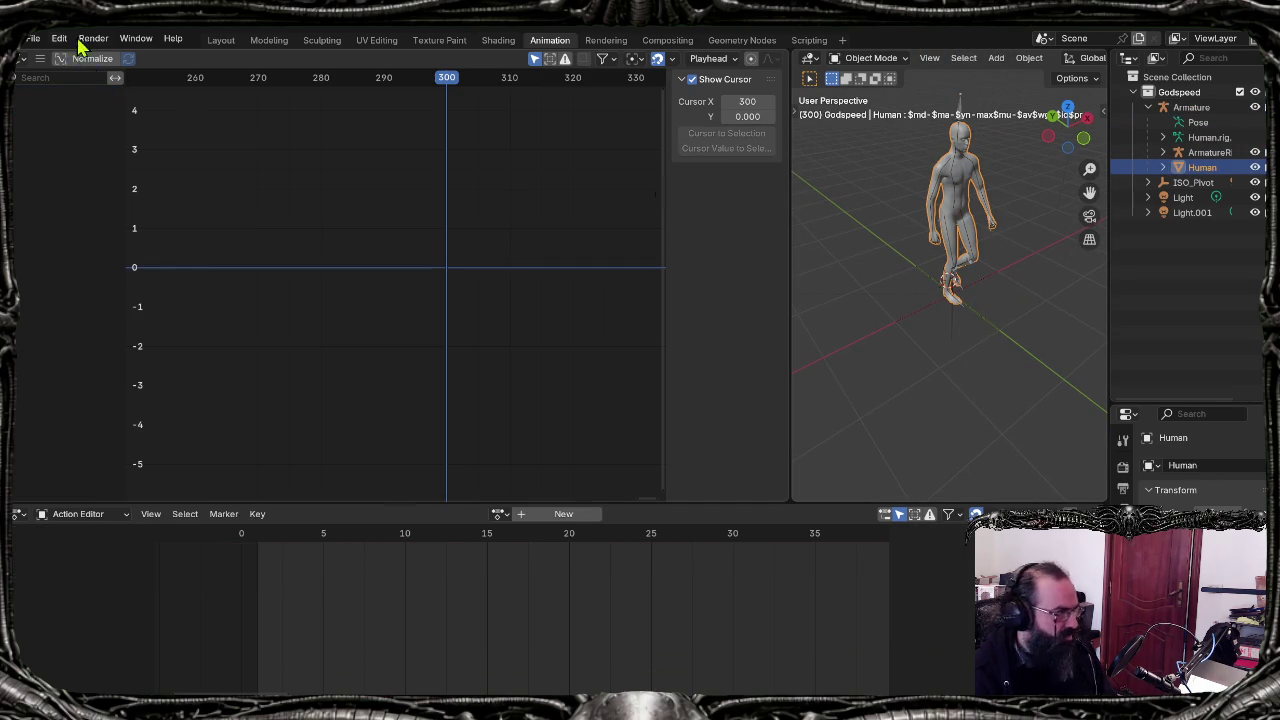
# Step: Re-export as FBX, overwriting godspeed-clean.fbx, and bring Mixamo forward
pyautogui.click(40, 40)
pyautogui.moveTo(57, 267)
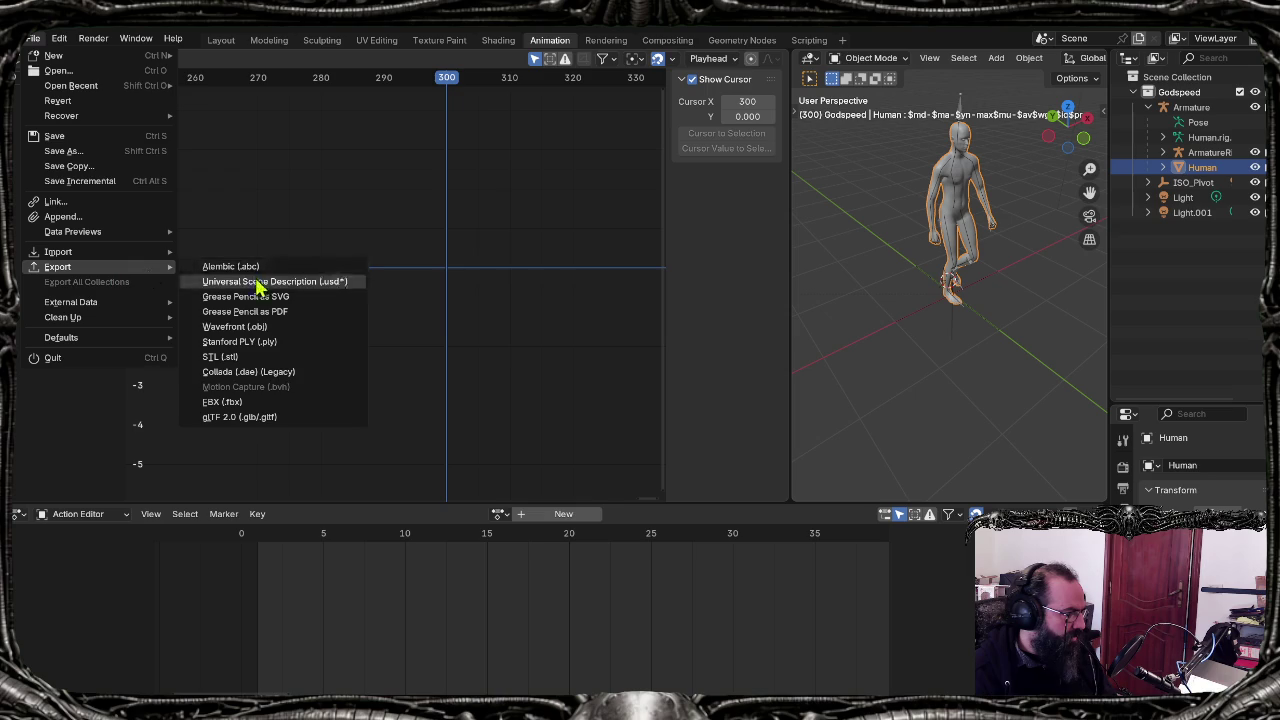
pyautogui.click(258, 403)
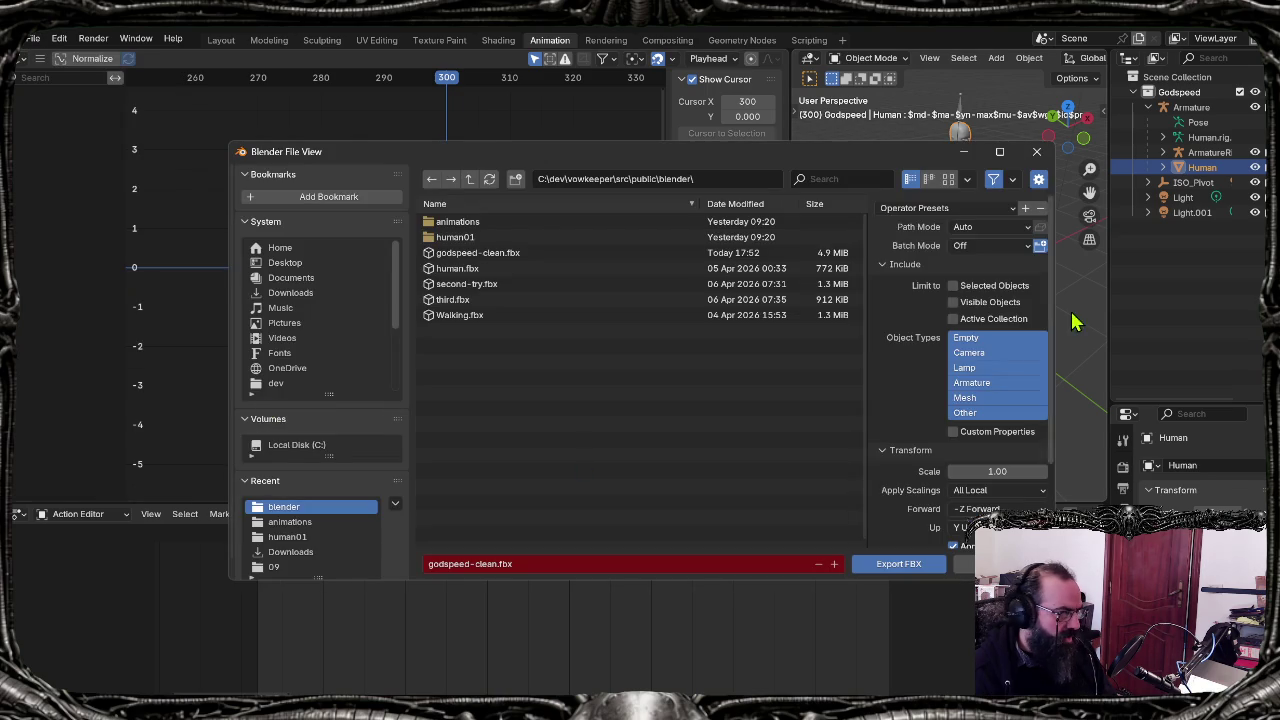
pyautogui.click(485, 254)
pyautogui.click(899, 564)
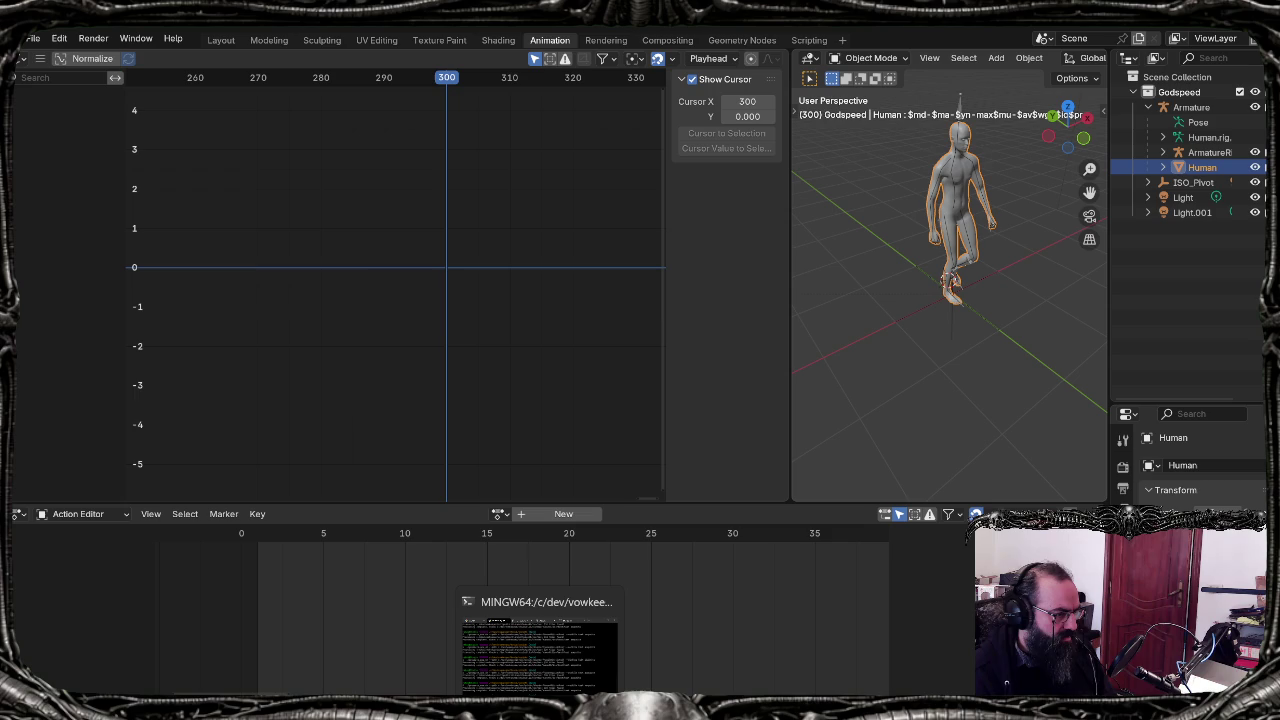
pyautogui.click(595, 650)
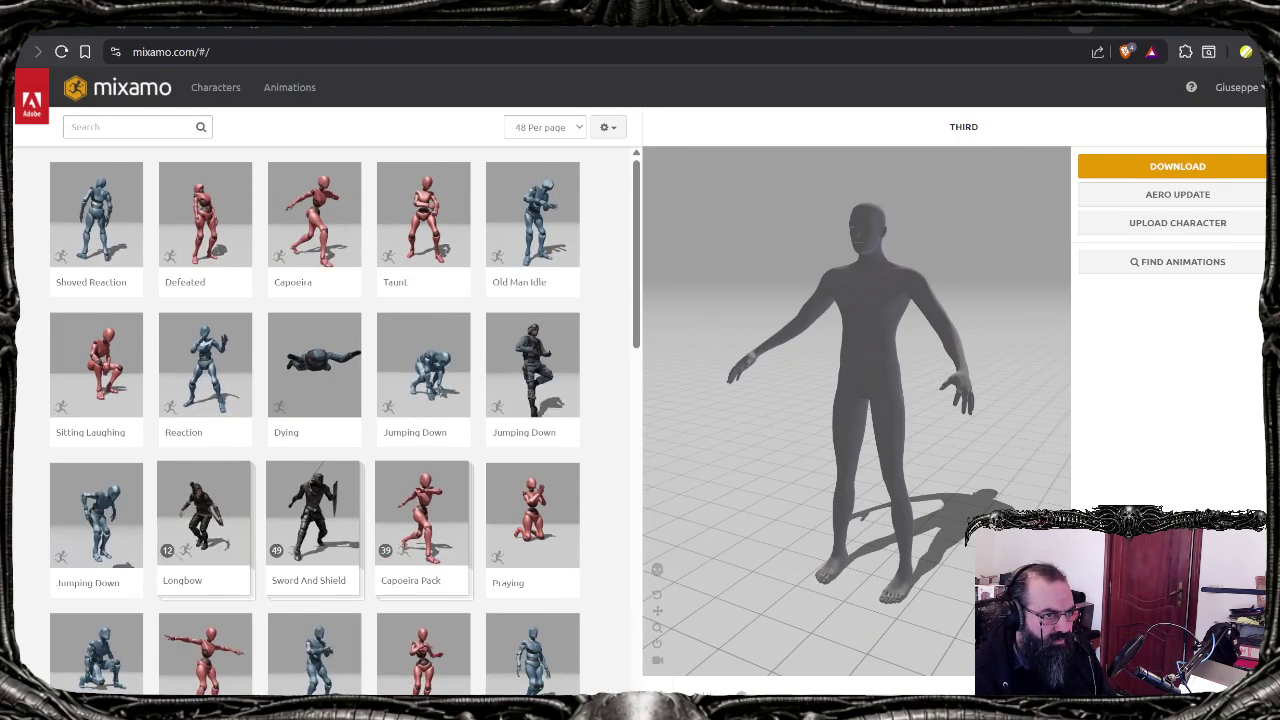
# Step: Upload the exported godspeed-clean FBX by dropping it onto Mixamo's upload zone
pyautogui.click(1131, 219)
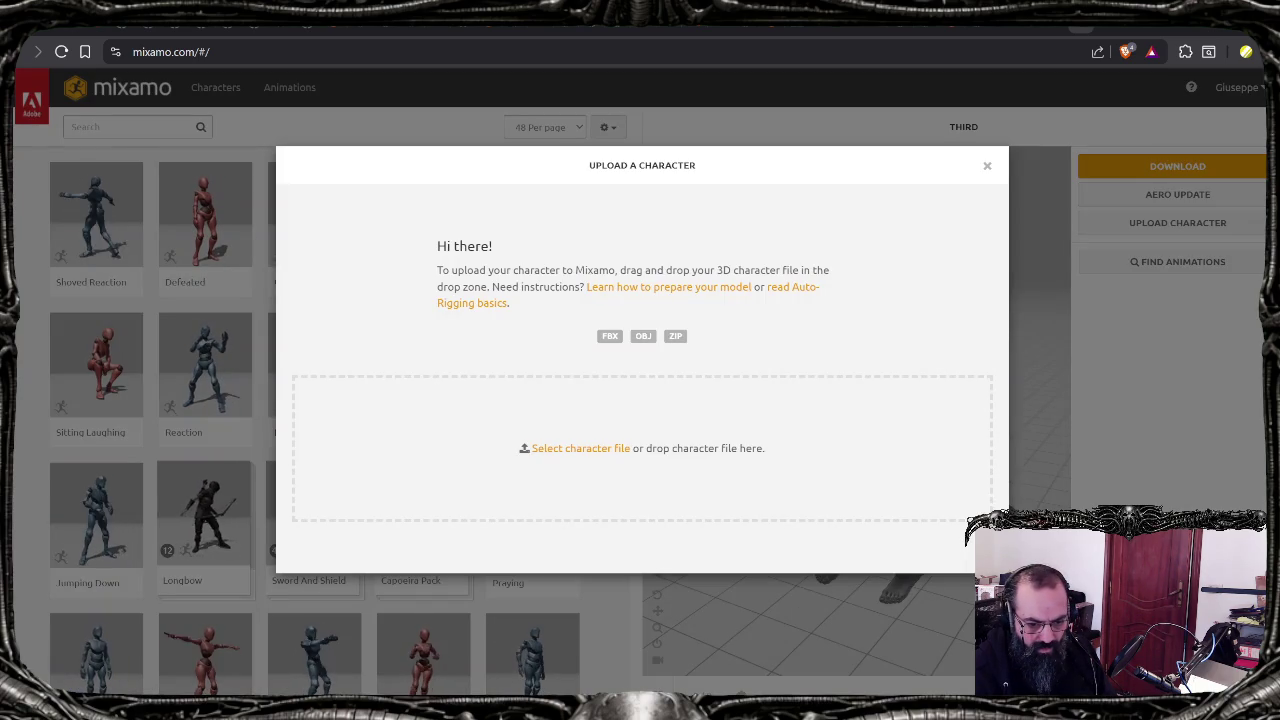
pyautogui.moveTo(491, 491); pyautogui.dragTo(486, 449)
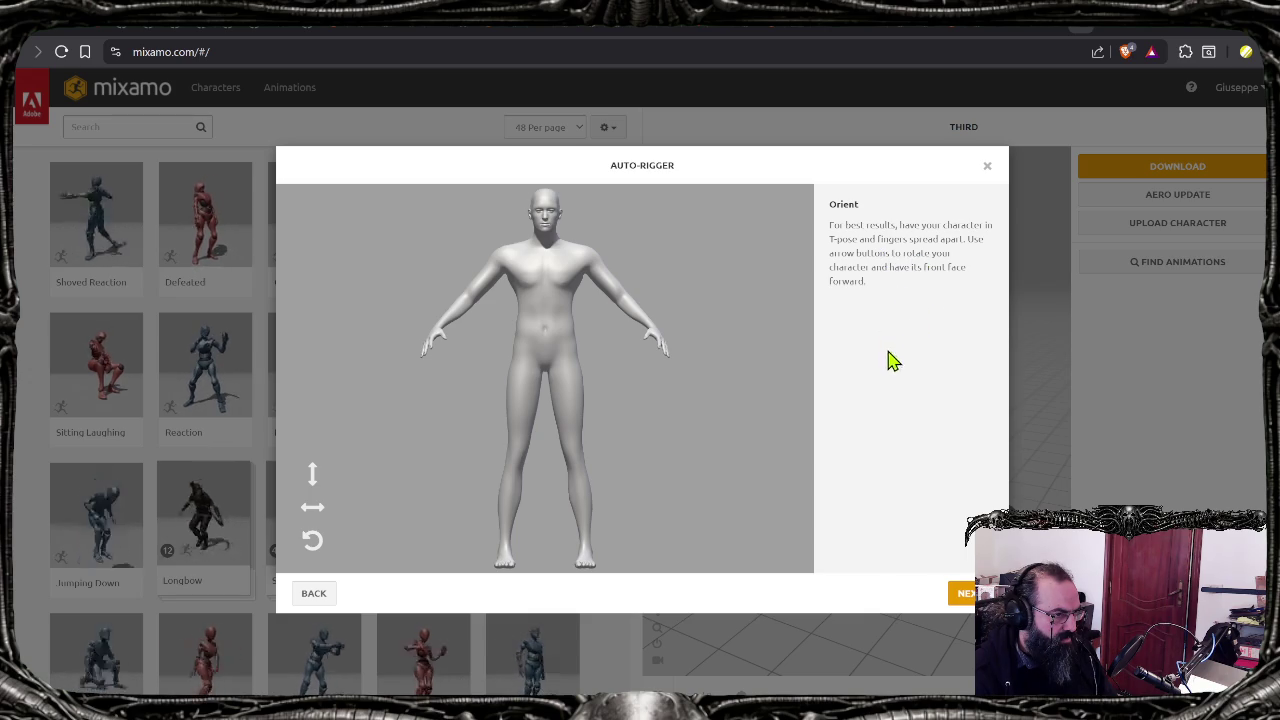
# Step: Place the chin, wrist, elbow, knee and groin markers on the uploaded figure
pyautogui.click(964, 594)
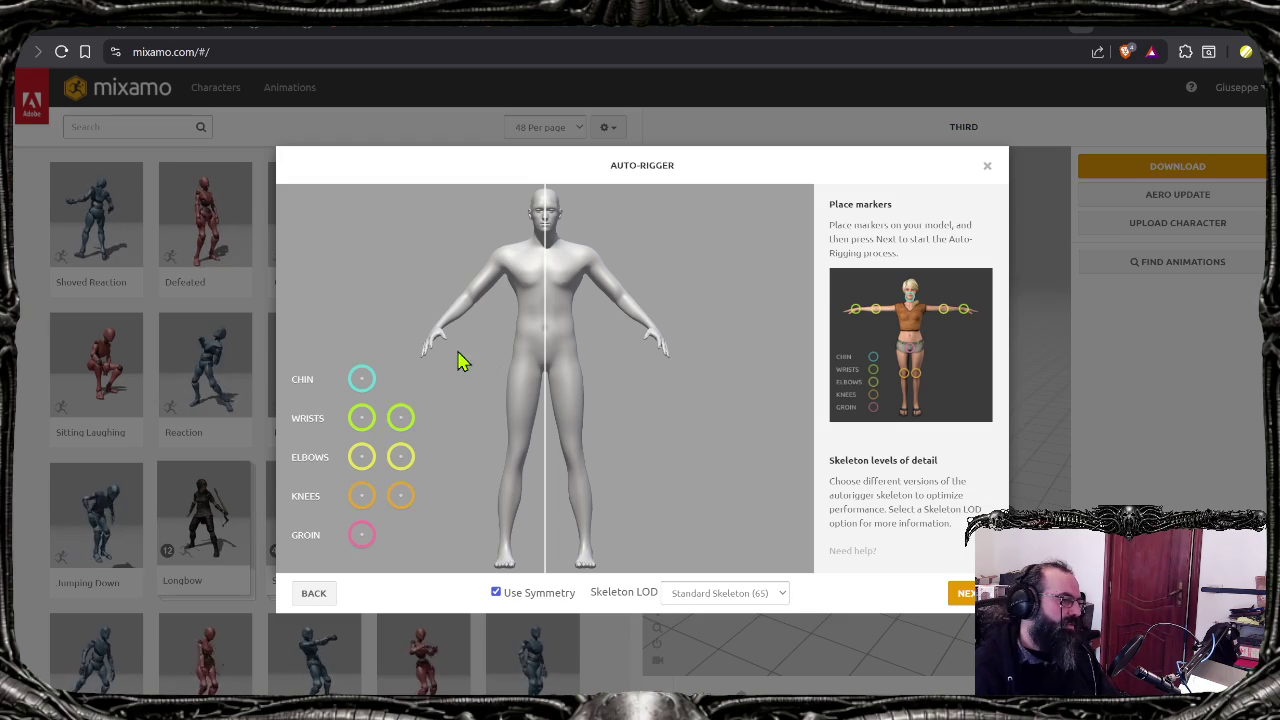
pyautogui.moveTo(362, 379)
pyautogui.mouseDown()
pyautogui.moveTo(551, 232)
pyautogui.moveTo(545, 242)
pyautogui.mouseUp()
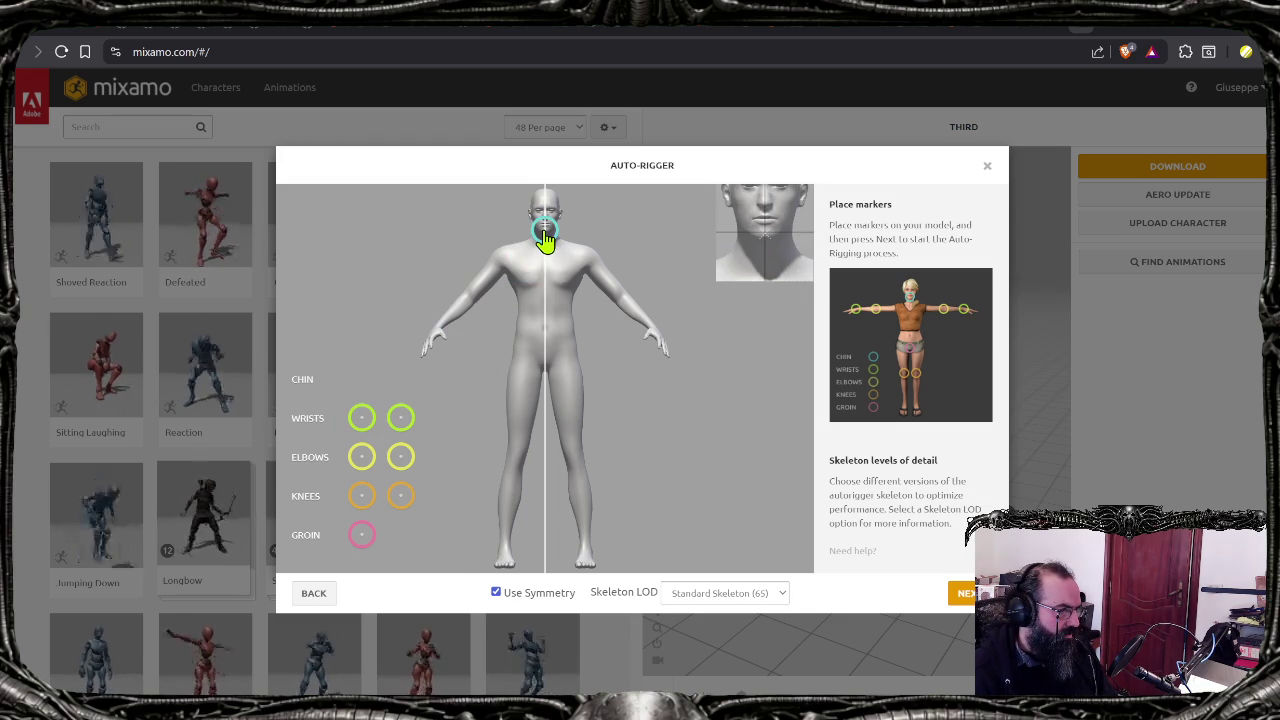
pyautogui.moveTo(361, 417); pyautogui.dragTo(437, 338)
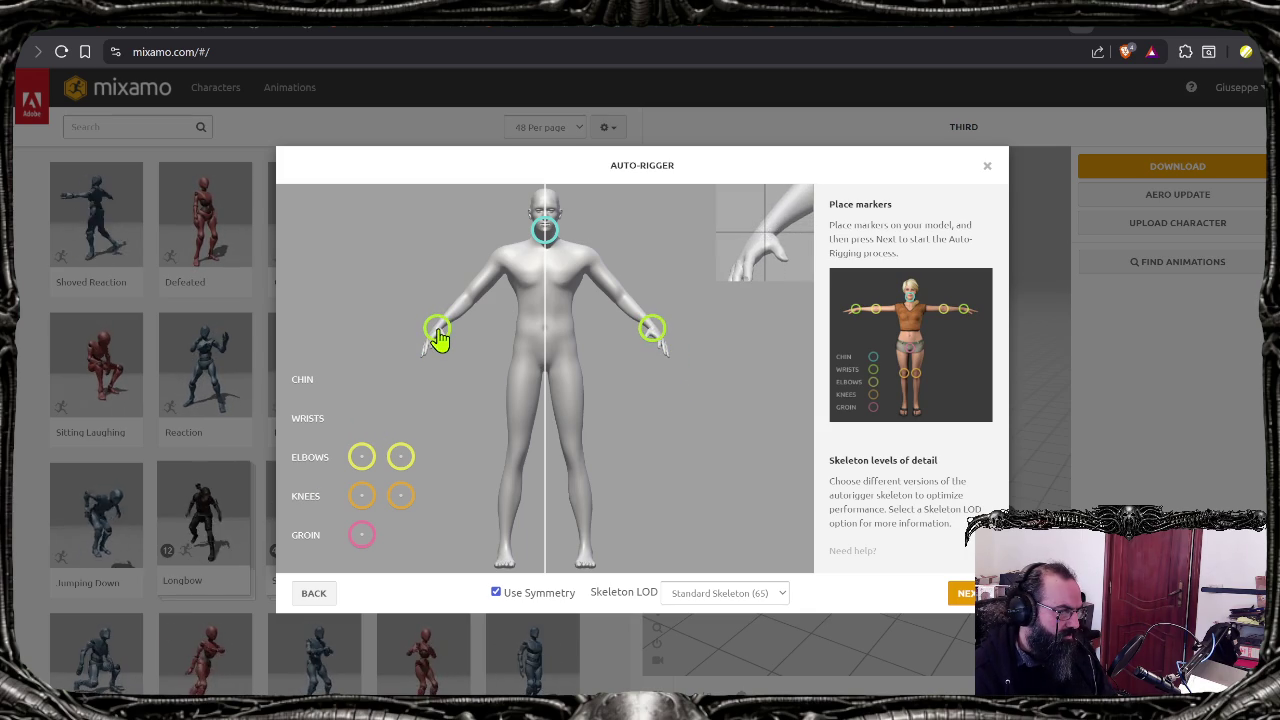
pyautogui.moveTo(363, 458); pyautogui.dragTo(473, 310)
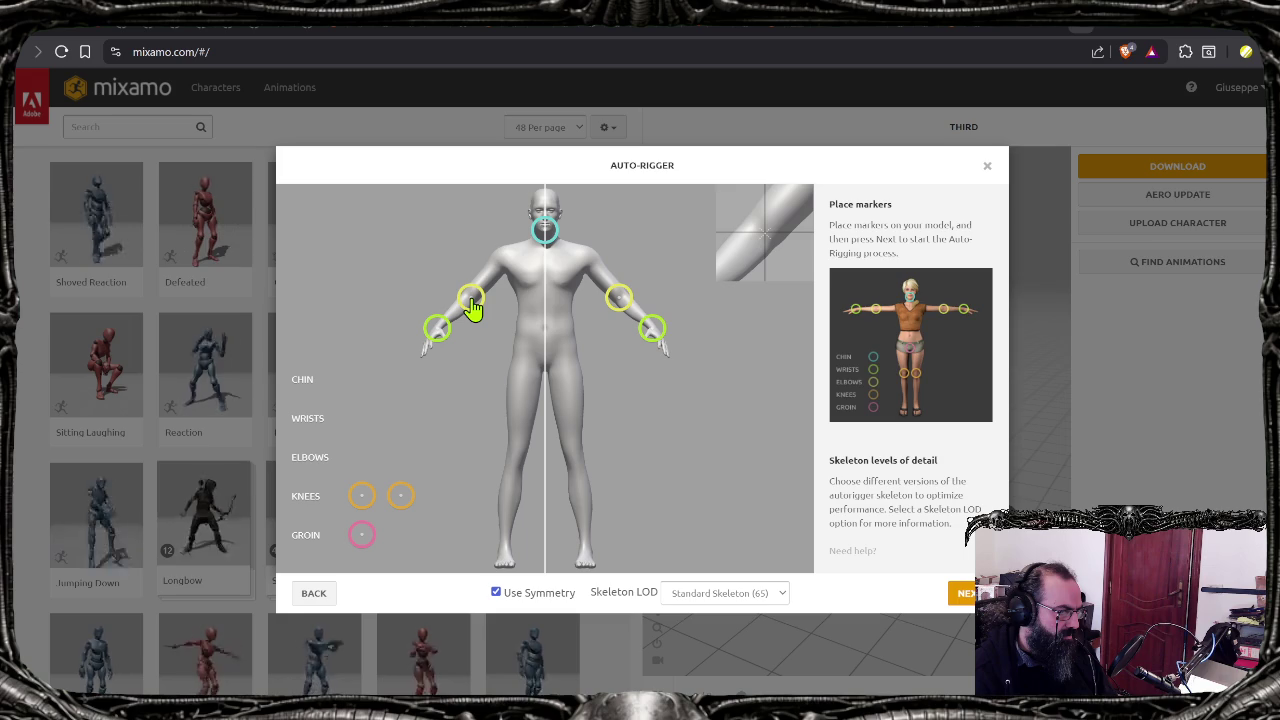
pyautogui.moveTo(360, 498)
pyautogui.mouseDown()
pyautogui.moveTo(500, 458)
pyautogui.moveTo(517, 470)
pyautogui.mouseUp()
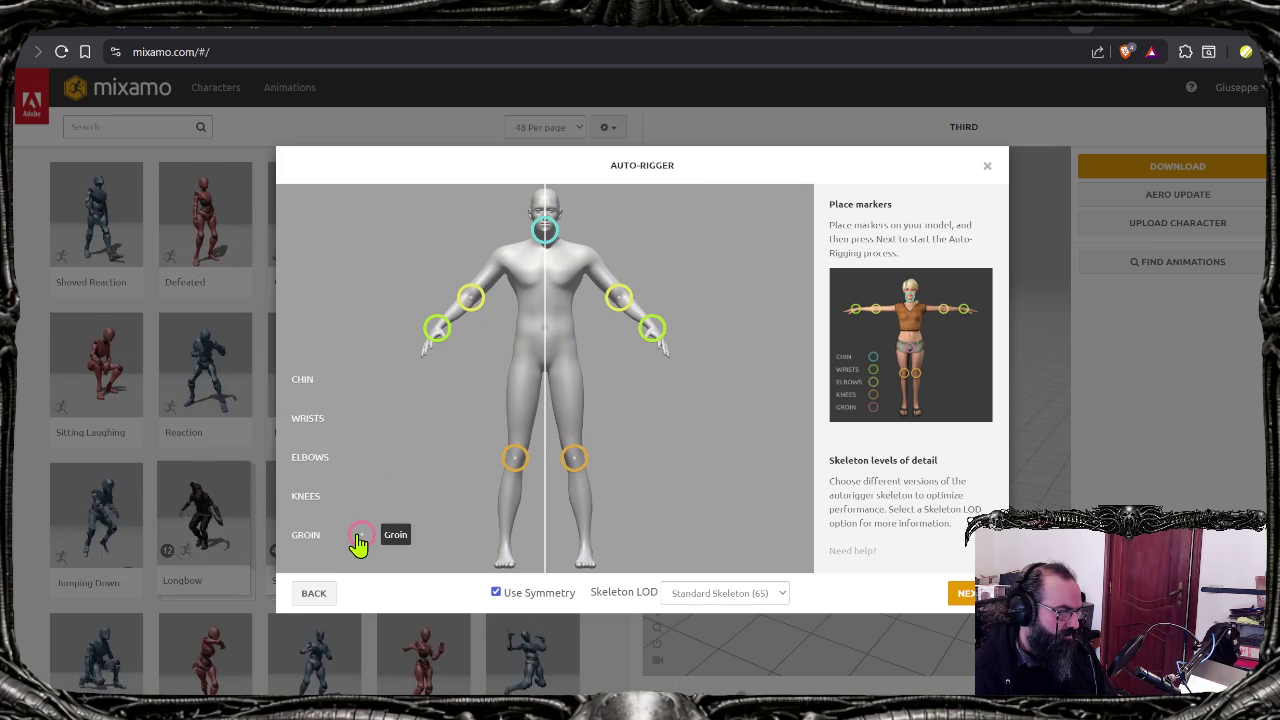
pyautogui.moveTo(358, 540); pyautogui.dragTo(547, 380)
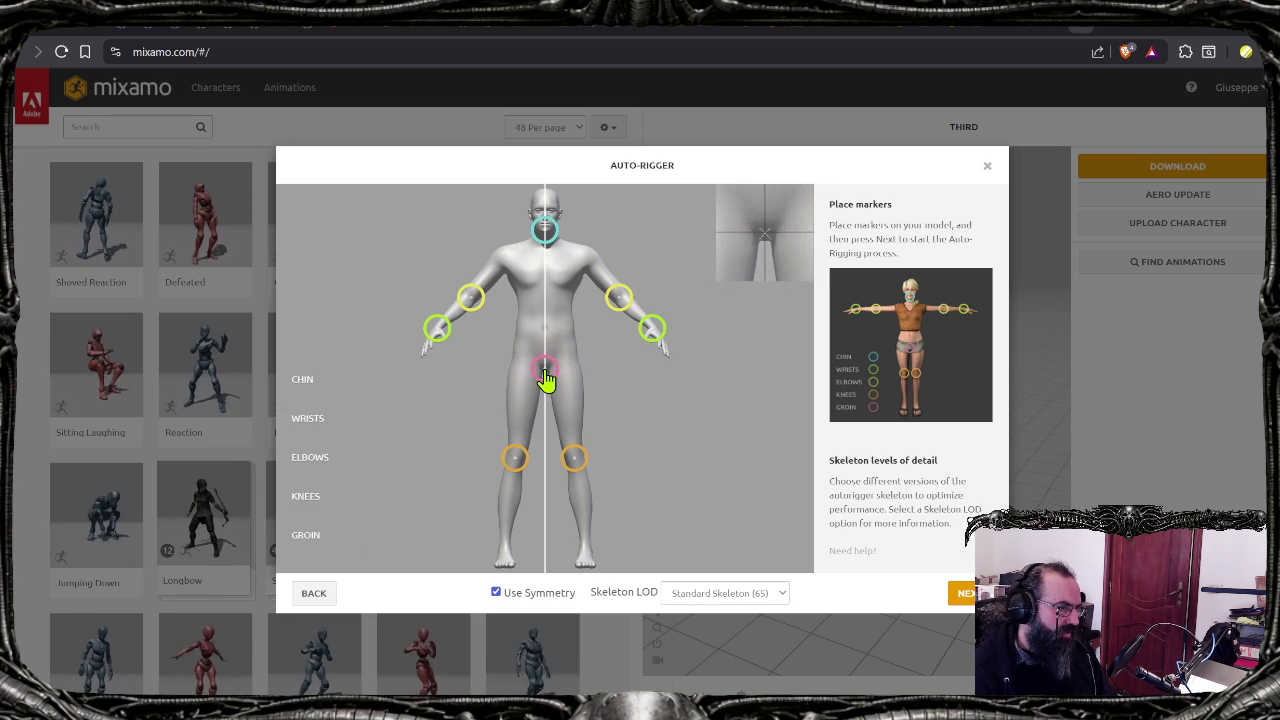
pyautogui.moveTo(547, 380); pyautogui.dragTo(546, 377)
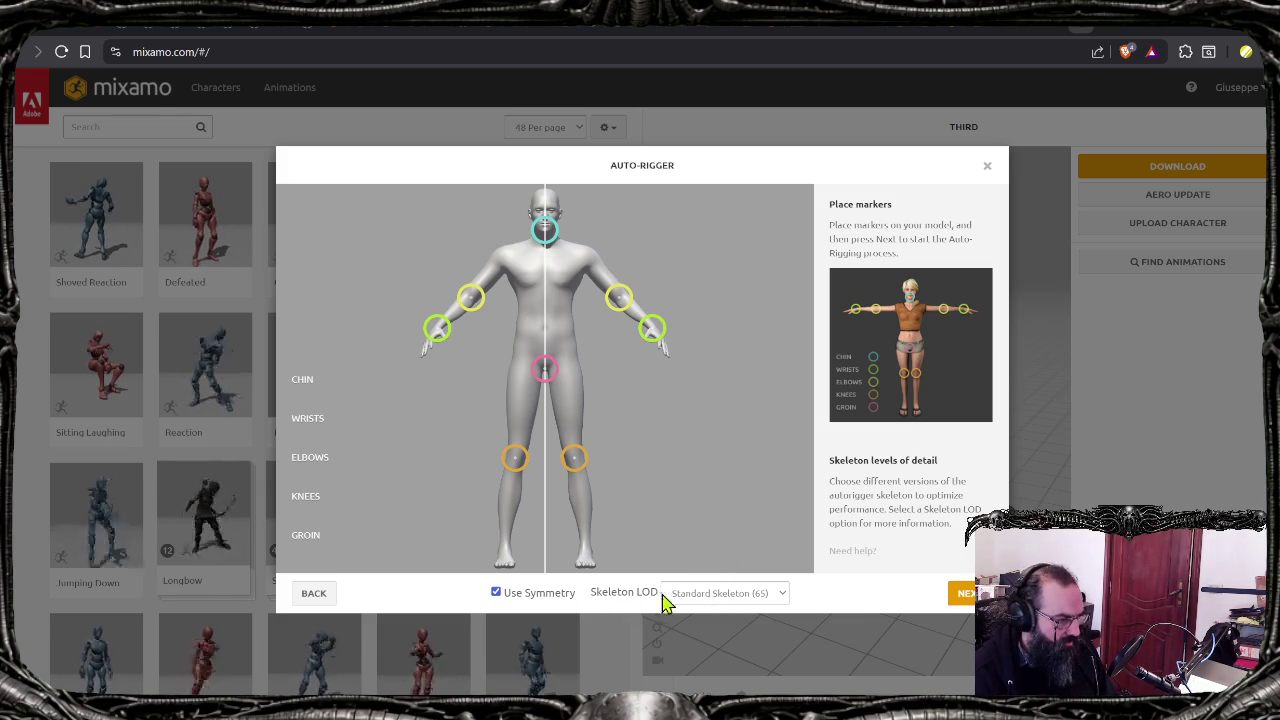
# Step: Keep Standard Skeleton (65), refine the groin, knee and left elbow markers, and start rigging
pyautogui.click(772, 600)
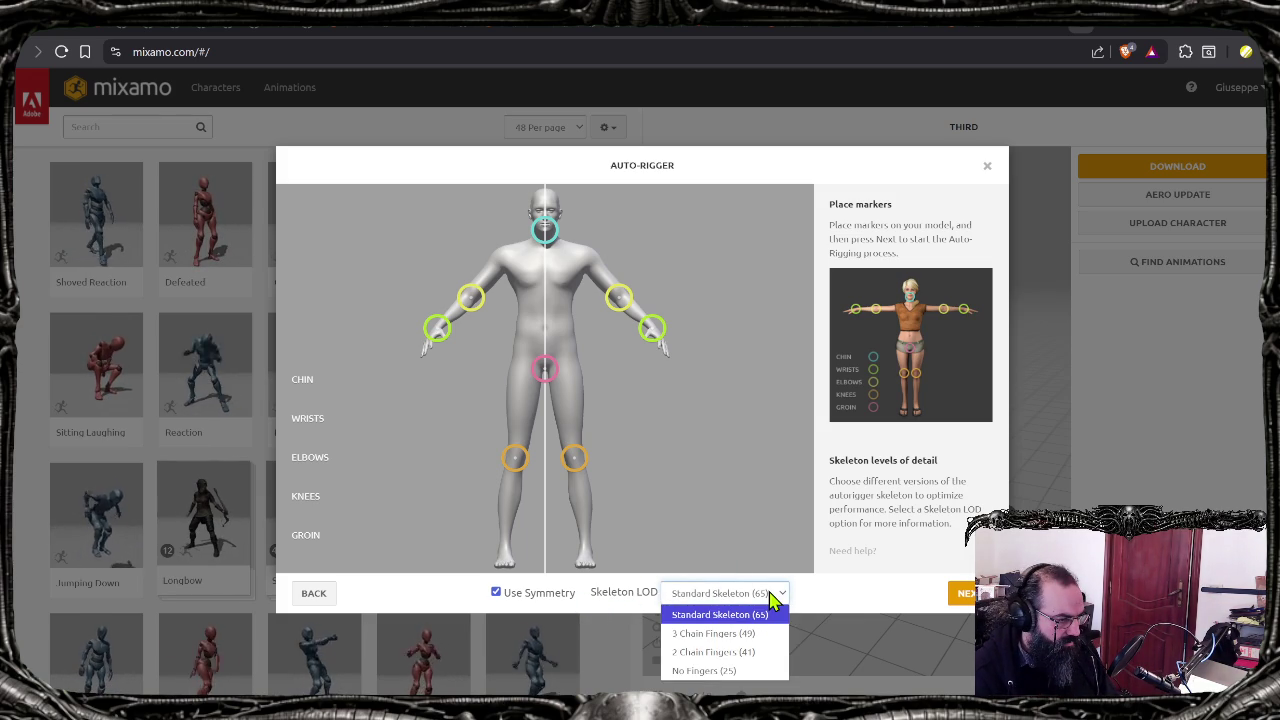
pyautogui.click(769, 590)
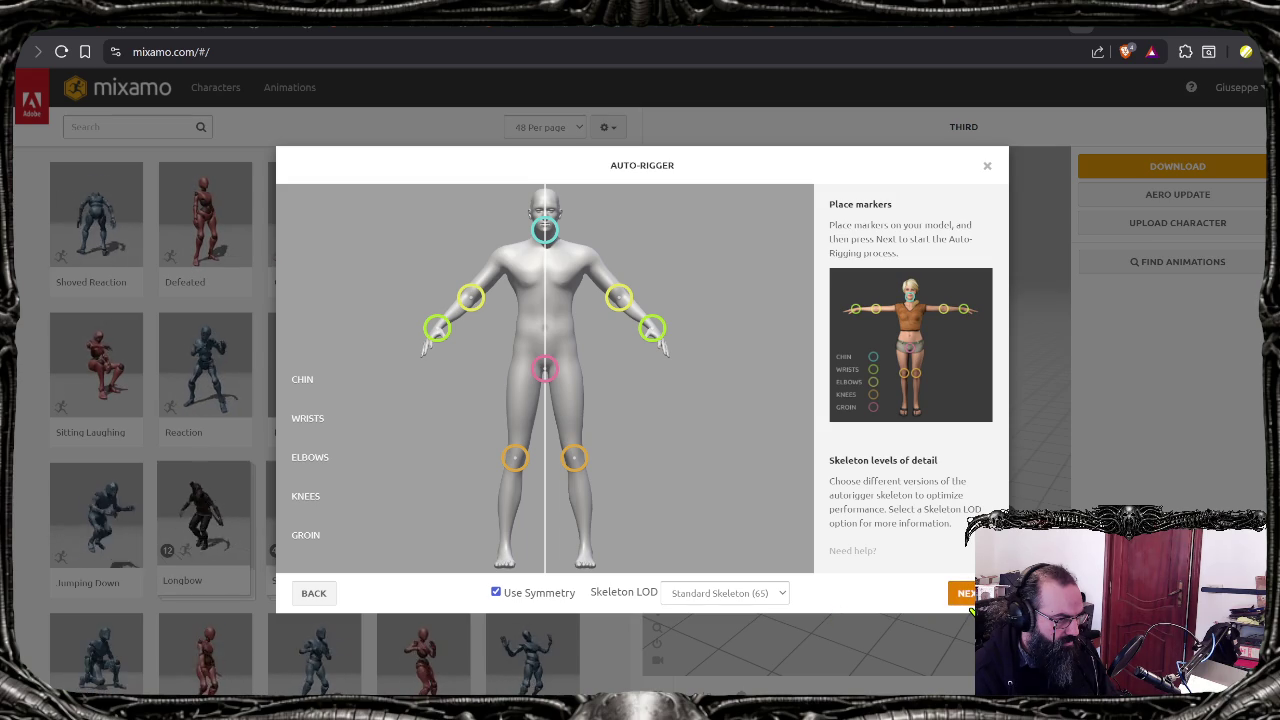
pyautogui.moveTo(546, 370); pyautogui.dragTo(545, 356)
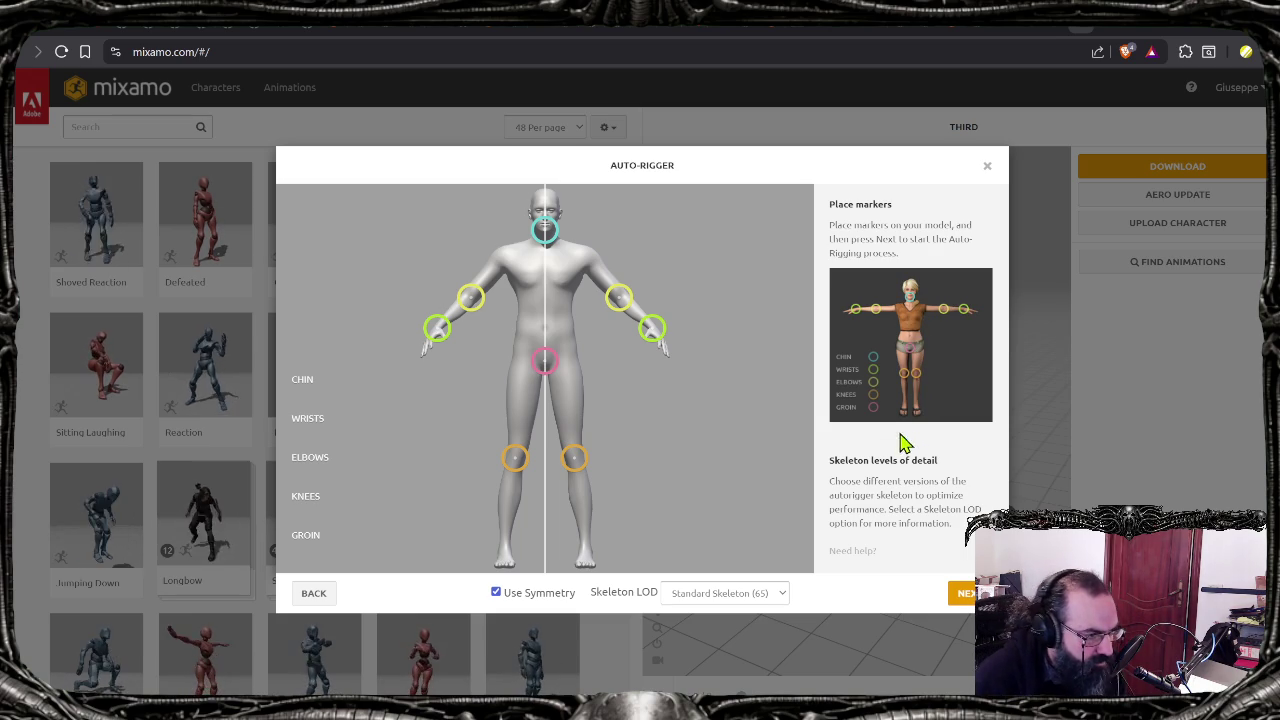
pyautogui.moveTo(515, 458); pyautogui.dragTo(518, 447)
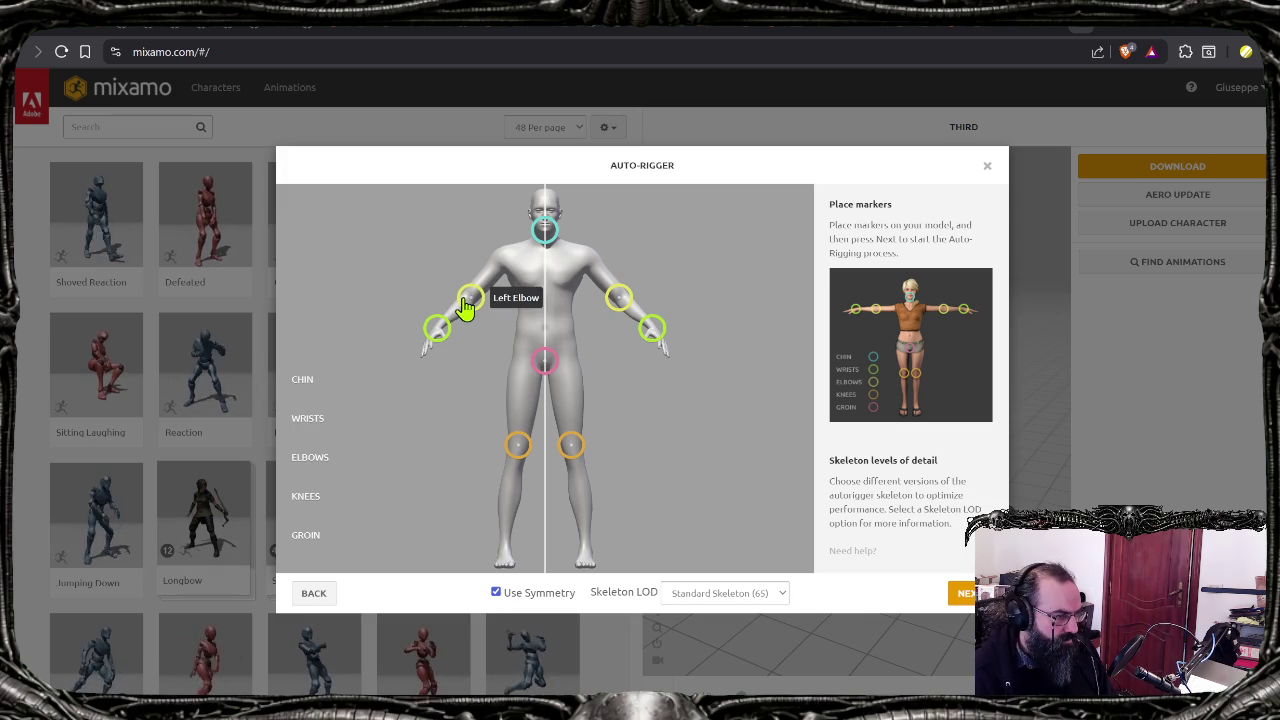
pyautogui.moveTo(478, 310); pyautogui.dragTo(471, 306)
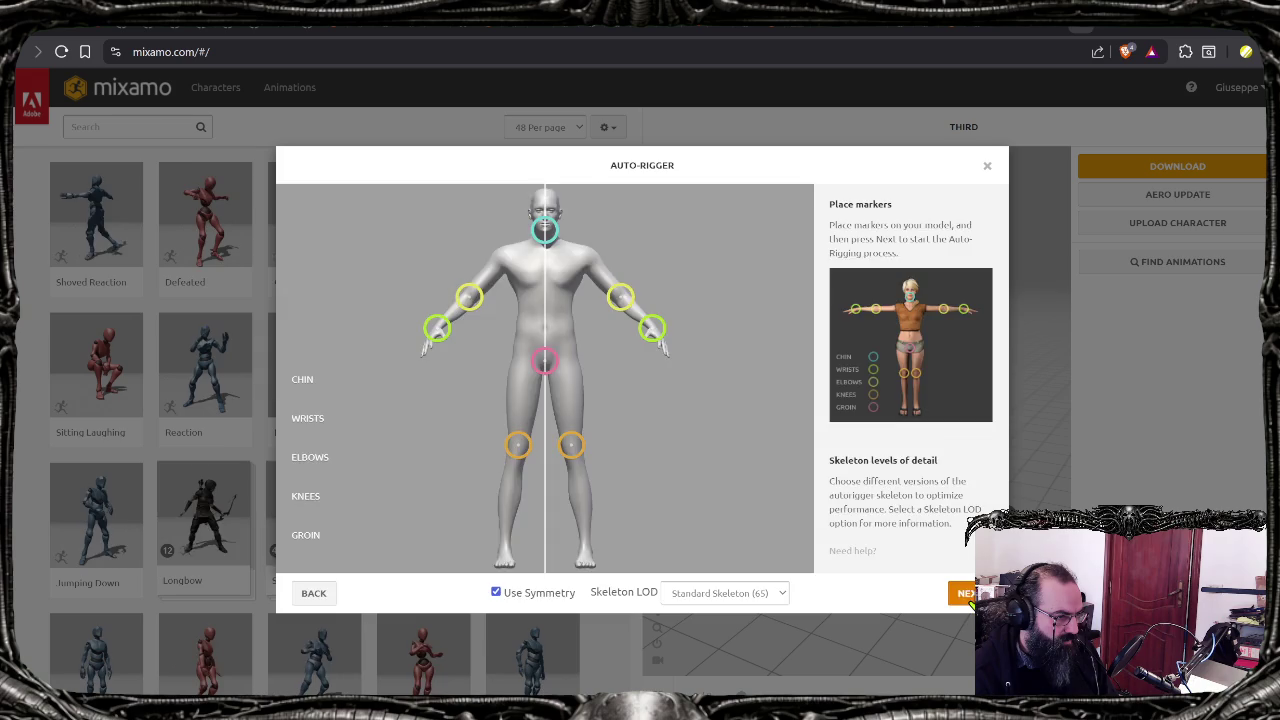
pyautogui.click(962, 594)
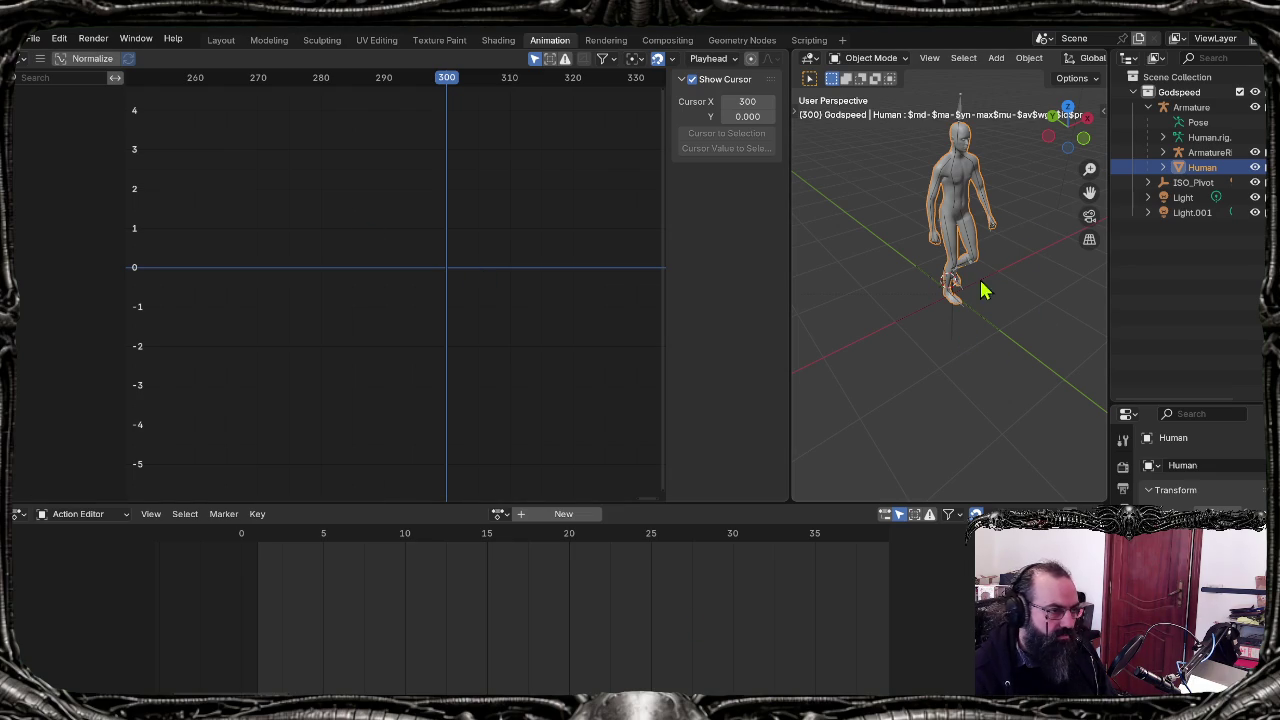
# Step: In the Layout workspace, inspect the Object > Apply options without applying anything
pyautogui.click(221, 40)
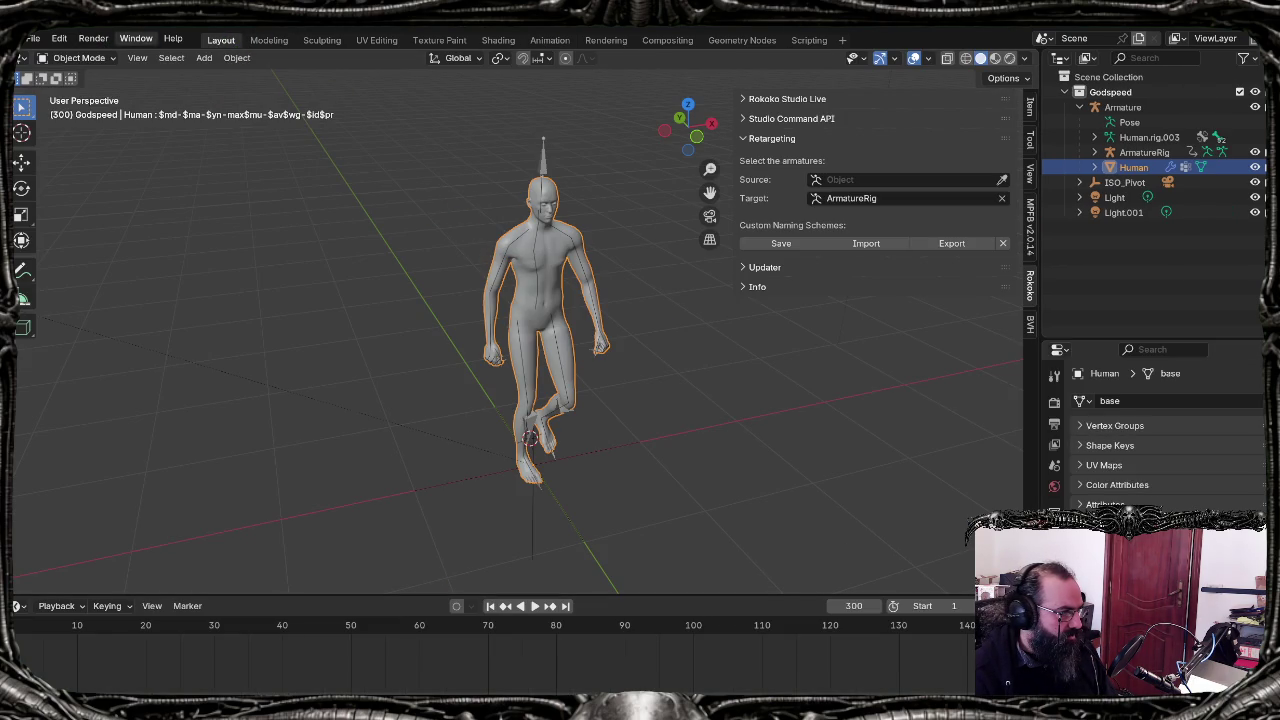
pyautogui.click(233, 60)
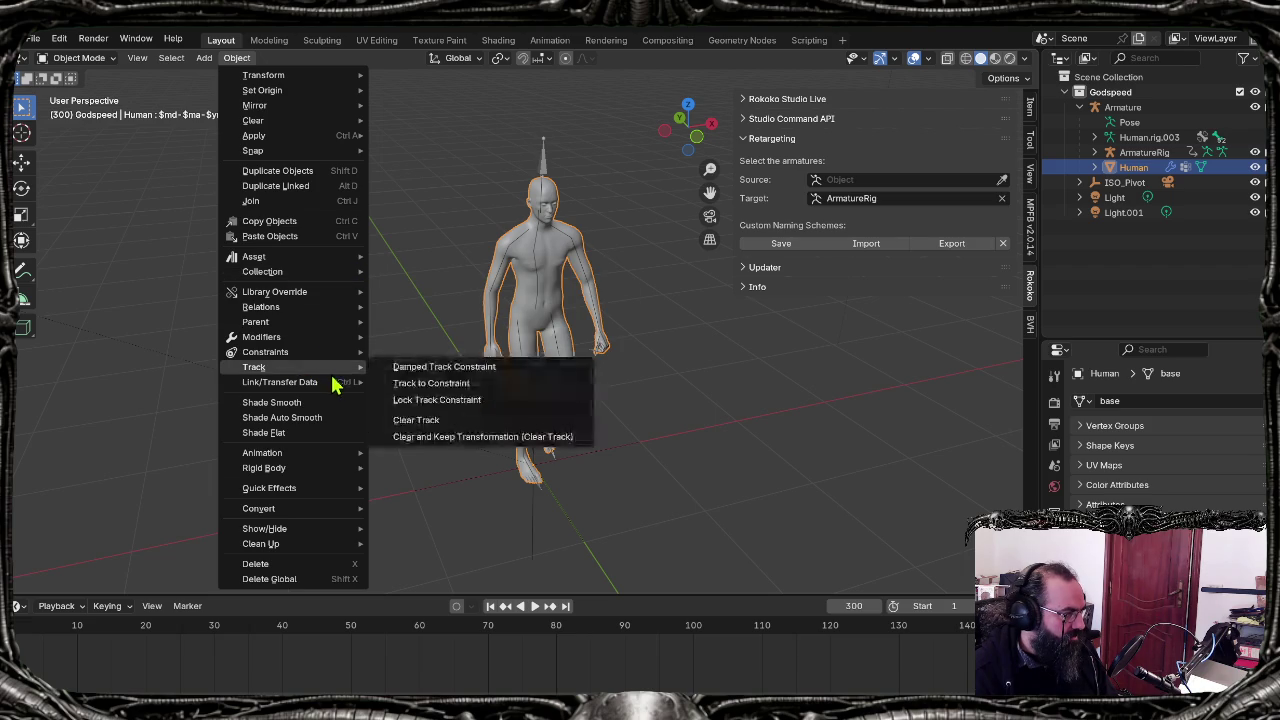
pyautogui.click(221, 44)
pyautogui.click(240, 60)
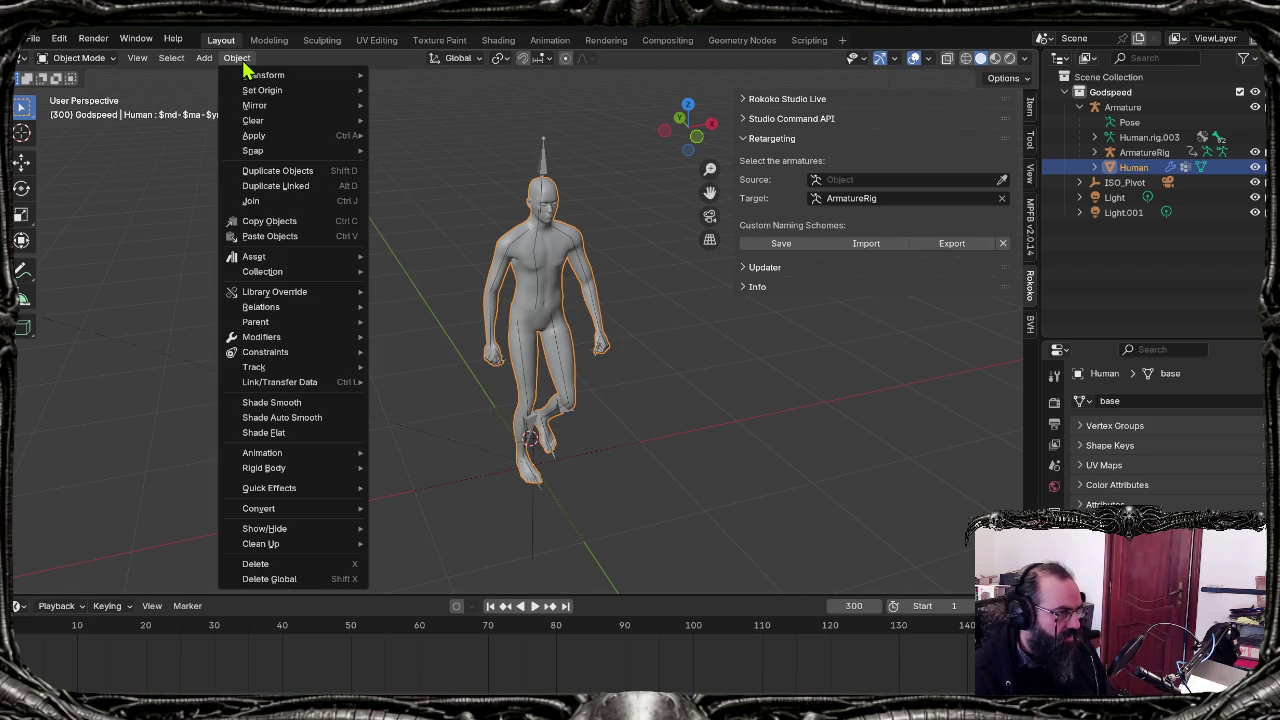
pyautogui.moveTo(254, 135)
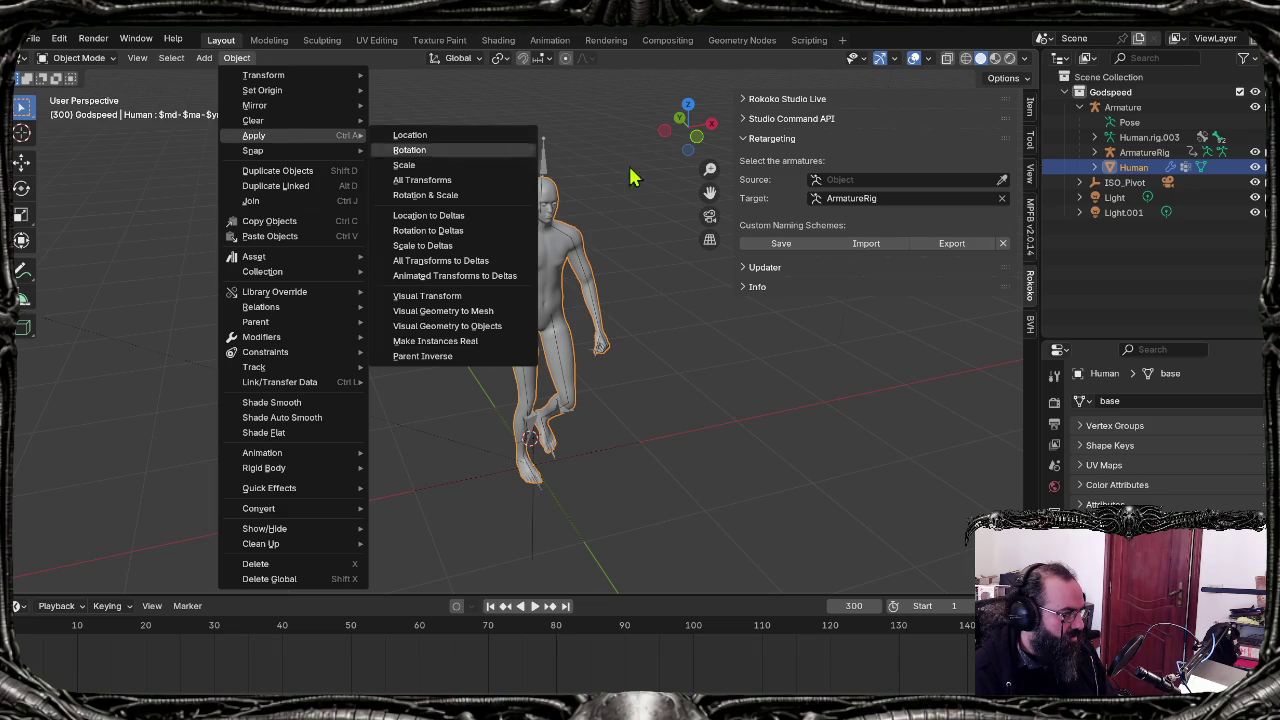
pyautogui.click(510, 150)
# Step: Put the ArmatureRig into Pose Mode and check Pose > Apply, cancelling without applying
pyautogui.click(1094, 168)
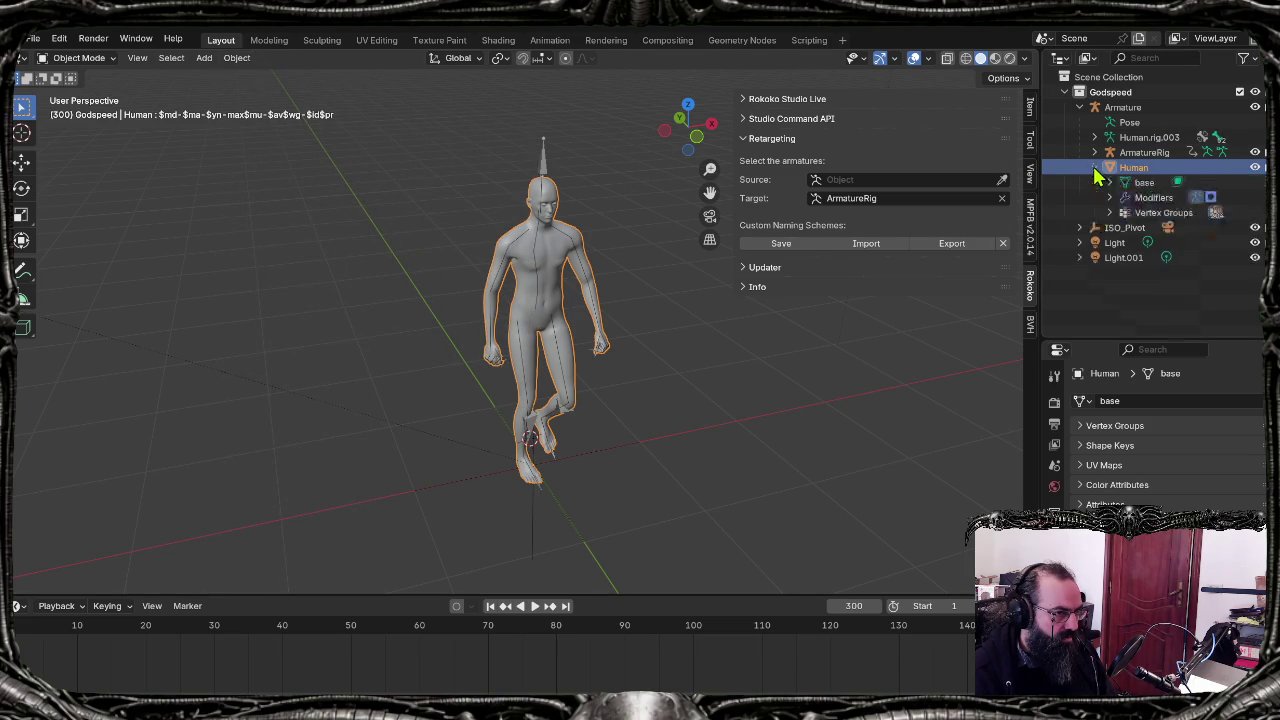
pyautogui.click(1097, 168)
pyautogui.click(1142, 152)
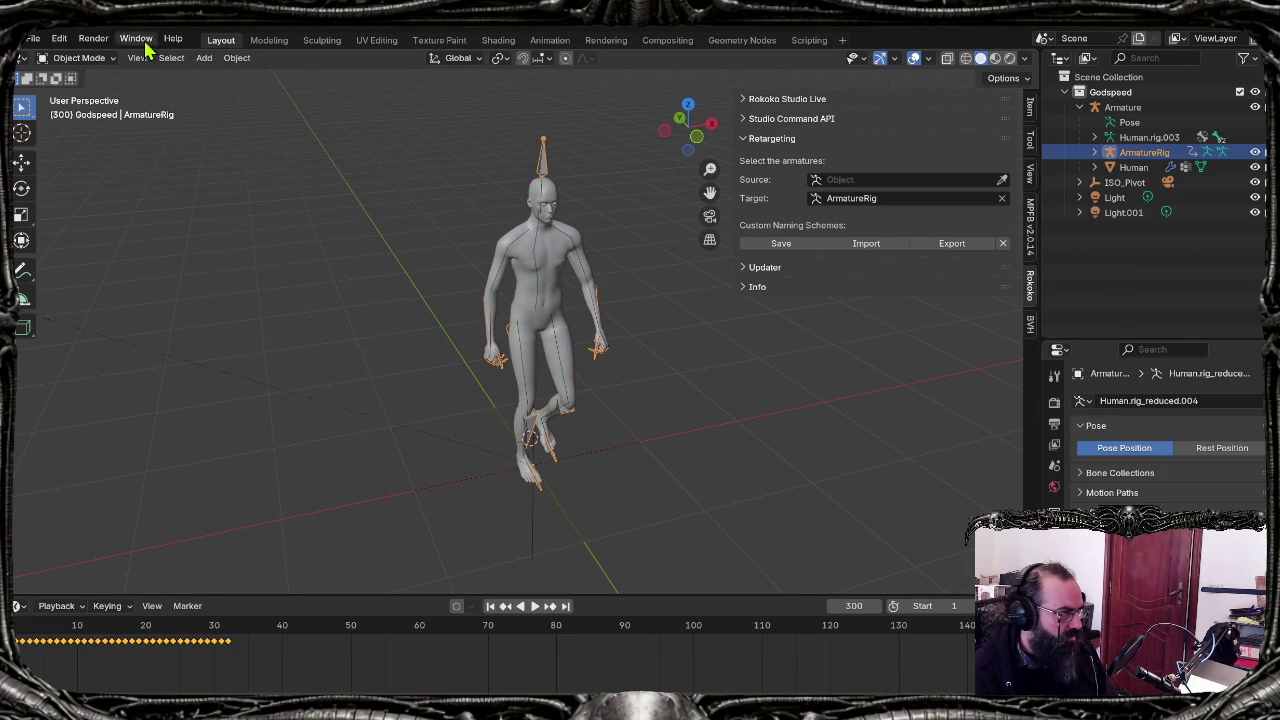
pyautogui.click(236, 58)
pyautogui.click(88, 58)
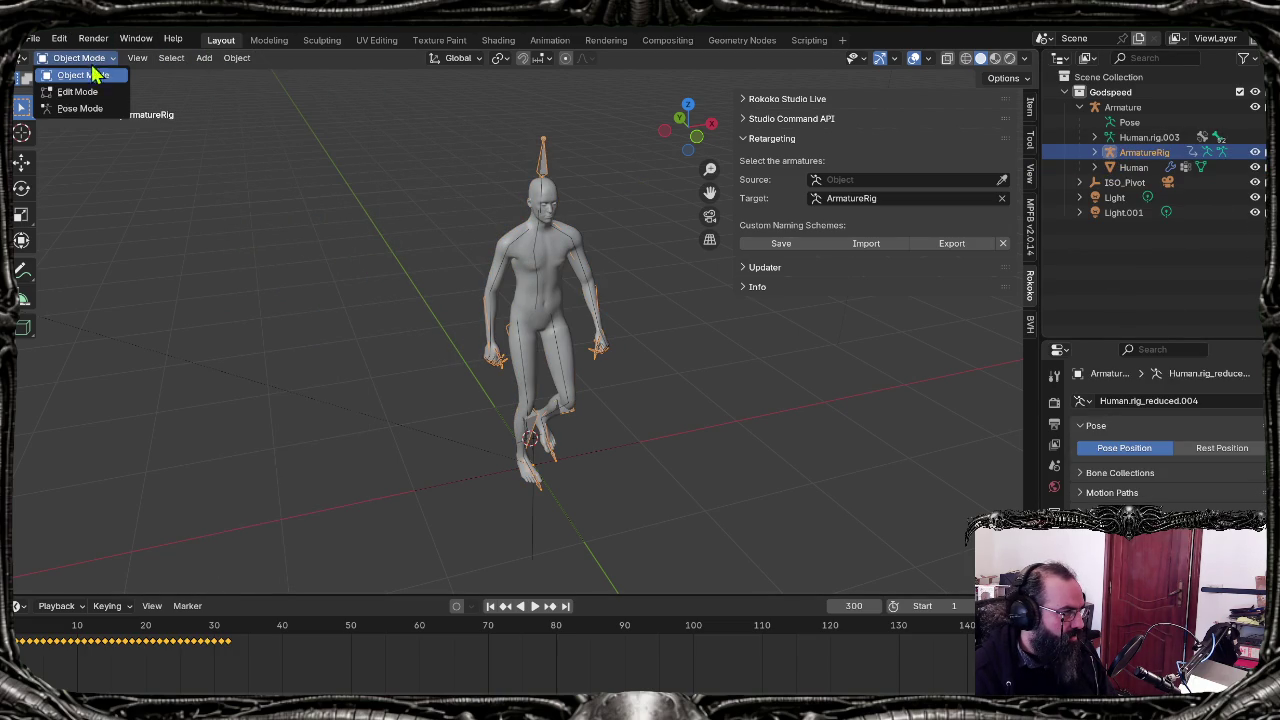
pyautogui.click(93, 109)
pyautogui.click(200, 58)
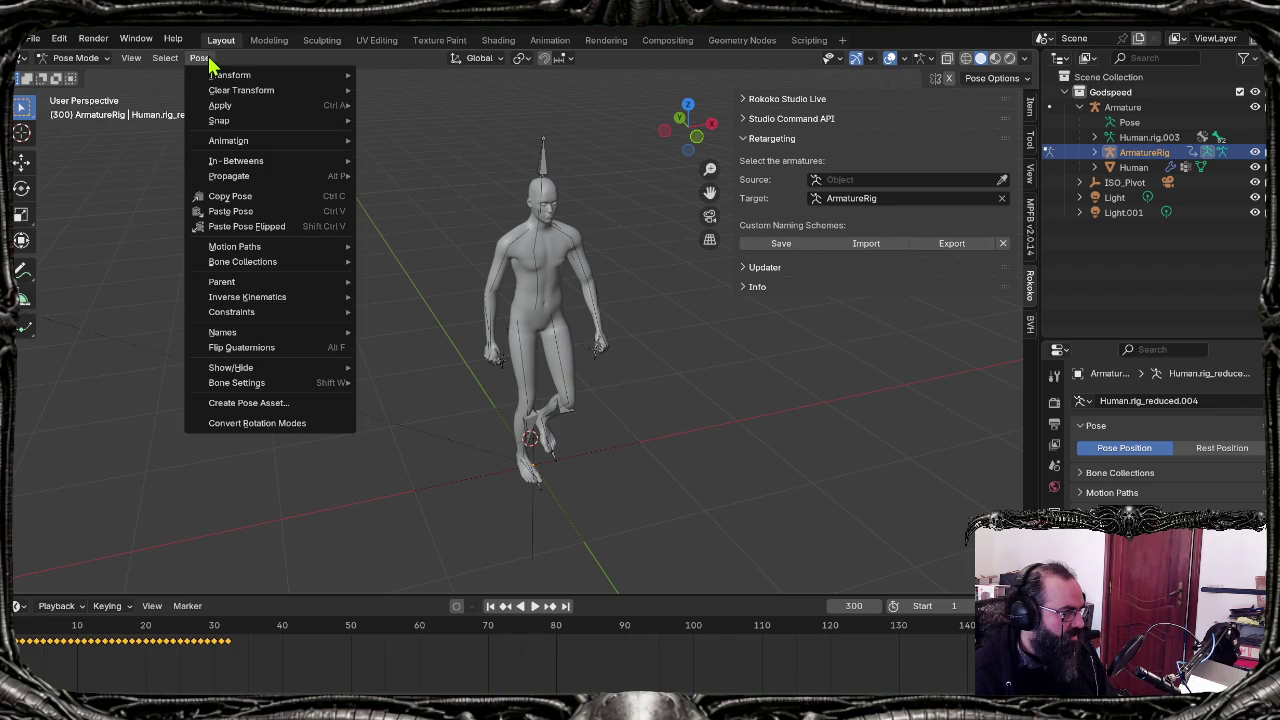
pyautogui.moveTo(220, 105)
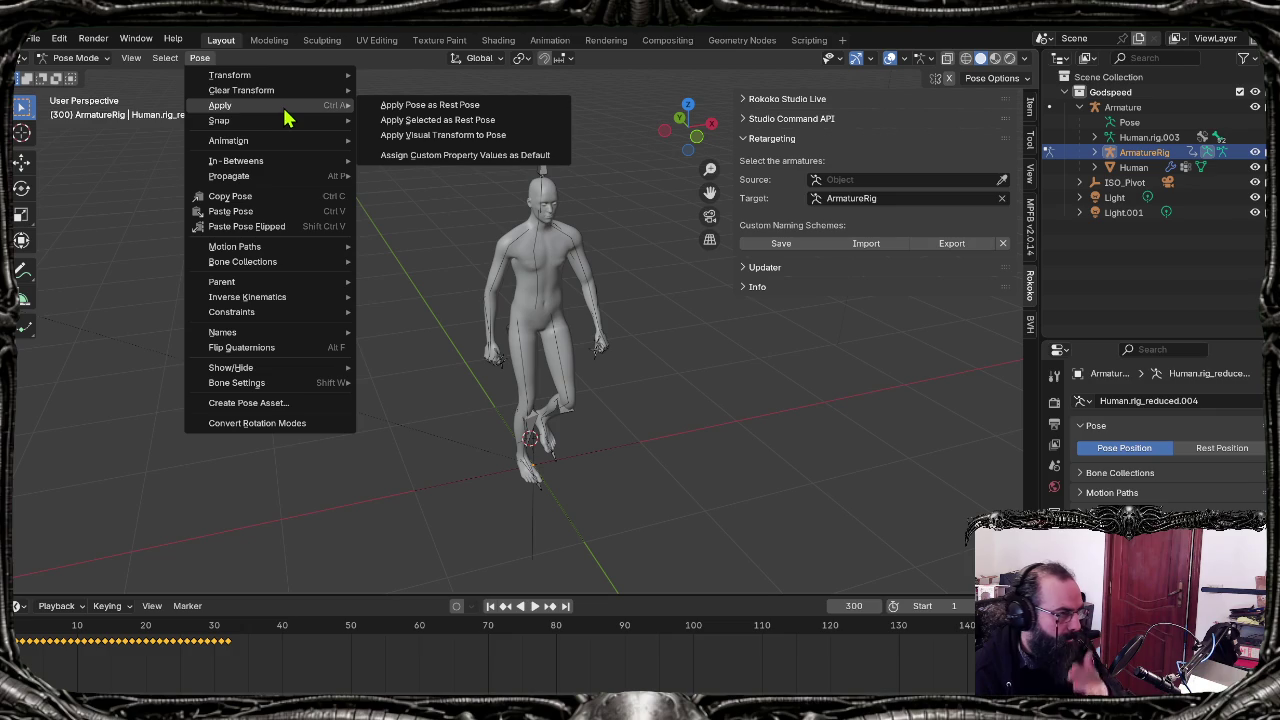
pyautogui.press('Escape')
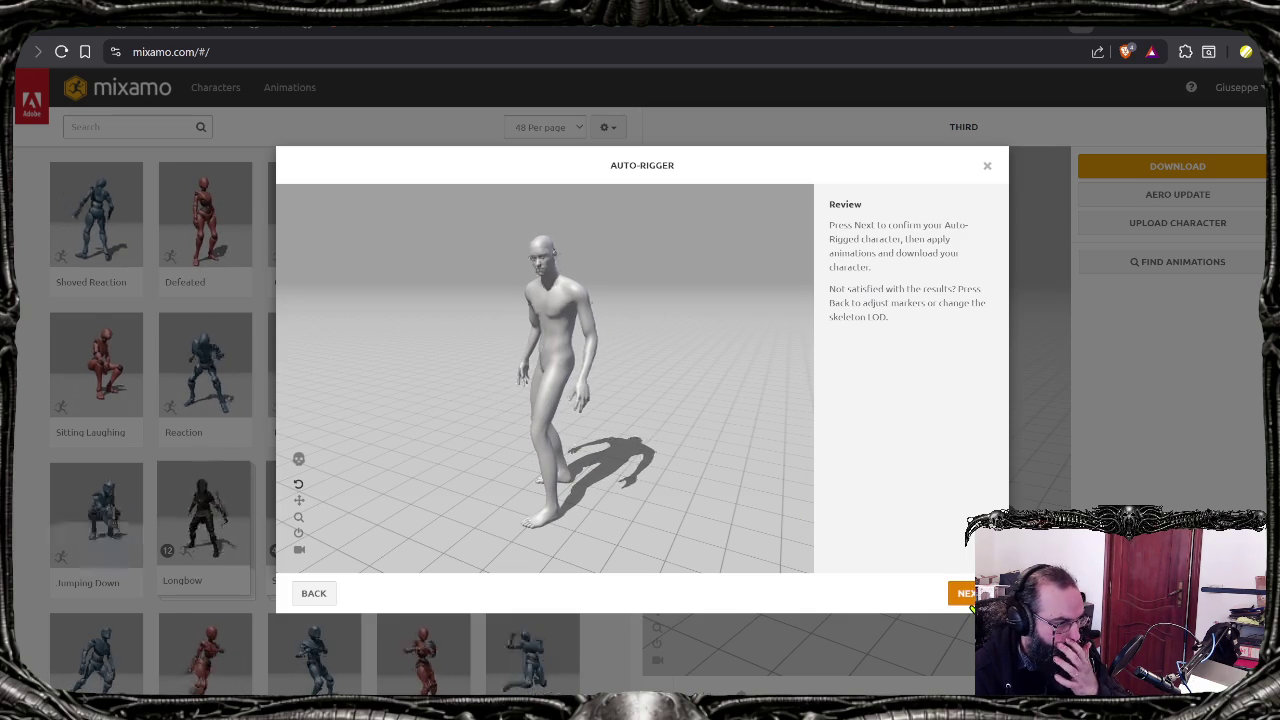
# Step: Accept the rigged character, search the library for 'idle', and apply the Idle animation
pyautogui.click(966, 598)
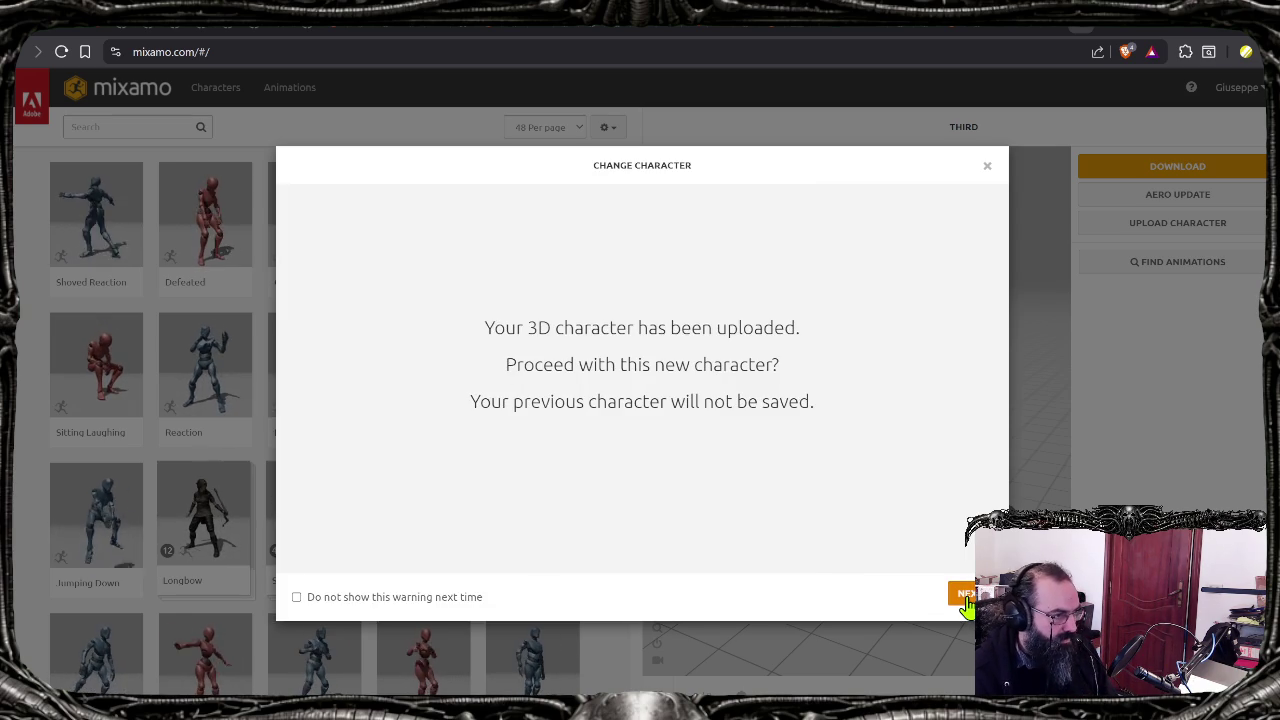
pyautogui.click(966, 598)
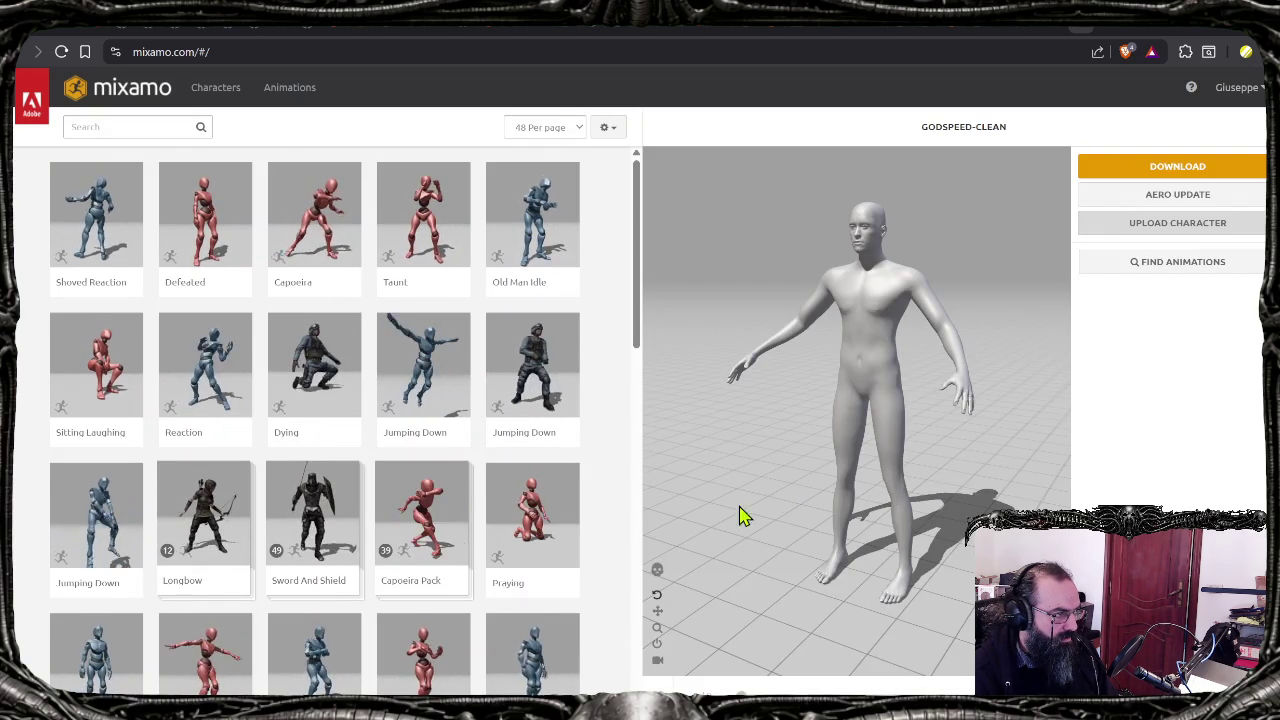
pyautogui.click(144, 127)
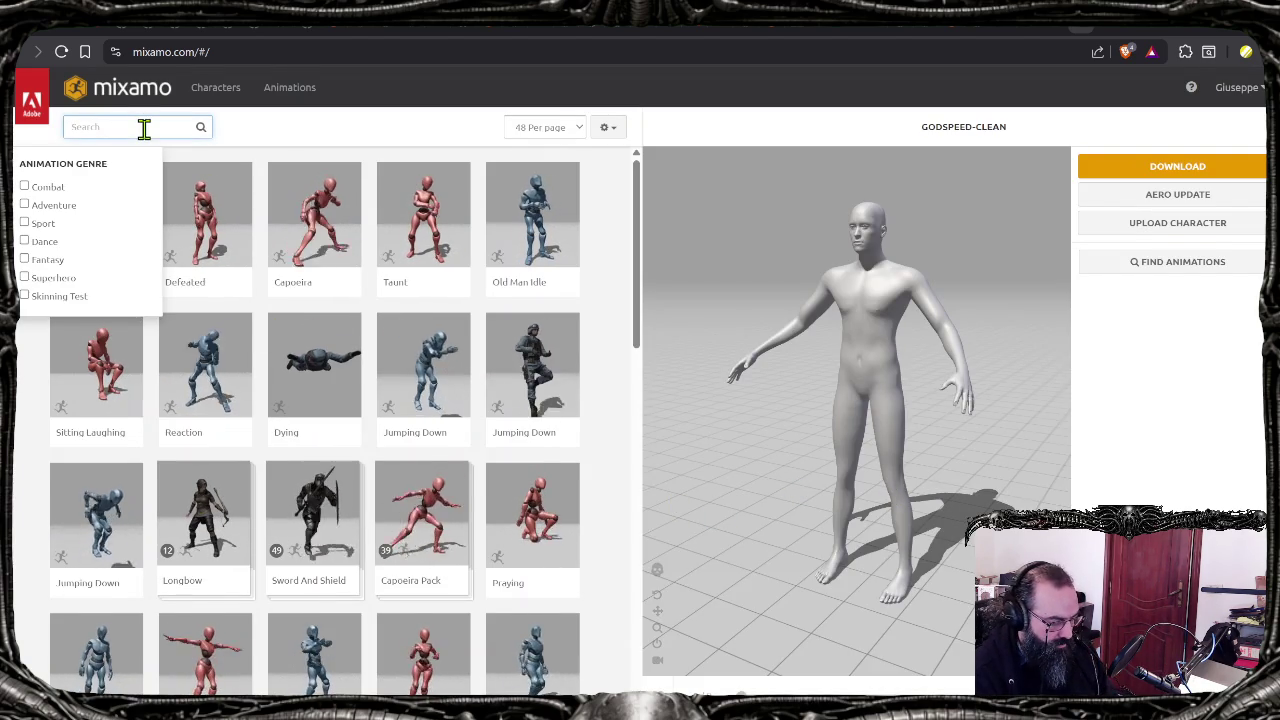
pyautogui.write('idle')
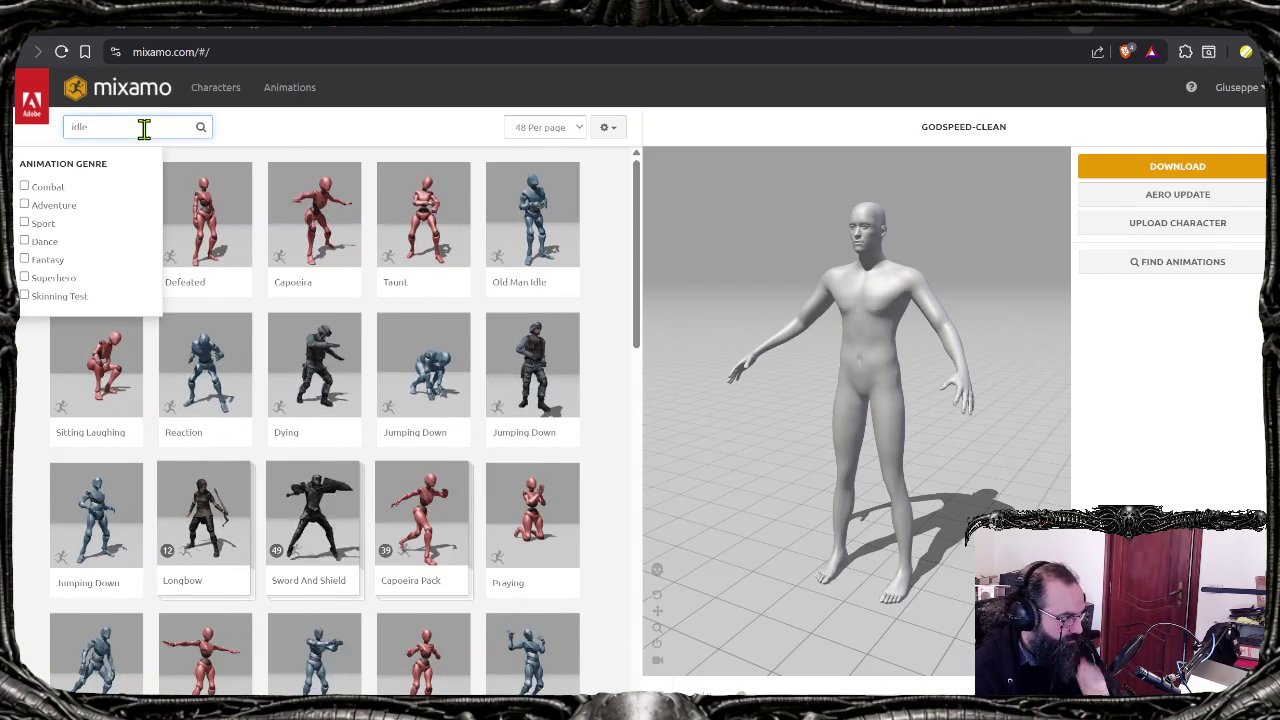
pyautogui.press('Return')
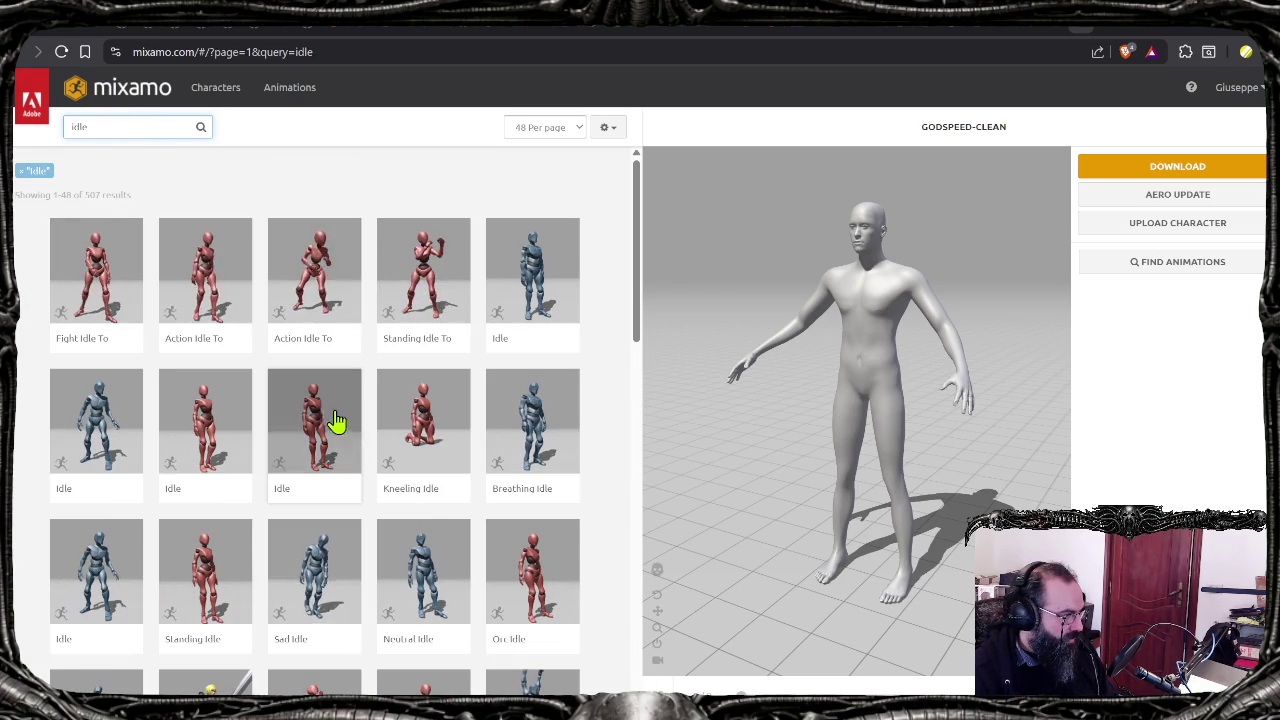
pyautogui.click(543, 292)
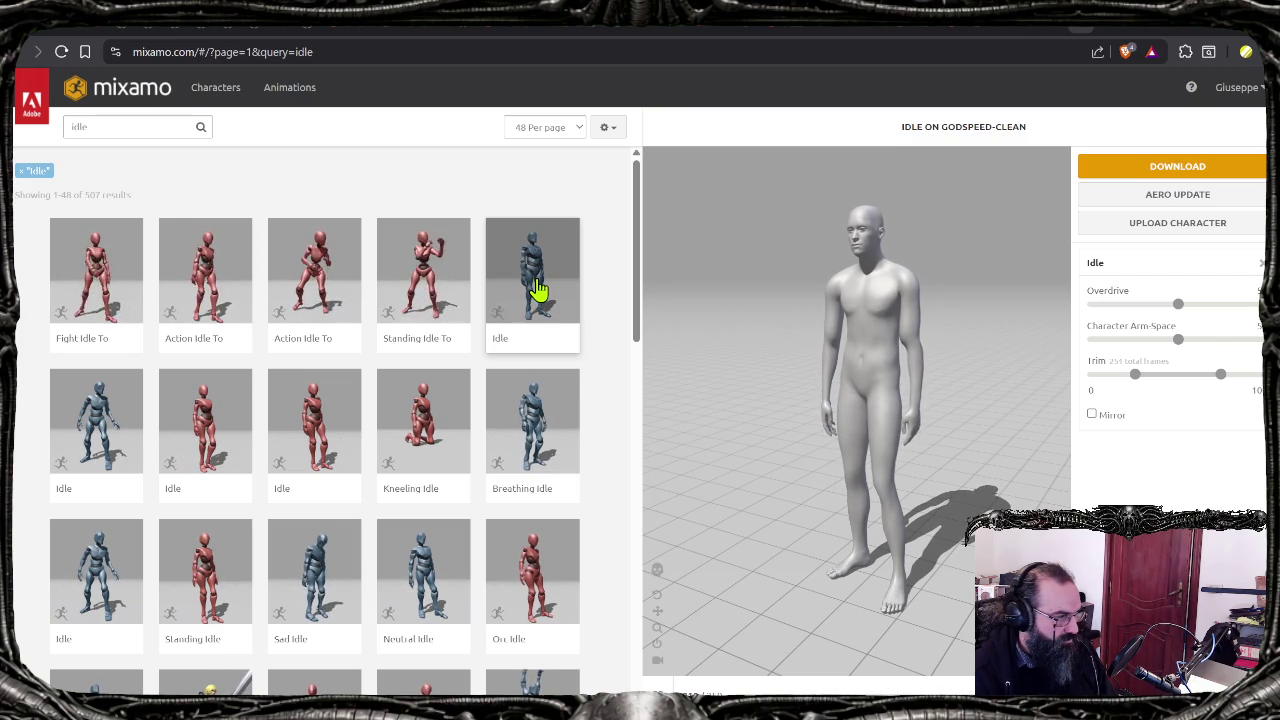
# Step: Try another idle animation, then apply Breathing Idle to the character
pyautogui.click(120, 437)
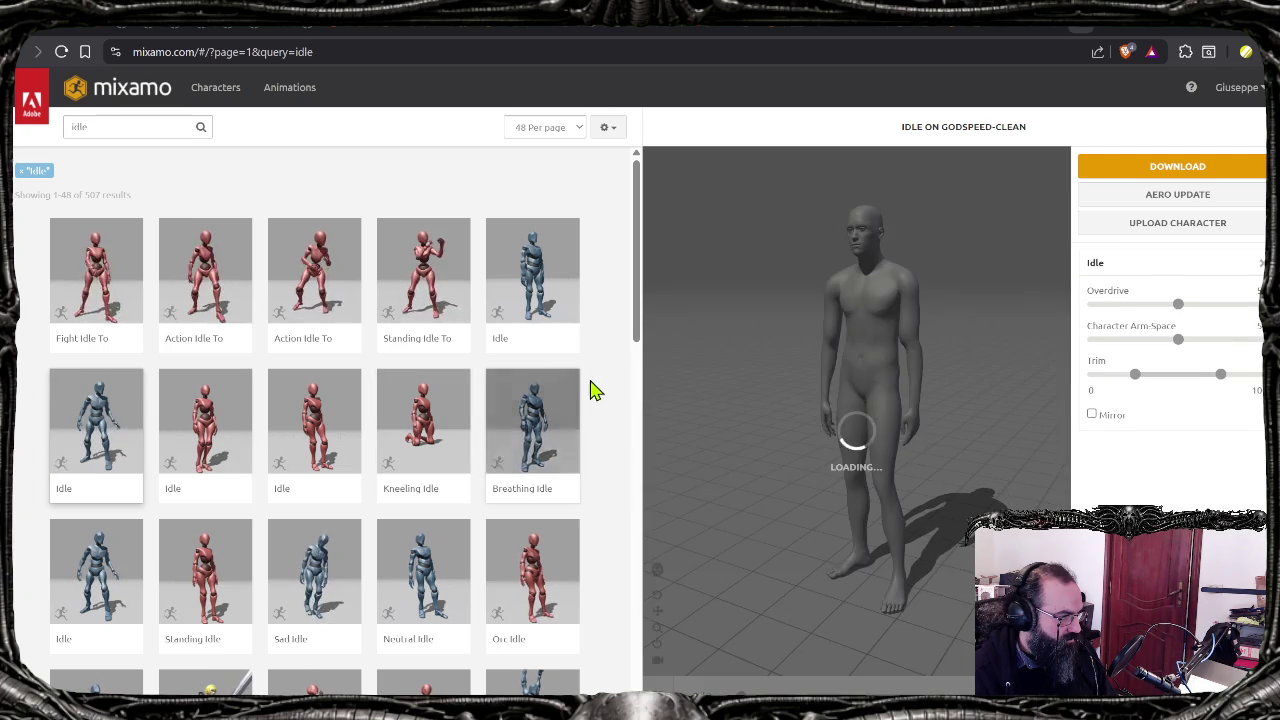
pyautogui.scroll(-2, 590, 392)
pyautogui.scroll(1, 596, 386)
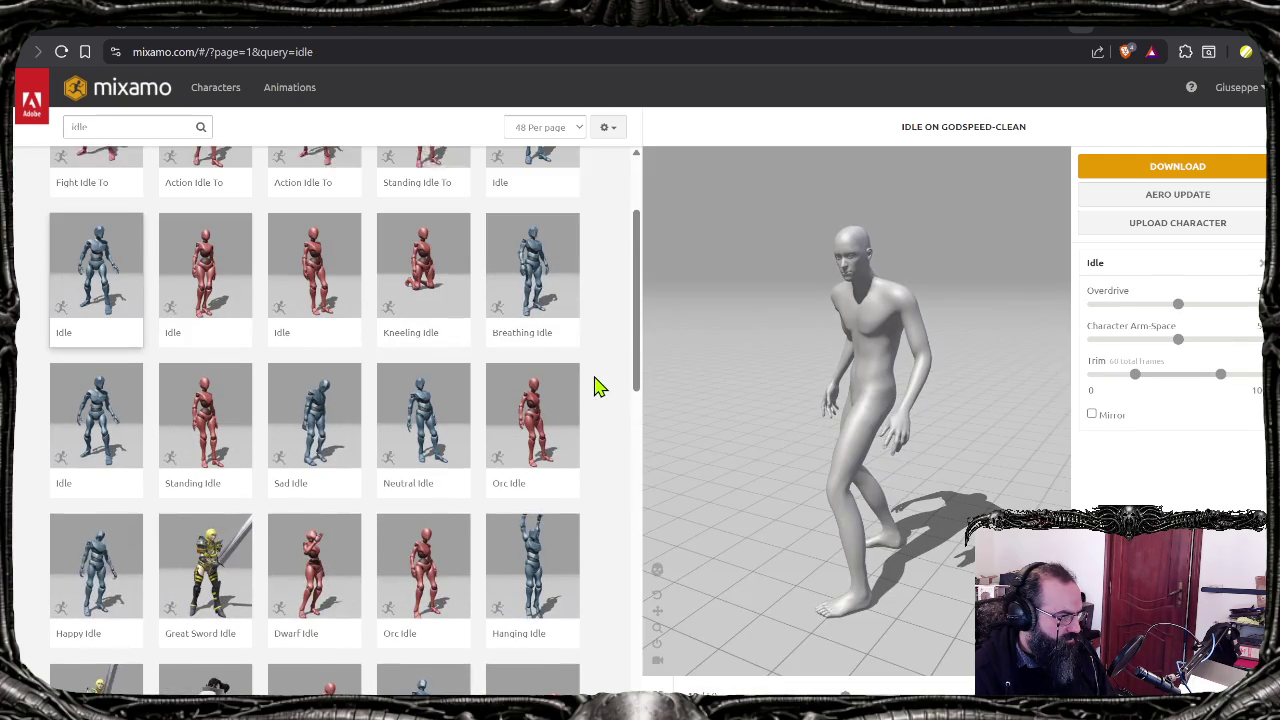
pyautogui.click(517, 268)
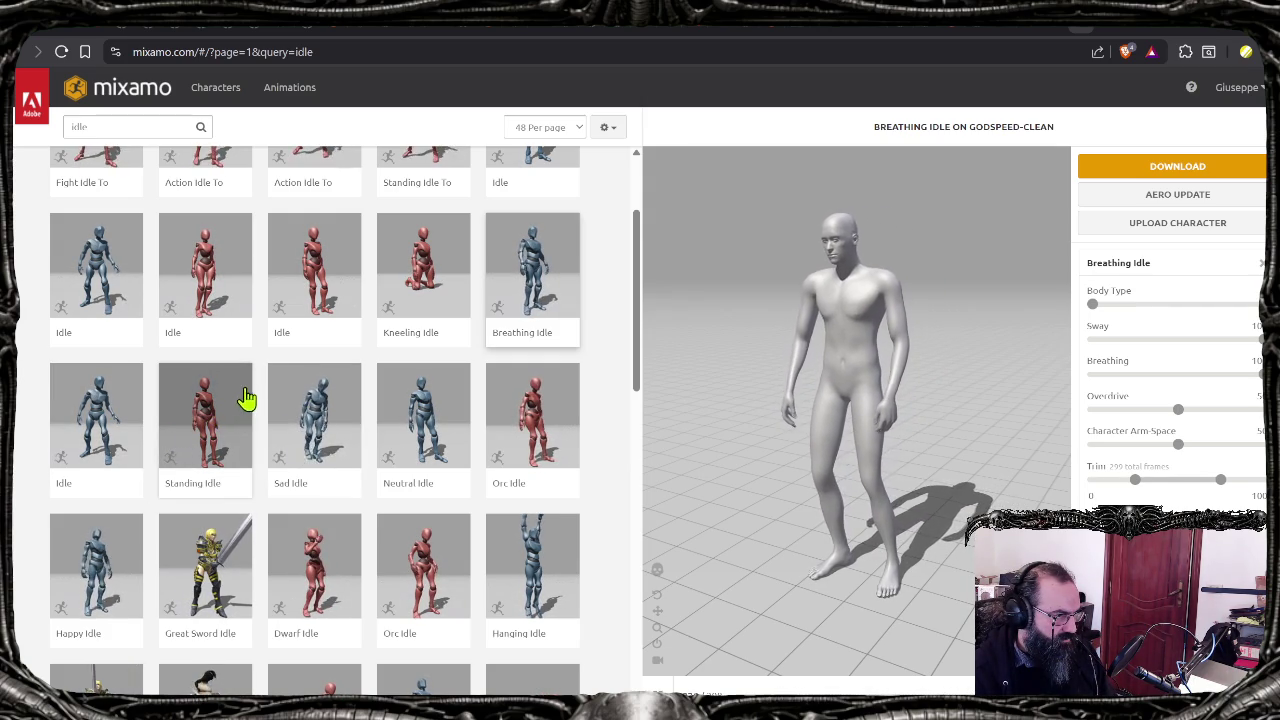
# Step: Scroll through the idle results and move to the second page
pyautogui.scroll(-2, 410, 434)
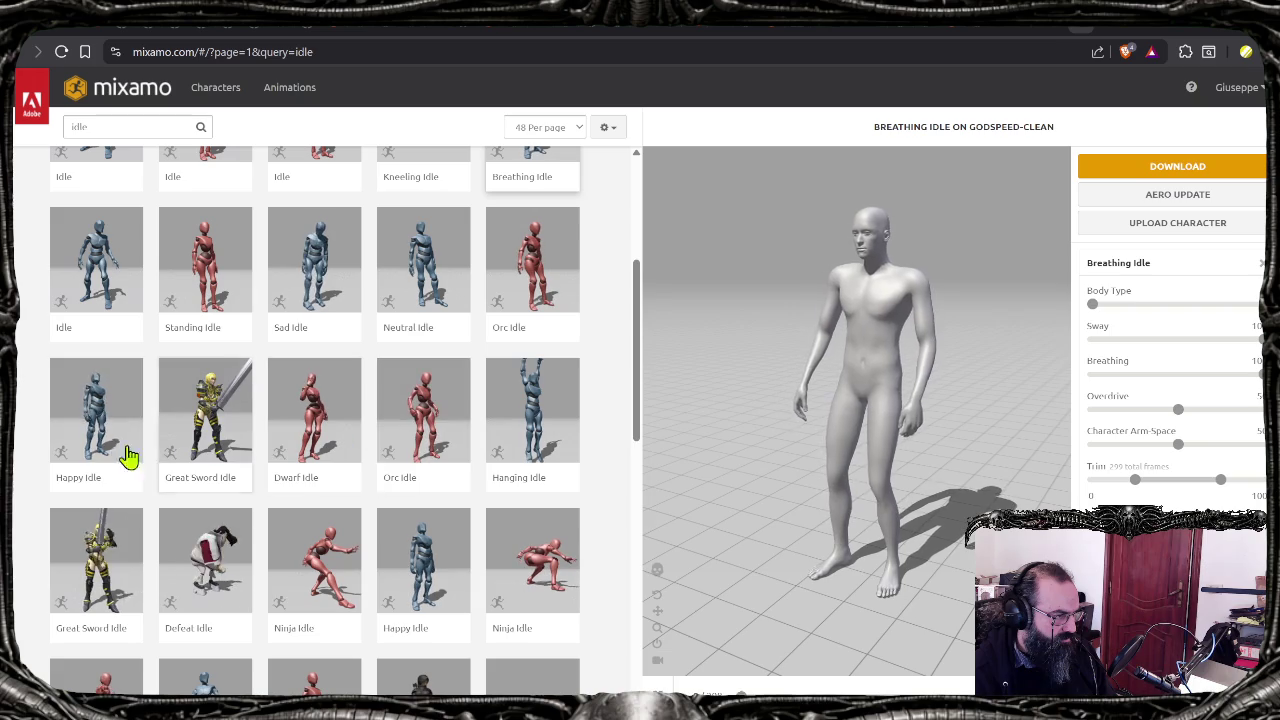
pyautogui.scroll(-2, 430, 425)
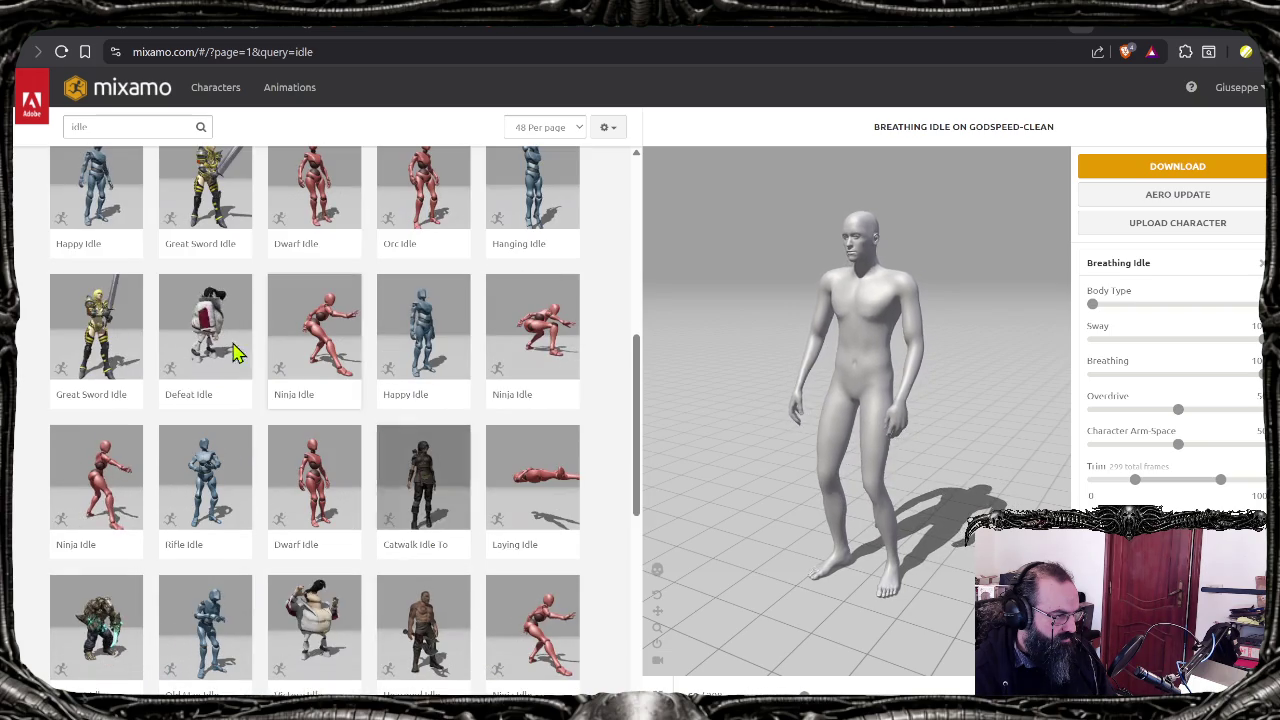
pyautogui.scroll(-2, 263, 466)
pyautogui.scroll(-2, 229, 409)
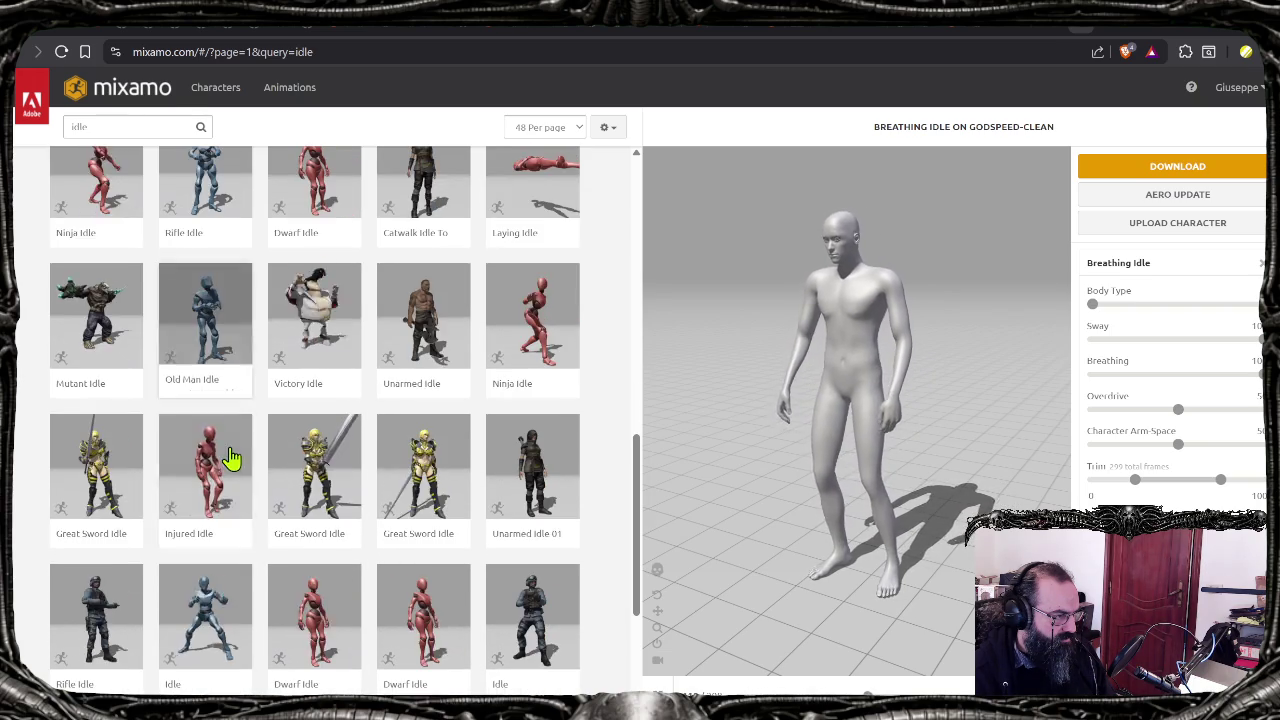
pyautogui.scroll(-1, 226, 445)
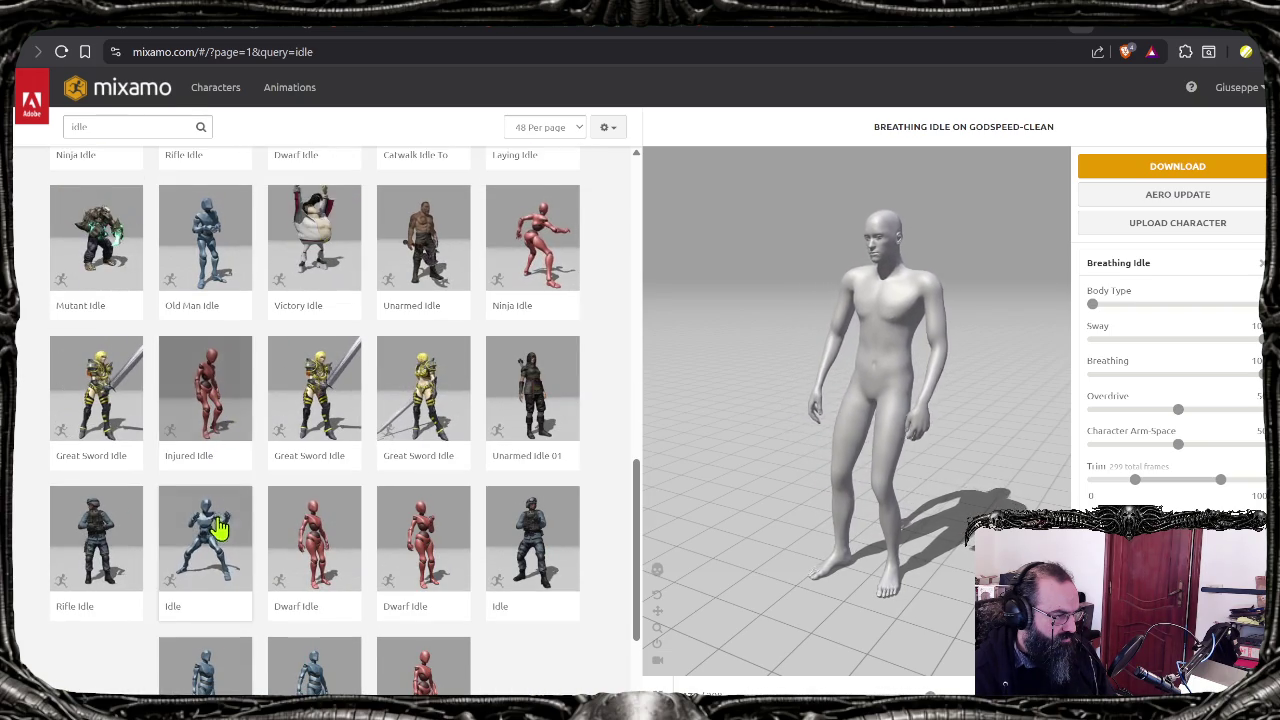
pyautogui.scroll(-1, 212, 530)
pyautogui.scroll(-2, 240, 560)
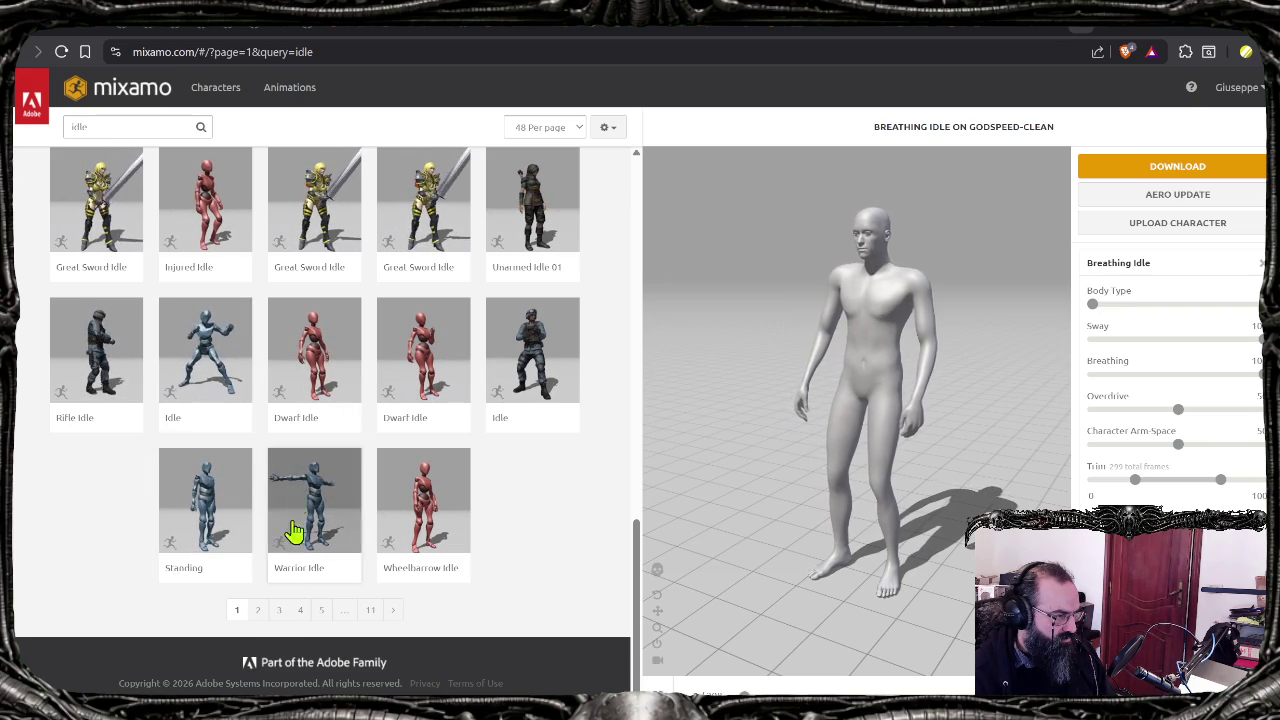
pyautogui.click(257, 610)
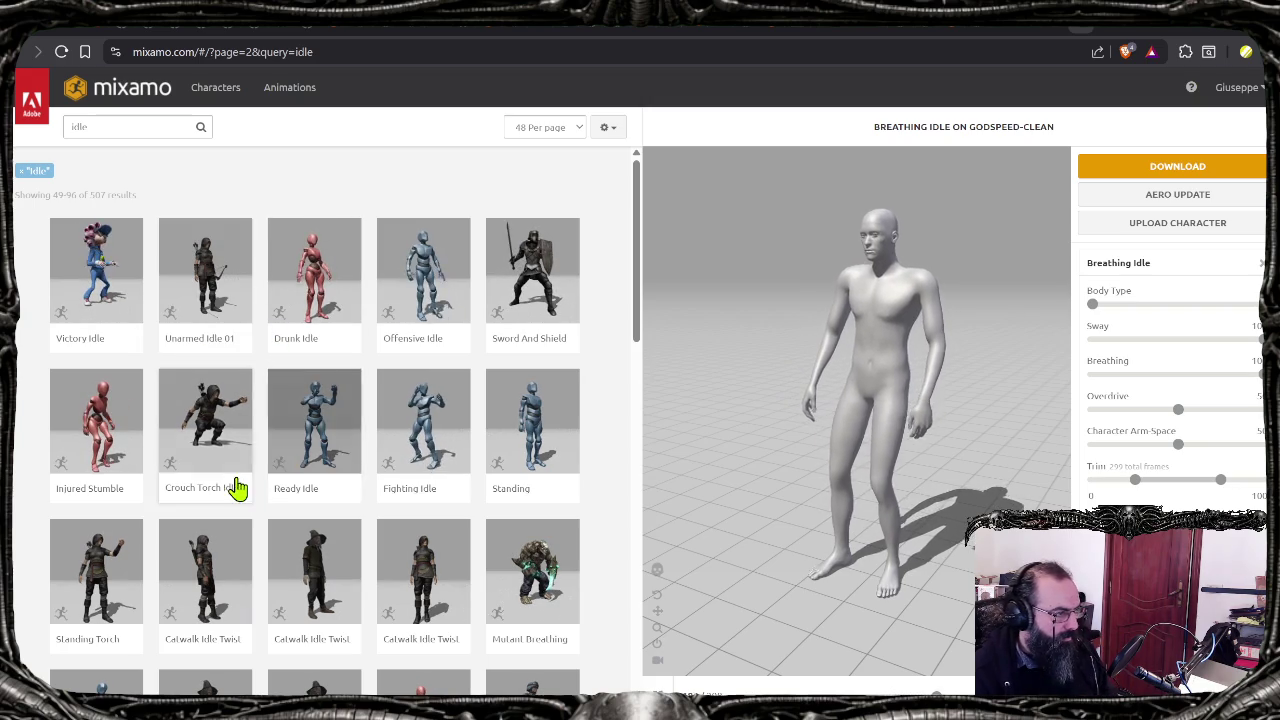
# Step: Scroll down the second page of idle results to the pagination bar
pyautogui.scroll(-2, 390, 306)
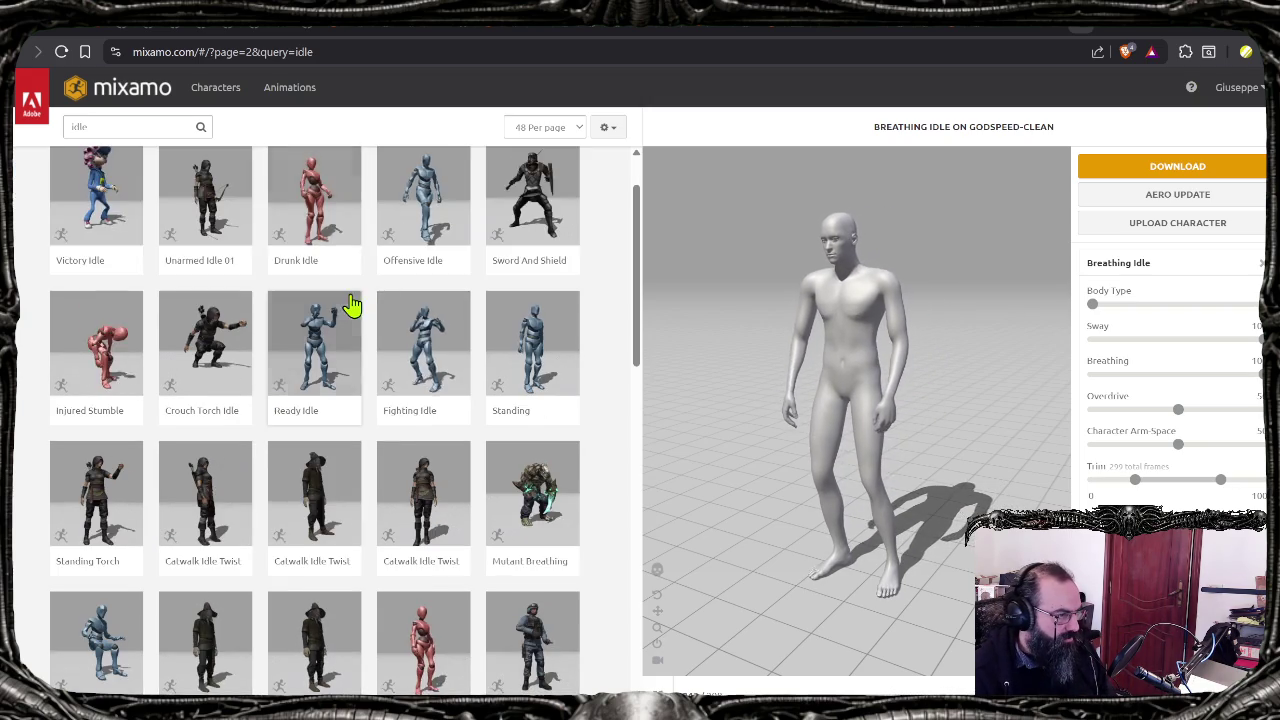
pyautogui.scroll(-1, 330, 410)
pyautogui.scroll(-2, 230, 434)
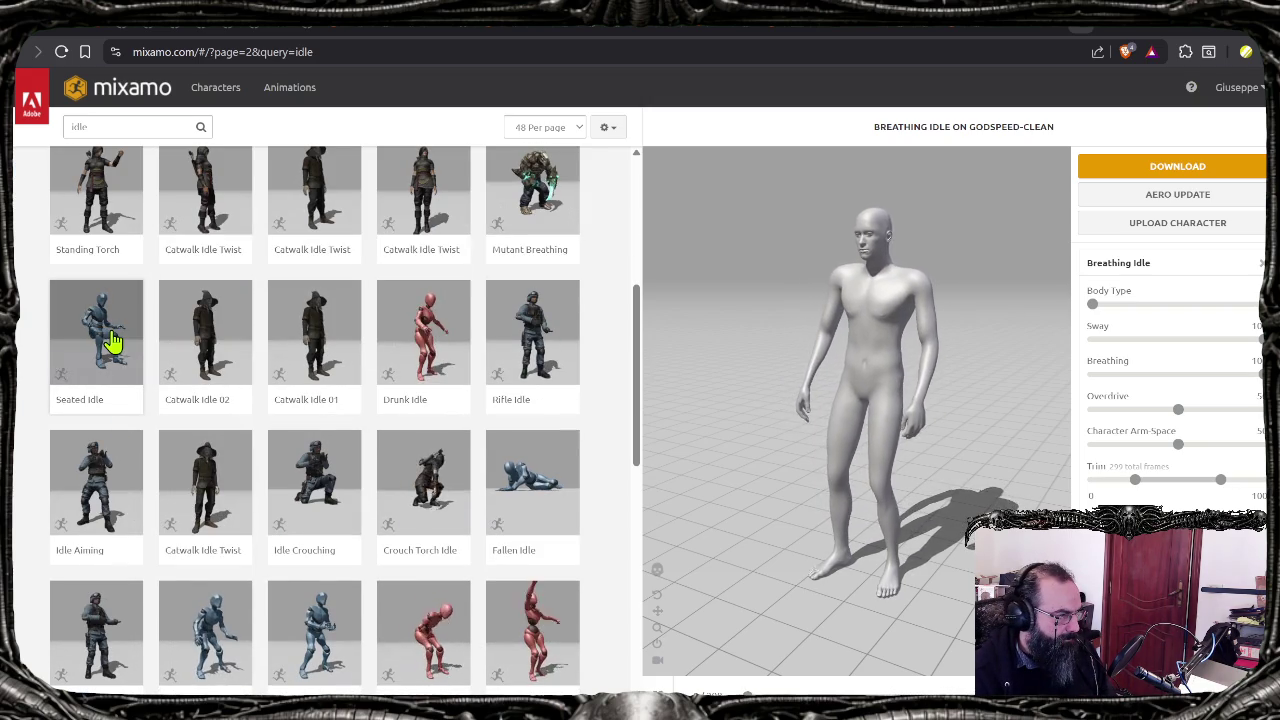
pyautogui.scroll(-1, 258, 396)
pyautogui.scroll(-3, 258, 396)
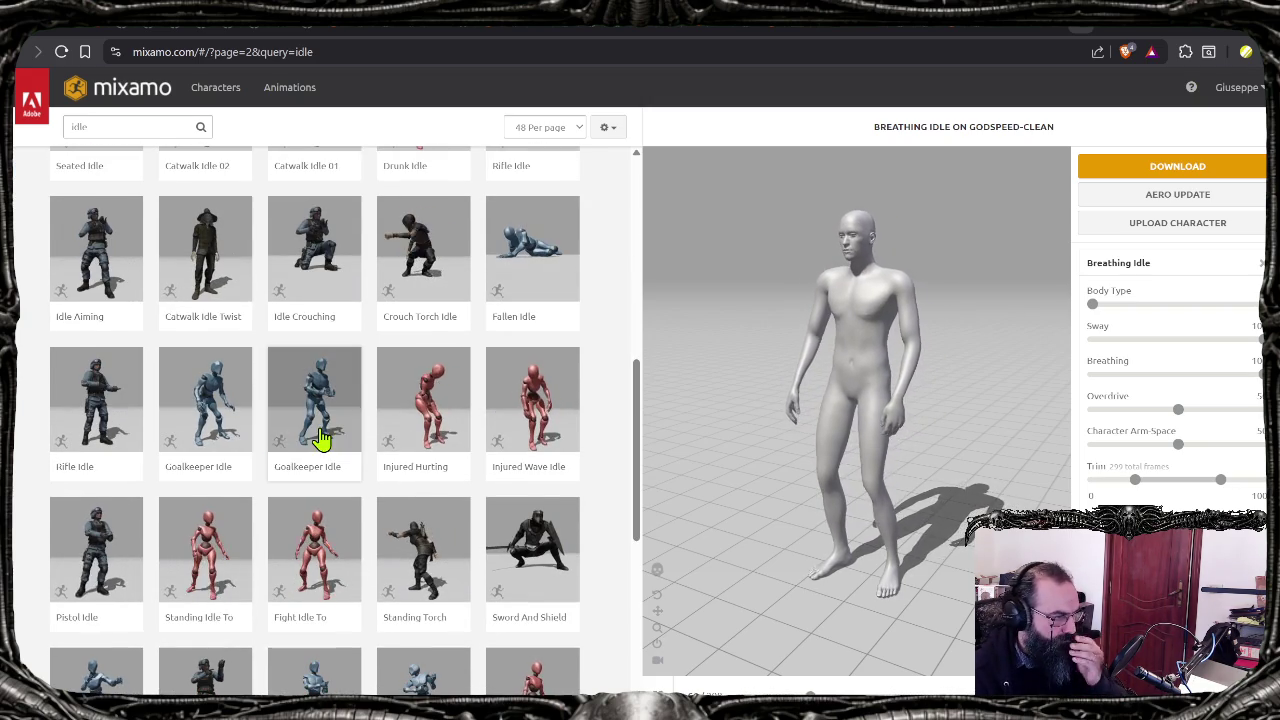
pyautogui.scroll(-3, 326, 432)
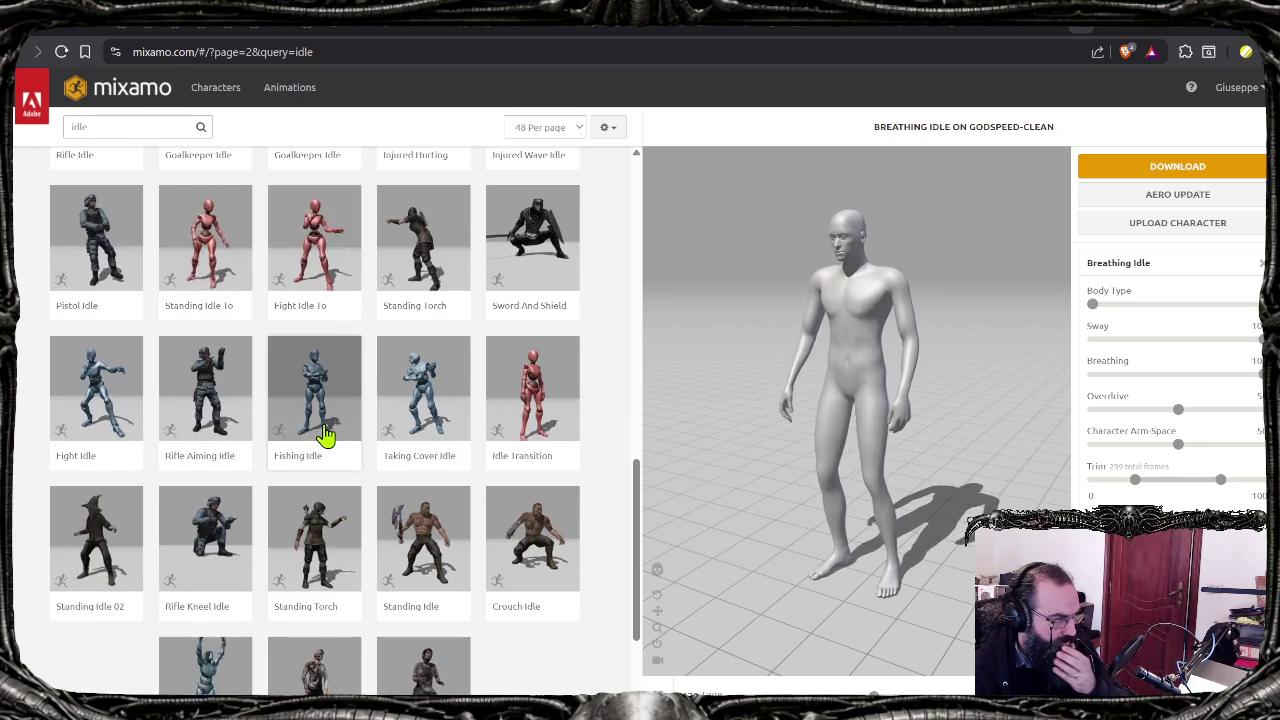
pyautogui.scroll(-2, 310, 420)
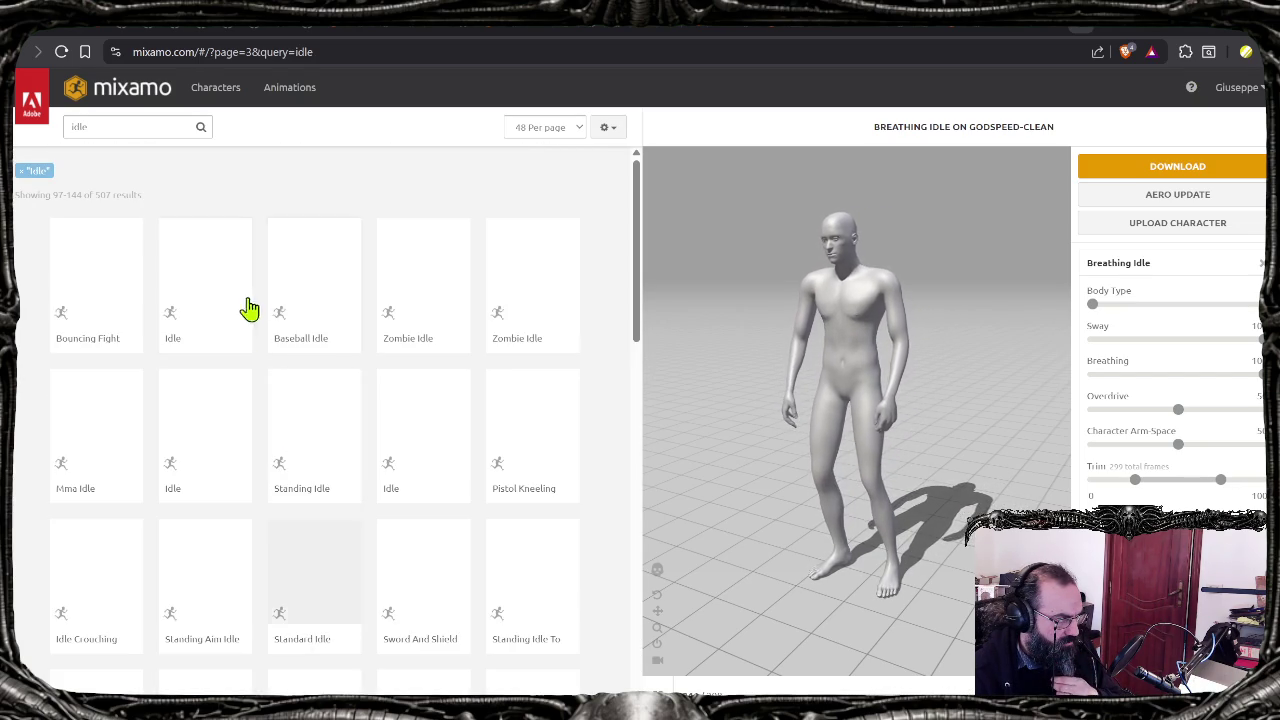
# Step: Try the plain Idle, then apply Standard Idle and scroll to the bottom of page 3
pyautogui.click(248, 478)
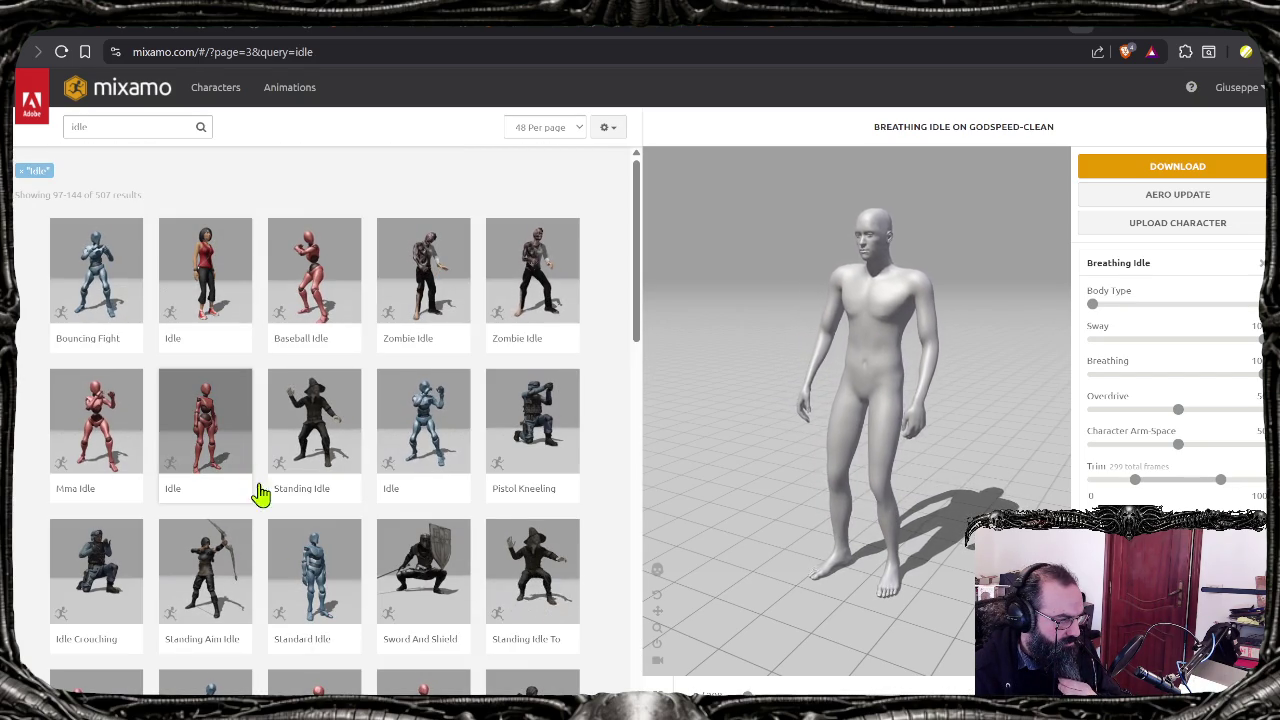
pyautogui.click(316, 572)
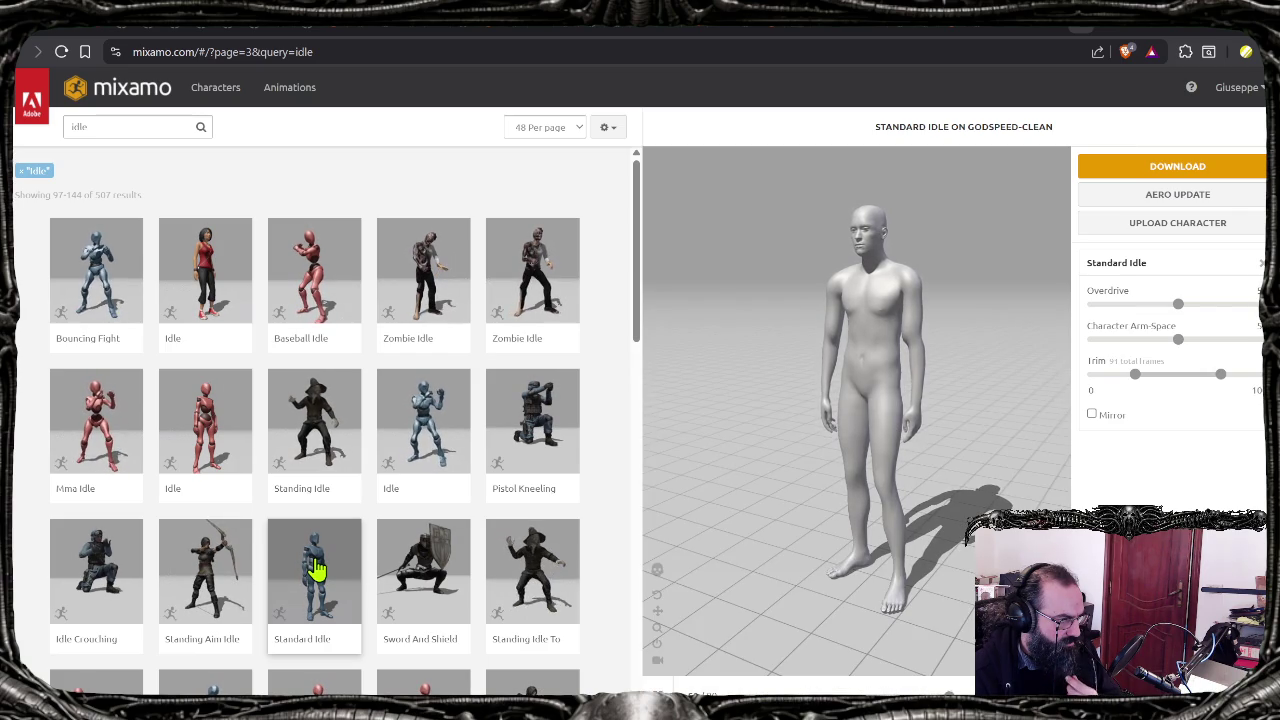
pyautogui.scroll(-3, 316, 568)
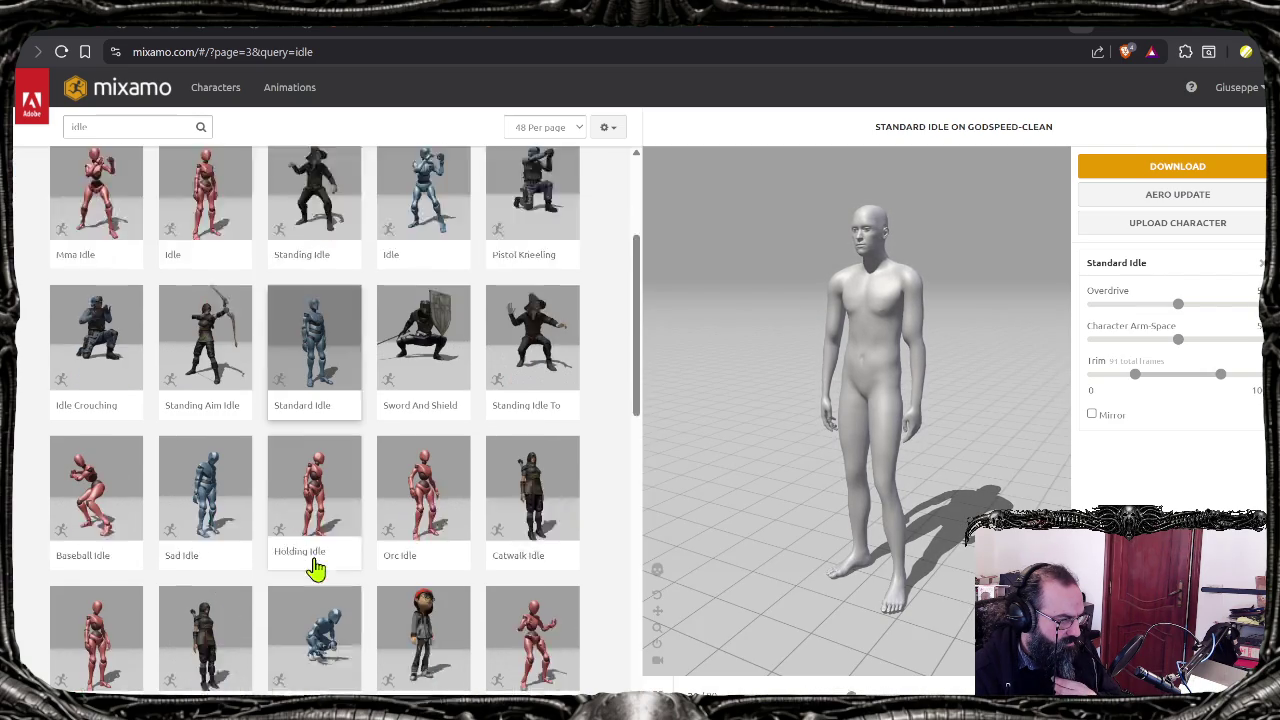
pyautogui.scroll(-5, 225, 408)
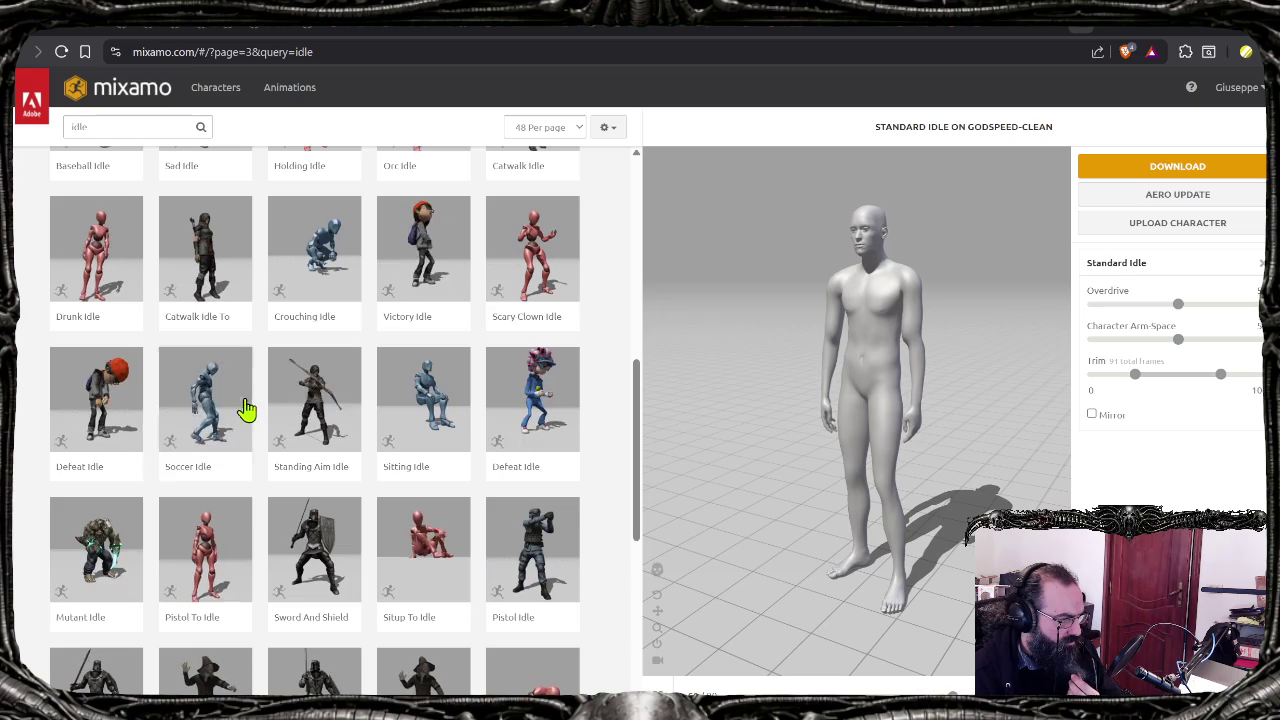
pyautogui.scroll(-1, 242, 402)
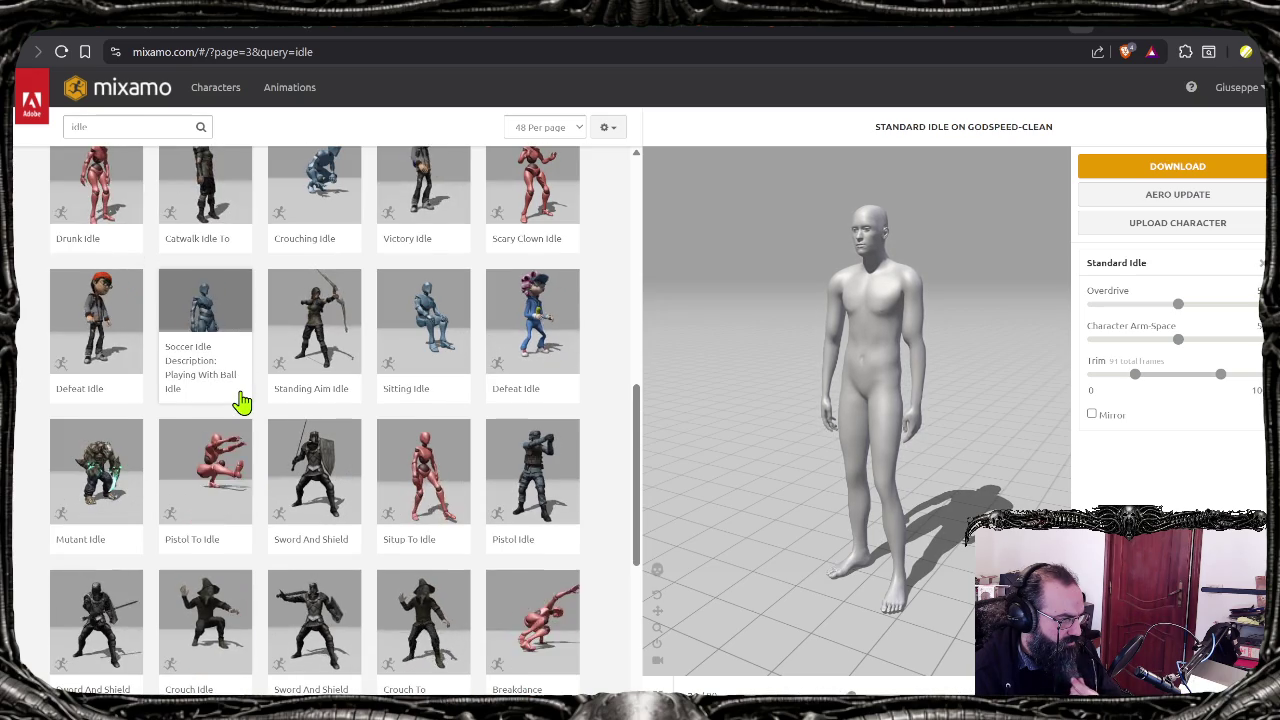
pyautogui.scroll(-2, 242, 402)
pyautogui.scroll(-2, 242, 402)
pyautogui.scroll(-1, 243, 406)
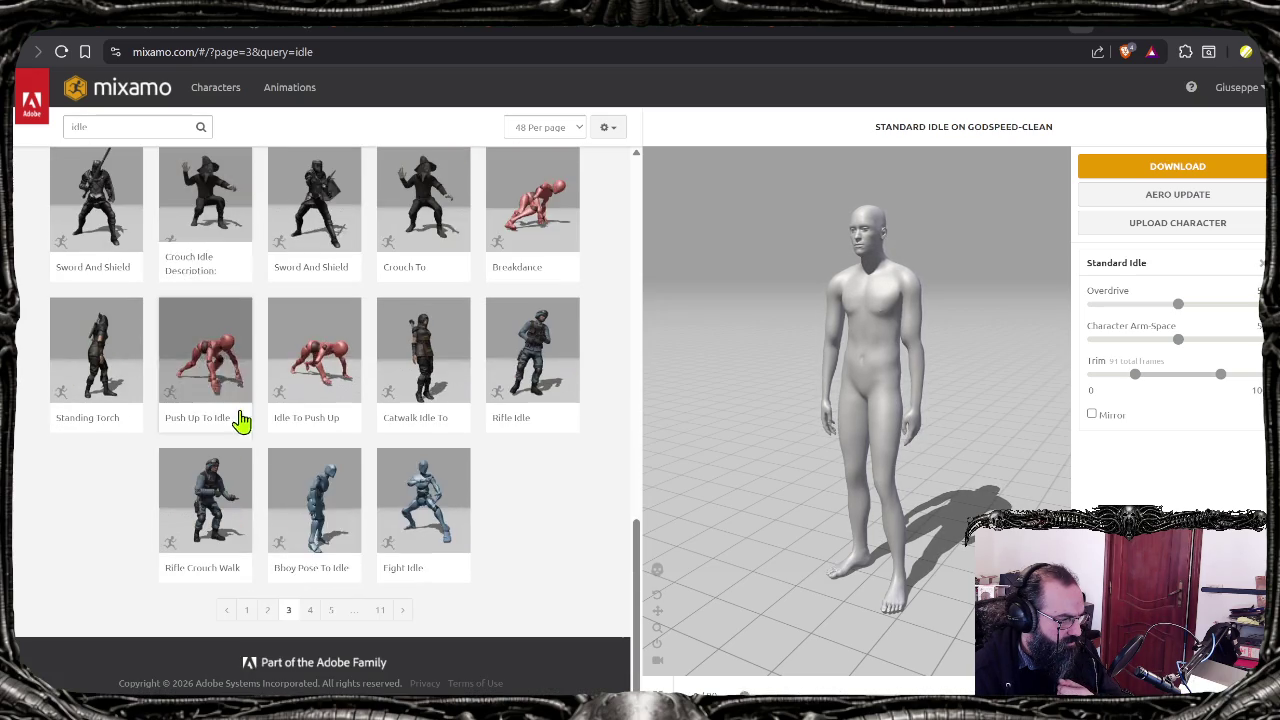
# Step: Go to page 4 of the idle results and scroll through its animations
pyautogui.click(310, 610)
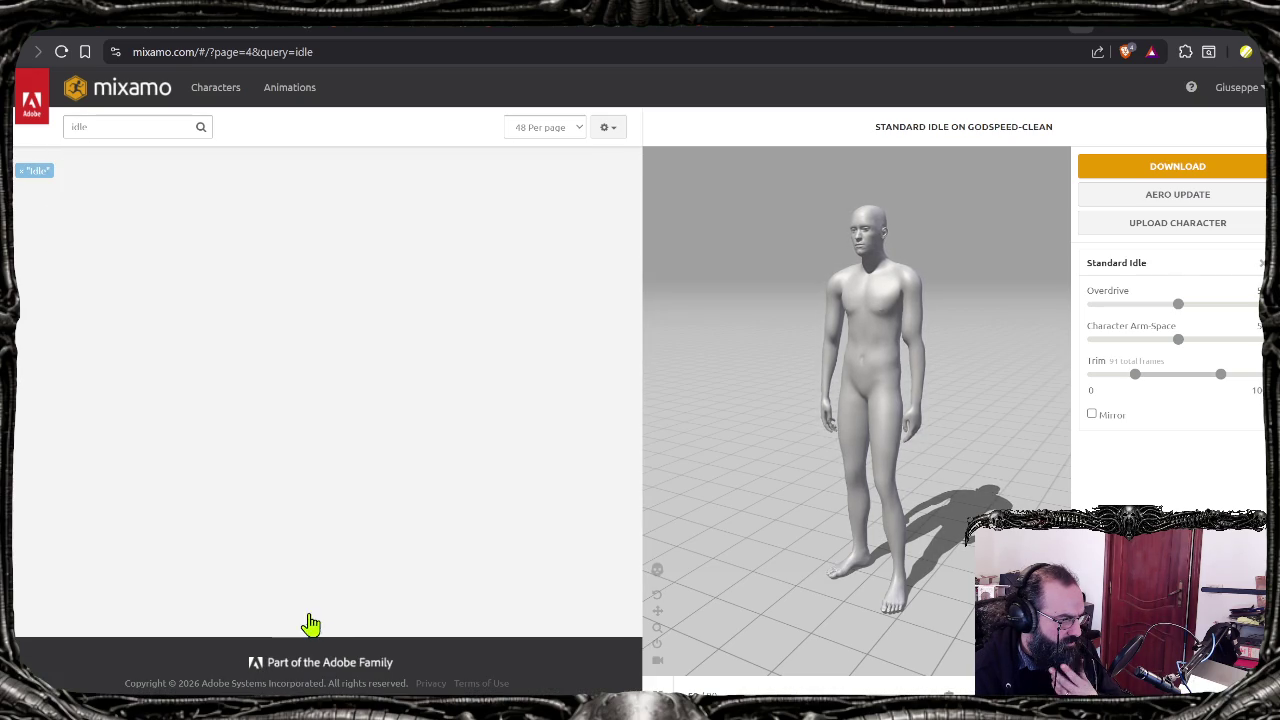
pyautogui.scroll(-2, 128, 430)
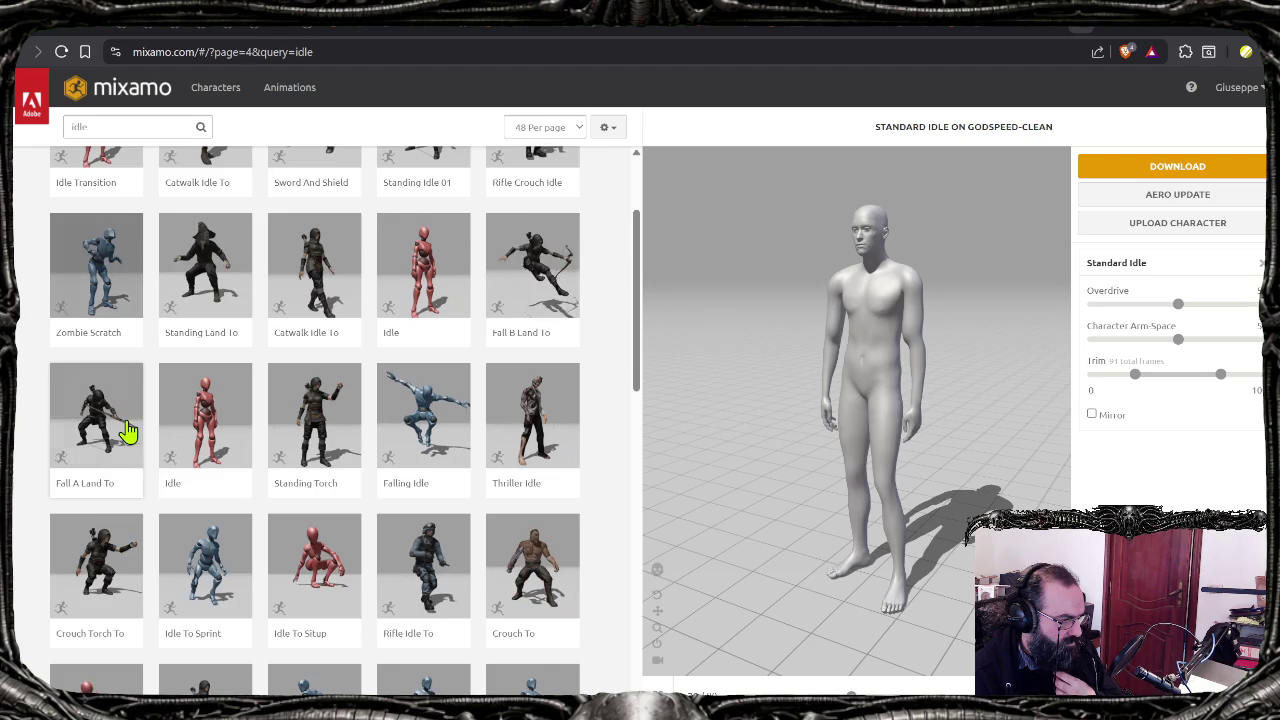
pyautogui.scroll(-1, 166, 480)
pyautogui.scroll(-2, 200, 537)
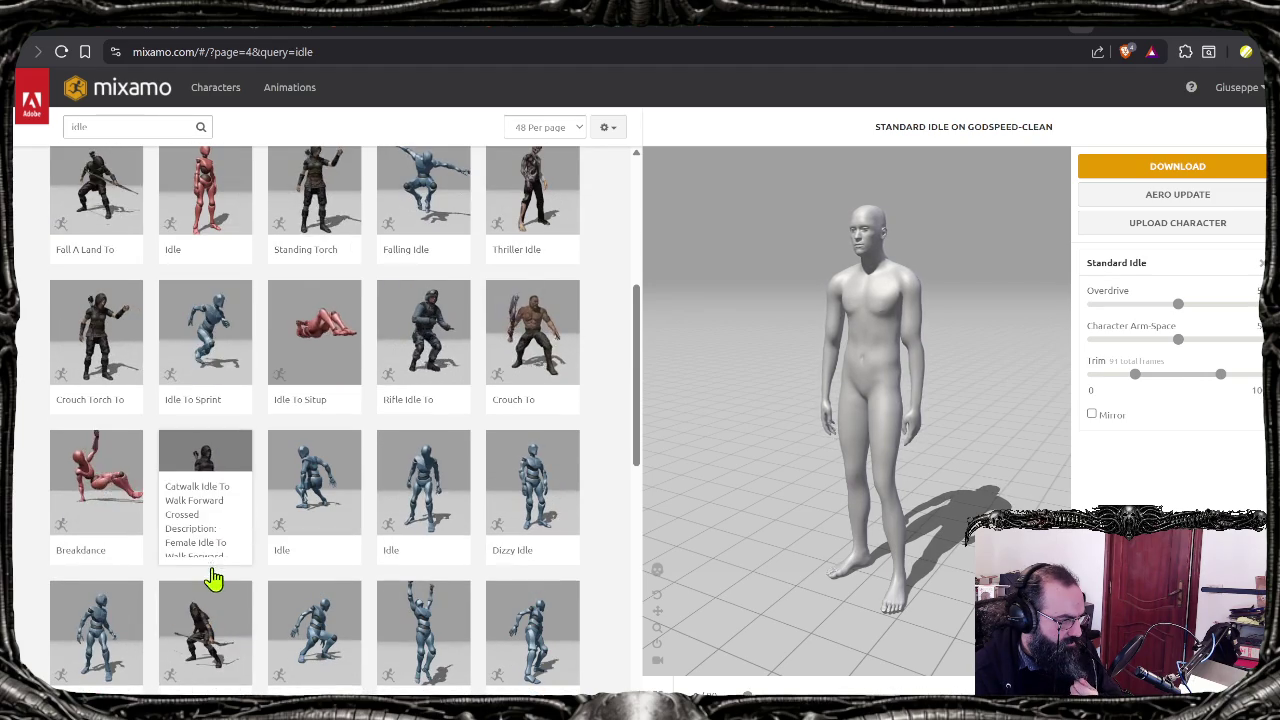
pyautogui.scroll(-1, 400, 520)
pyautogui.scroll(-1, 350, 501)
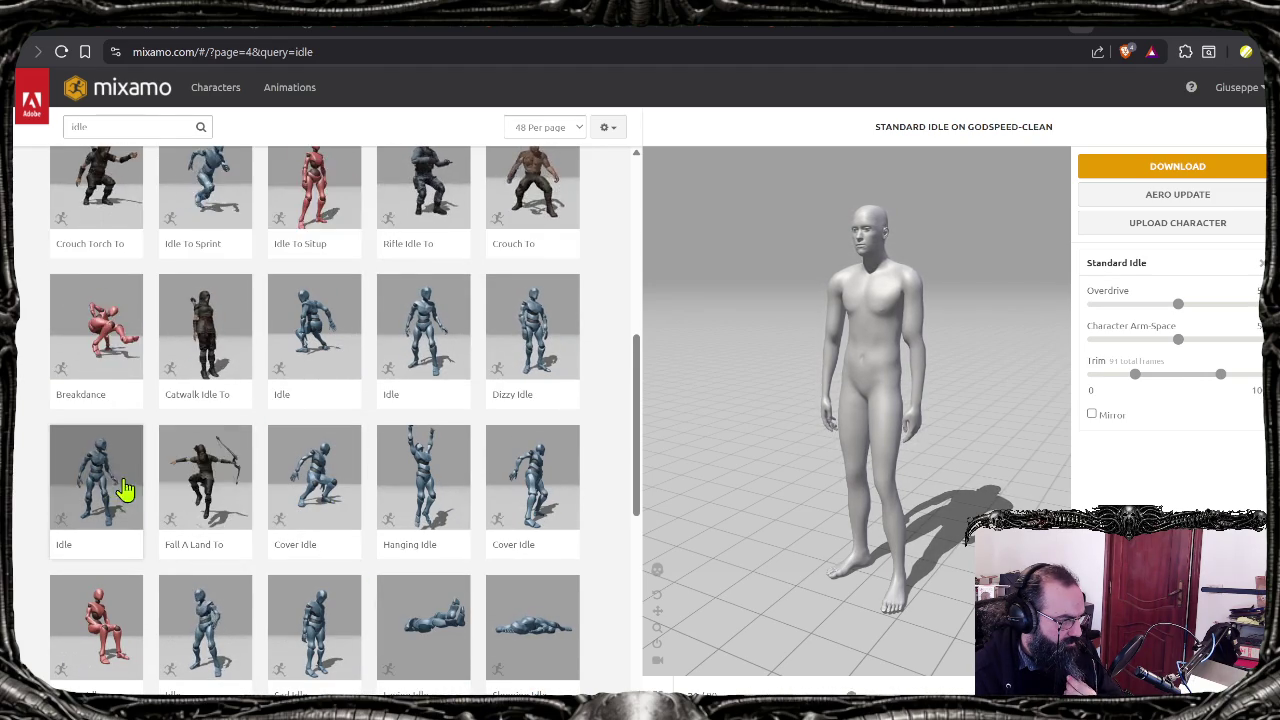
pyautogui.scroll(-1, 125, 488)
pyautogui.scroll(-1, 280, 498)
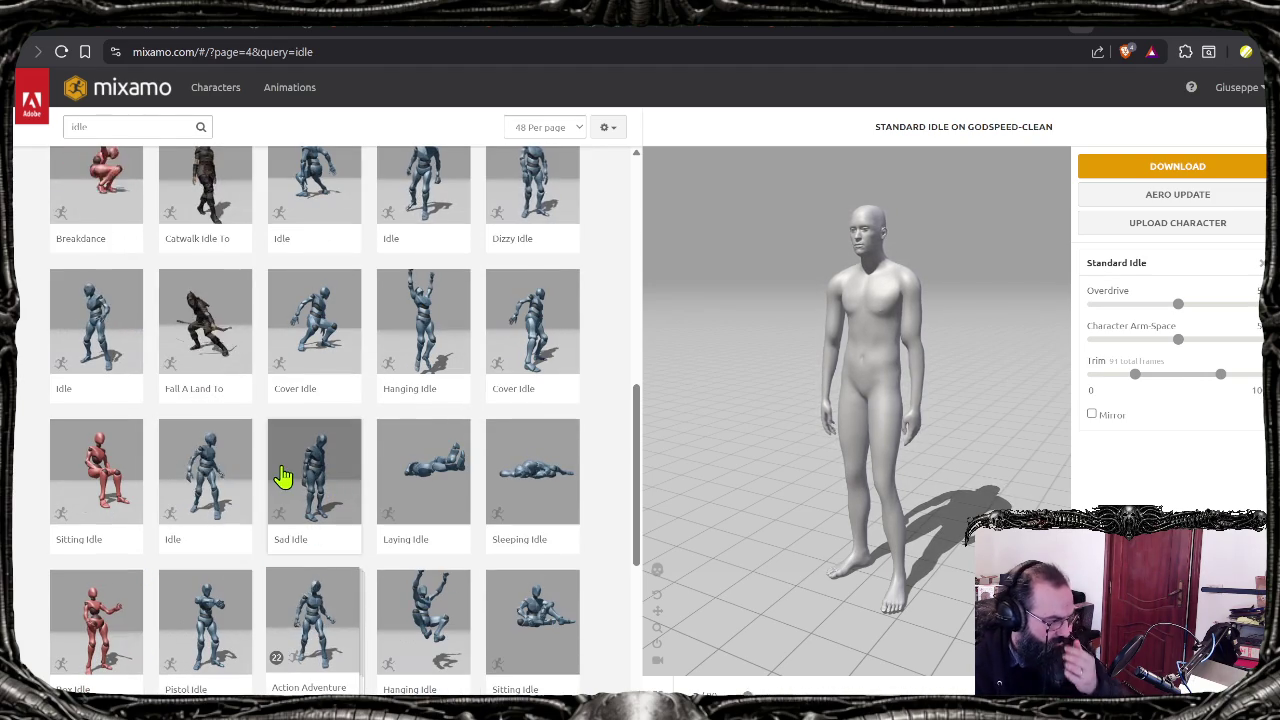
pyautogui.scroll(-1, 240, 490)
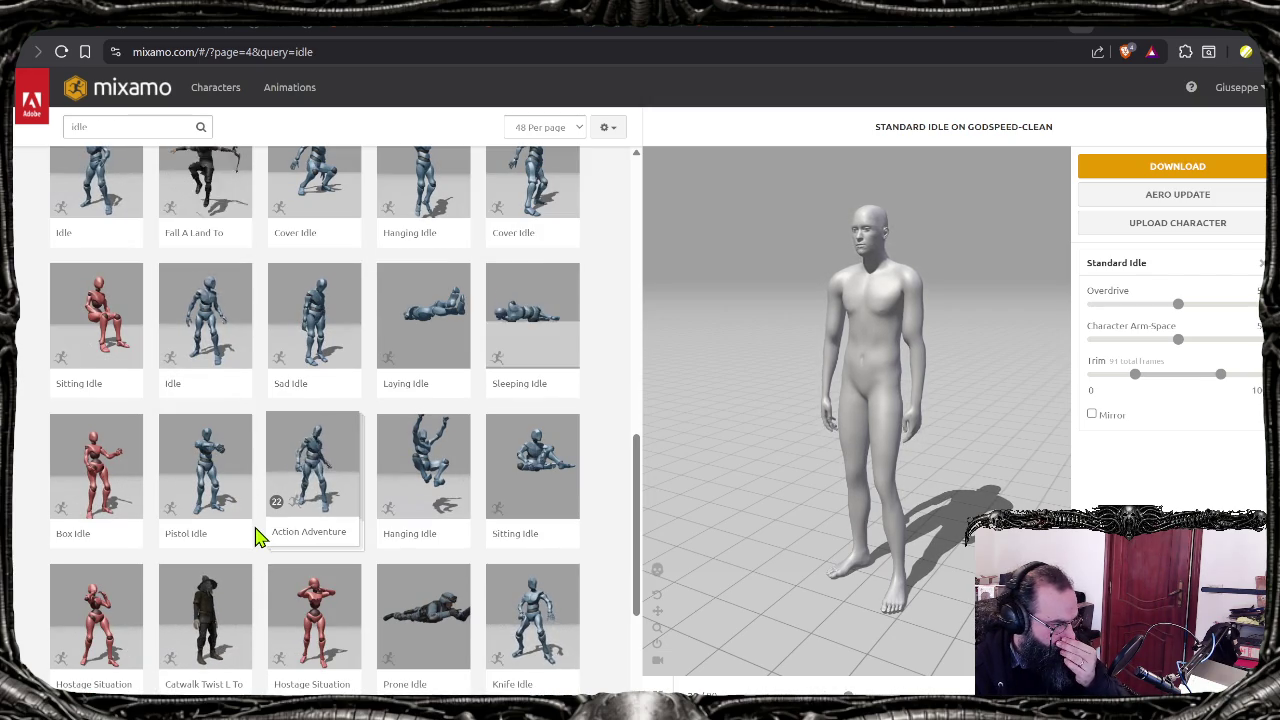
pyautogui.scroll(-1, 250, 573)
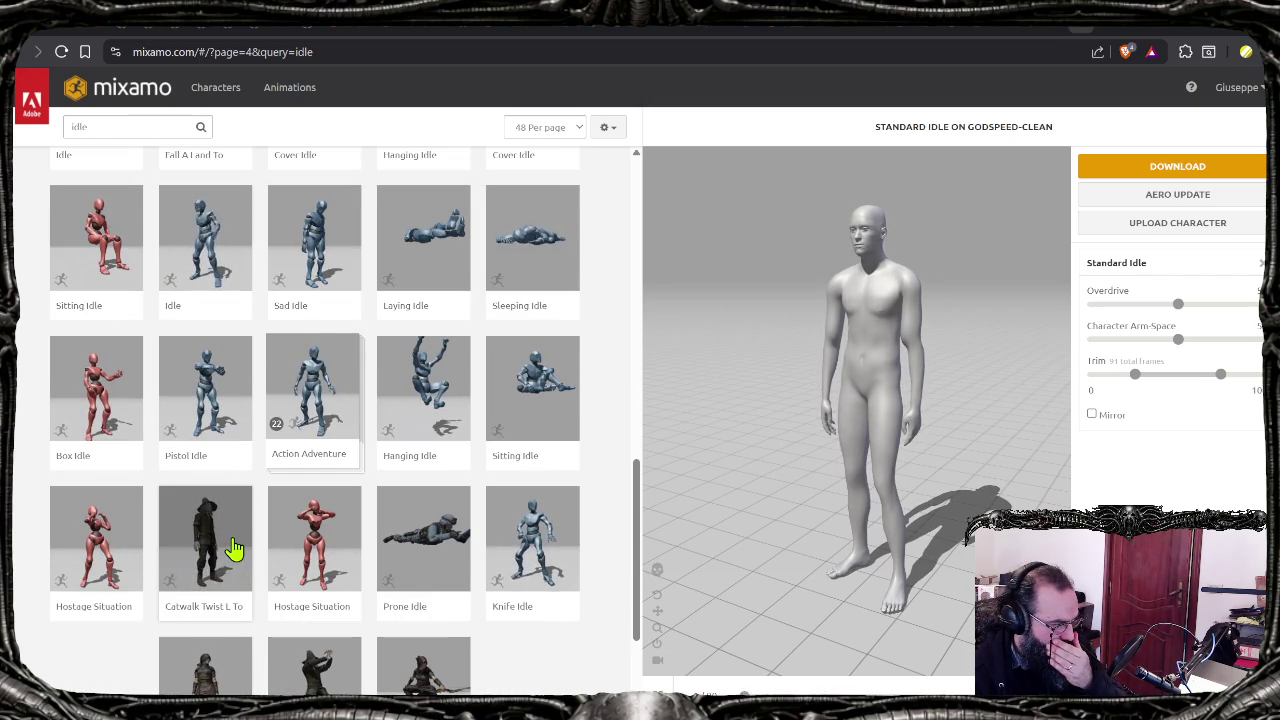
pyautogui.scroll(-1, 234, 549)
pyautogui.scroll(-1, 250, 580)
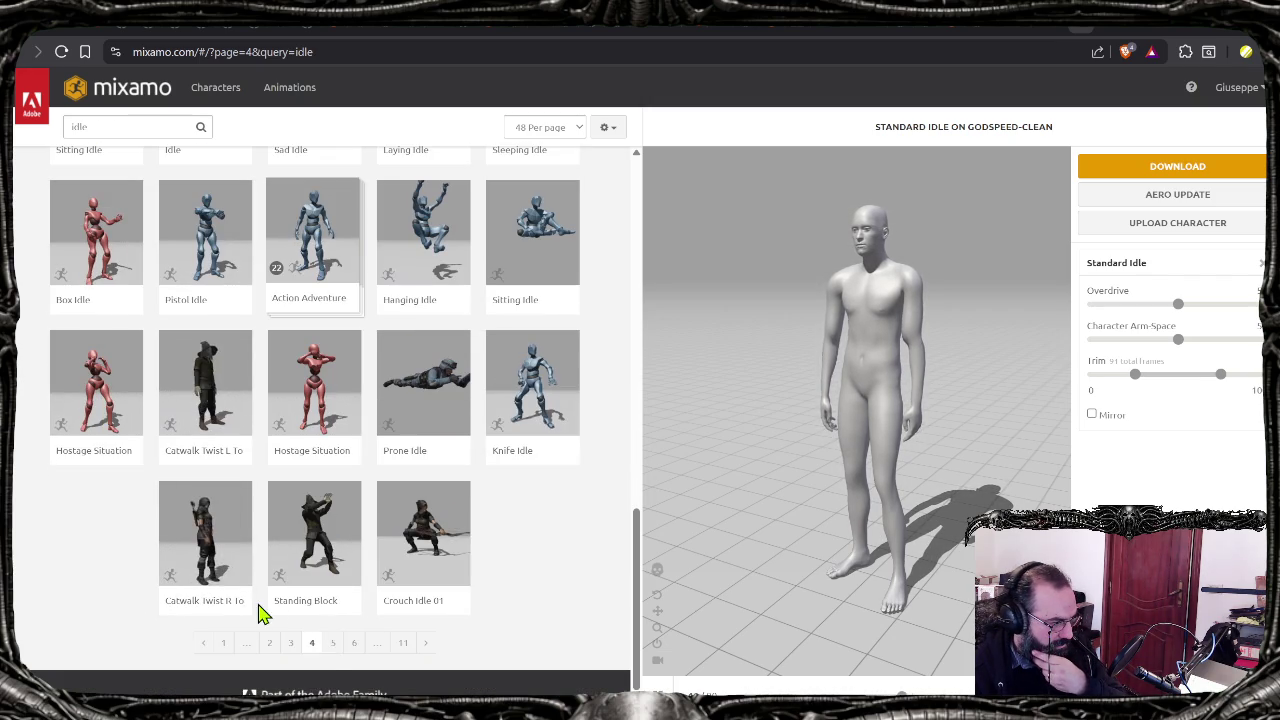
# Step: On page 5 of the idle results, apply Looking Around and scroll to the bottom
pyautogui.click(334, 645)
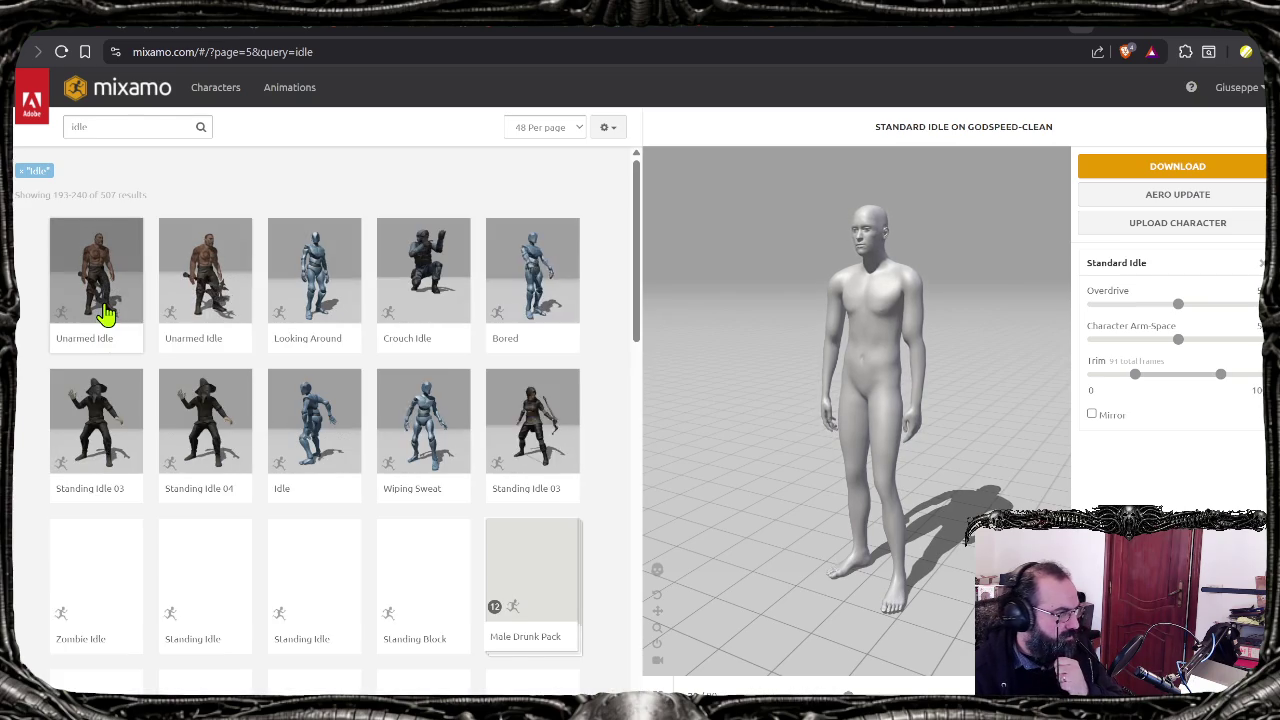
pyautogui.click(343, 280)
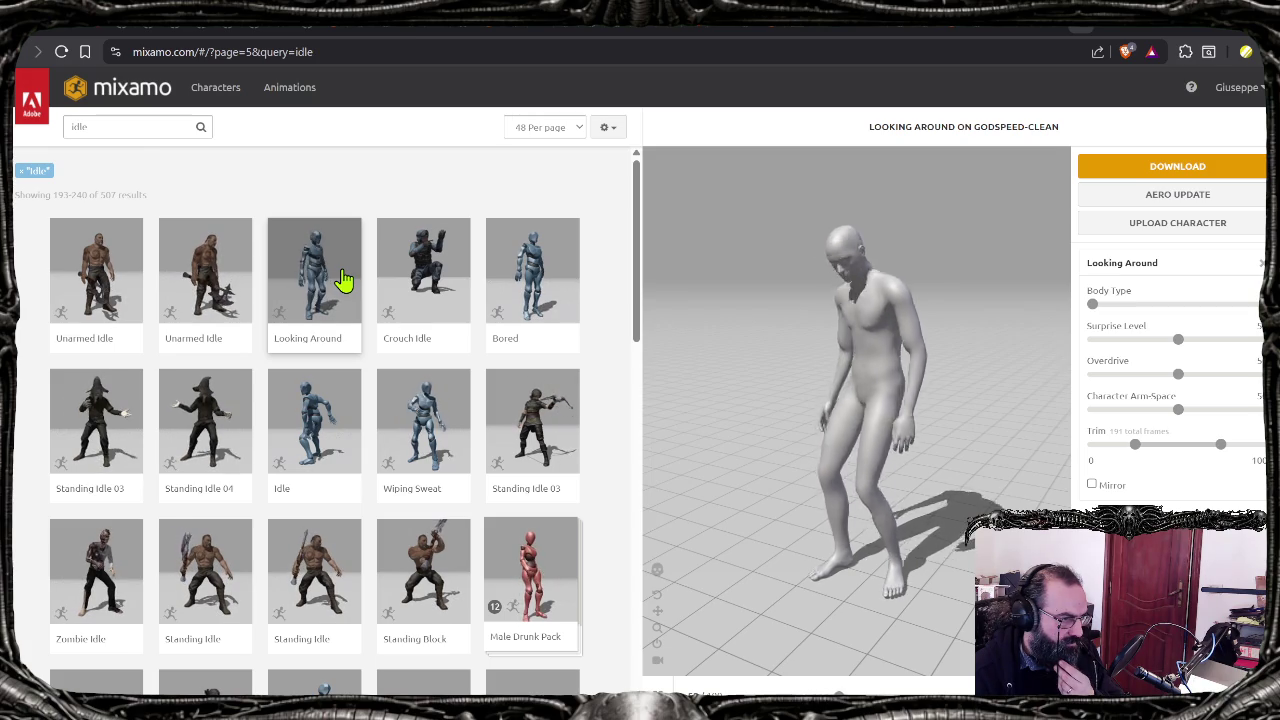
pyautogui.scroll(-1, 349, 403)
pyautogui.scroll(-2, 349, 403)
pyautogui.scroll(-1, 346, 403)
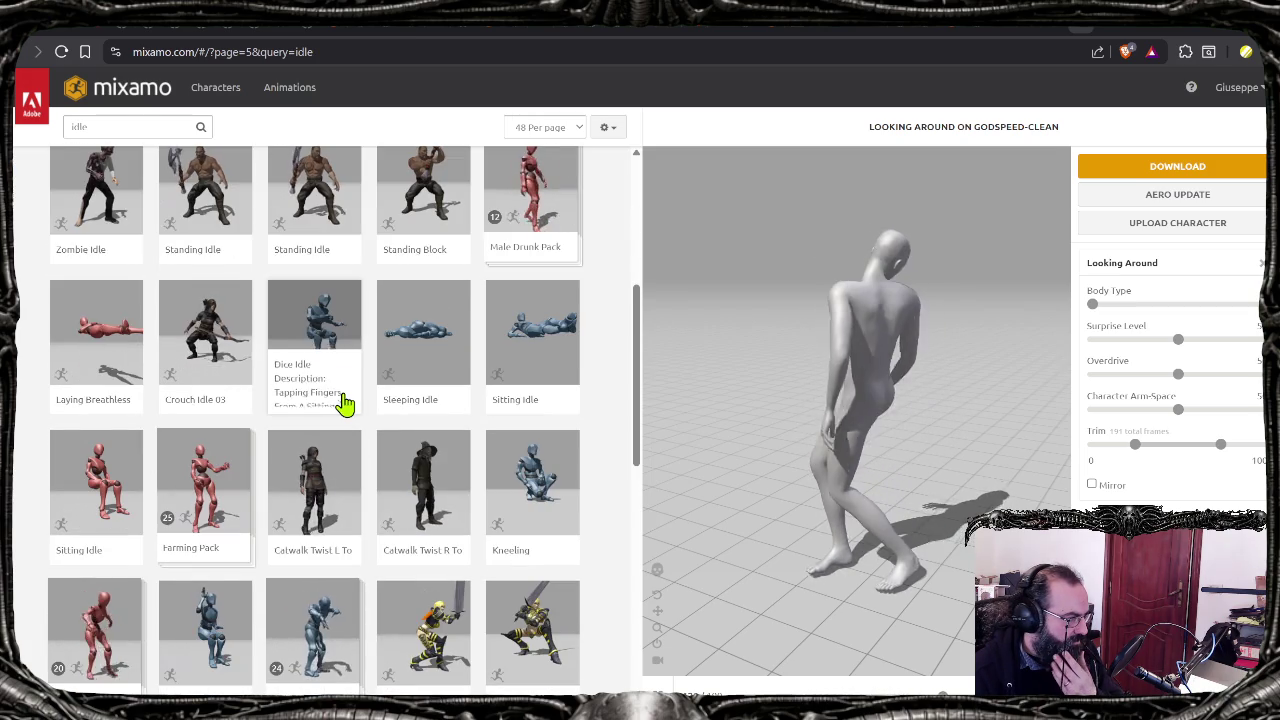
pyautogui.scroll(-1, 343, 405)
pyautogui.scroll(-1, 343, 405)
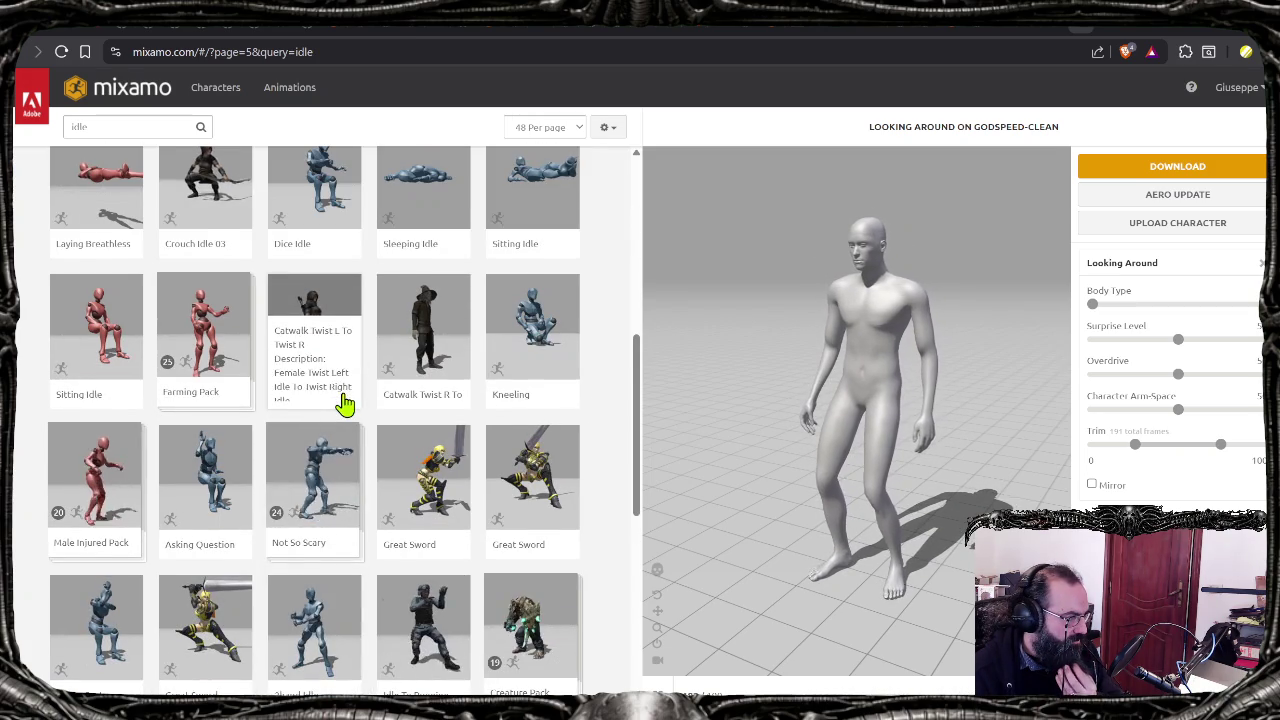
pyautogui.scroll(-1, 287, 512)
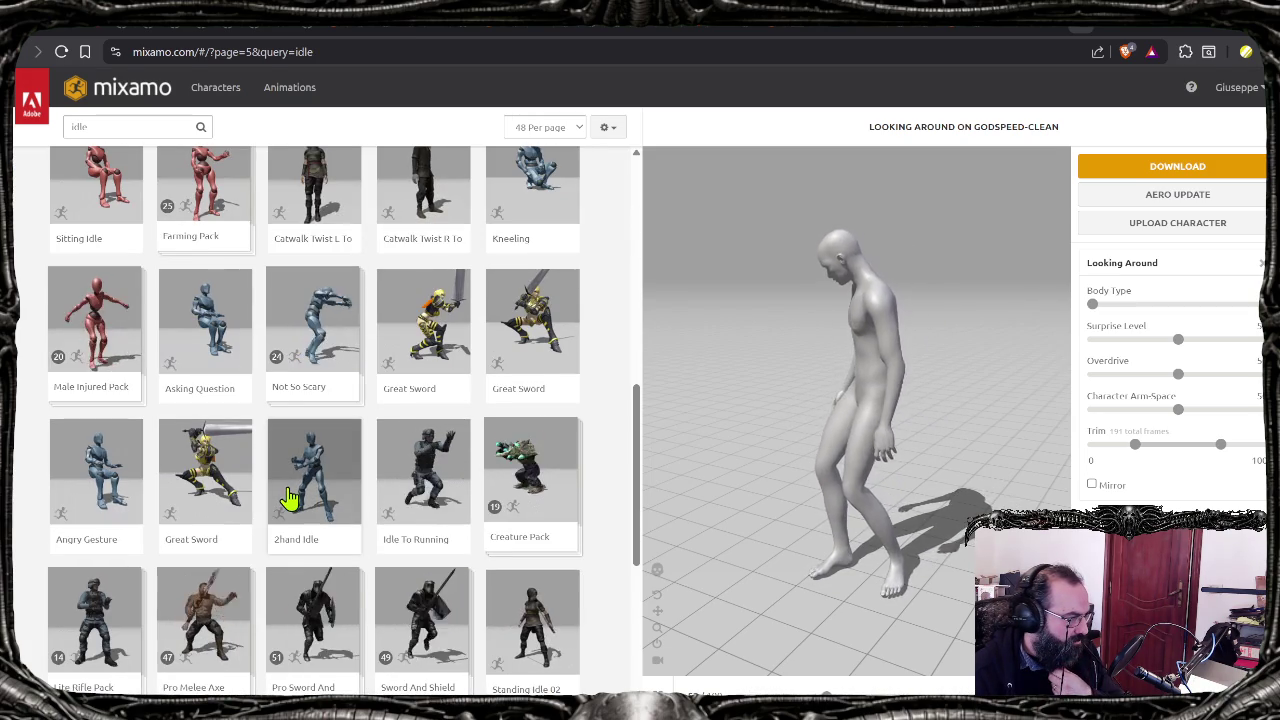
pyautogui.scroll(-1, 287, 497)
pyautogui.scroll(-2, 287, 515)
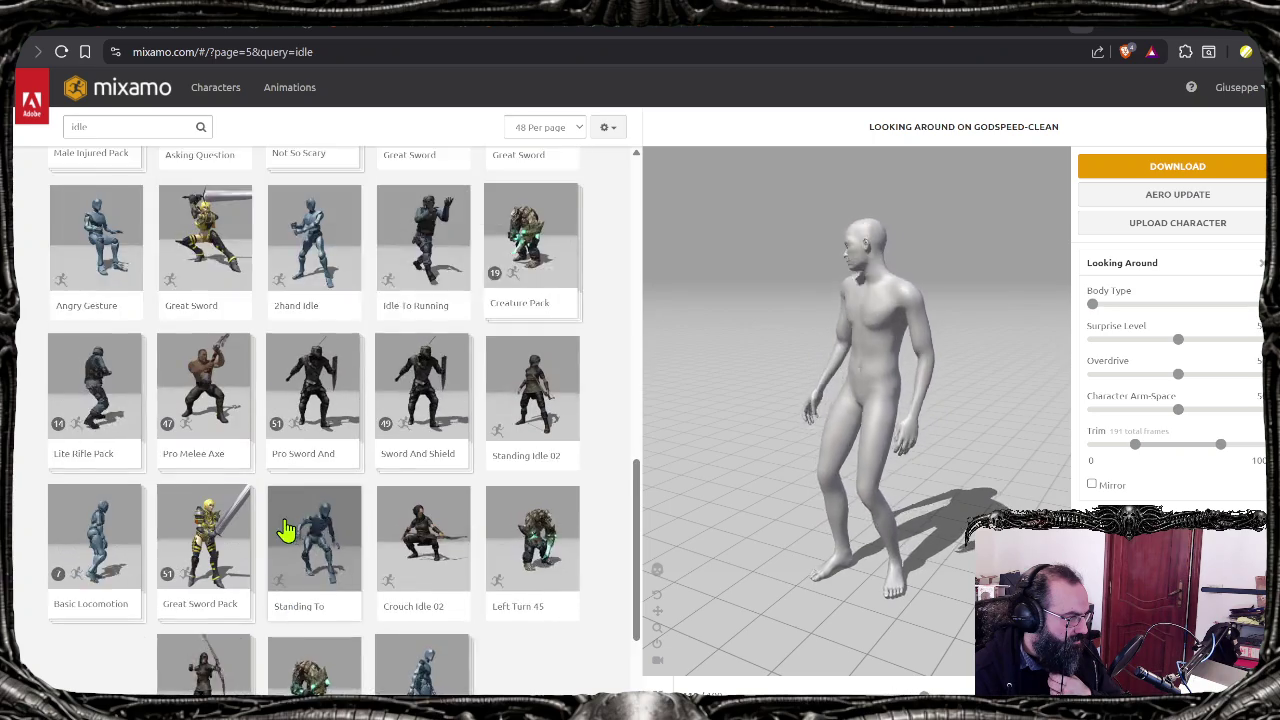
pyautogui.scroll(-1, 287, 527)
pyautogui.scroll(-1, 285, 528)
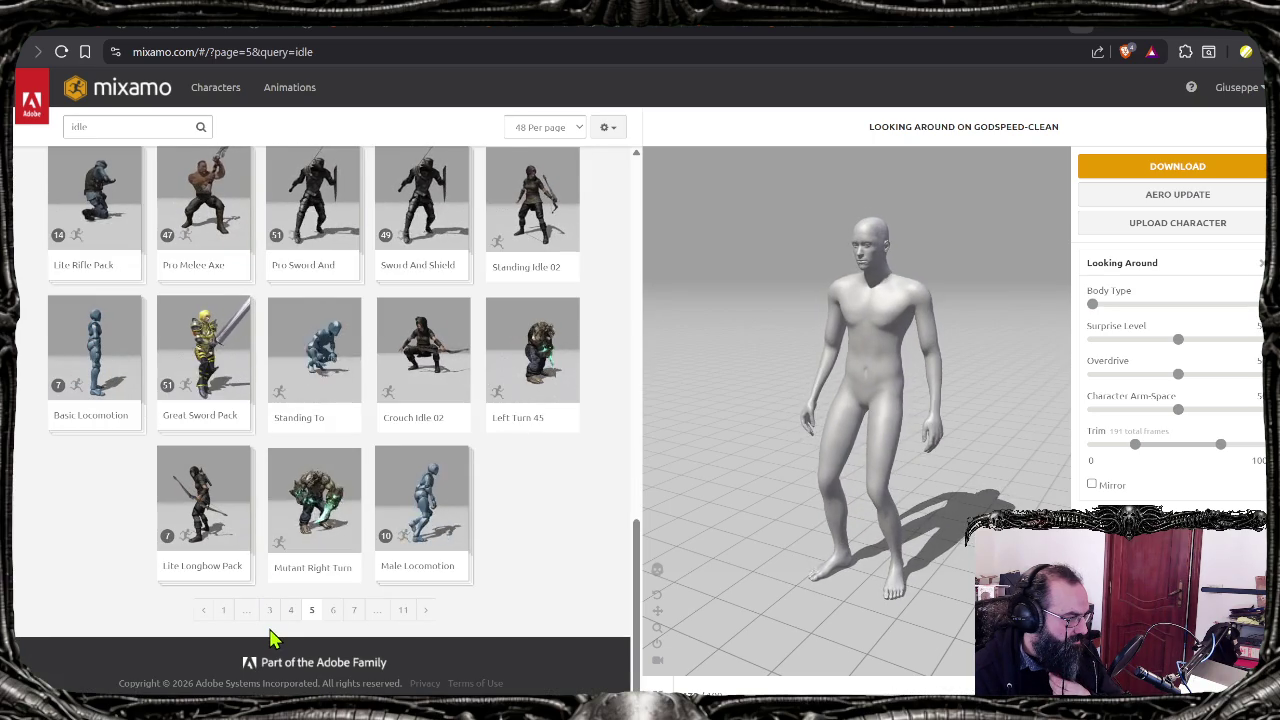
# Step: Go to page 6 and scroll its idle animations down to the pagination bar
pyautogui.click(336, 610)
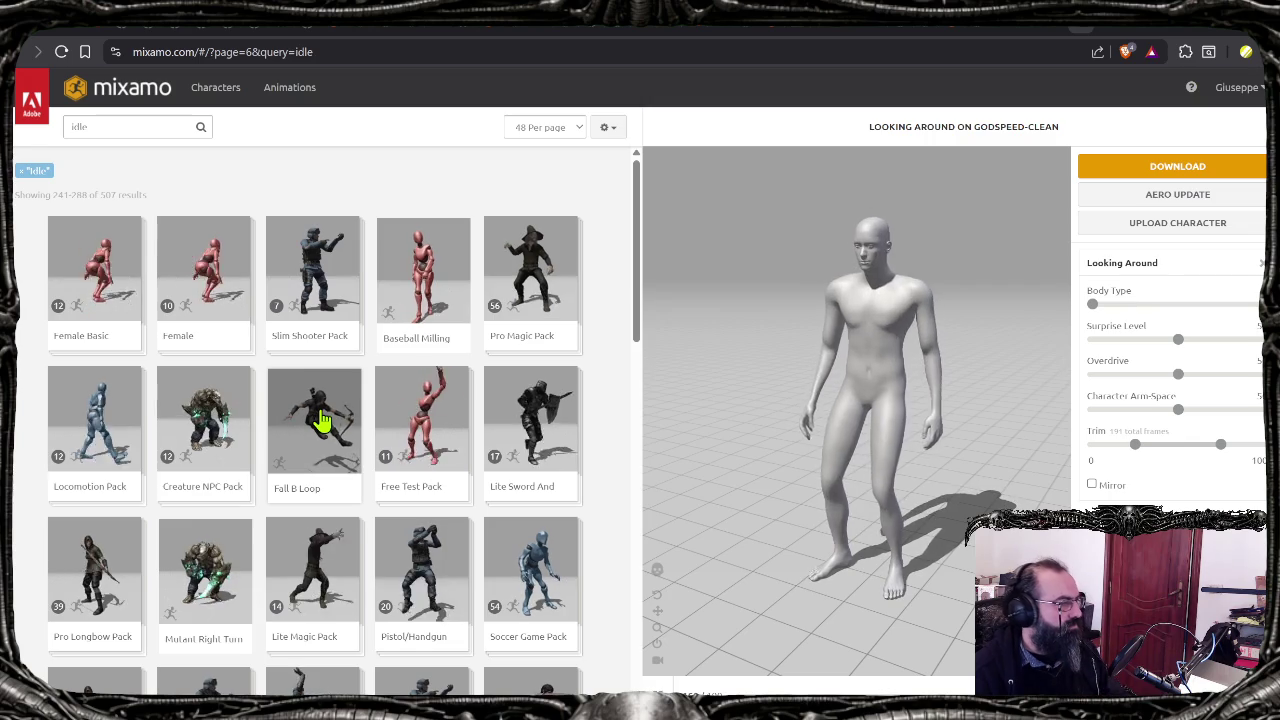
pyautogui.scroll(-4, 435, 480)
pyautogui.scroll(-2, 287, 420)
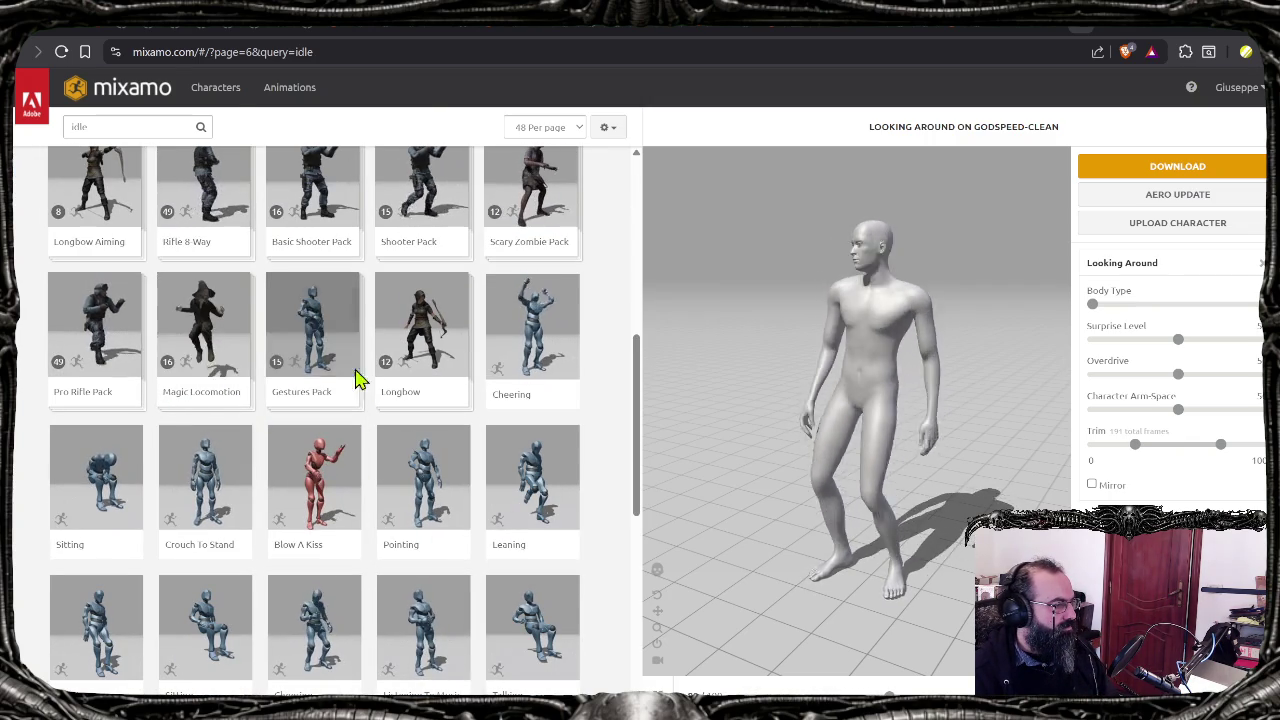
pyautogui.scroll(-1, 326, 354)
pyautogui.scroll(-1, 322, 354)
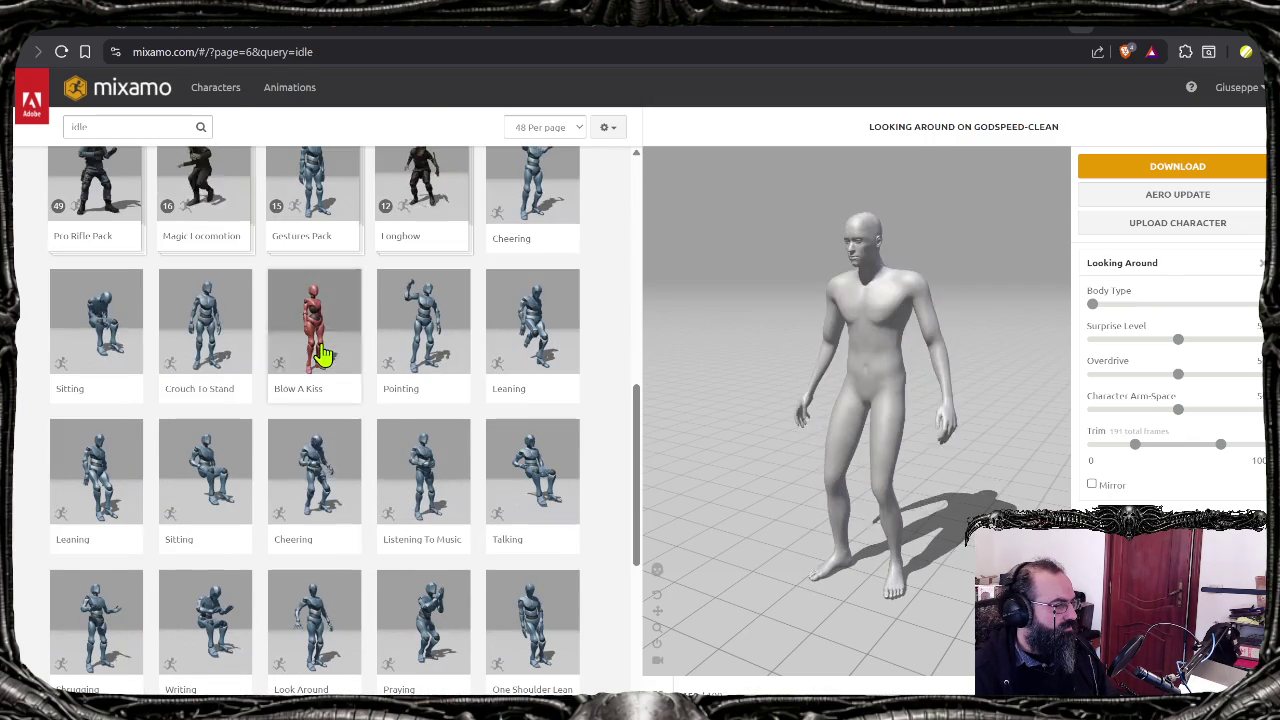
pyautogui.scroll(-1, 126, 297)
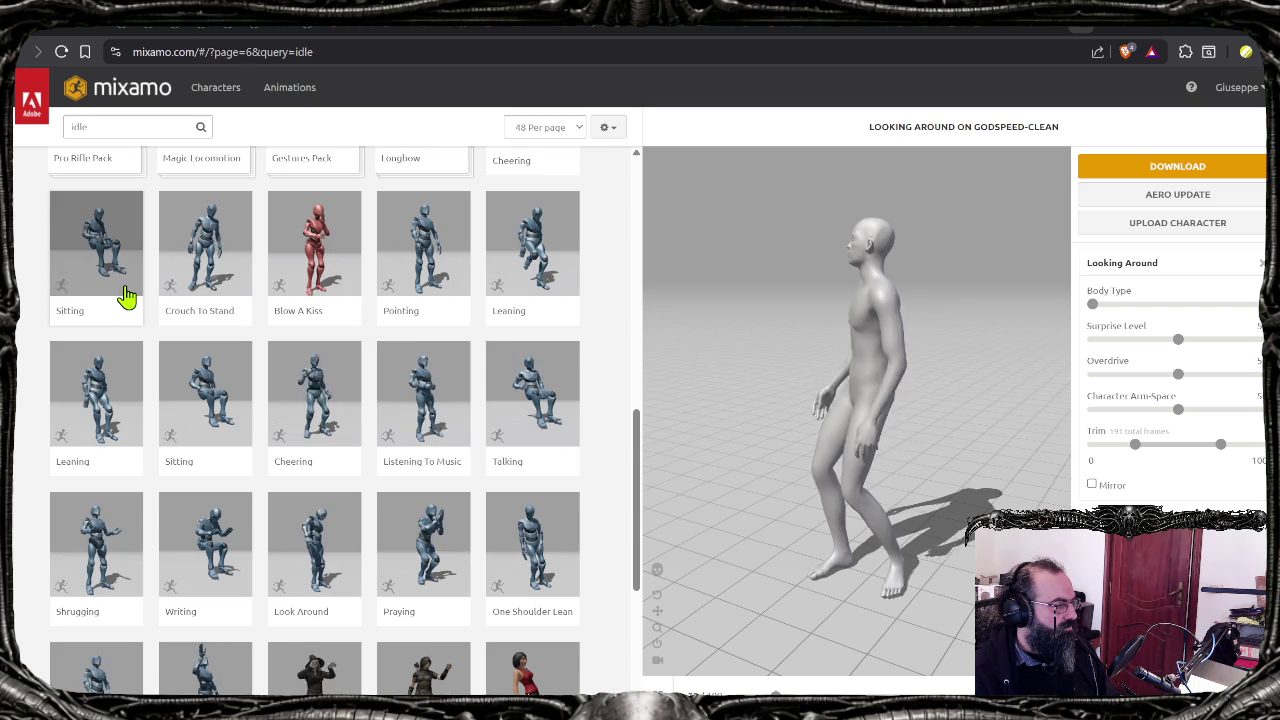
pyautogui.scroll(-1, 286, 462)
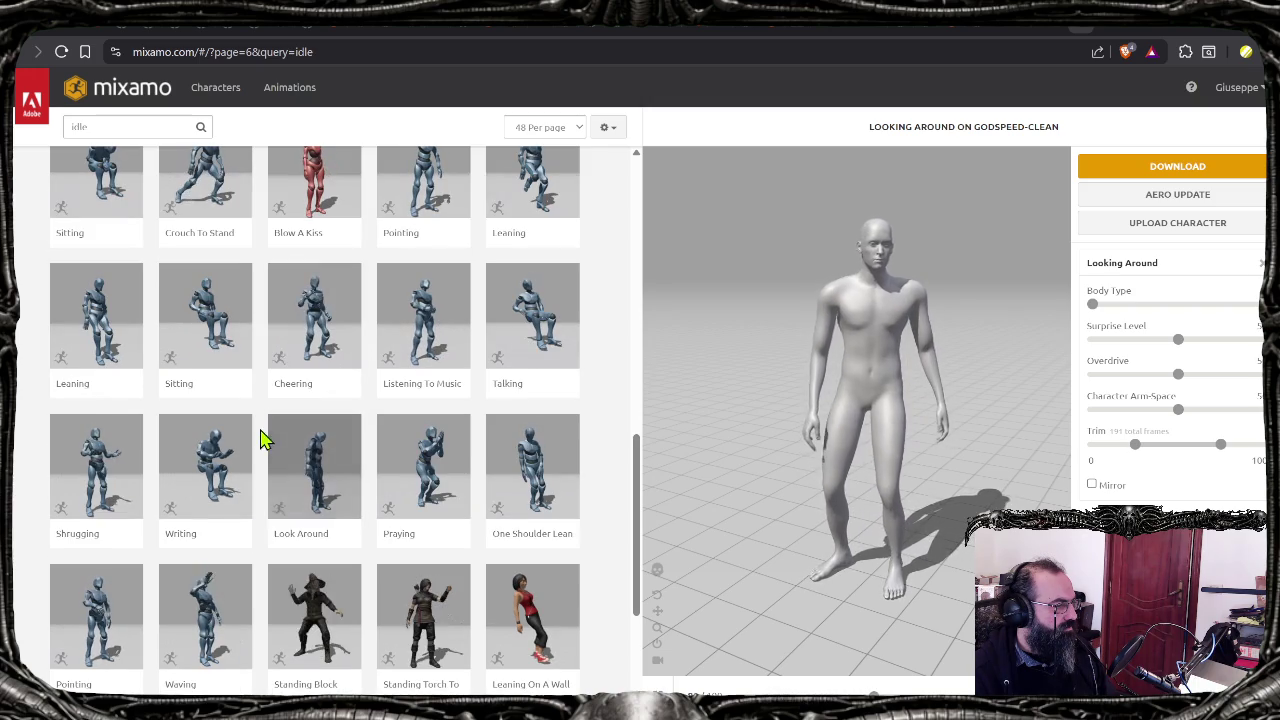
pyautogui.scroll(-1, 252, 430)
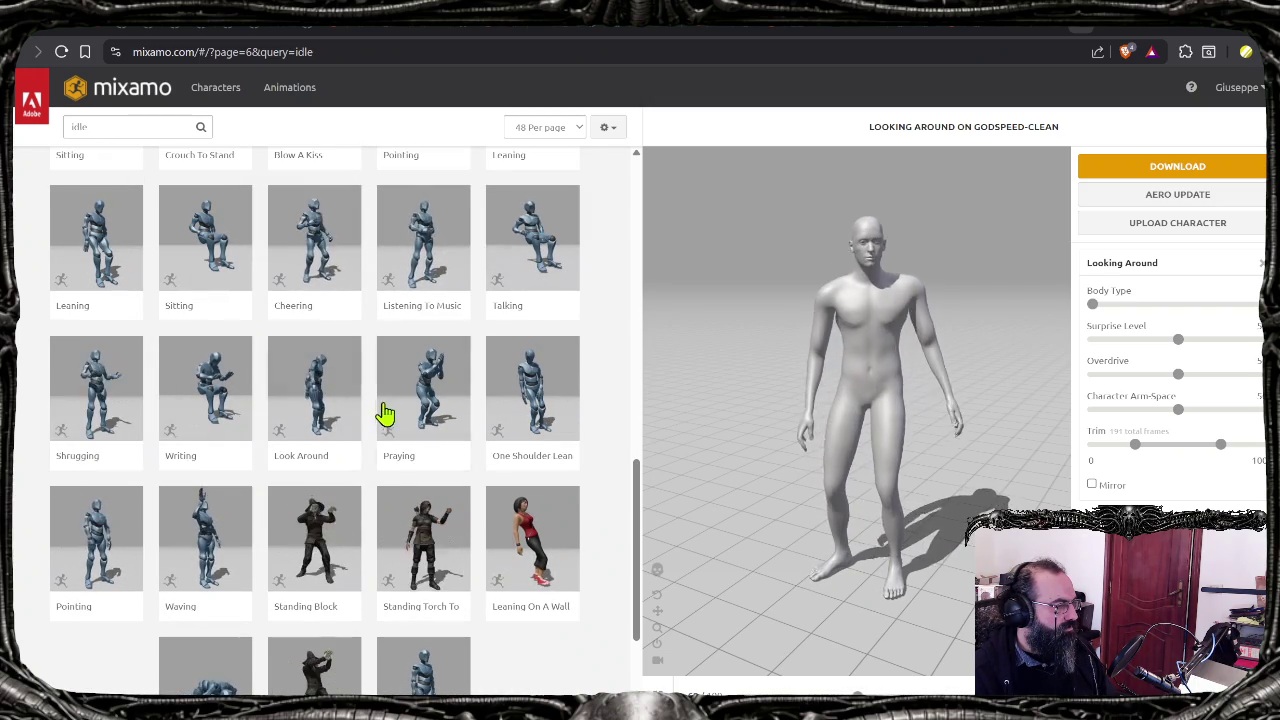
pyautogui.scroll(-1, 386, 414)
pyautogui.scroll(-1, 258, 590)
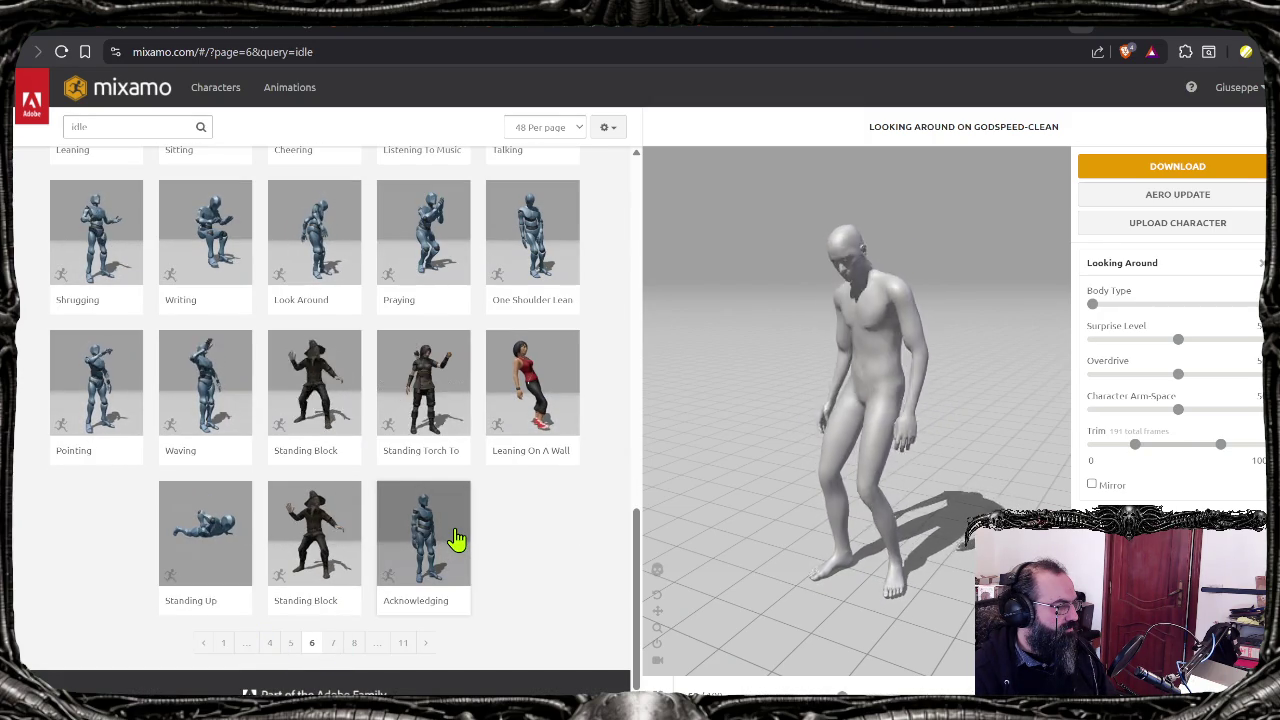
# Step: Go to page 7 of the idle results and apply Stand Up to the character
pyautogui.click(332, 643)
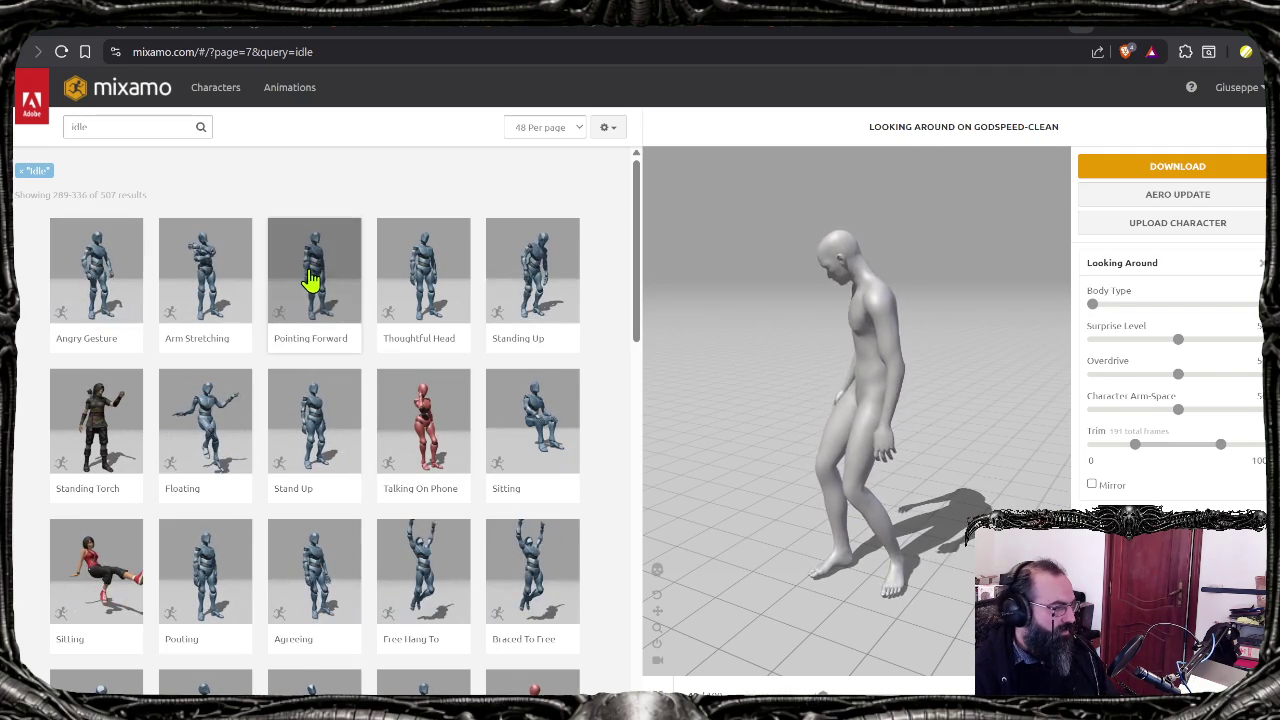
pyautogui.scroll(-1, 300, 340)
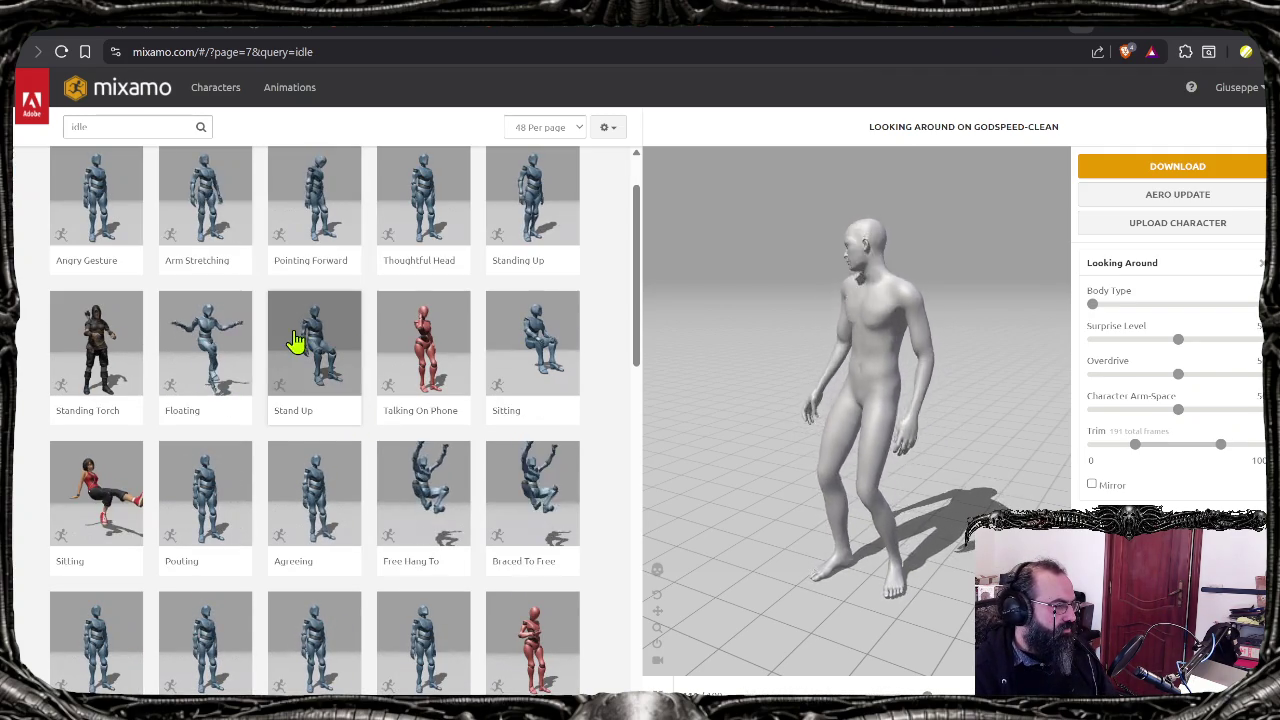
pyautogui.click(328, 363)
# Step: Scroll through the rest of page 7's idle animations to the pagination bar
pyautogui.scroll(-1, 332, 380)
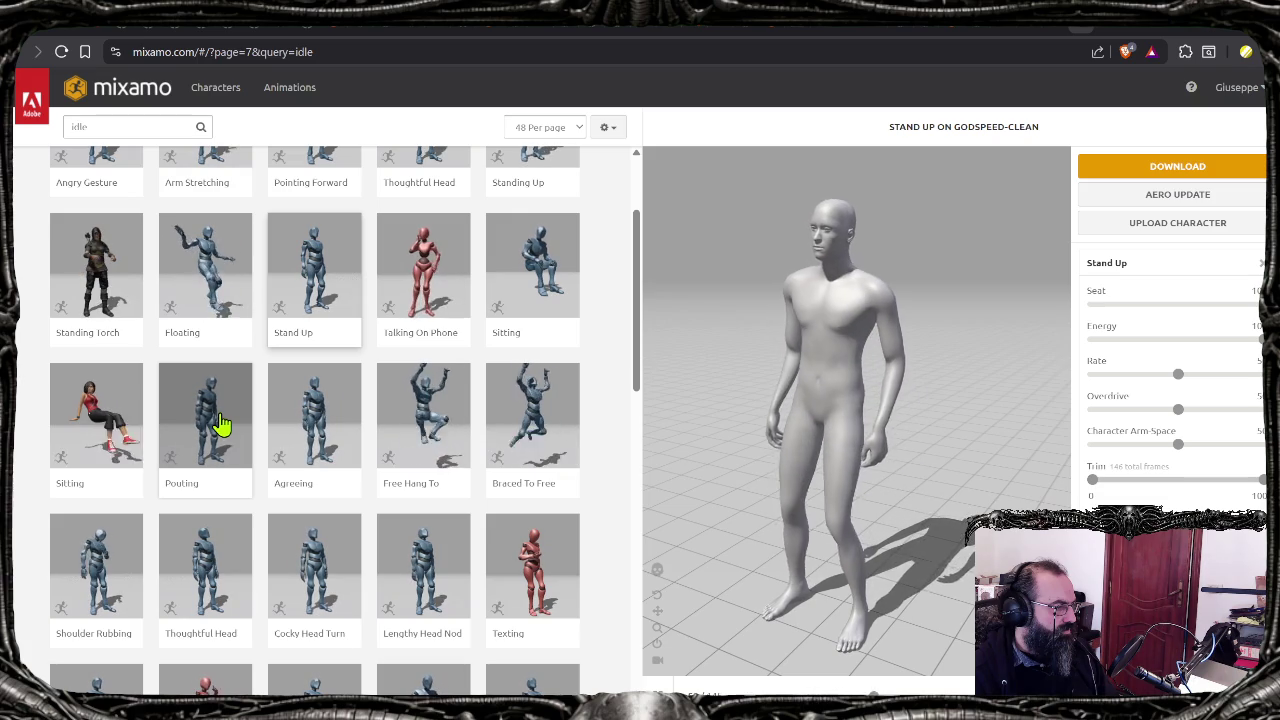
pyautogui.scroll(-1, 200, 428)
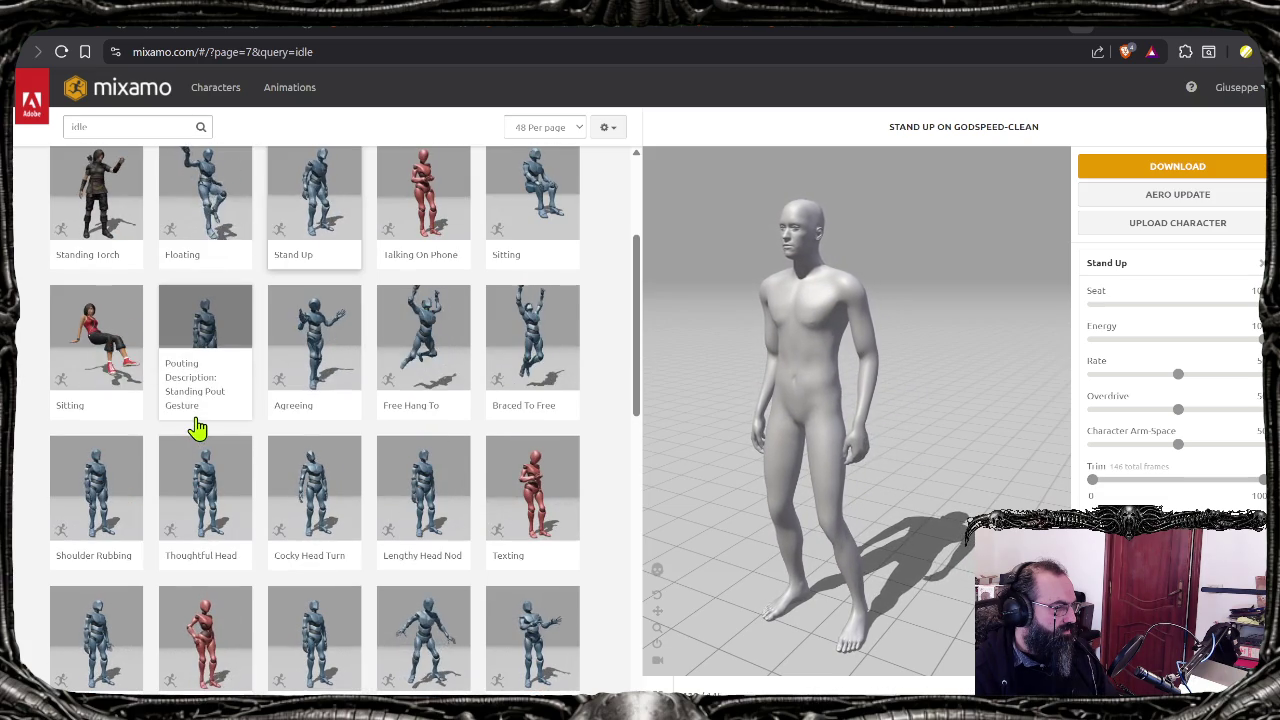
pyautogui.scroll(-1, 205, 460)
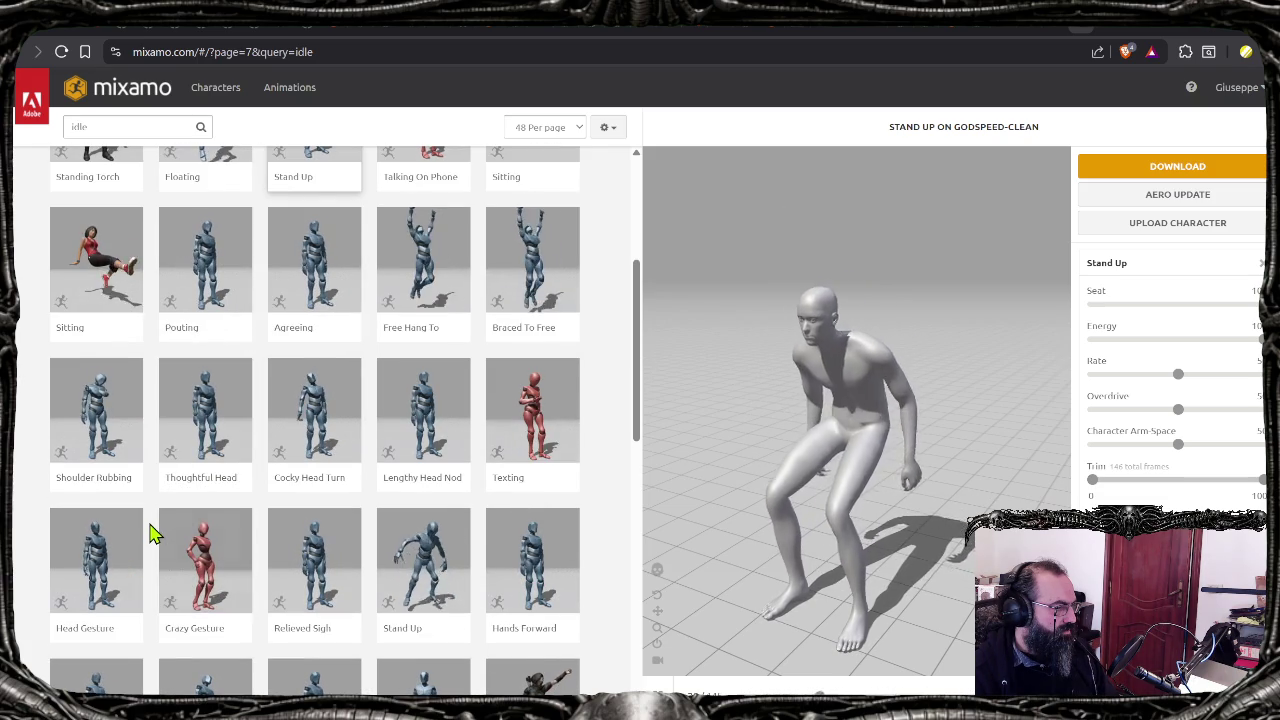
pyautogui.scroll(-1, 153, 530)
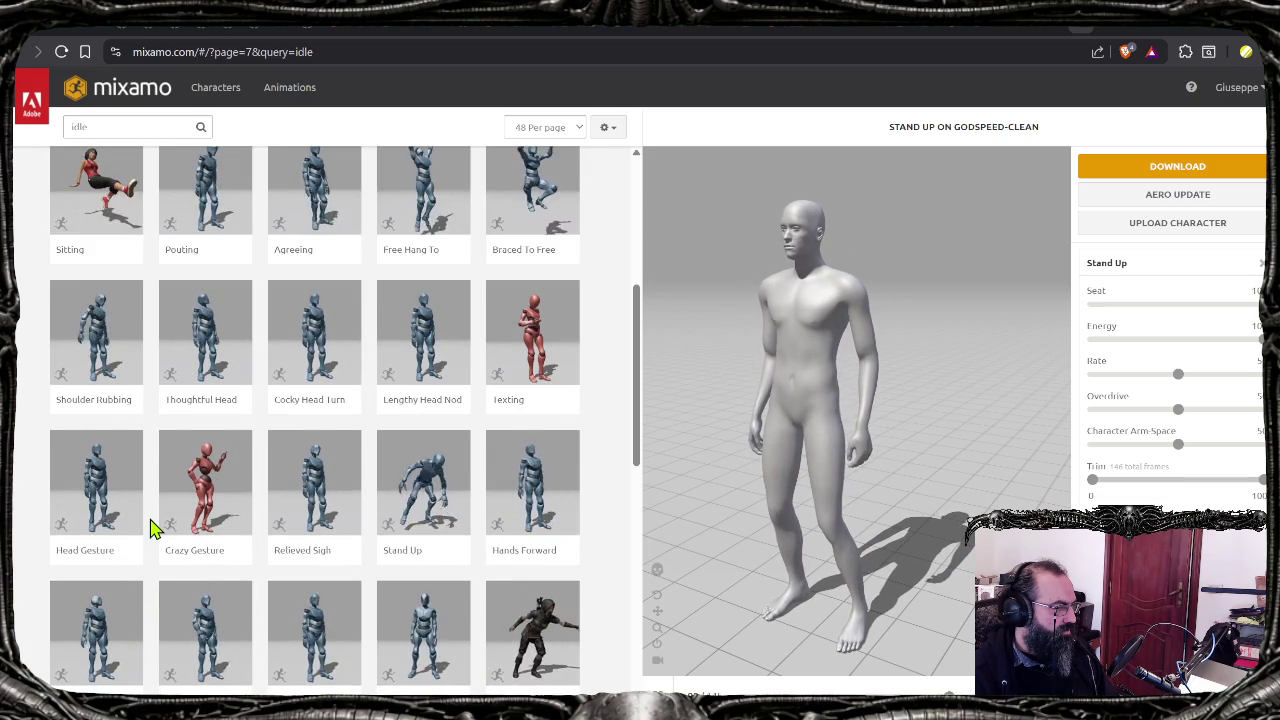
pyautogui.scroll(-1, 153, 530)
pyautogui.scroll(-1, 153, 530)
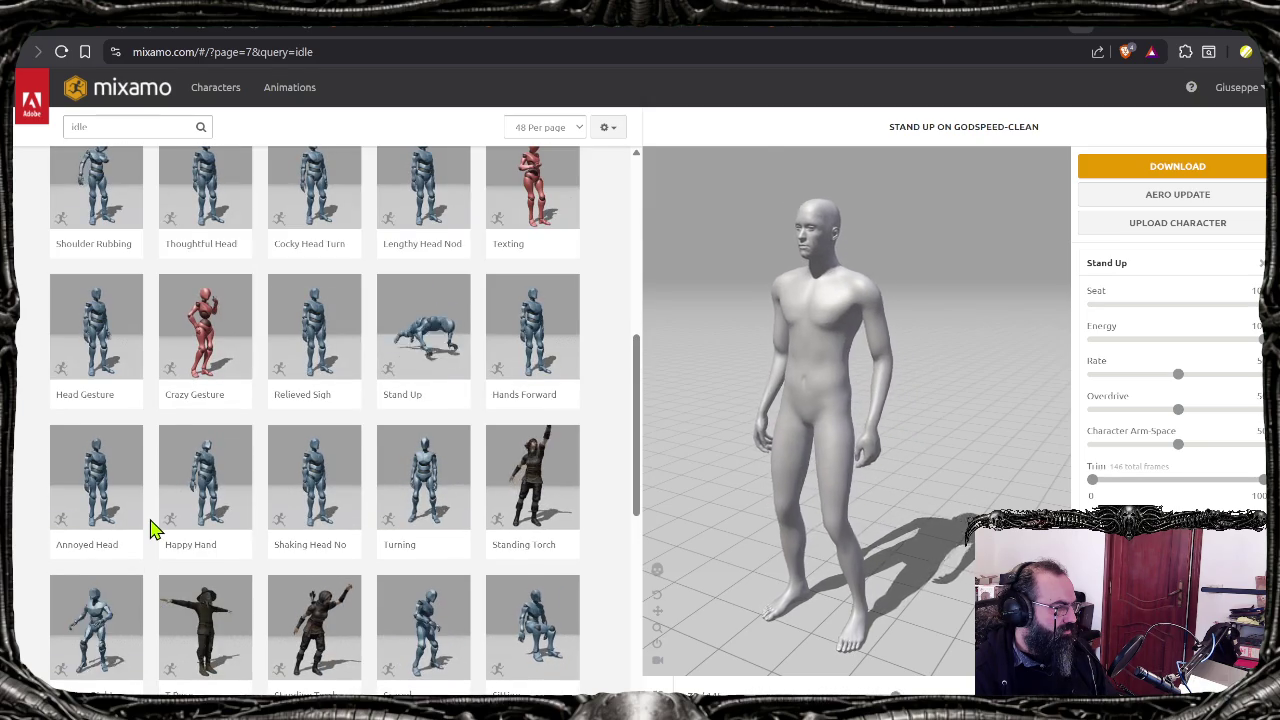
pyautogui.scroll(-1, 150, 515)
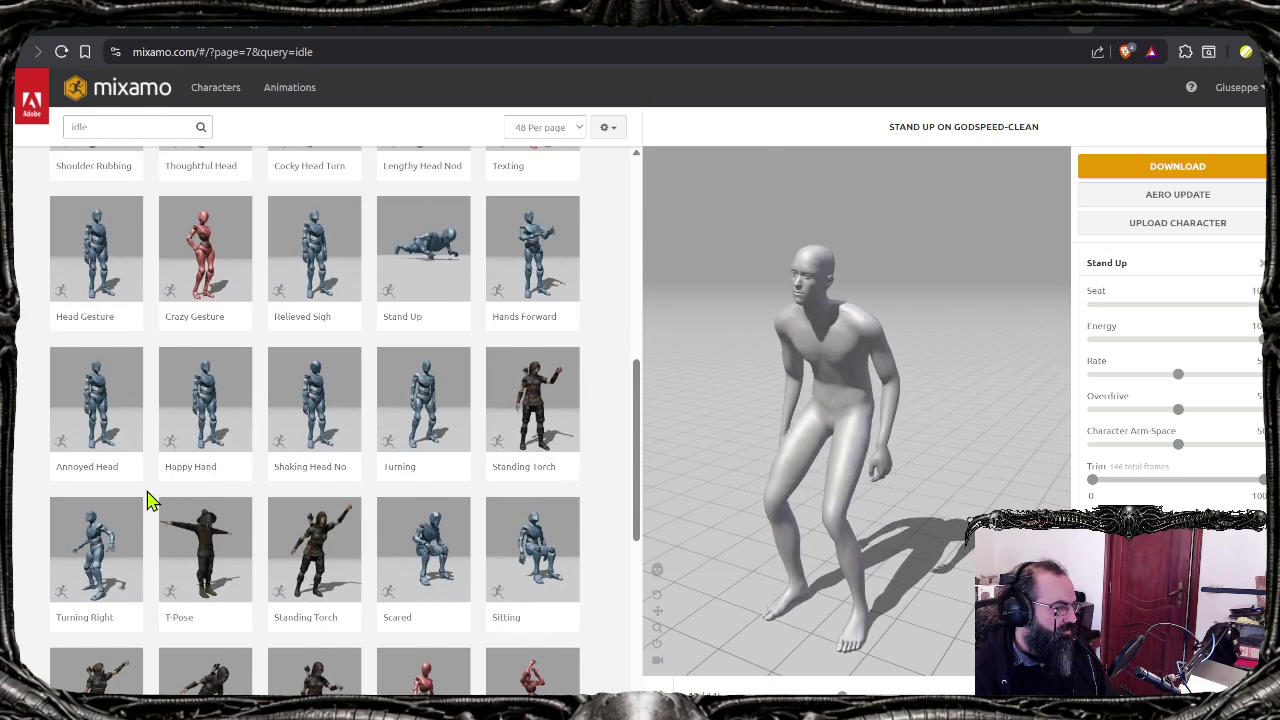
pyautogui.scroll(-1, 148, 501)
pyautogui.scroll(-1, 148, 501)
pyautogui.scroll(-2, 148, 501)
pyautogui.scroll(-1, 148, 501)
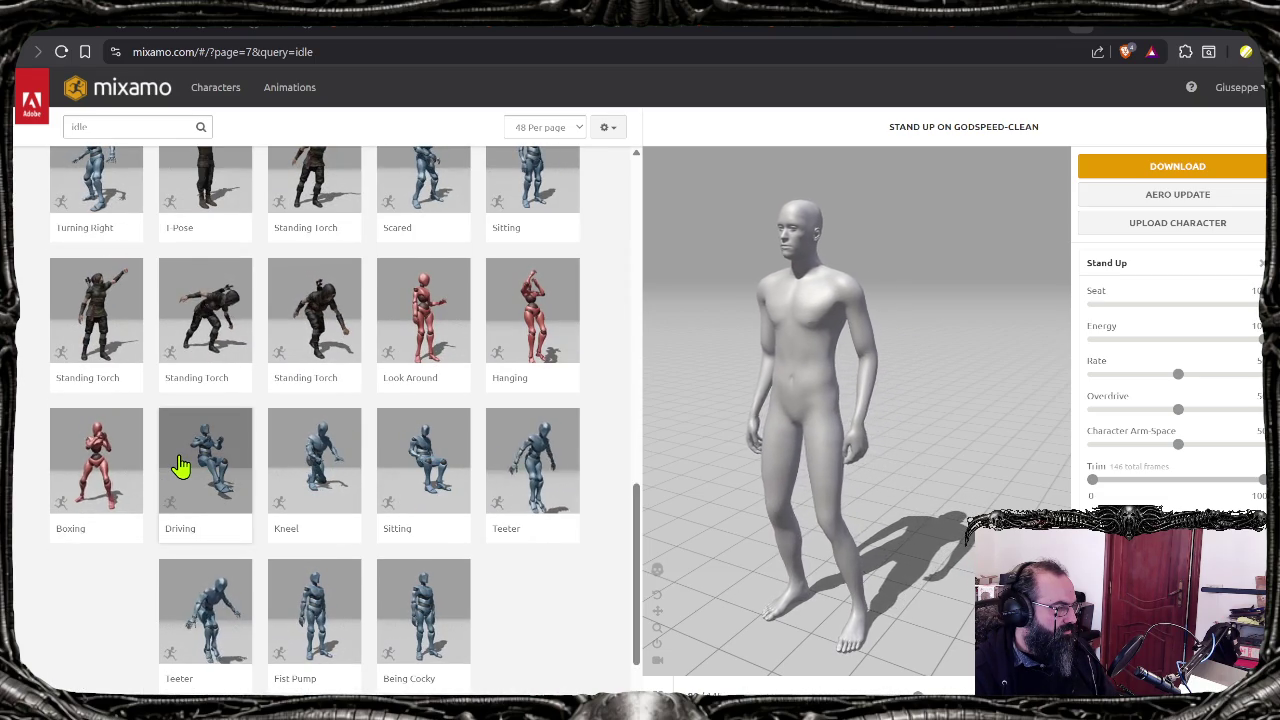
pyautogui.scroll(-2, 280, 550)
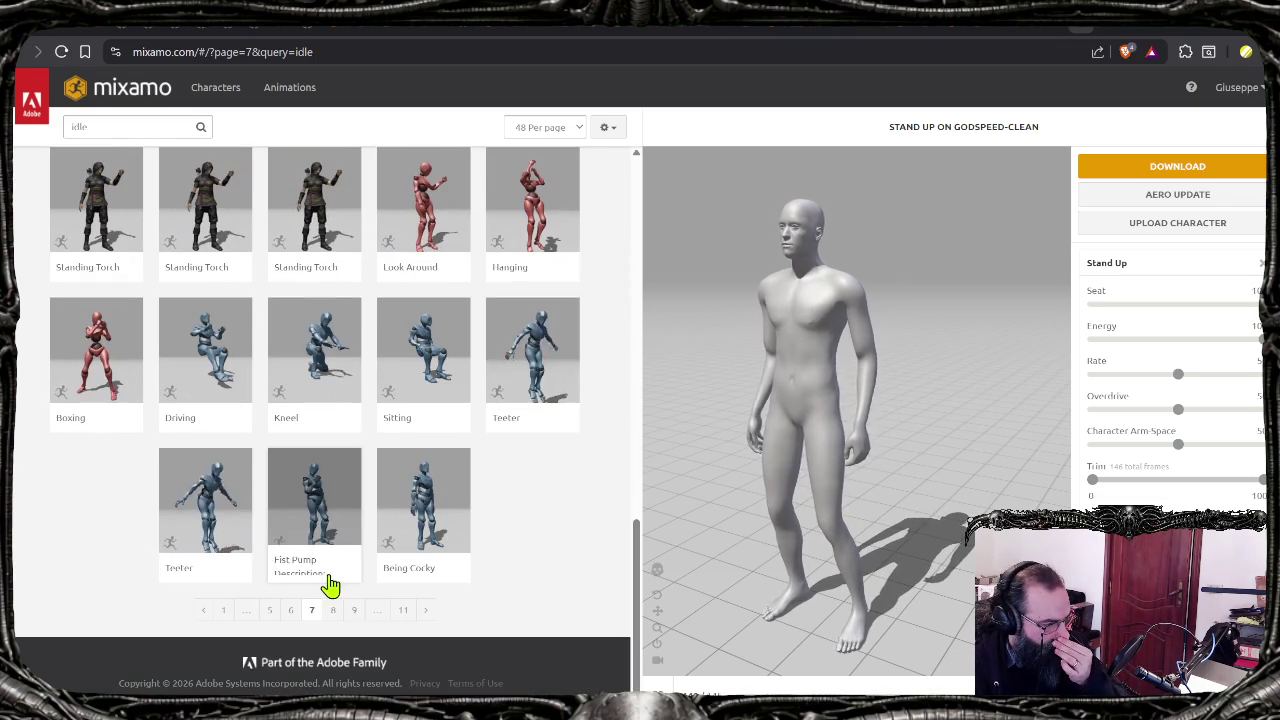
# Step: Go to page 8 of the idle results and scroll down through it
pyautogui.click(333, 610)
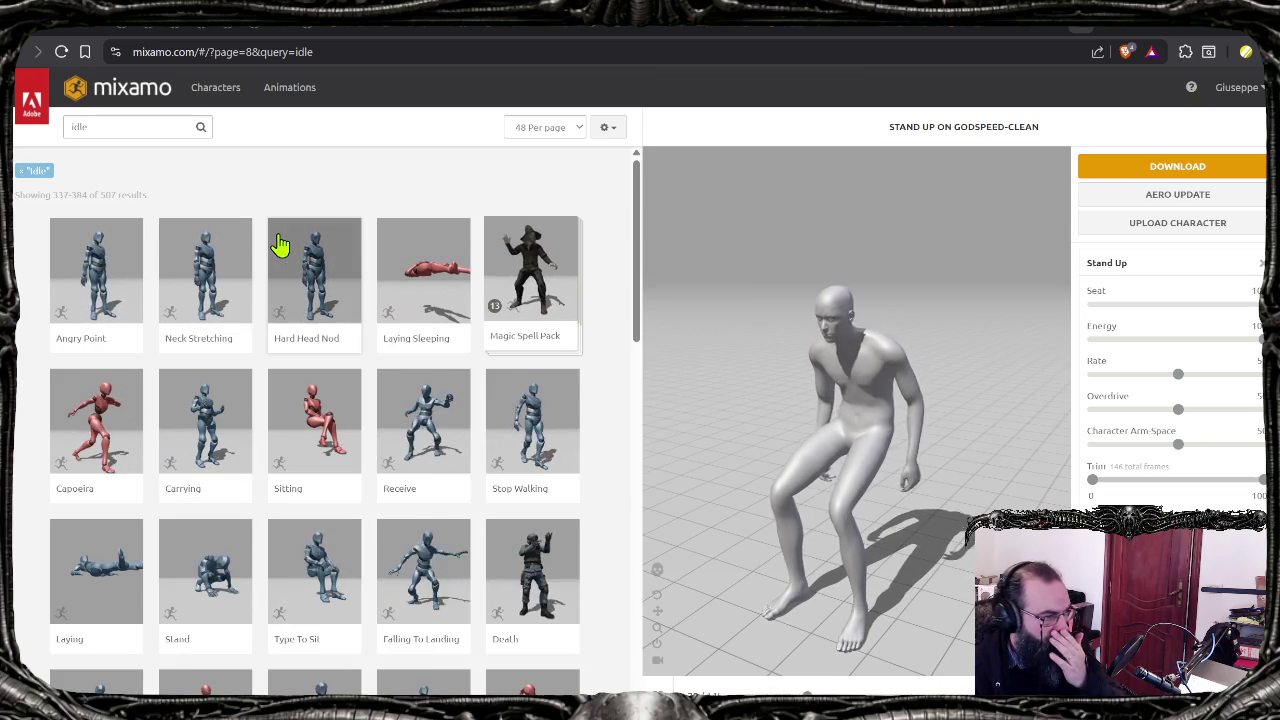
pyautogui.scroll(-1, 280, 245)
pyautogui.scroll(-1, 257, 329)
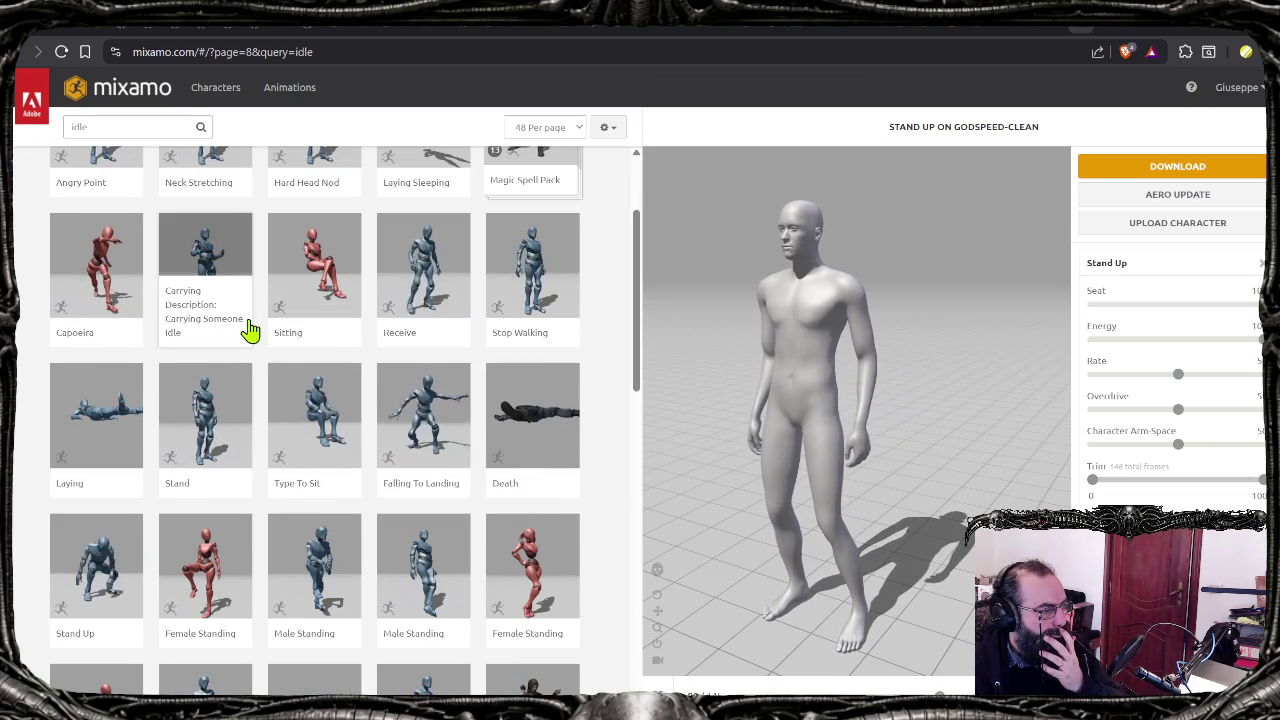
pyautogui.scroll(-2, 206, 340)
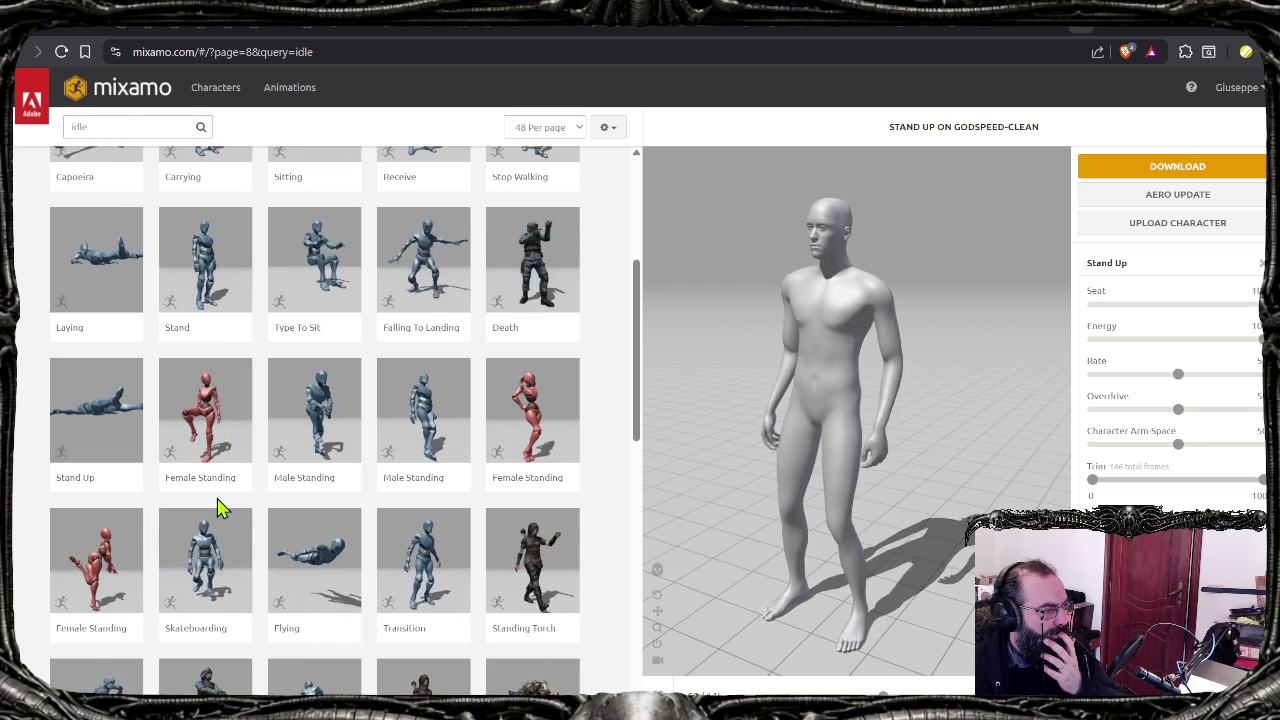
pyautogui.scroll(-1, 220, 508)
pyautogui.scroll(-1, 220, 508)
pyautogui.scroll(-2, 220, 508)
pyautogui.scroll(-1, 214, 512)
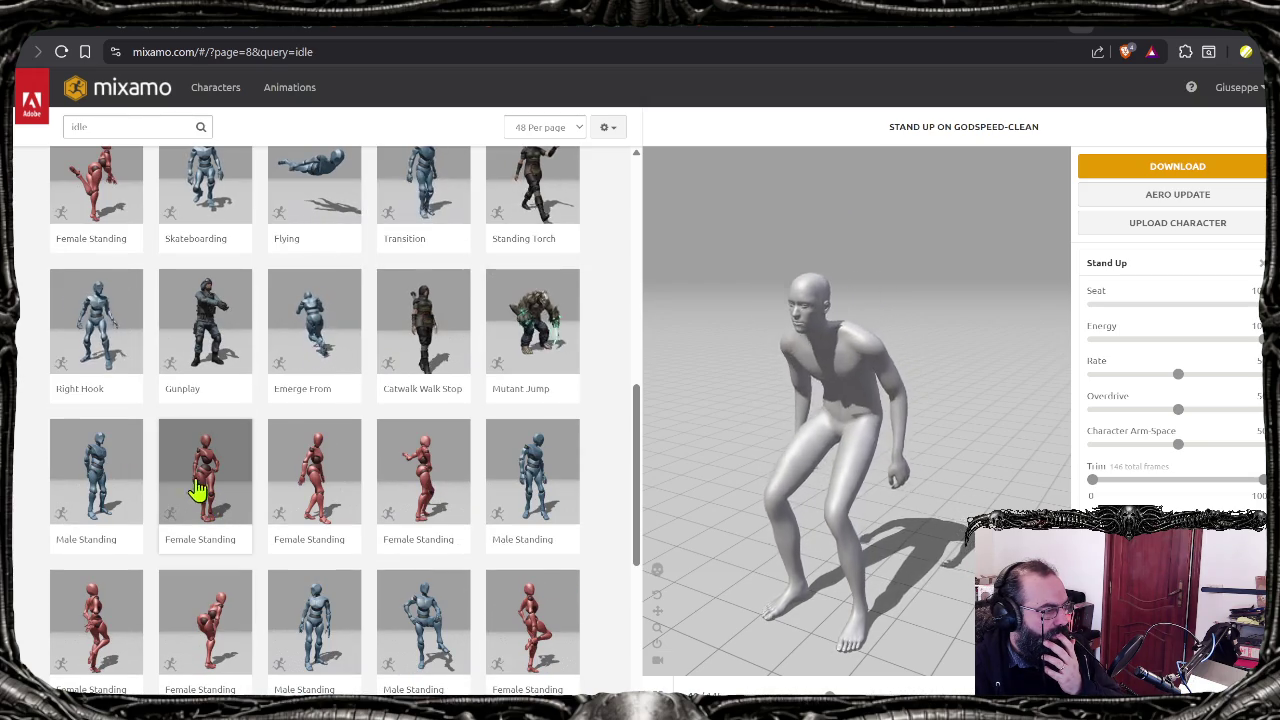
# Step: Preview two Male Standing animations, keeping the looking-left Male Standing Pose, then go to page 9
pyautogui.click(120, 456)
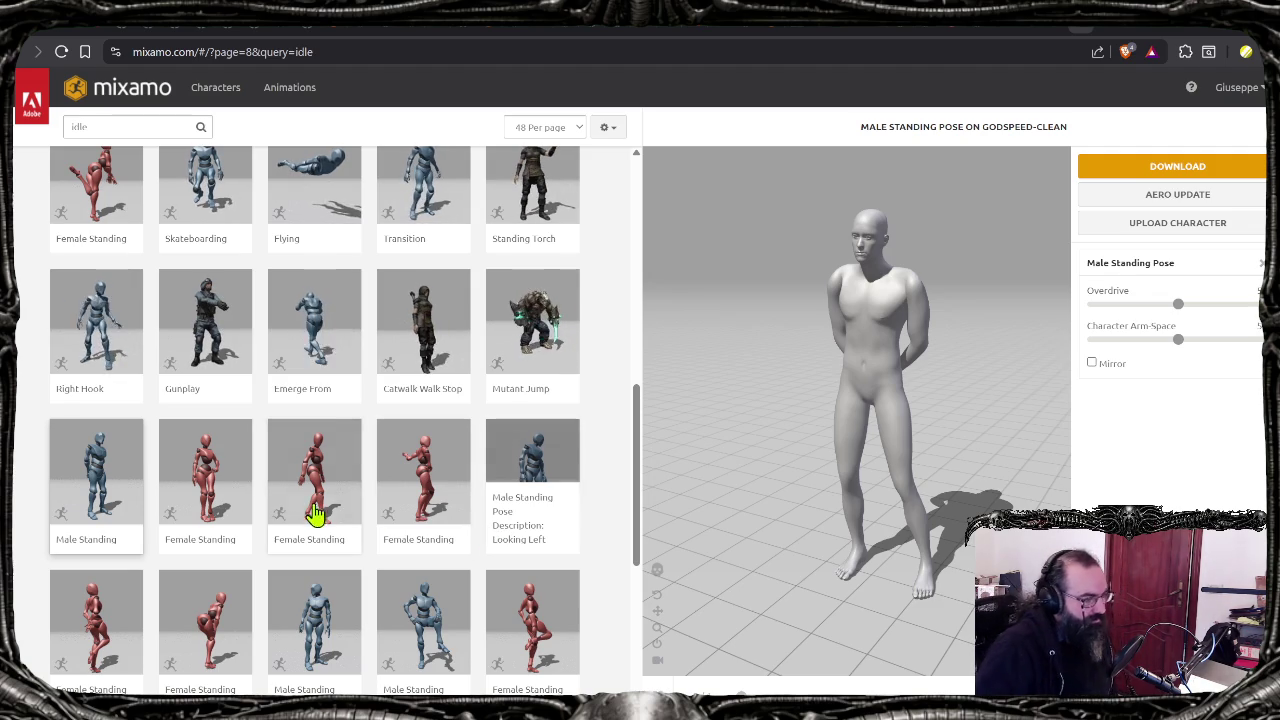
pyautogui.click(519, 531)
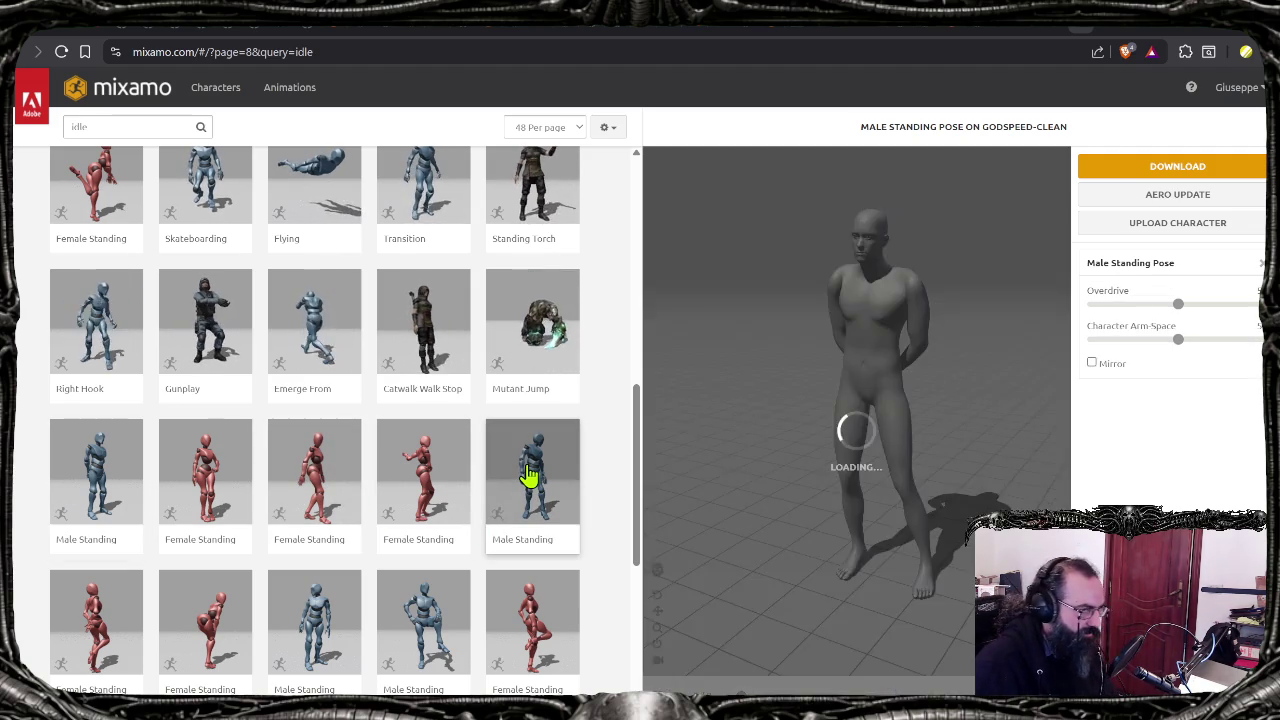
pyautogui.scroll(-2, 530, 475)
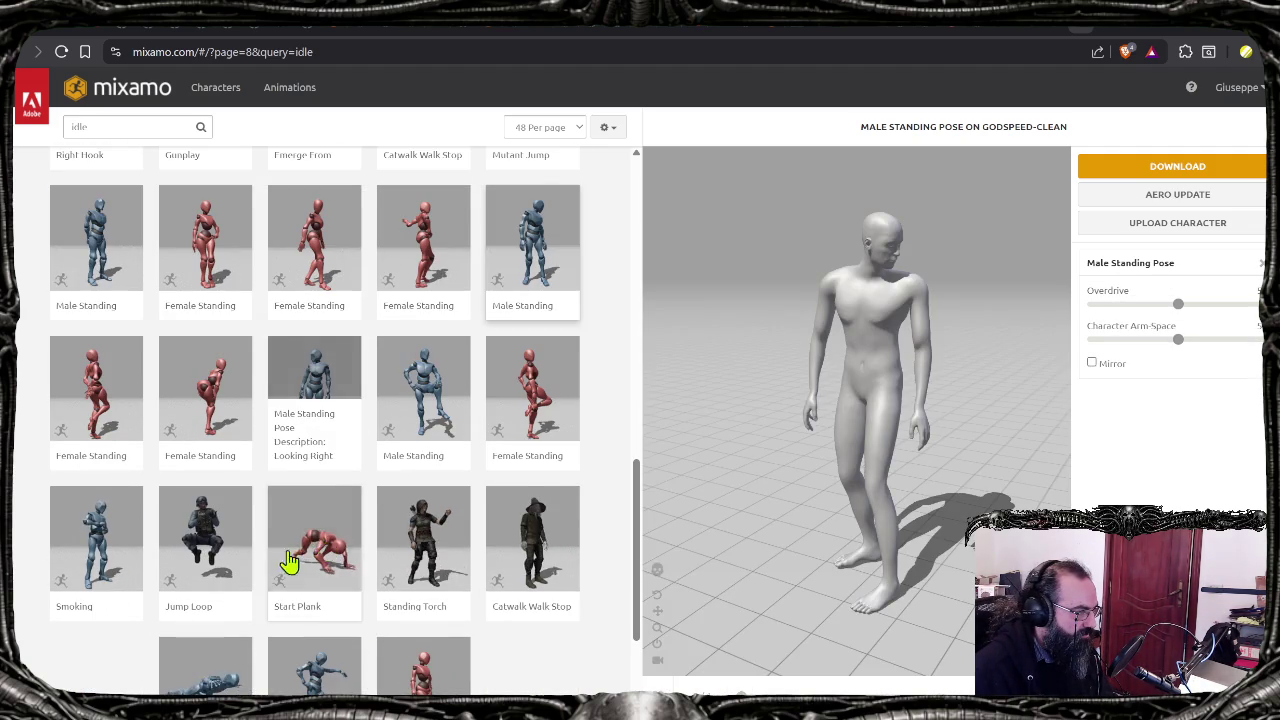
pyautogui.scroll(-3, 280, 570)
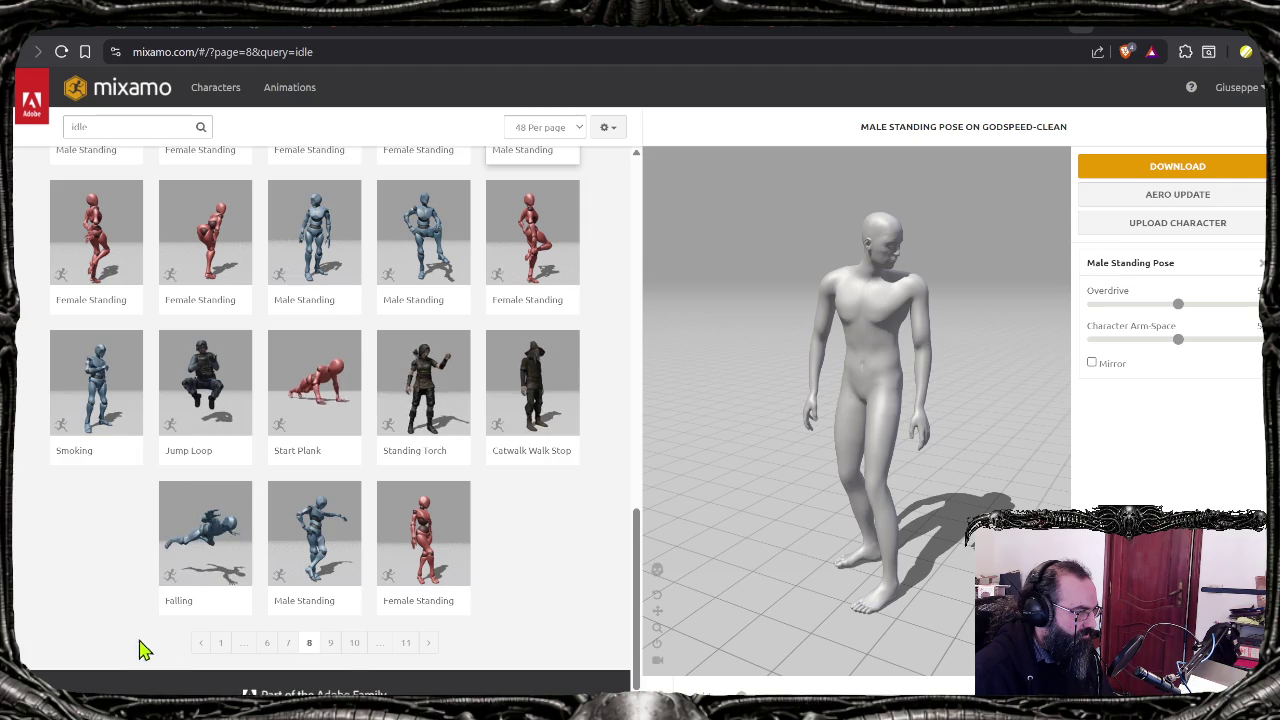
pyautogui.click(332, 644)
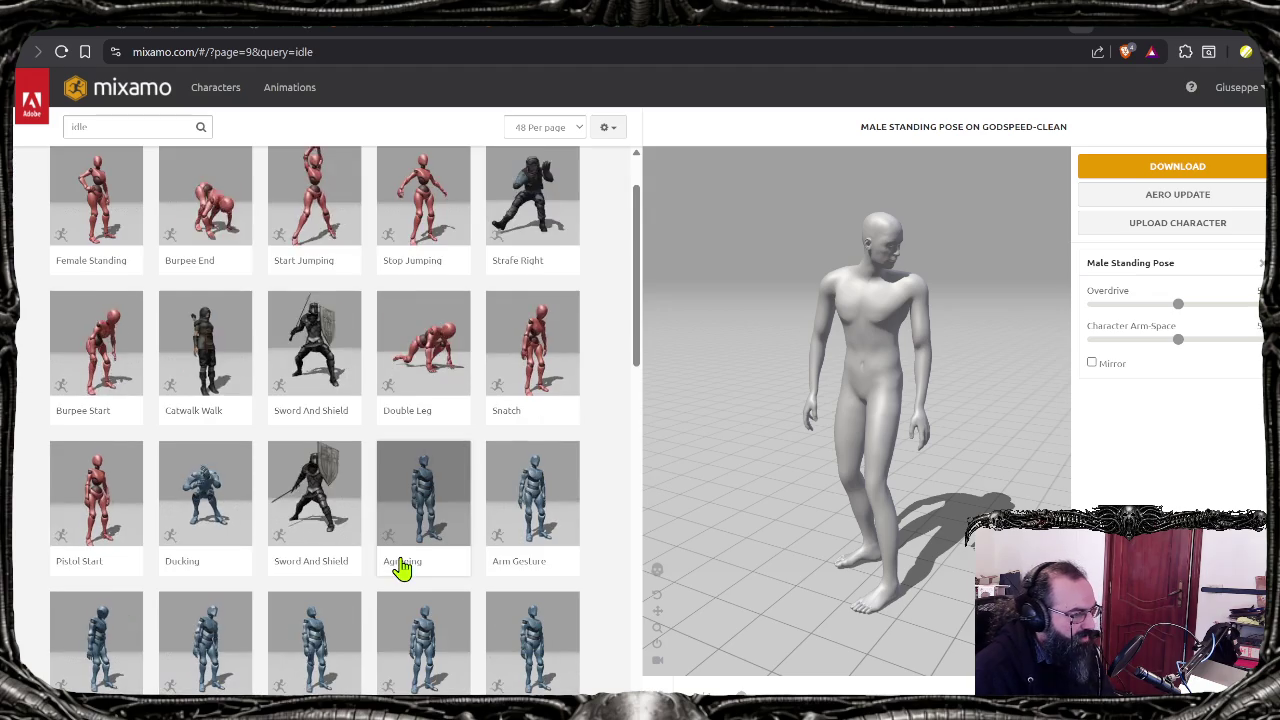
# Step: Scroll page 9 down to its last row: Jumping, Sumo High Pull and Double Leg
pyautogui.scroll(-2, 440, 560)
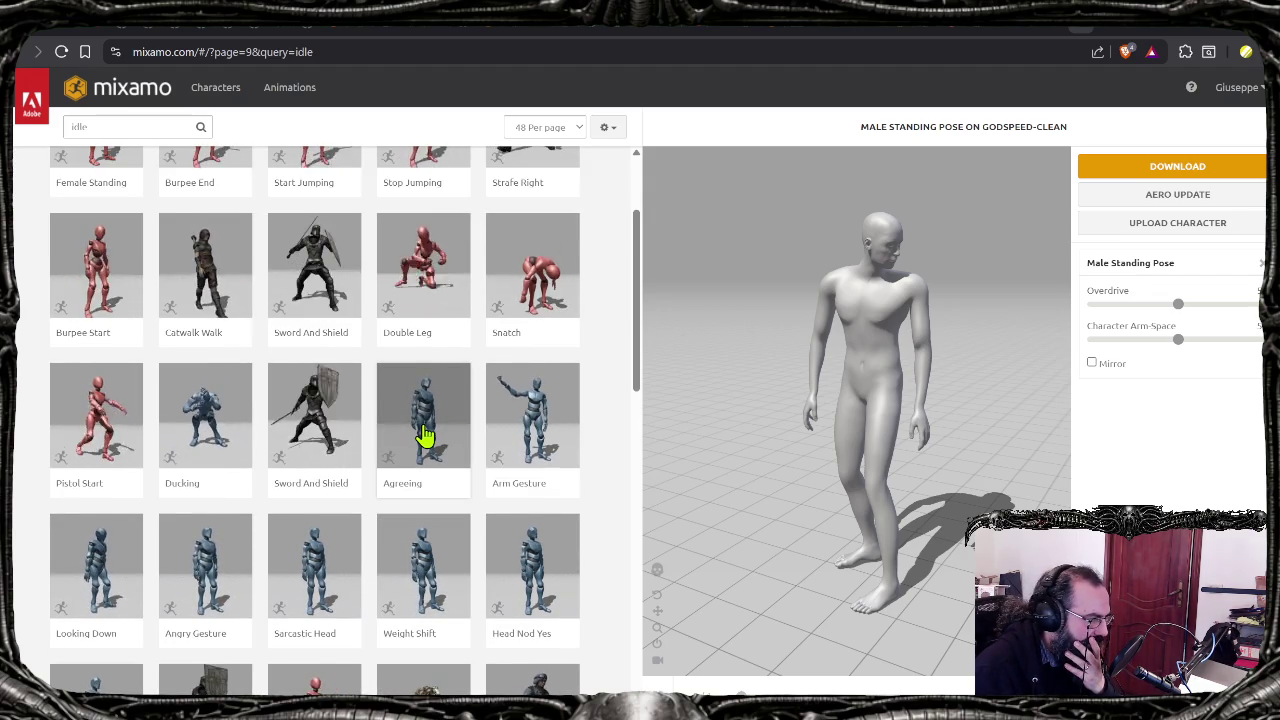
pyautogui.scroll(-1, 425, 435)
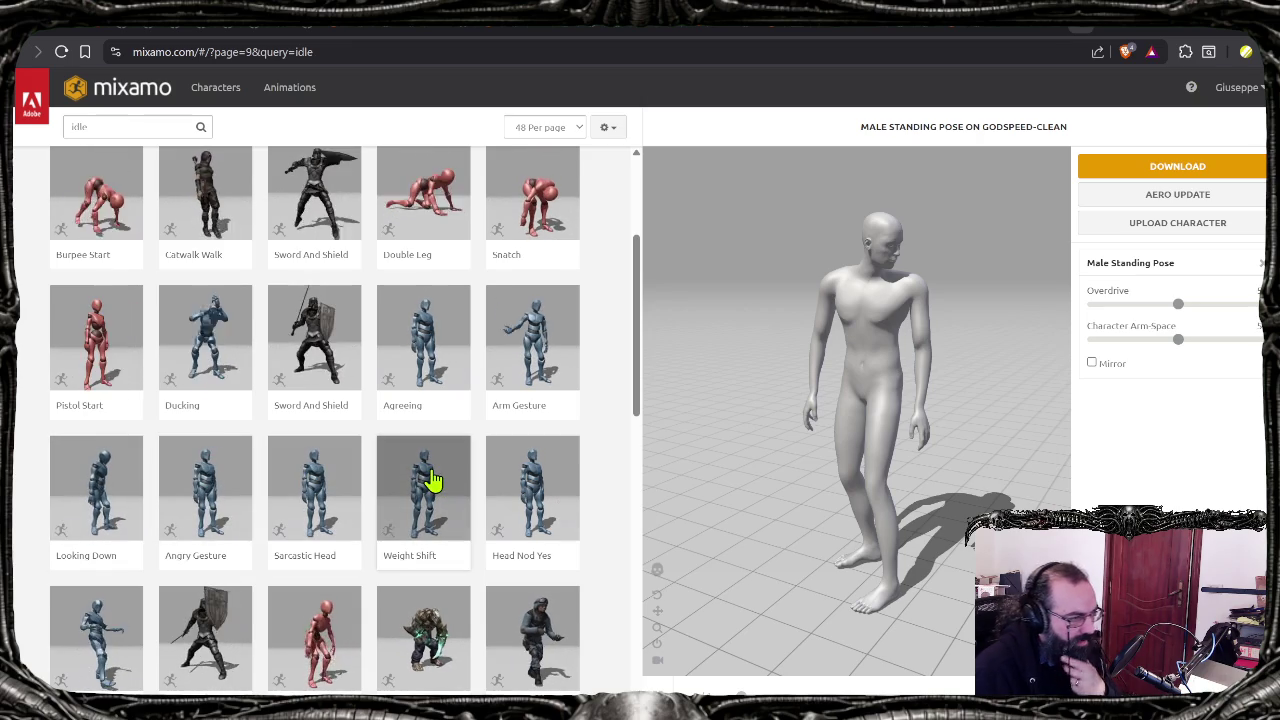
pyautogui.scroll(-1, 400, 495)
pyautogui.scroll(-2, 330, 503)
pyautogui.scroll(-2, 240, 480)
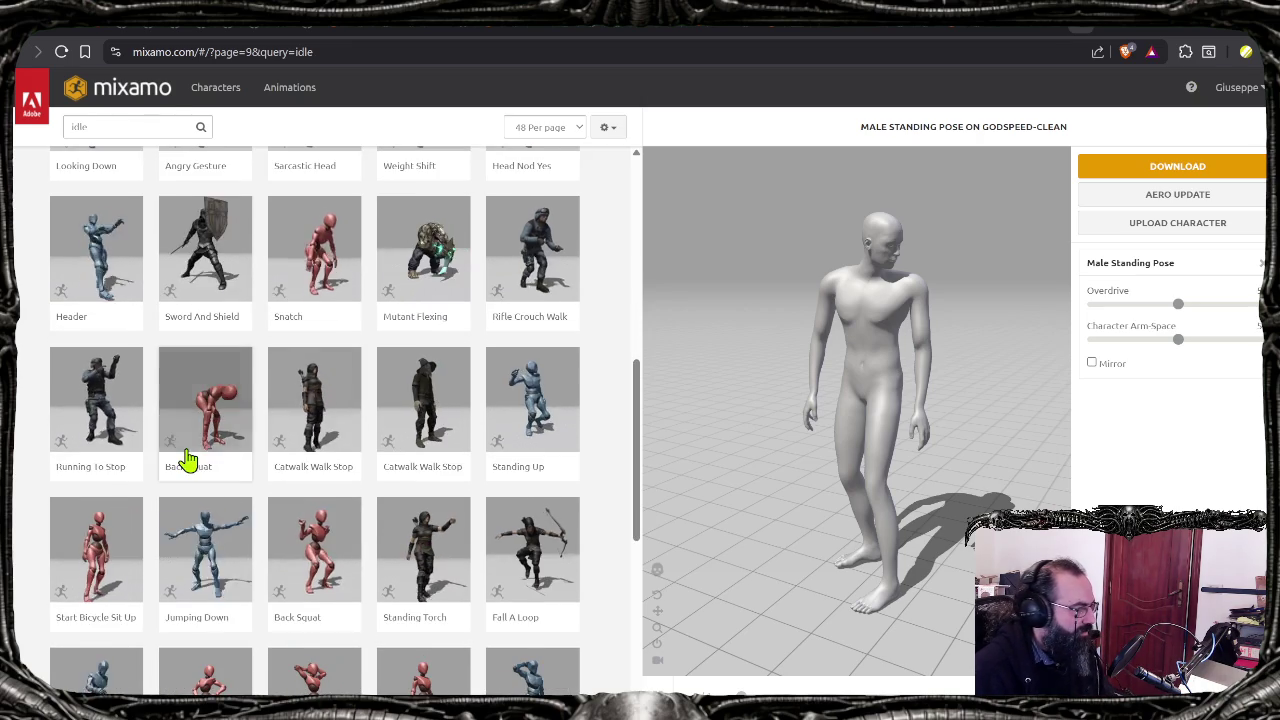
pyautogui.scroll(-2, 252, 420)
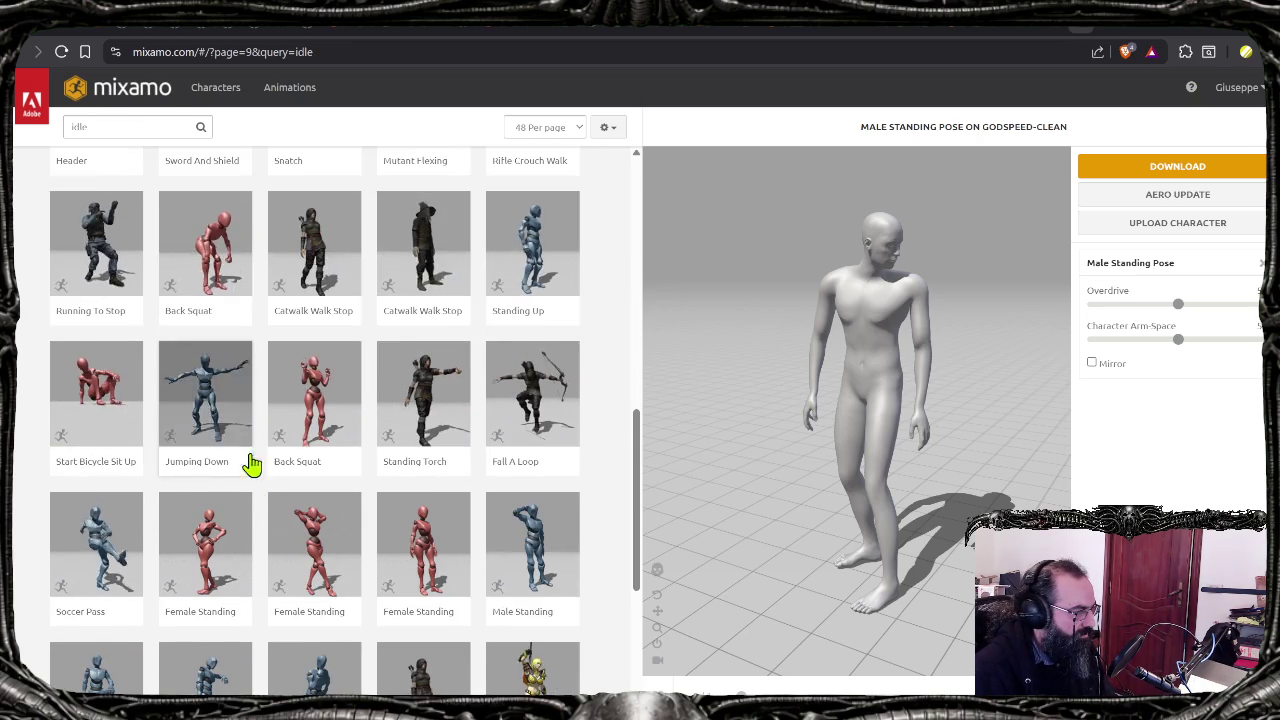
pyautogui.scroll(-1, 252, 470)
pyautogui.scroll(-1, 235, 512)
pyautogui.scroll(-2, 180, 560)
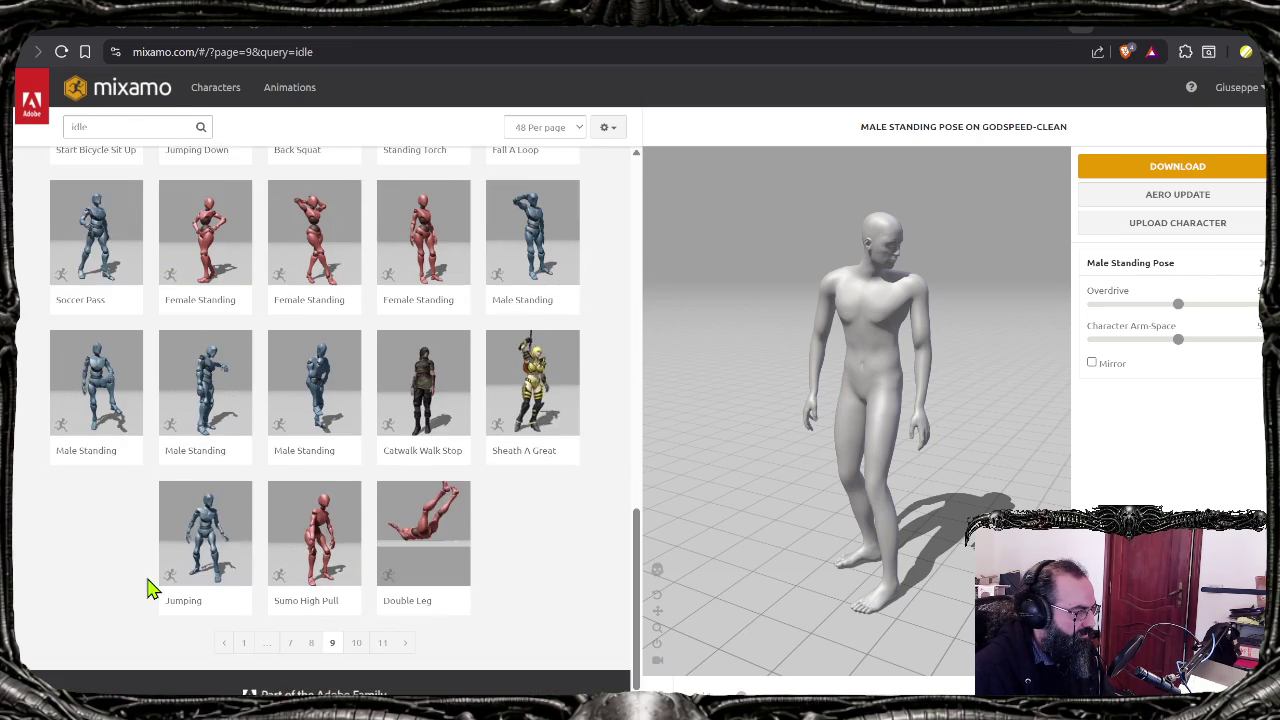